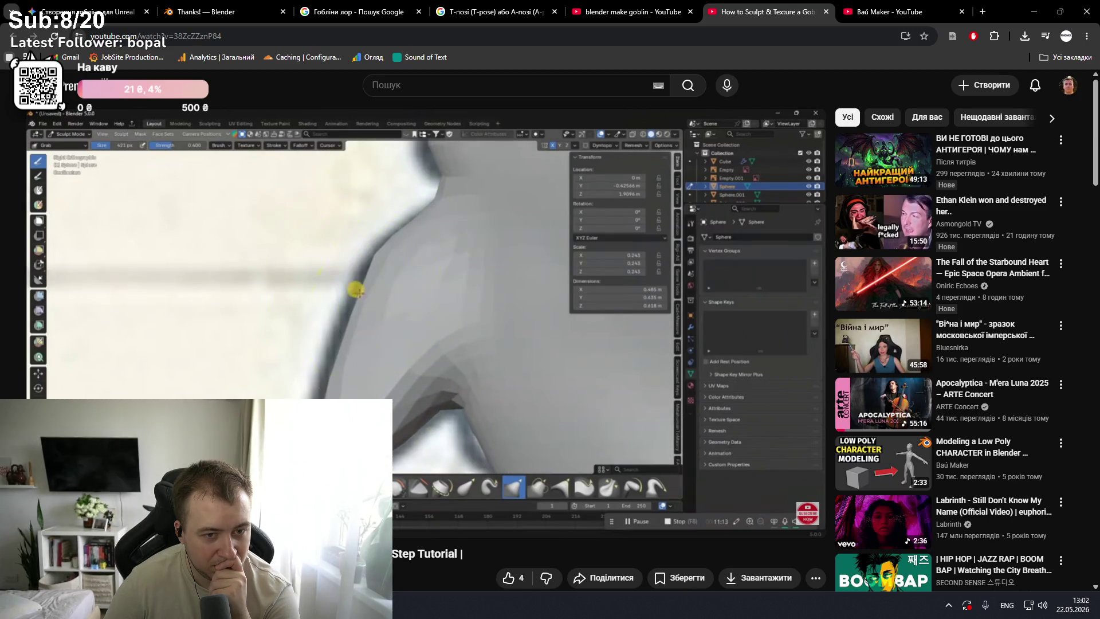
- Pause the sculpting tutorial and return to Blender to view the goblin head from below
{"action": "key", "text": "space"}
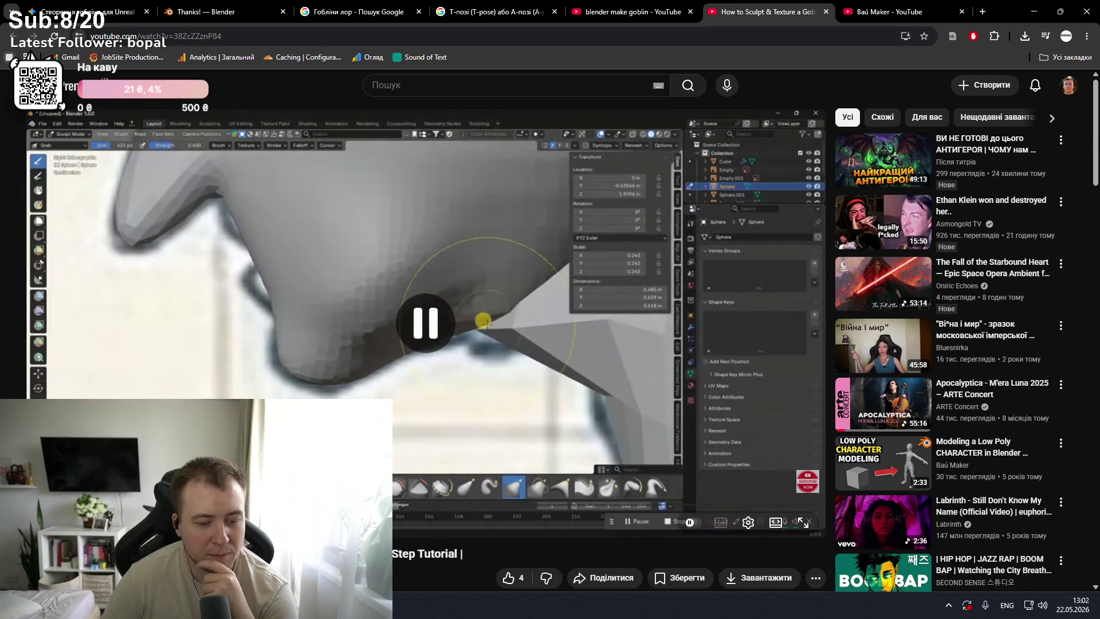
{"action": "key", "text": "alt+Tab"}
{"action": "mouse_move", "coordinate": [475, 402]}
{"action": "middle_mouse_down"}
{"action": "mouse_move", "coordinate": [459, 487]}
{"action": "mouse_move", "coordinate": [432, 265]}
{"action": "middle_mouse_up"}
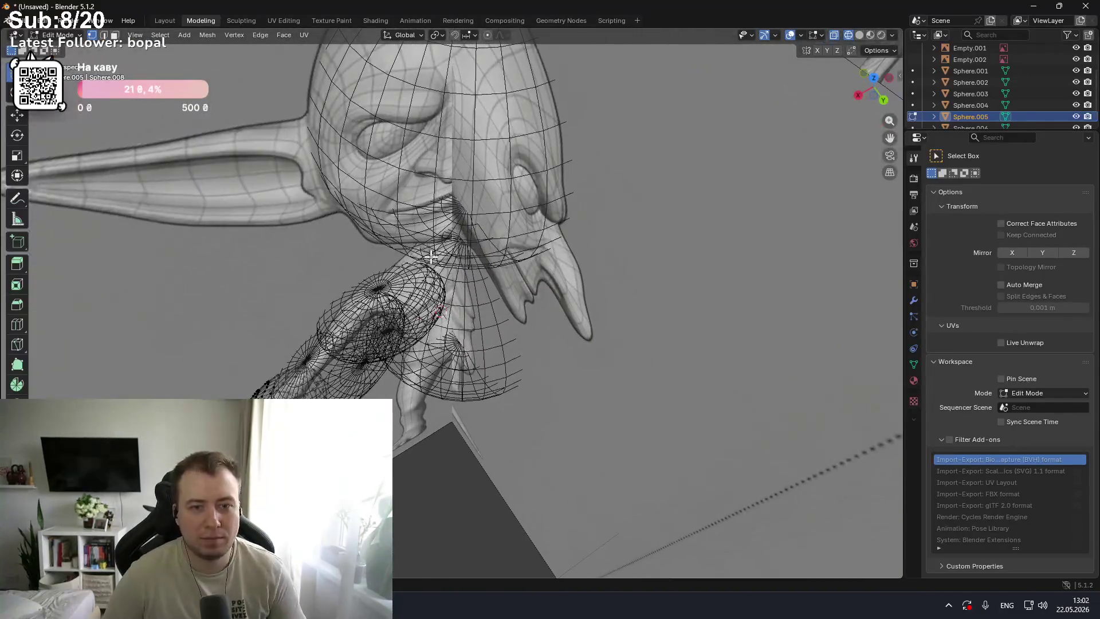
- Orbit around the goblin blockout from several angles in Object Mode
{"action": "middle_click_drag", "start_coordinate": [499, 212], "coordinate": [427, 185]}
{"action": "scroll", "coordinate": [427, 185], "scroll_direction": "down", "scroll_amount": 3}
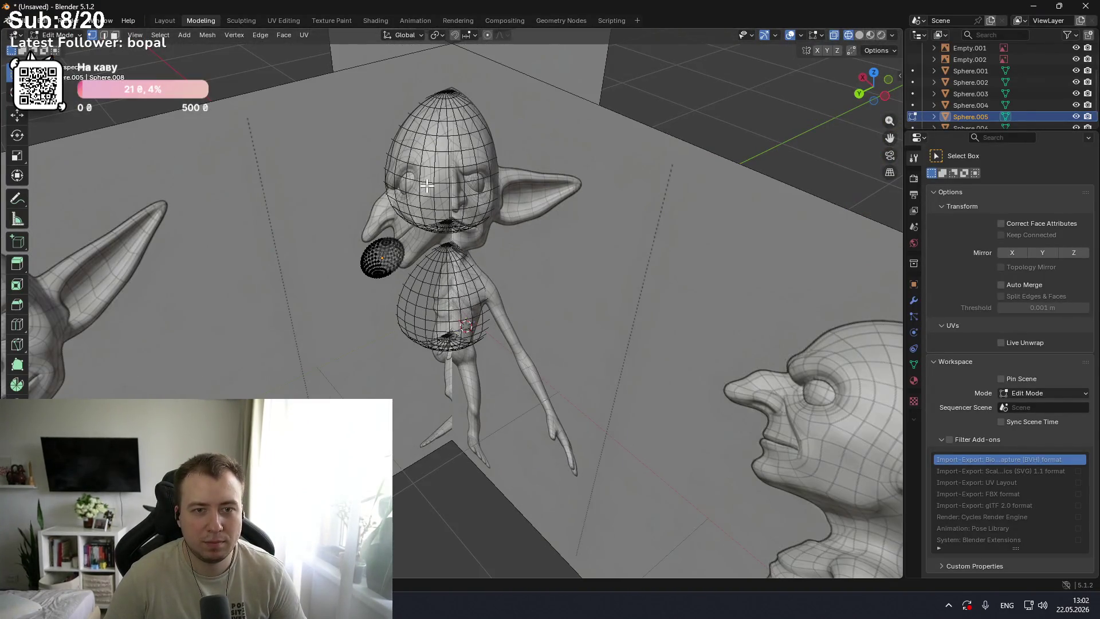
{"action": "mouse_move", "coordinate": [438, 166]}
{"action": "middle_mouse_down"}
{"action": "mouse_move", "coordinate": [573, 178]}
{"action": "mouse_move", "coordinate": [519, 227]}
{"action": "middle_mouse_up"}
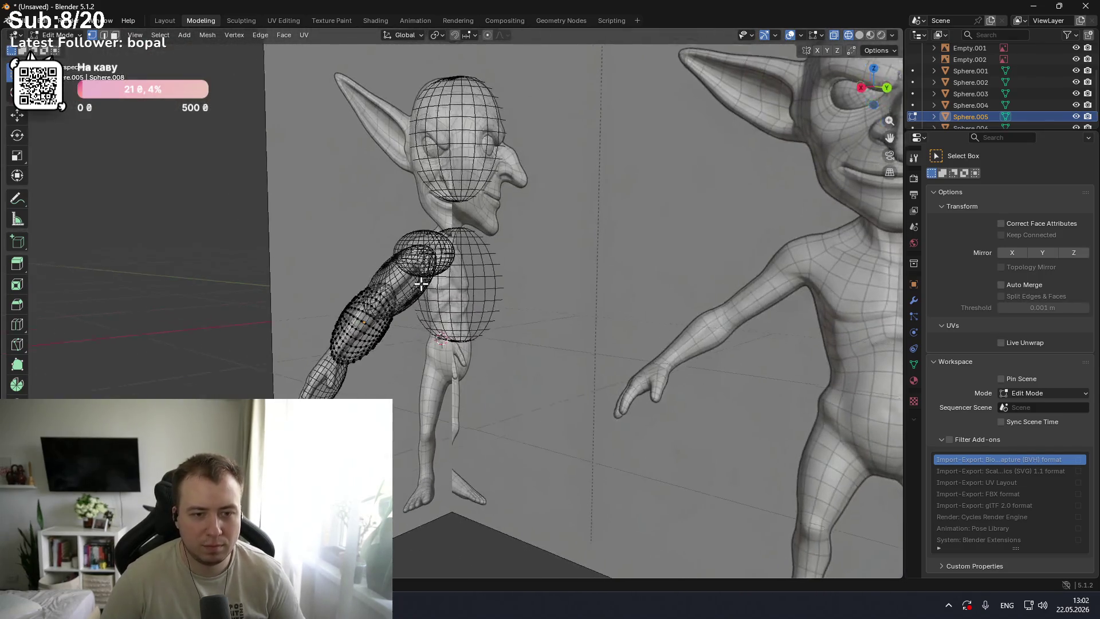
{"action": "middle_click_drag", "start_coordinate": [427, 285], "coordinate": [380, 267]}
{"action": "key", "text": "Tab"}
{"action": "key", "text": "Tab"}
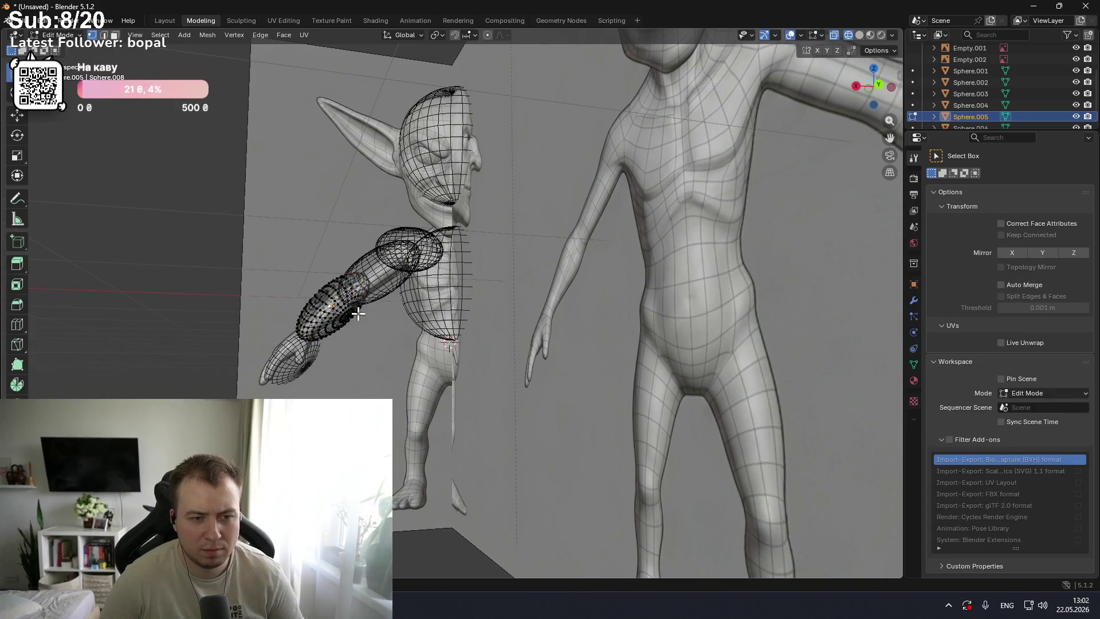
{"action": "key", "text": "Tab"}
{"action": "right_click", "coordinate": [354, 315]}
{"action": "key", "text": "Escape"}
- Try rotating and scaling the forearm sphere, then cancel without changes
{"action": "middle_click_drag", "start_coordinate": [417, 295], "coordinate": [423, 320]}
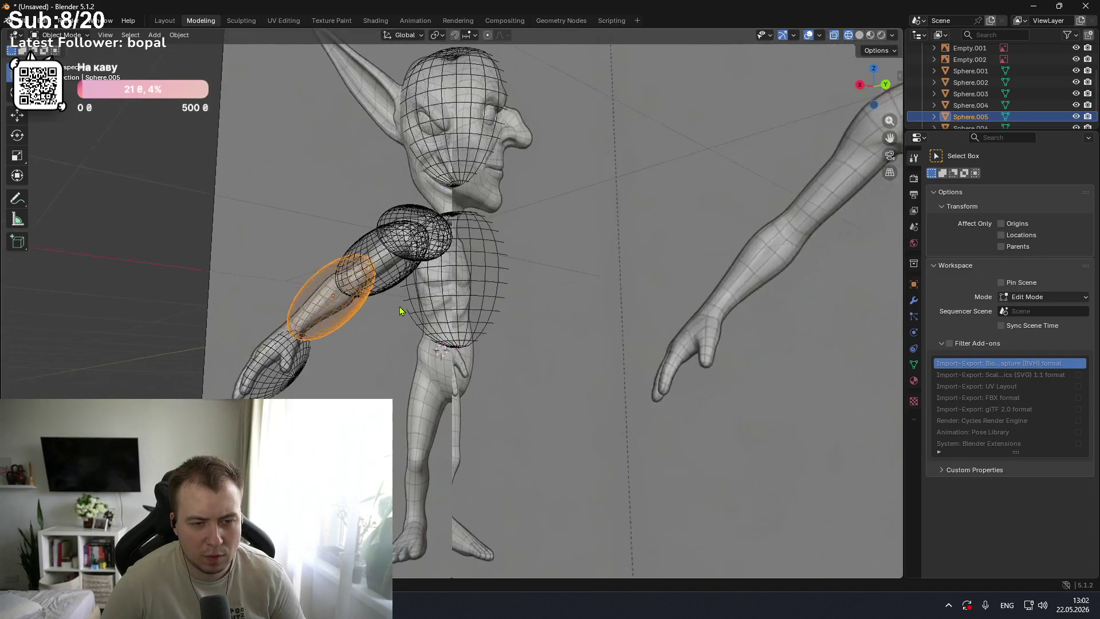
{"action": "key", "text": "r"}
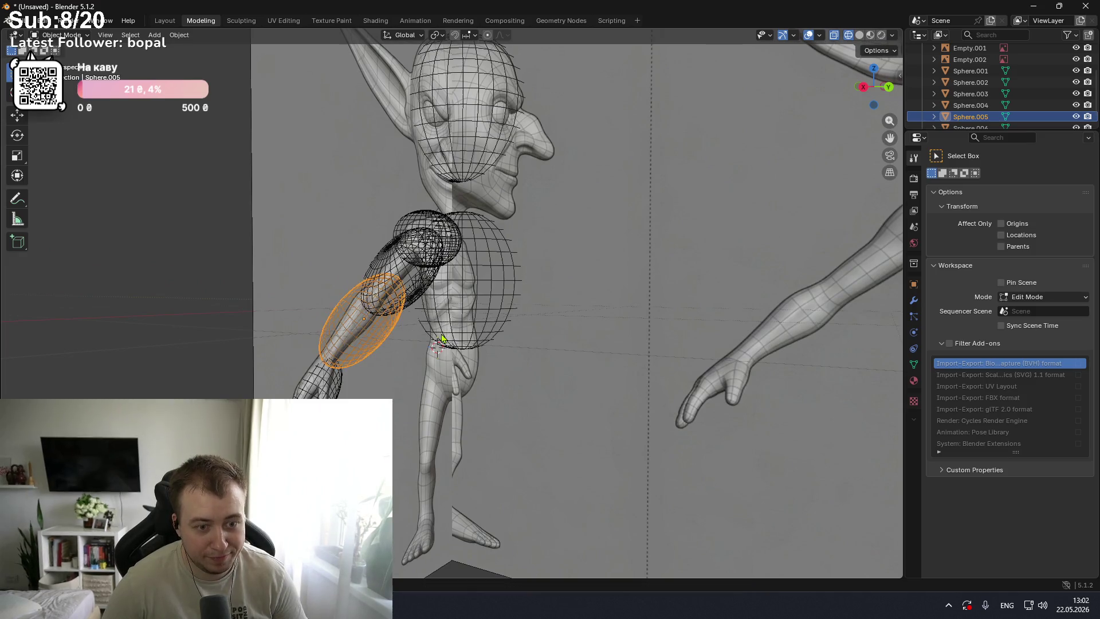
{"action": "key", "text": "s"}
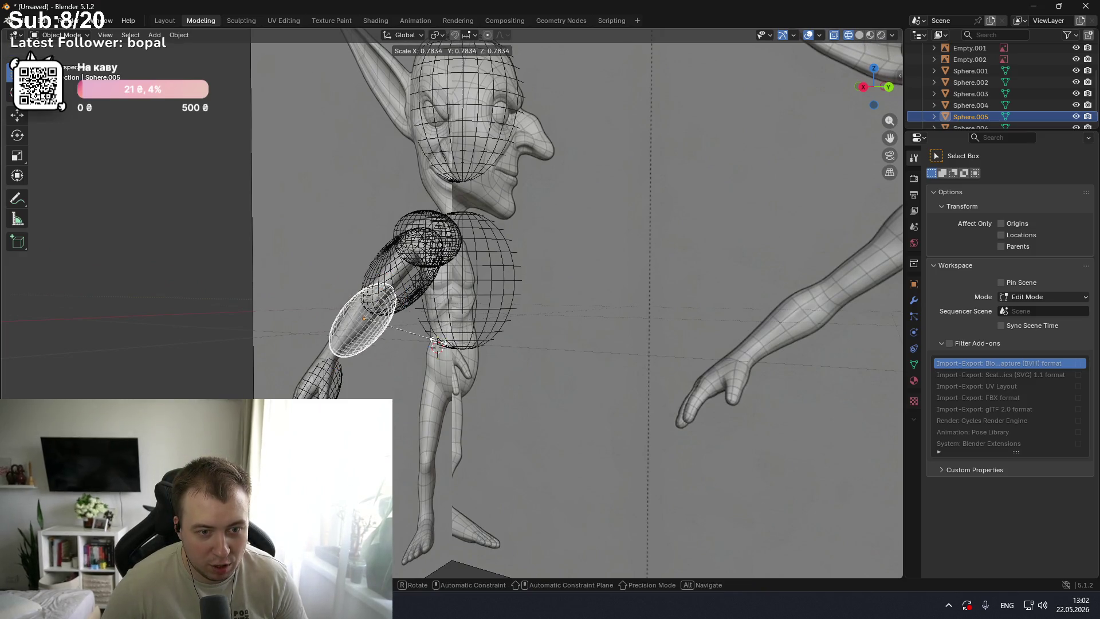
{"action": "key", "text": "Escape"}
{"action": "mouse_move", "coordinate": [437, 342]}
{"action": "middle_mouse_down"}
{"action": "mouse_move", "coordinate": [427, 338]}
{"action": "mouse_move", "coordinate": [494, 323]}
{"action": "middle_mouse_up"}
{"action": "scroll", "coordinate": [435, 335], "scroll_direction": "up", "scroll_amount": 2}
- Enter Edit Mode on the sphere and select all its vertices
{"action": "key", "text": "Tab"}
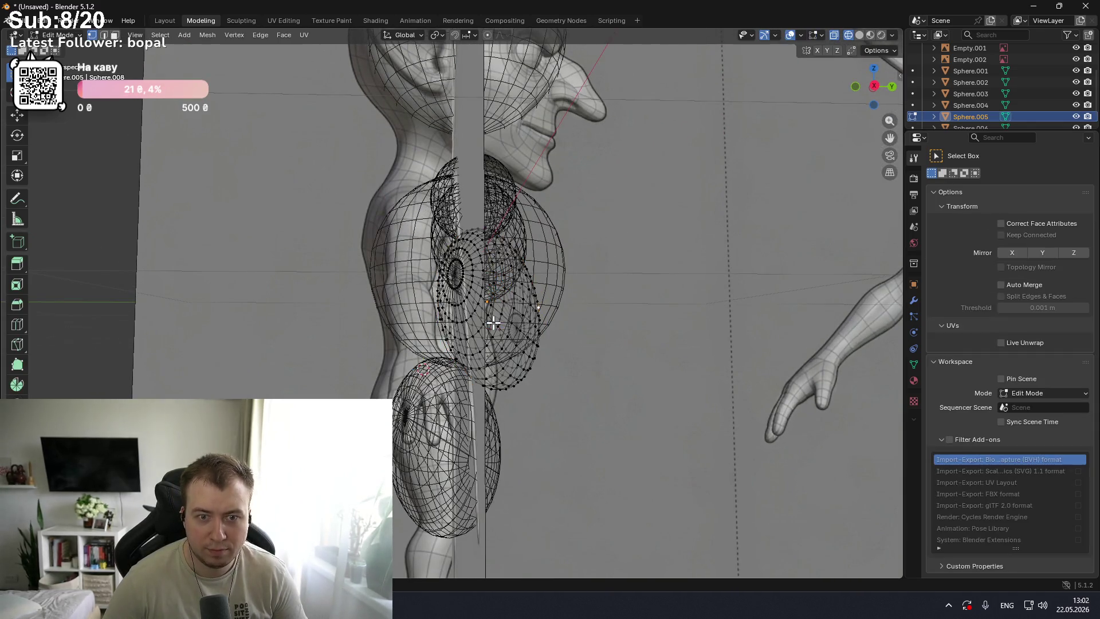
{"action": "key", "text": "a"}
{"action": "scroll", "coordinate": [969, 127], "scroll_direction": "up", "scroll_amount": 3}
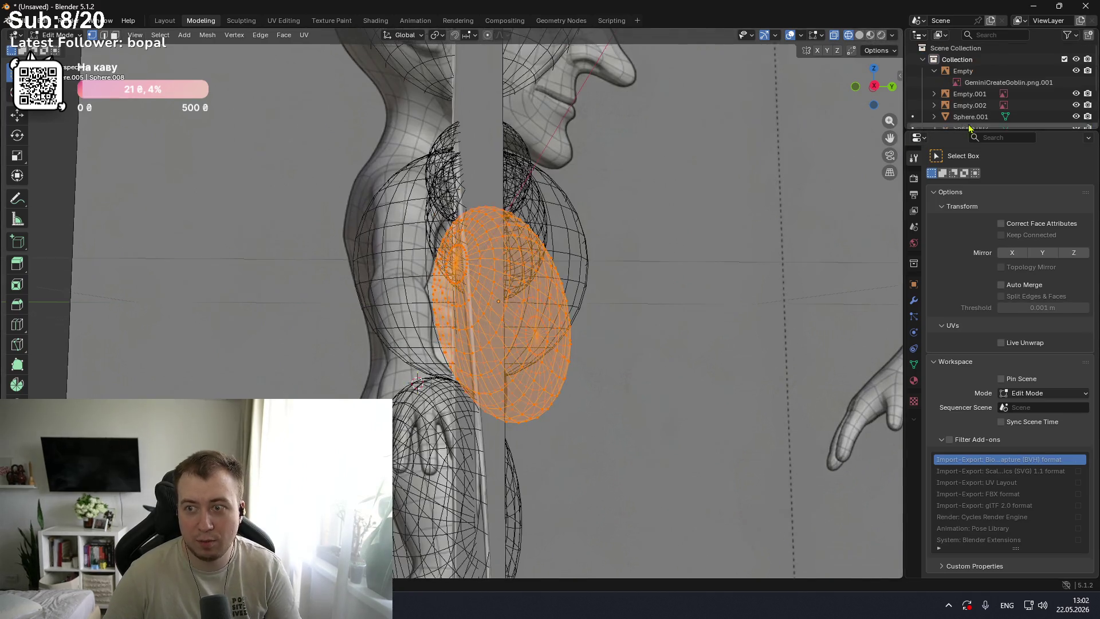
{"action": "scroll", "coordinate": [974, 115], "scroll_direction": "down", "scroll_amount": 3}
- Delete Sphere.004, Sphere.003 and Sphere.005 via the outliner
{"action": "left_click", "coordinate": [974, 109]}
{"action": "key", "text": "x"}
{"action": "key", "text": "x"}
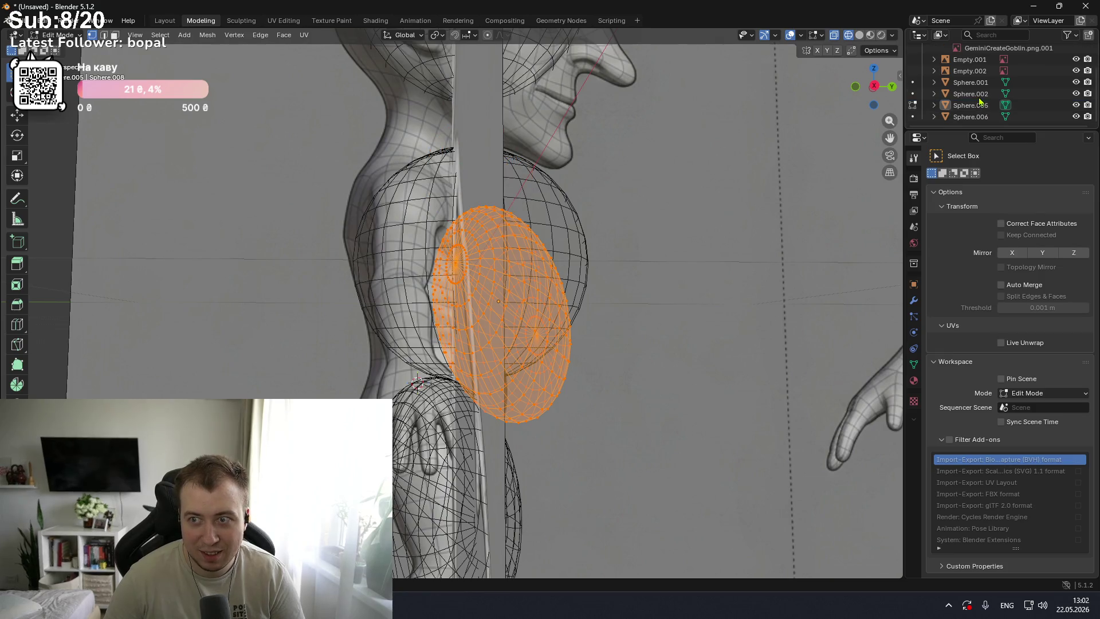
{"action": "key", "text": "x"}
{"action": "left_click", "coordinate": [970, 117]}
- Select the torso sphere from an angled view, then bring the tutorial back
{"action": "scroll", "coordinate": [734, 156], "scroll_direction": "down", "scroll_amount": 3}
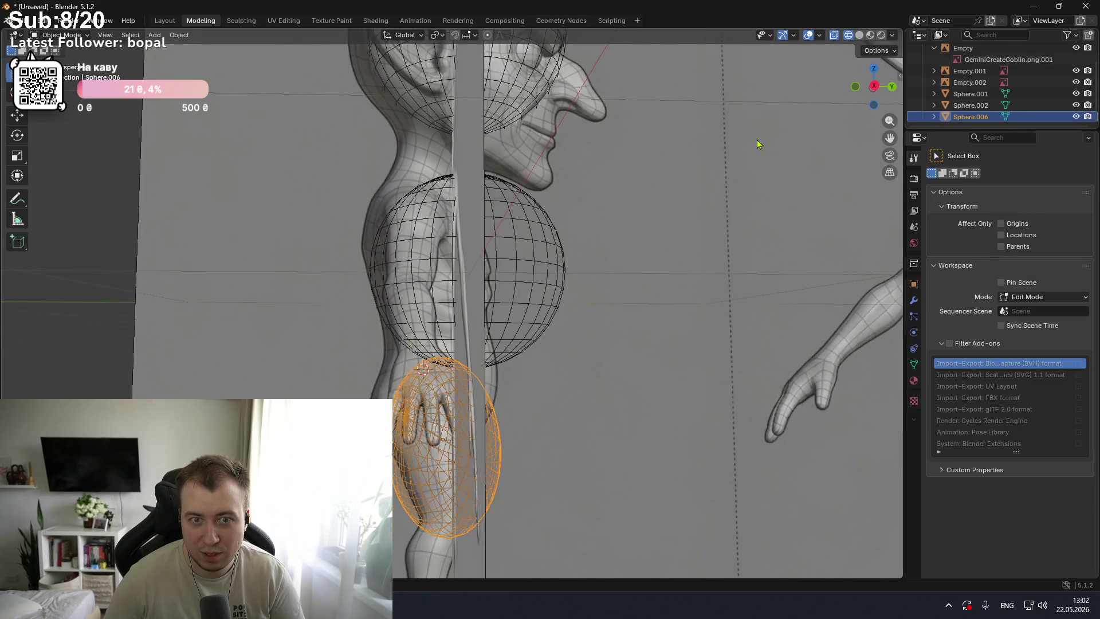
{"action": "mouse_move", "coordinate": [734, 155]}
{"action": "middle_mouse_down"}
{"action": "mouse_move", "coordinate": [651, 196]}
{"action": "mouse_move", "coordinate": [663, 201]}
{"action": "mouse_move", "coordinate": [647, 218]}
{"action": "mouse_move", "coordinate": [607, 191]}
{"action": "mouse_move", "coordinate": [561, 201]}
{"action": "middle_mouse_up"}
{"action": "left_click", "coordinate": [490, 274]}
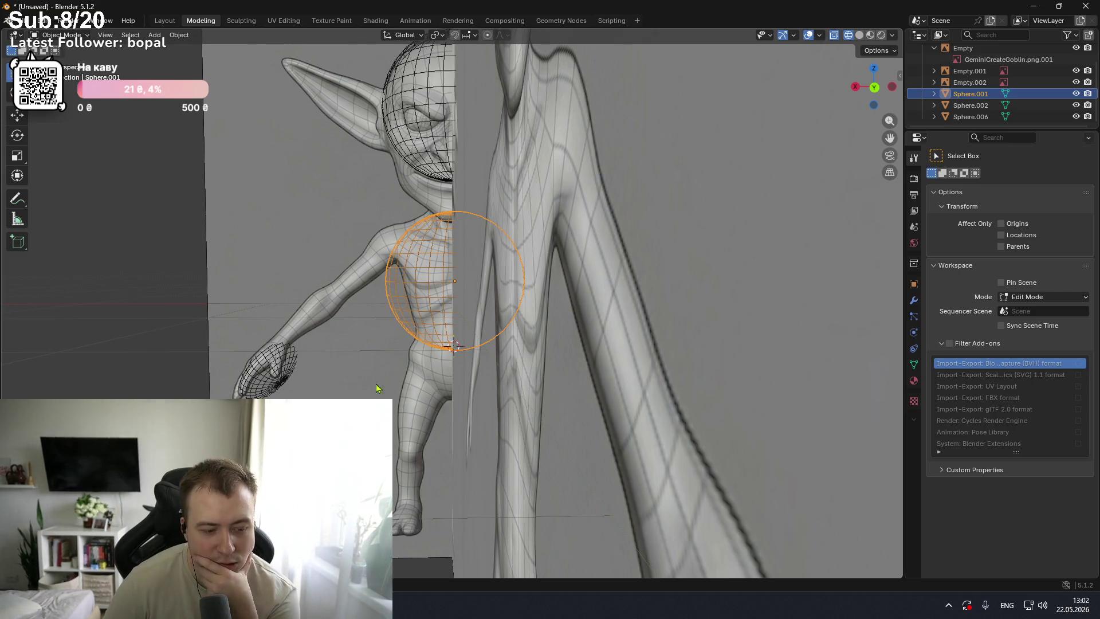
{"action": "mouse_move", "coordinate": [378, 606]}
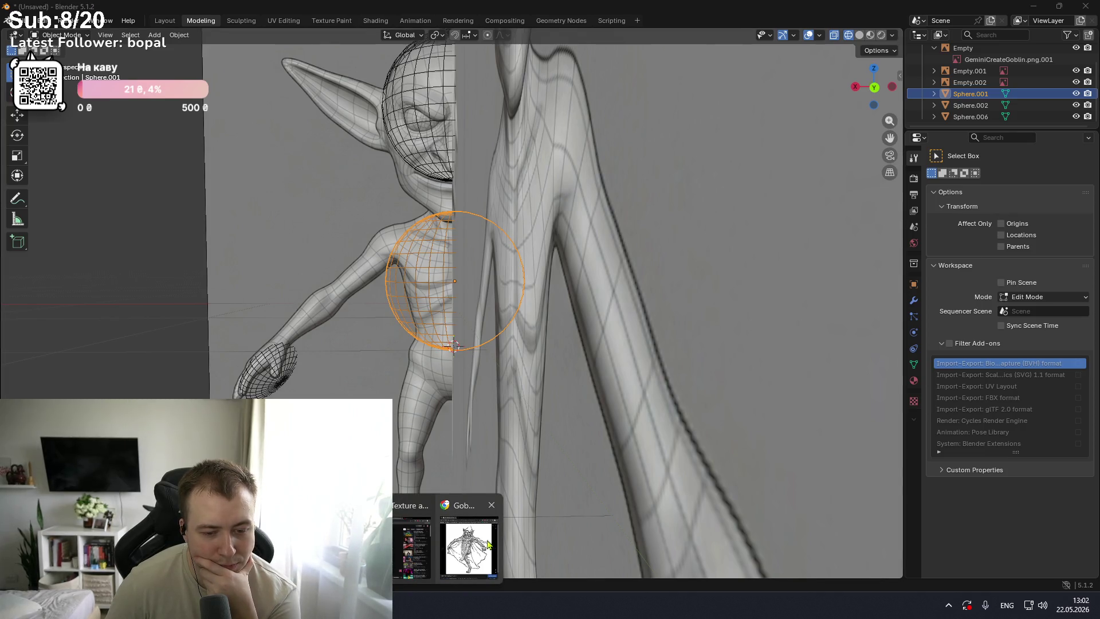
{"action": "left_click", "coordinate": [412, 547]}
- Resume the tutorial, pause it, and play a few more seconds
{"action": "key", "text": "space"}
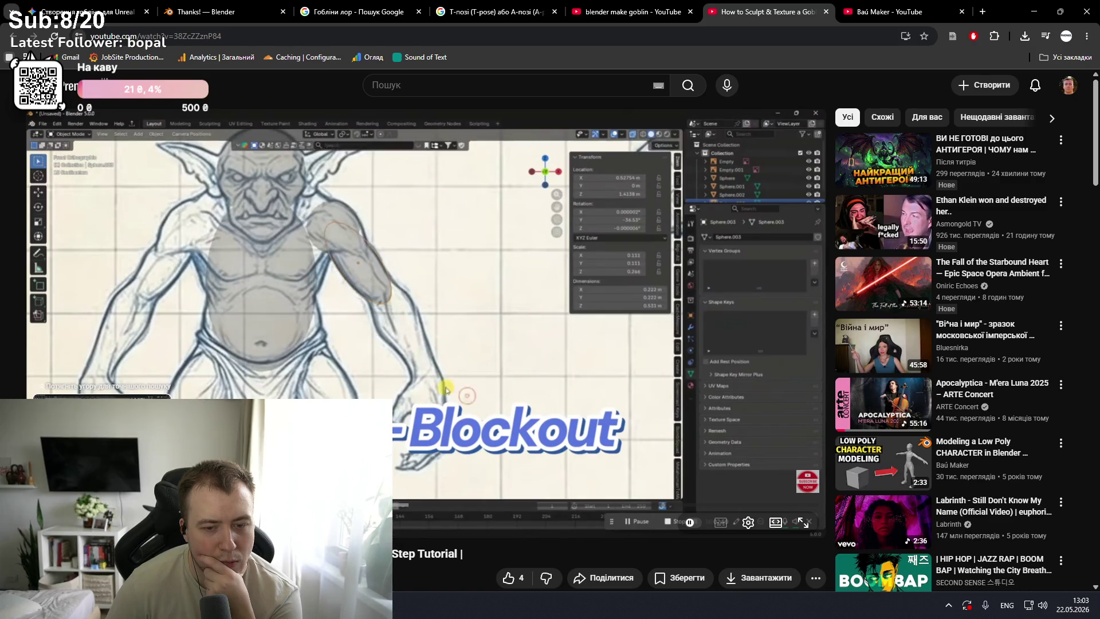
{"action": "key", "text": "space"}
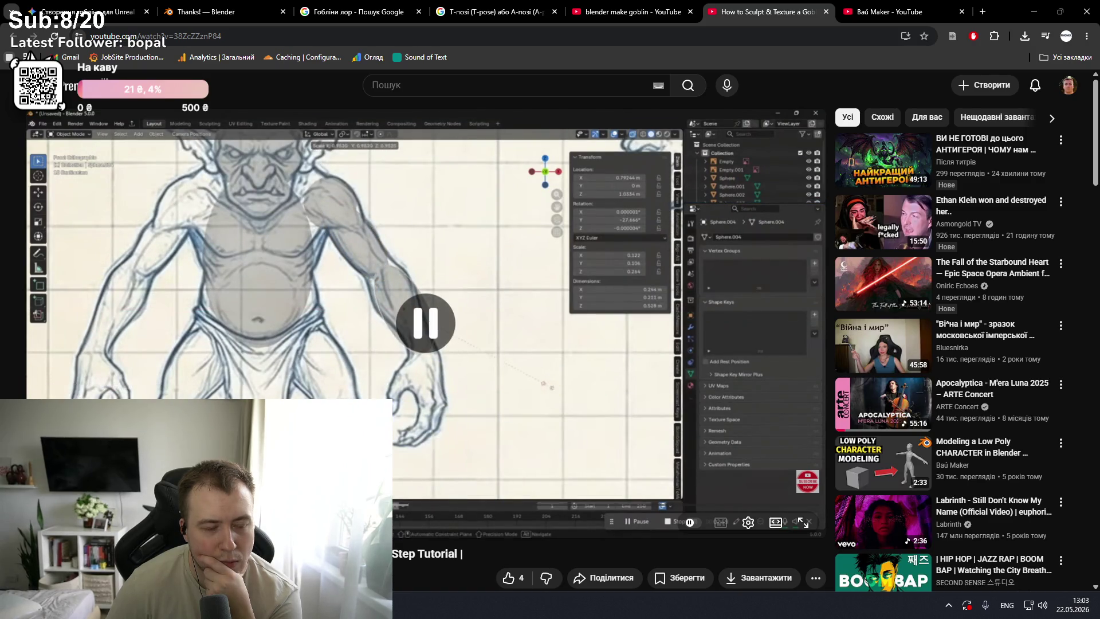
{"action": "key", "text": "space"}
- Scroll the video page, let the blockout section play, and open the player settings
{"action": "scroll", "coordinate": [424, 321], "scroll_direction": "down", "scroll_amount": 2}
{"action": "scroll", "coordinate": [424, 321], "scroll_direction": "down", "scroll_amount": 1}
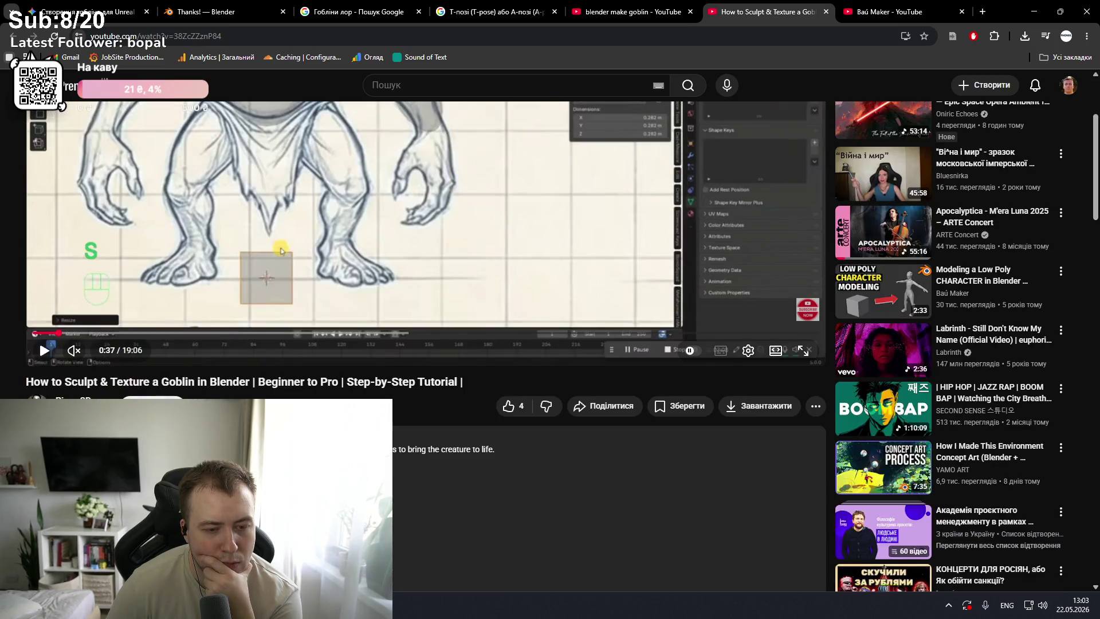
{"action": "scroll", "coordinate": [424, 321], "scroll_direction": "down", "scroll_amount": 2}
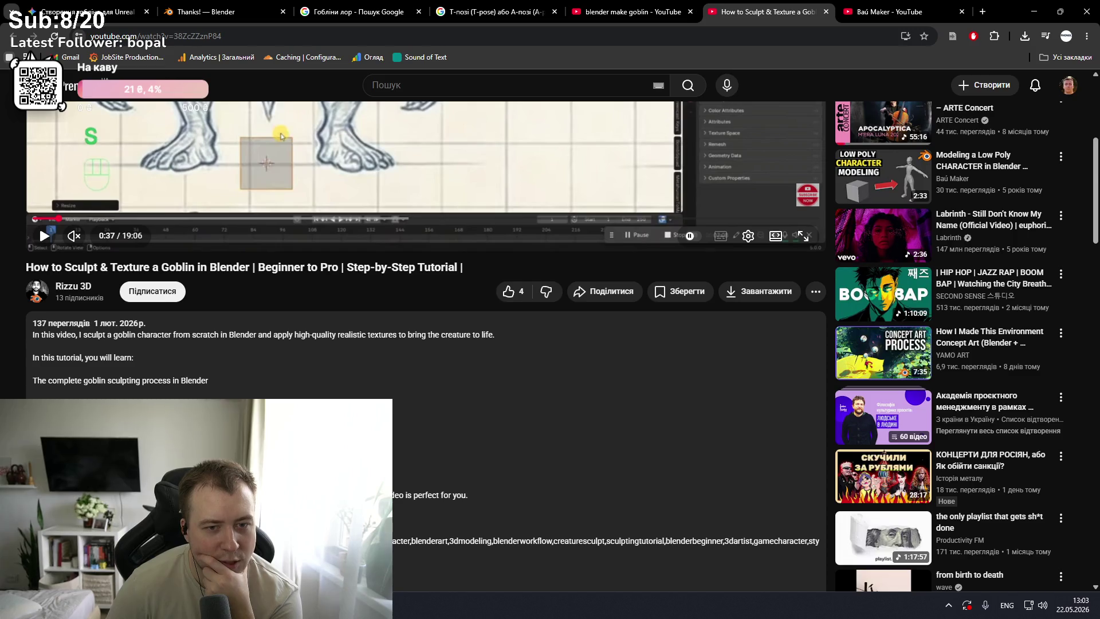
{"action": "scroll", "coordinate": [424, 320], "scroll_direction": "down", "scroll_amount": 3}
{"action": "scroll", "coordinate": [424, 321], "scroll_direction": "down", "scroll_amount": 4}
{"action": "scroll", "coordinate": [424, 321], "scroll_direction": "up", "scroll_amount": 10}
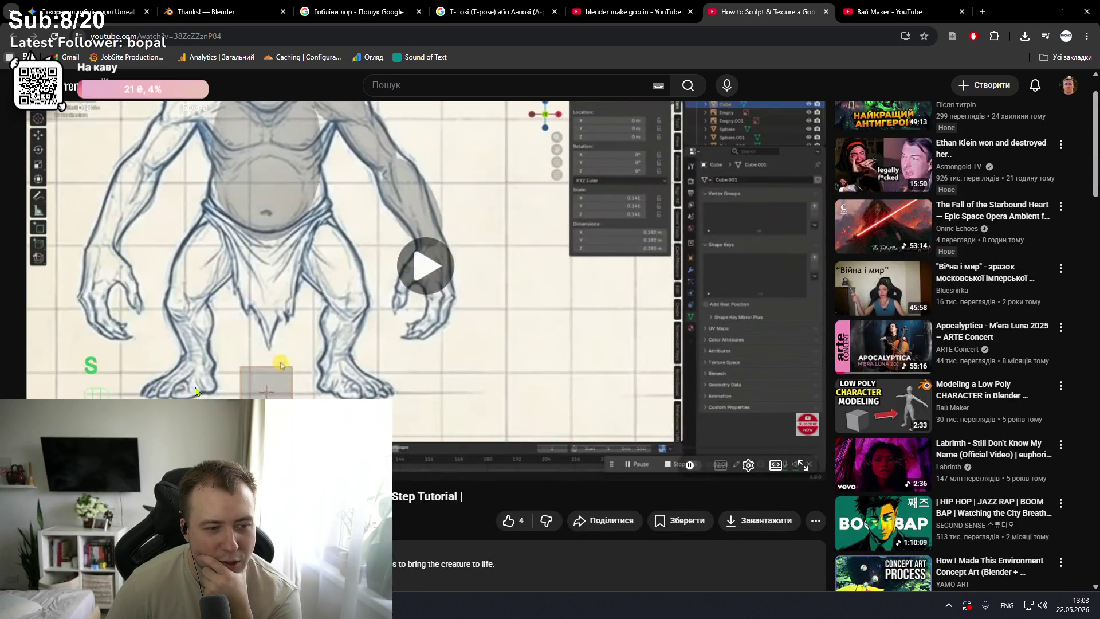
{"action": "scroll", "coordinate": [205, 378], "scroll_direction": "up", "scroll_amount": 1}
{"action": "key", "text": "space"}
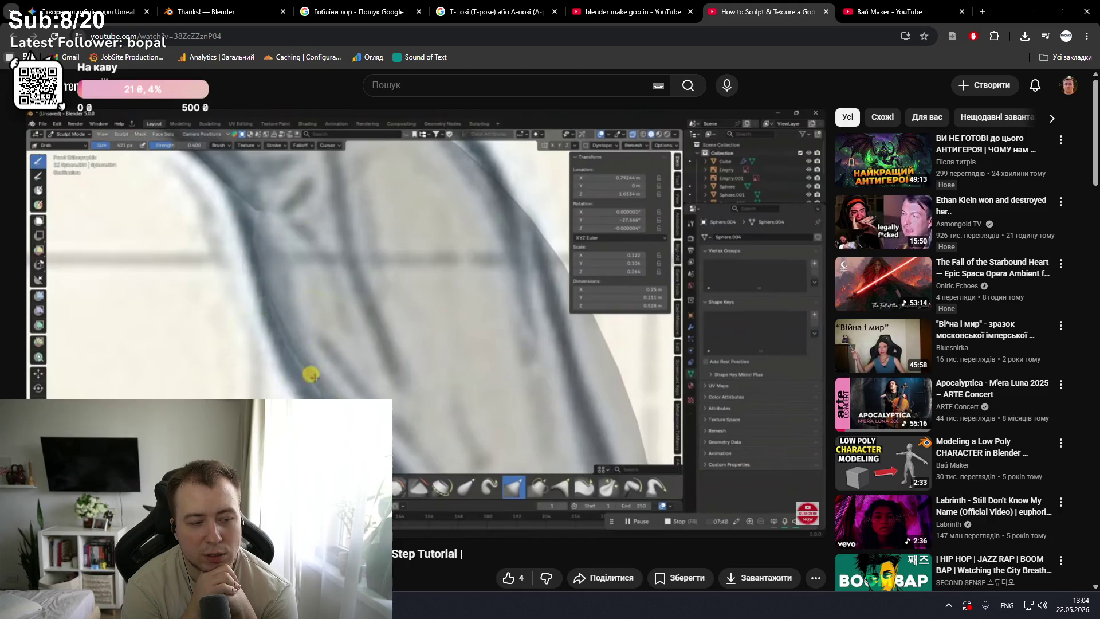
{"action": "left_click", "coordinate": [748, 522]}
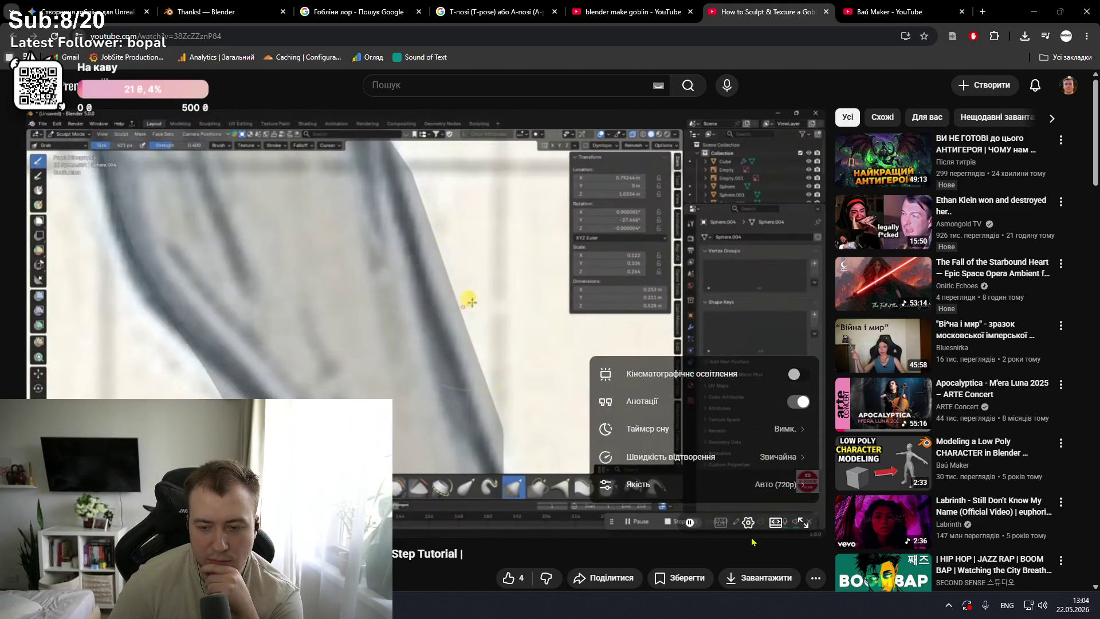
- Lower the tutorial's playback speed step by step to 0.50x
{"action": "left_click", "coordinate": [761, 453]}
{"action": "left_click", "coordinate": [651, 442]}
{"action": "left_click", "coordinate": [650, 442]}
{"action": "left_click", "coordinate": [650, 442]}
{"action": "left_click", "coordinate": [650, 442]}
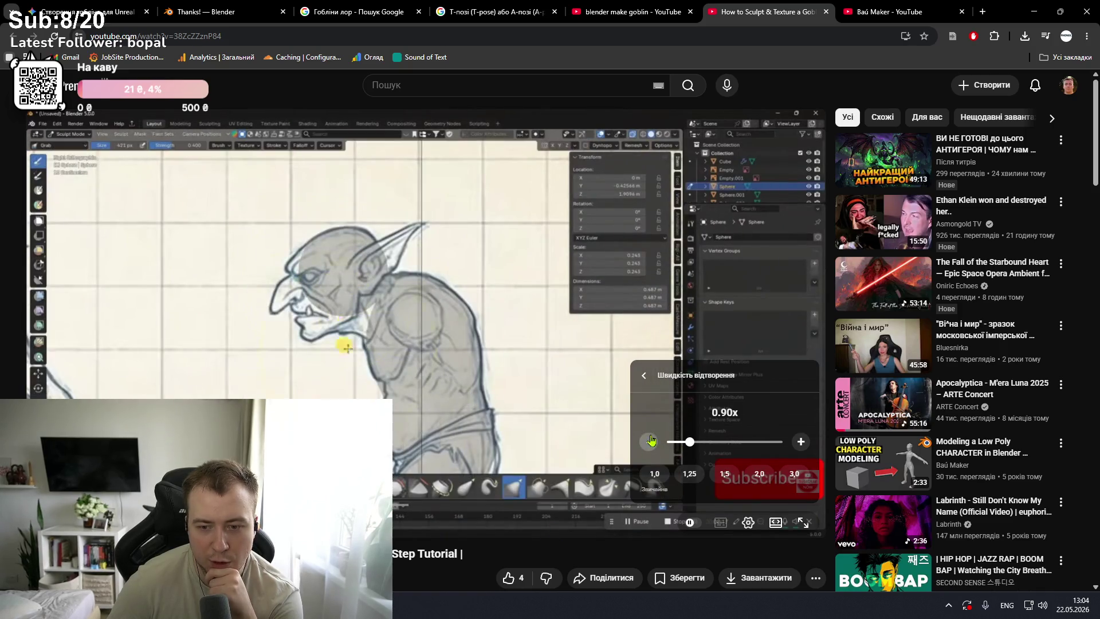
{"action": "left_click", "coordinate": [650, 442]}
{"action": "left_click", "coordinate": [651, 443]}
{"action": "left_click", "coordinate": [651, 442]}
{"action": "left_click", "coordinate": [650, 443]}
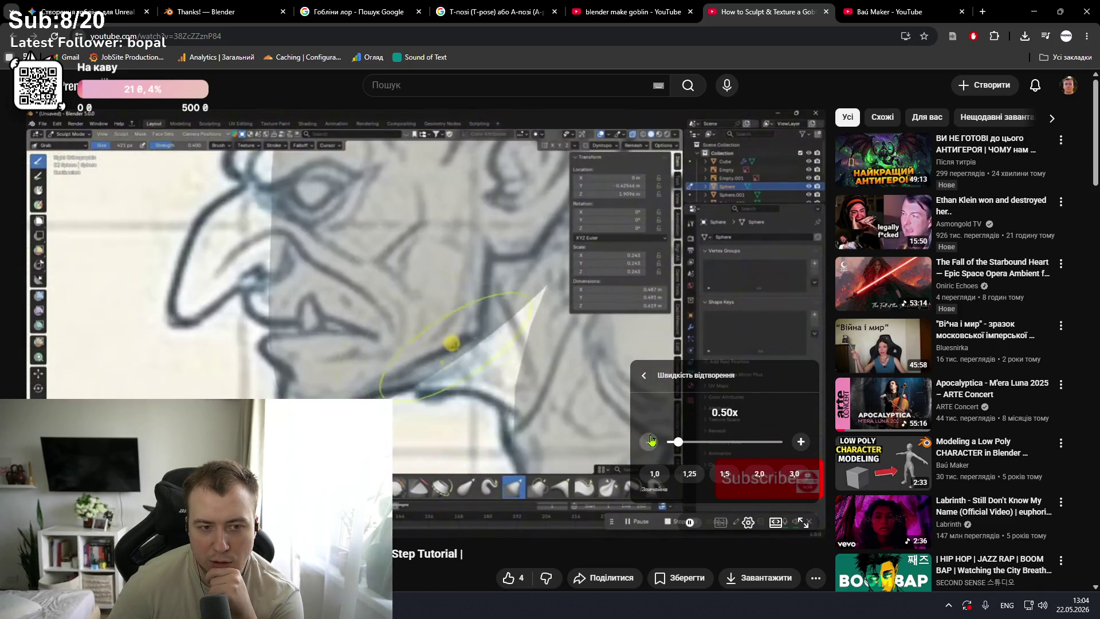
{"action": "left_click", "coordinate": [489, 520]}
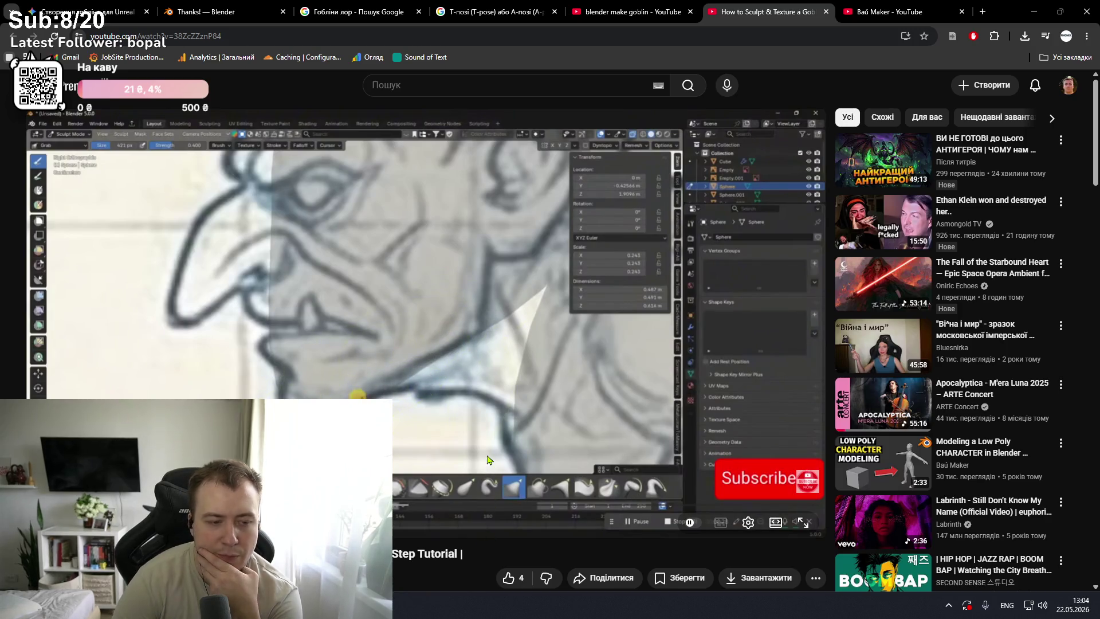
- Seek ahead to the blocked-out head, pause, and switch back to Blender with X-ray off
{"action": "key", "text": "Right"}
{"action": "key", "text": "Right"}
{"action": "key", "text": "Right"}
{"action": "key", "text": "Right"}
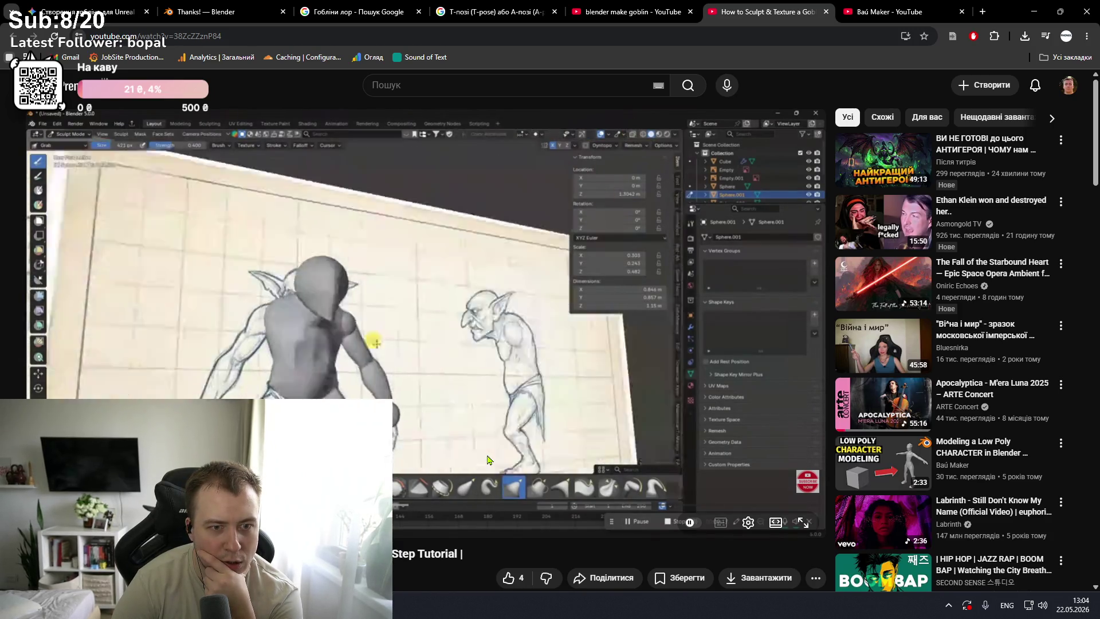
{"action": "key", "text": "Right"}
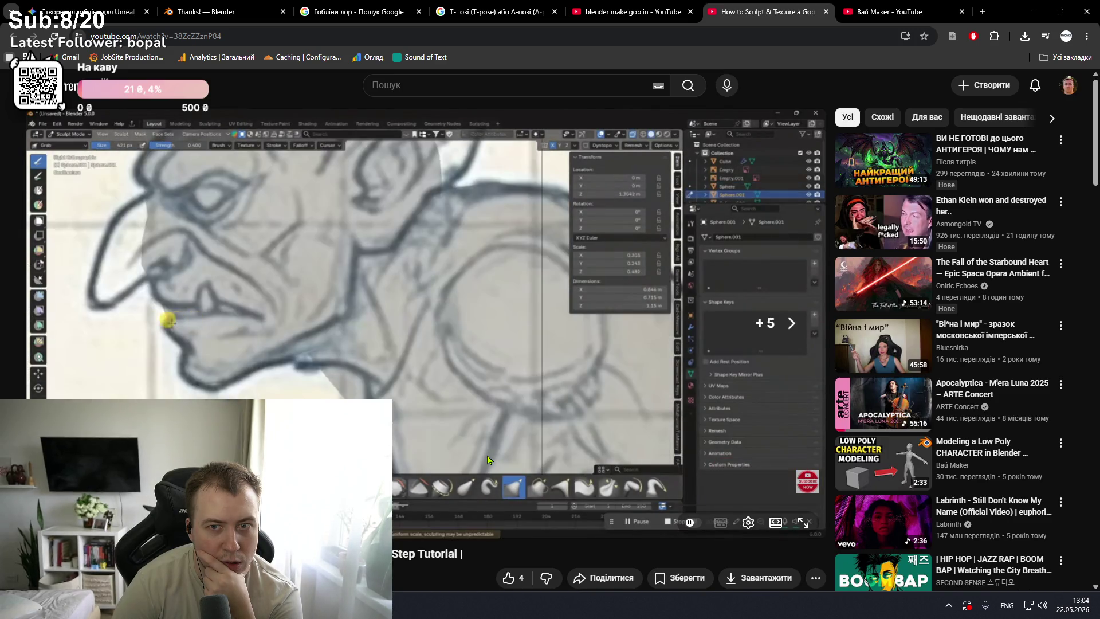
{"action": "key", "text": "Right"}
{"action": "key", "text": "Left"}
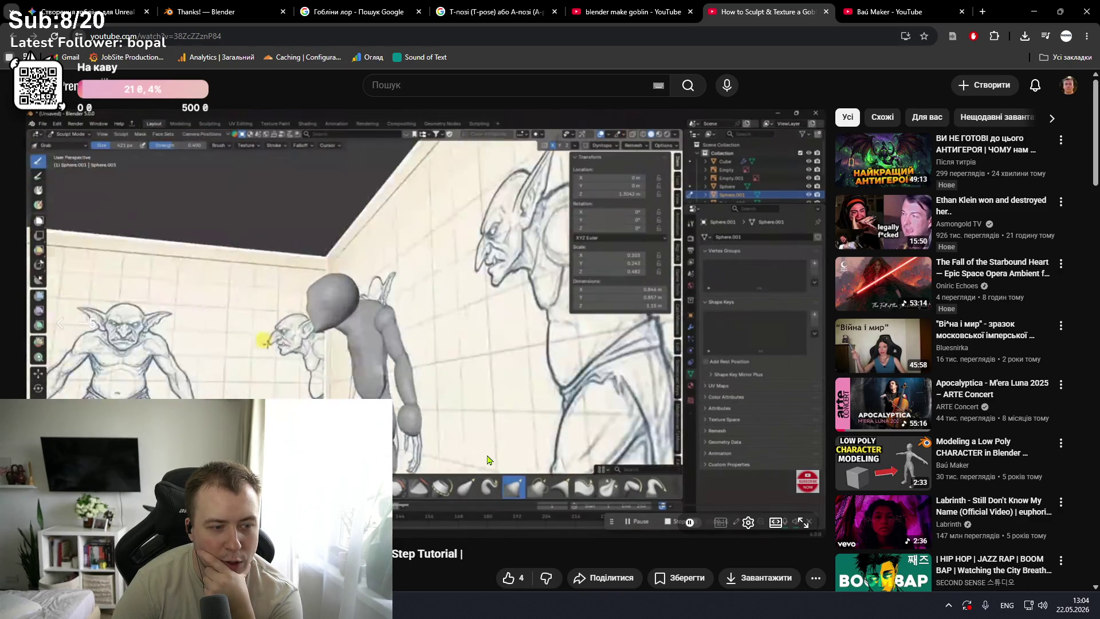
{"action": "key", "text": "space"}
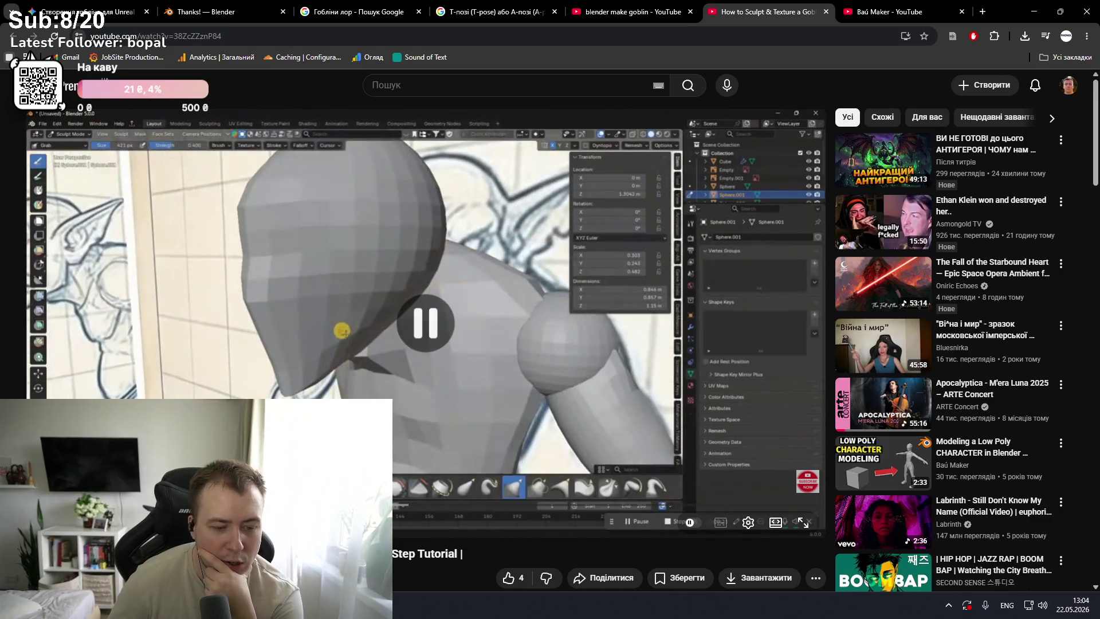
{"action": "key", "text": "alt+Tab"}
{"action": "left_click", "coordinate": [838, 36]}
- Compare X-ray, solid and material shading, ending in opaque solid shading
{"action": "left_click", "coordinate": [837, 36]}
{"action": "left_click", "coordinate": [836, 37]}
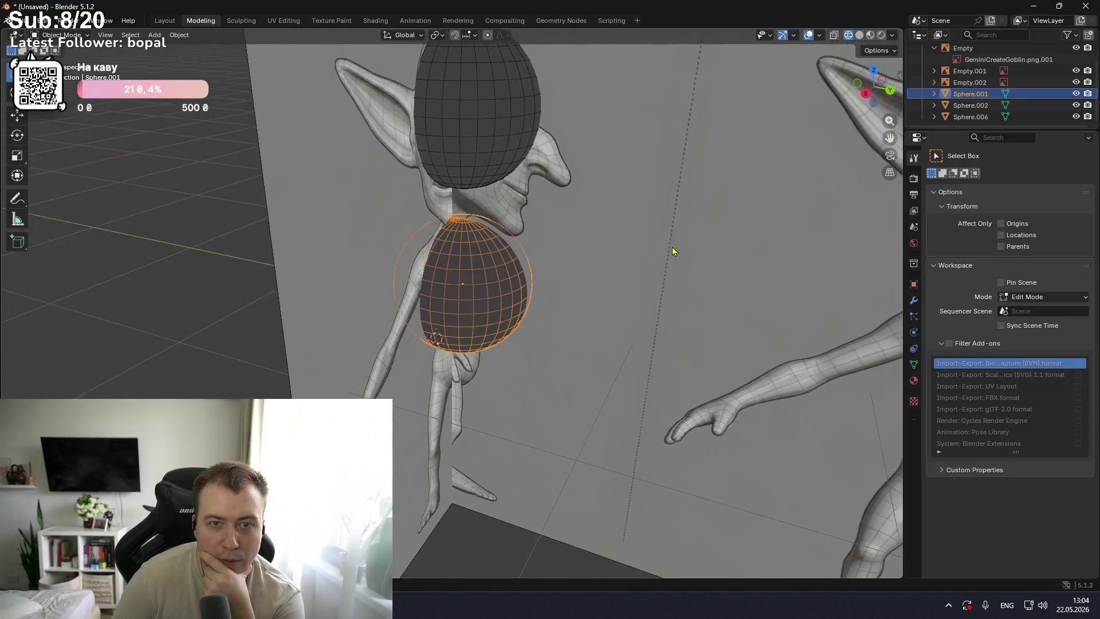
{"action": "left_click", "coordinate": [837, 37]}
{"action": "left_click", "coordinate": [836, 36]}
{"action": "left_click", "coordinate": [860, 36]}
{"action": "left_click", "coordinate": [869, 36]}
{"action": "left_click", "coordinate": [860, 35]}
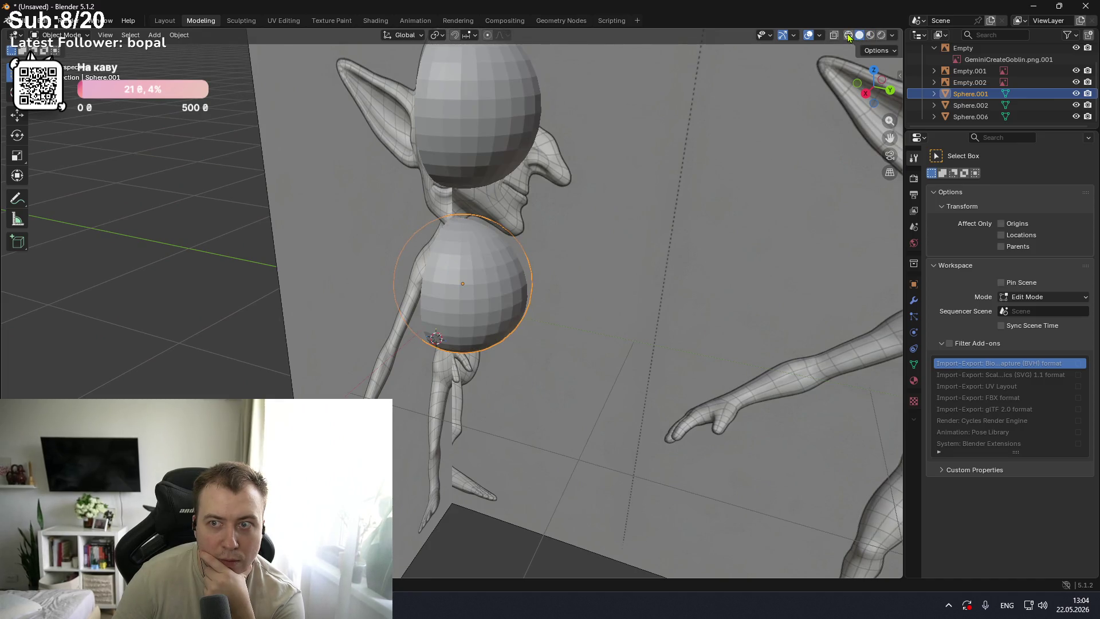
{"action": "left_click", "coordinate": [834, 36]}
{"action": "left_click", "coordinate": [834, 37]}
{"action": "left_click", "coordinate": [834, 36]}
{"action": "left_click", "coordinate": [833, 36]}
- Orbit, then snap the view to the front orthographic axis
{"action": "middle_click_drag", "start_coordinate": [735, 129], "coordinate": [560, 177]}
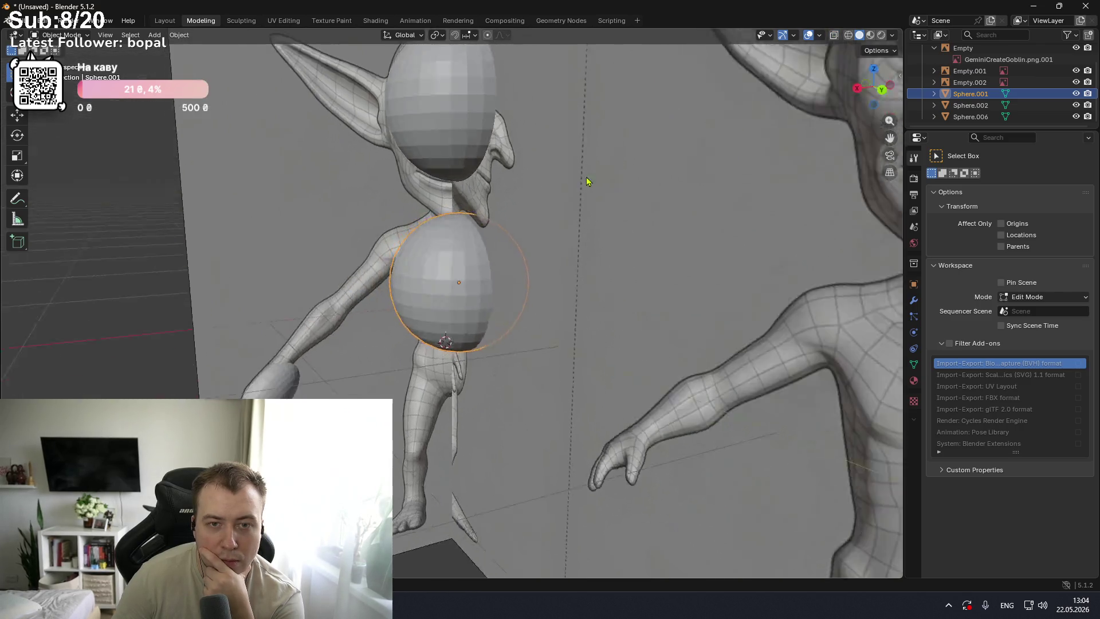
{"action": "left_click", "coordinate": [873, 89]}
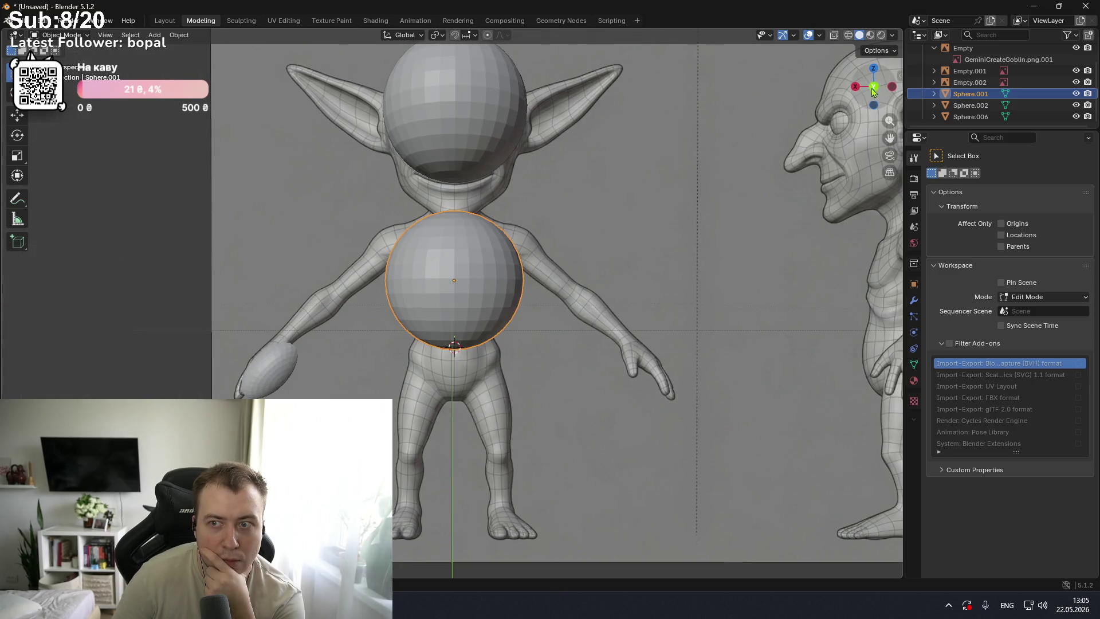
{"action": "key", "text": "KP_1"}
{"action": "left_click", "coordinate": [874, 89]}
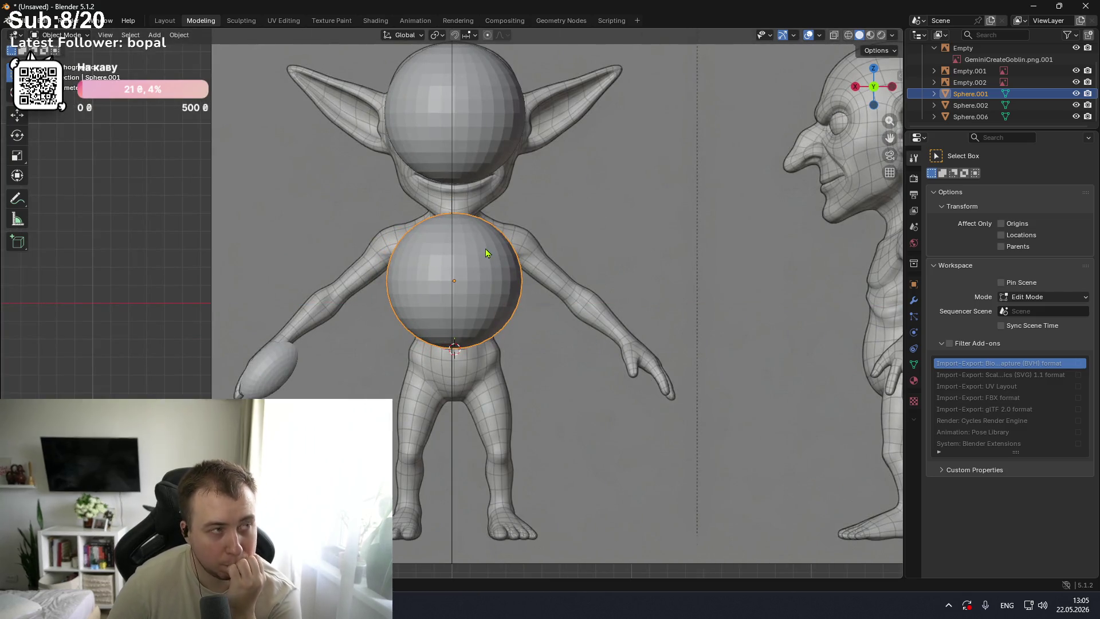
- Duplicate the body sphere in place, rotate it, and stretch it along Z into an egg
{"action": "key", "text": "shift+d"}
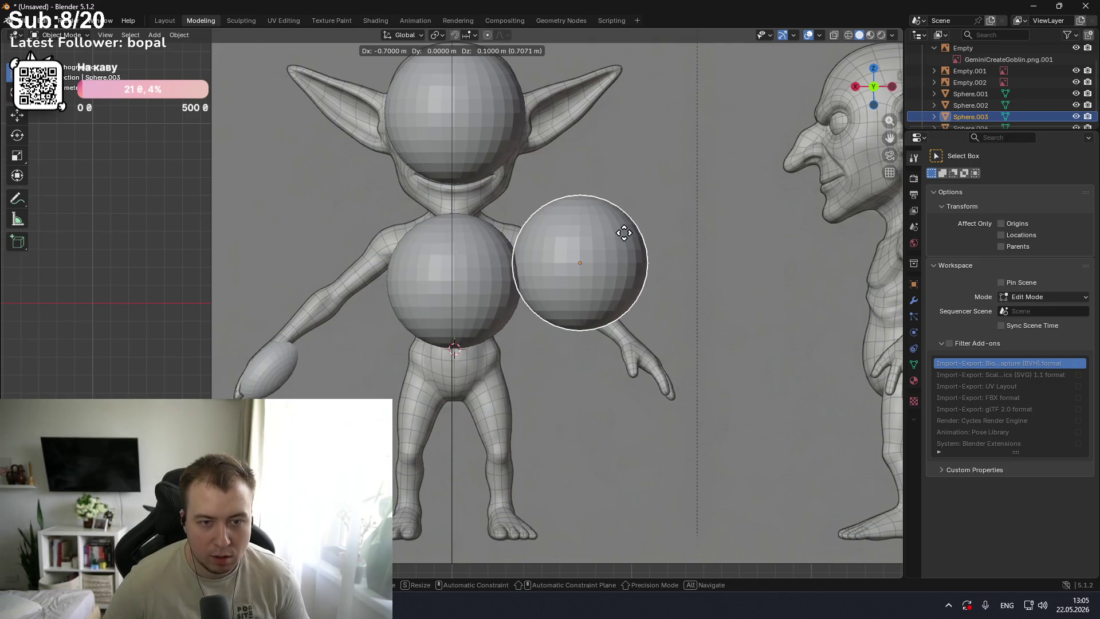
{"action": "right_click", "coordinate": [553, 257]}
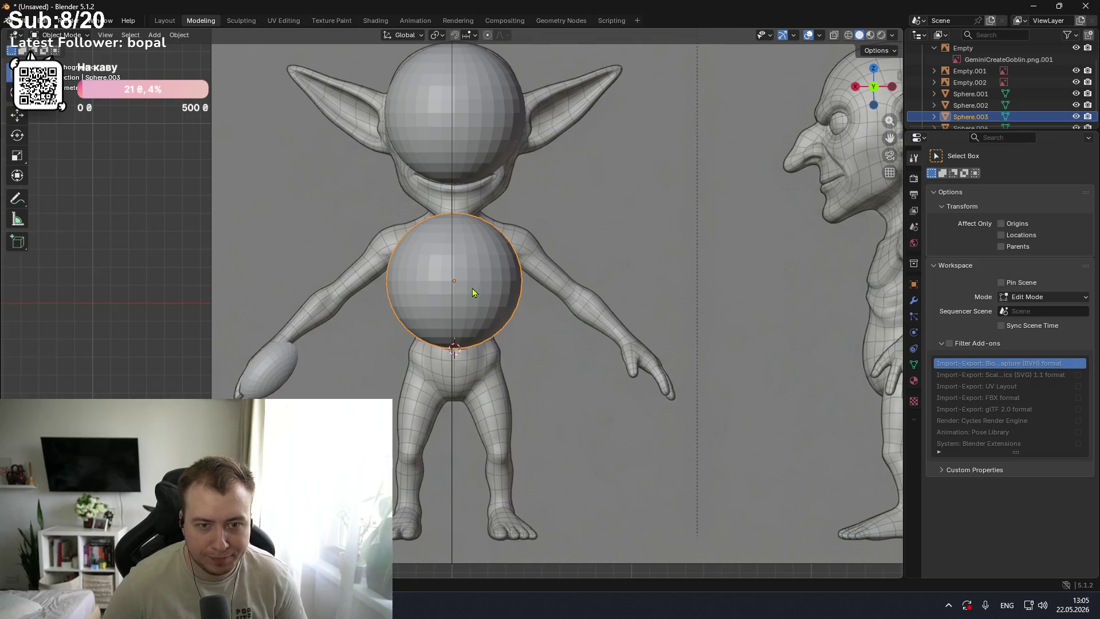
{"action": "key", "text": "r"}
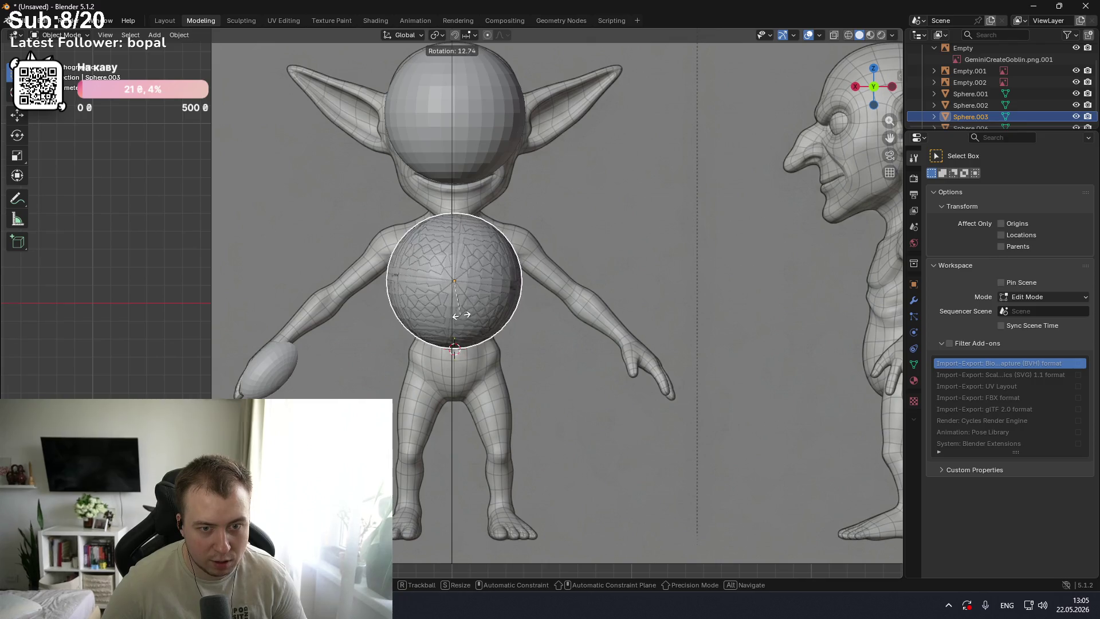
{"action": "left_click", "coordinate": [475, 304]}
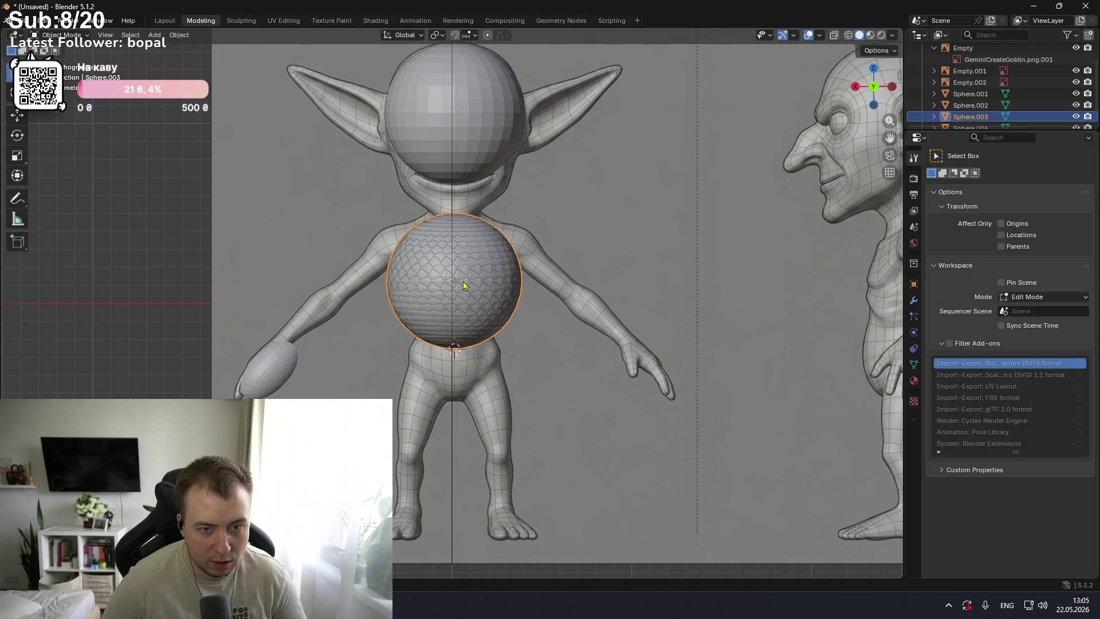
{"action": "key", "text": "s"}
{"action": "key", "text": "z"}
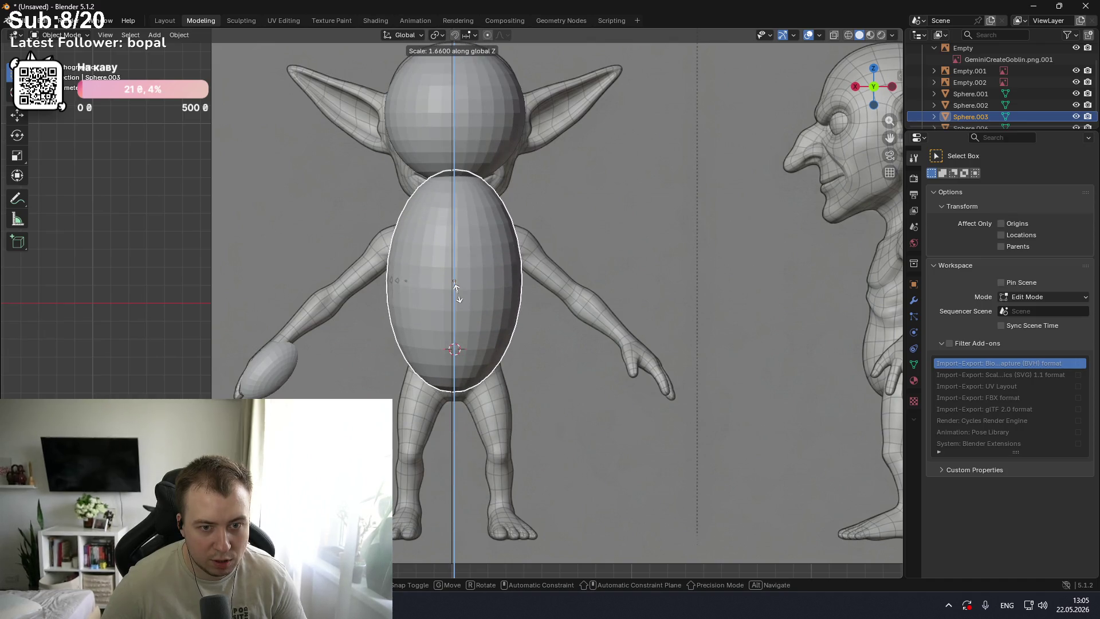
{"action": "left_click", "coordinate": [458, 290]}
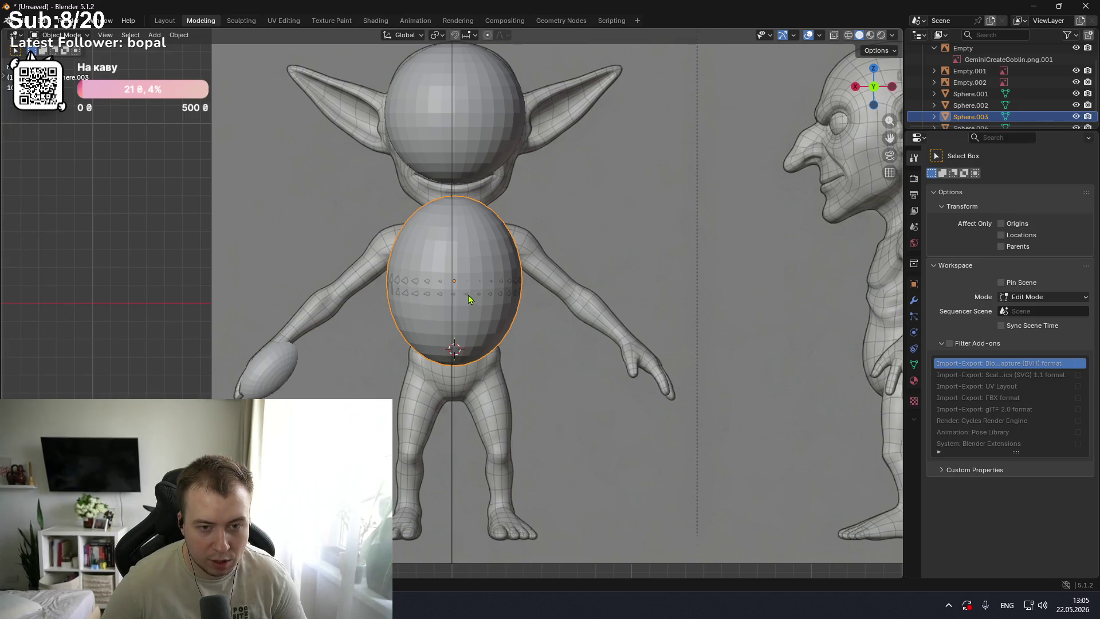
{"action": "key", "text": "alt+Tab"}
{"action": "key", "text": "ctrl+1"}
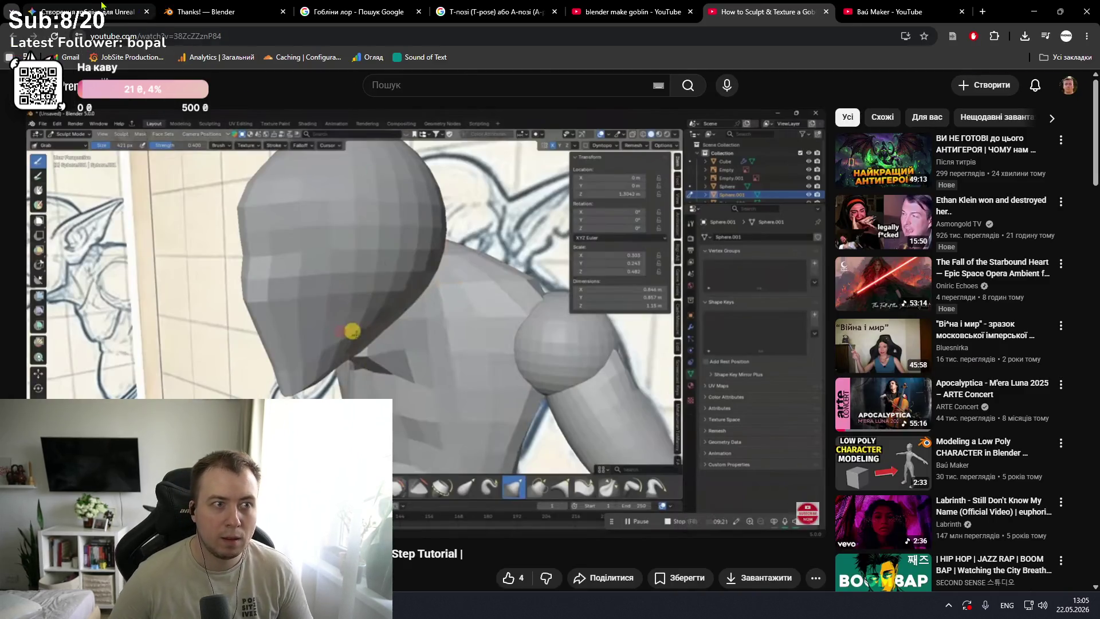
- Ask Gemini, in Ukrainian, for a Blender hotkey cheat sheet for modelling a goblin
{"action": "key", "text": "alt+shift"}
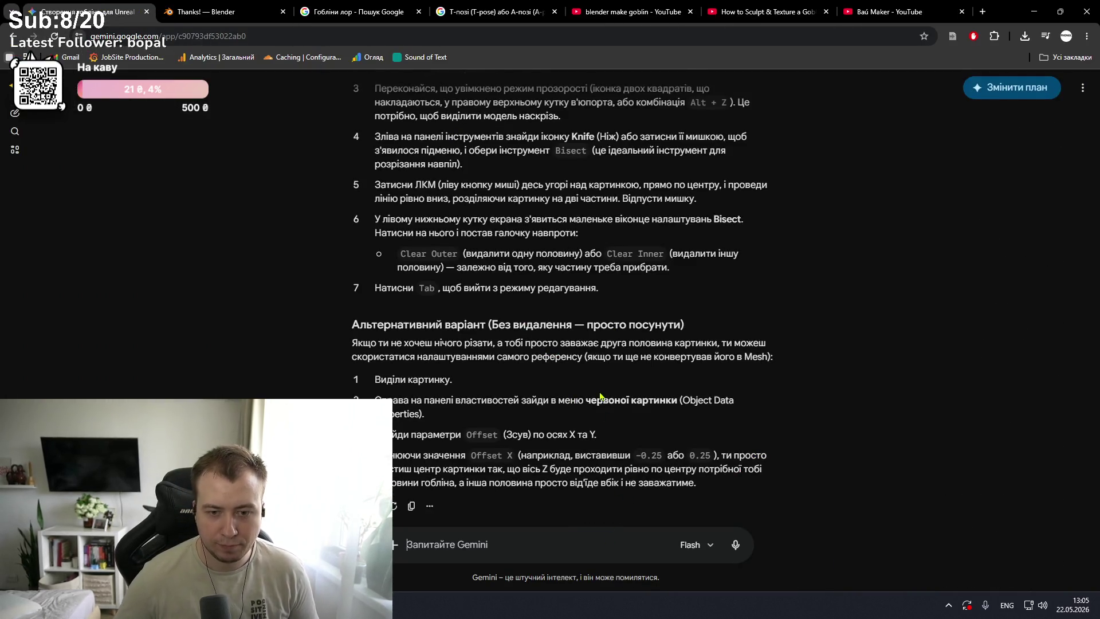
{"action": "type", "text": "Зроби г"}
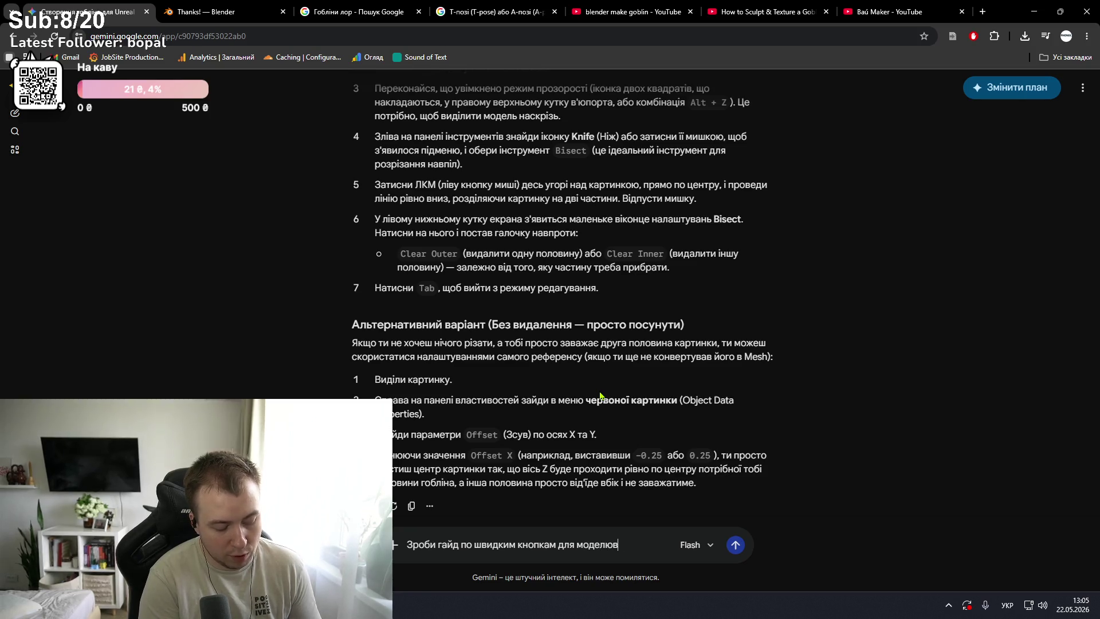
{"action": "type", "text": "в блендері які мені тр"}
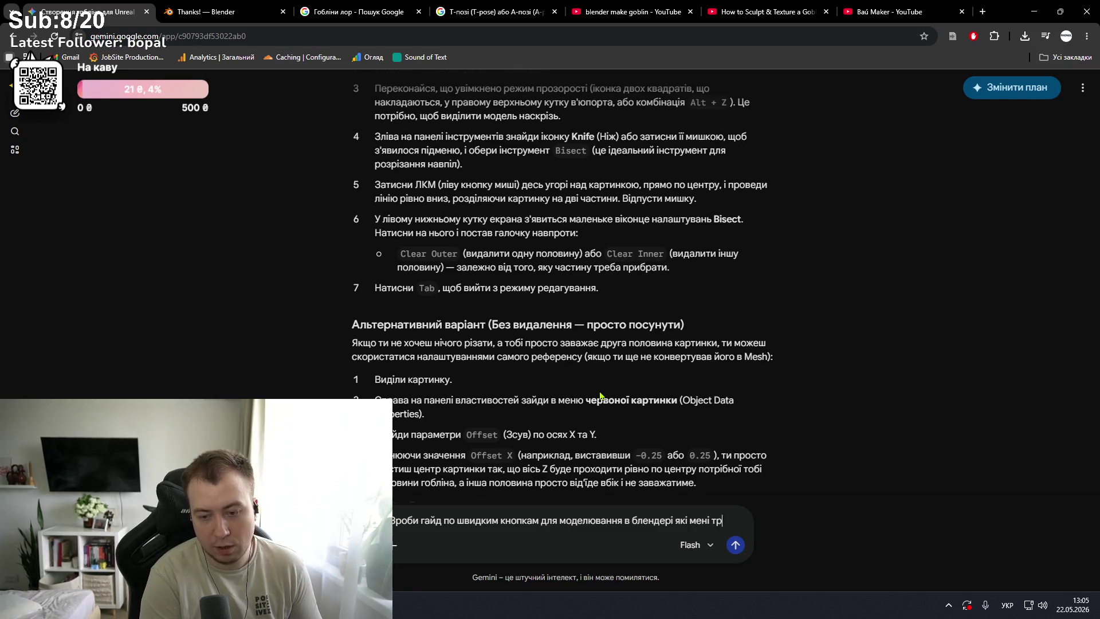
{"action": "type", "text": "еба будуть щоб створити гобли"}
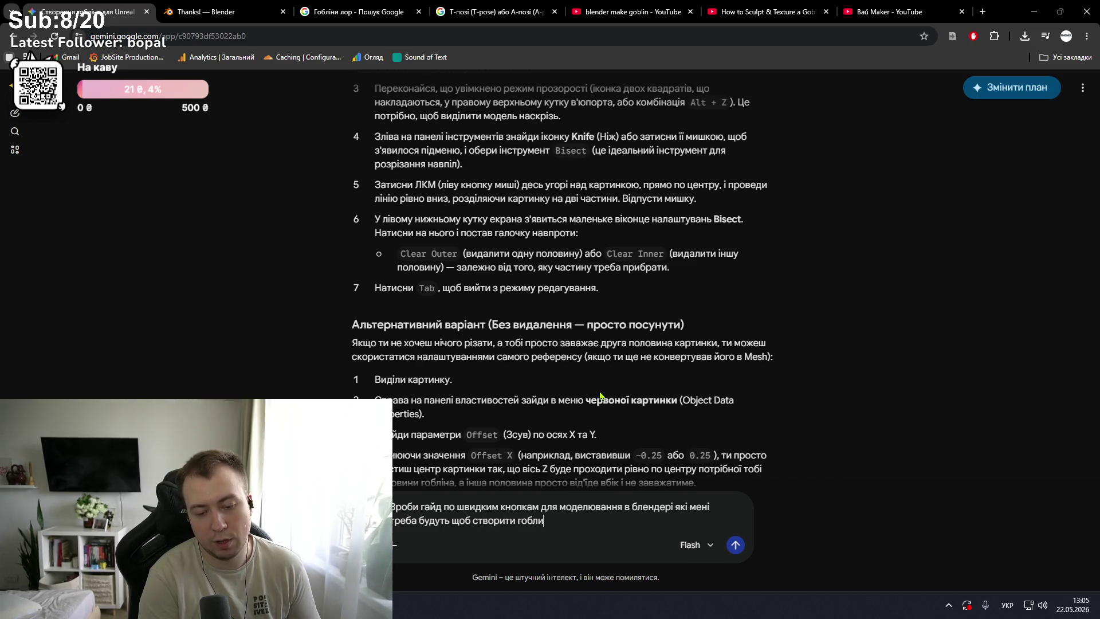
{"action": "type", "text": "на"}
{"action": "key", "text": "Return"}
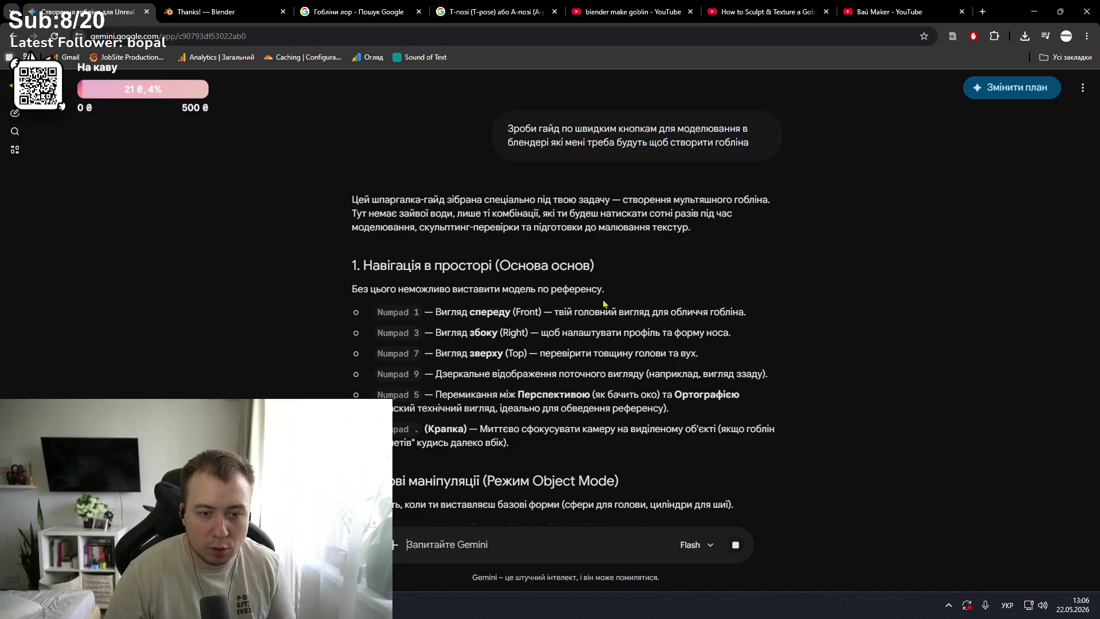
{"action": "key", "text": "alt+Tab"}
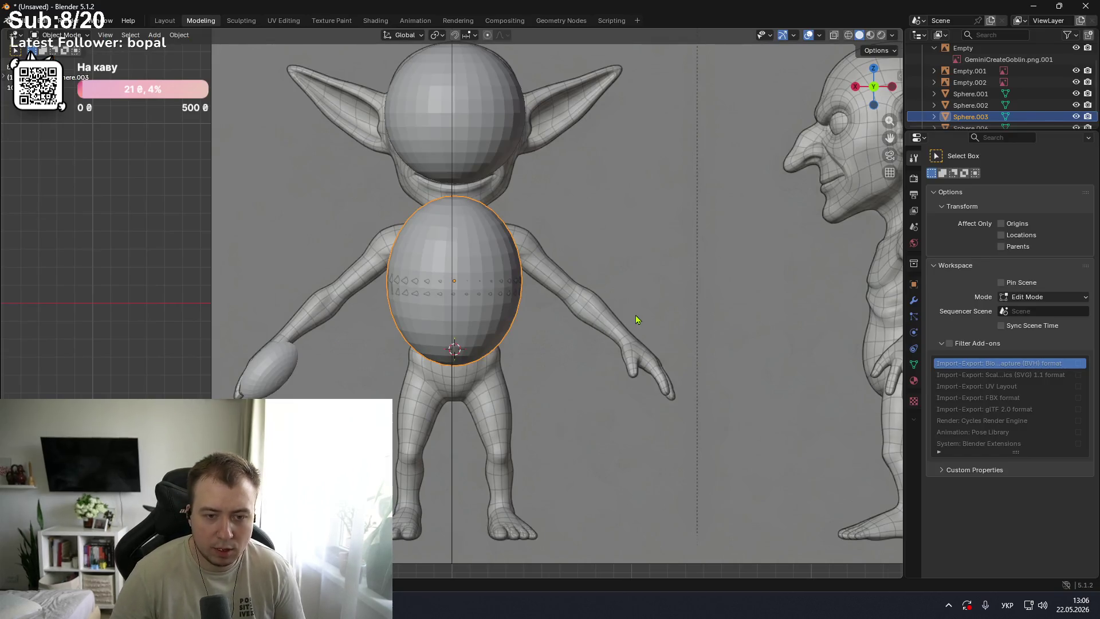
{"action": "key", "text": "ctrl+KP_1"}
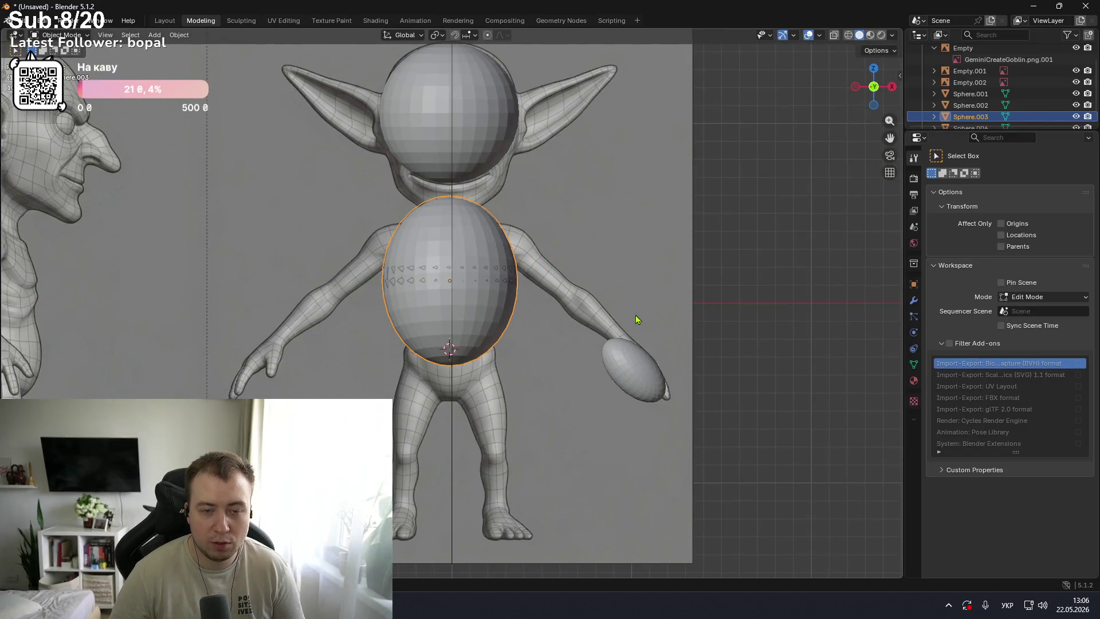
{"action": "key", "text": "alt+Tab"}
{"action": "key", "text": "alt+Tab"}
{"action": "key", "text": "alt+Tab"}
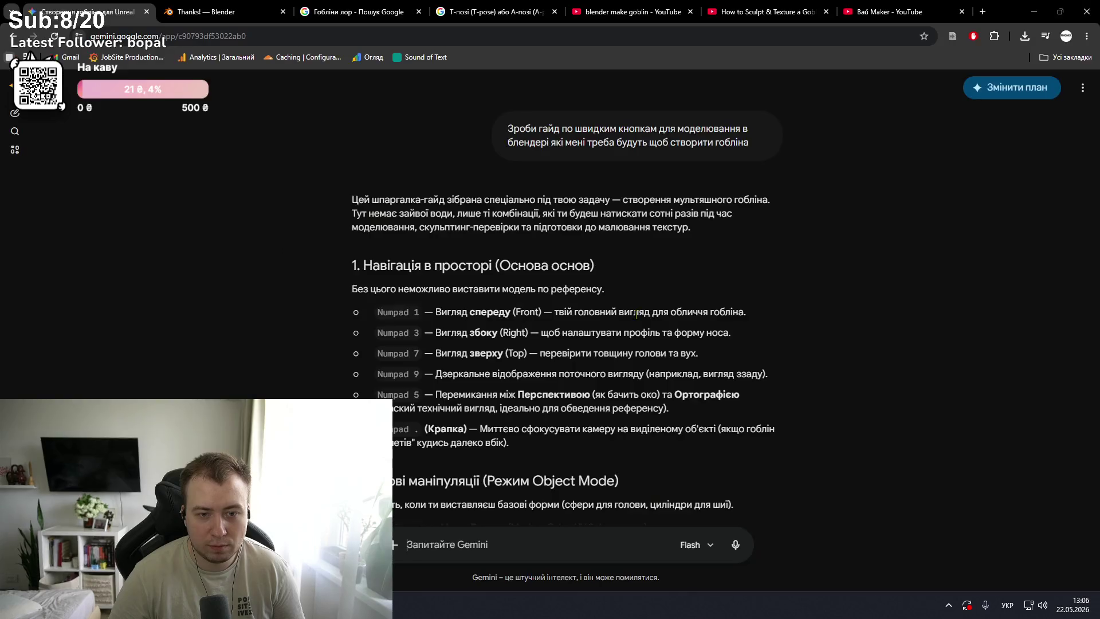
{"action": "key", "text": "alt+Tab"}
{"action": "key", "text": "KP_3"}
{"action": "key", "text": "KP_1"}
{"action": "key", "text": "KP_3"}
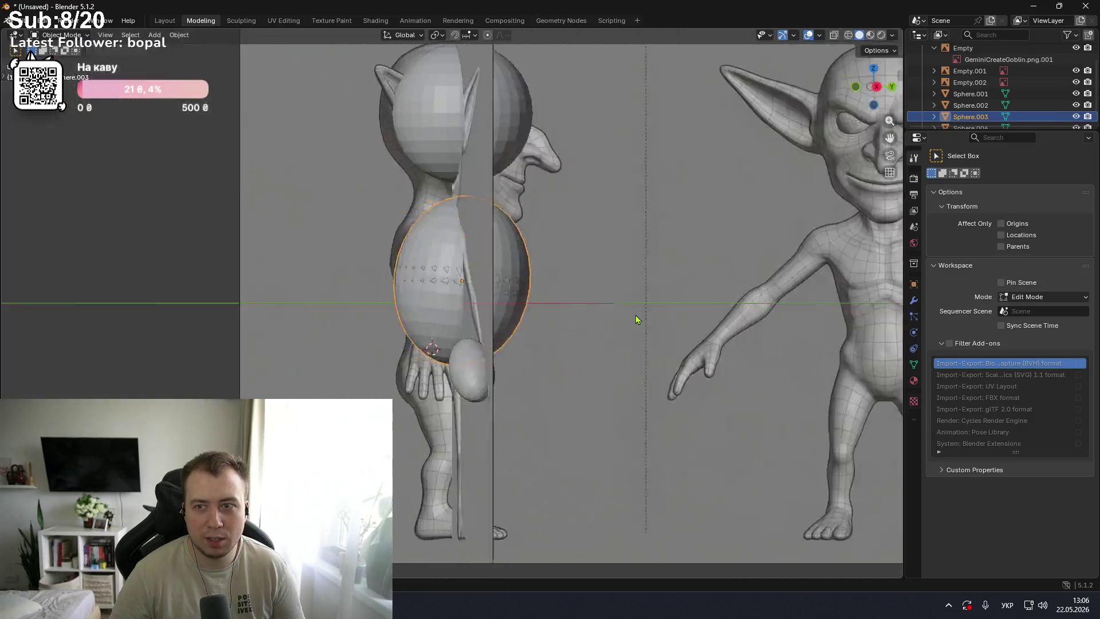
{"action": "key", "text": "KP_1"}
{"action": "key", "text": "alt+Tab"}
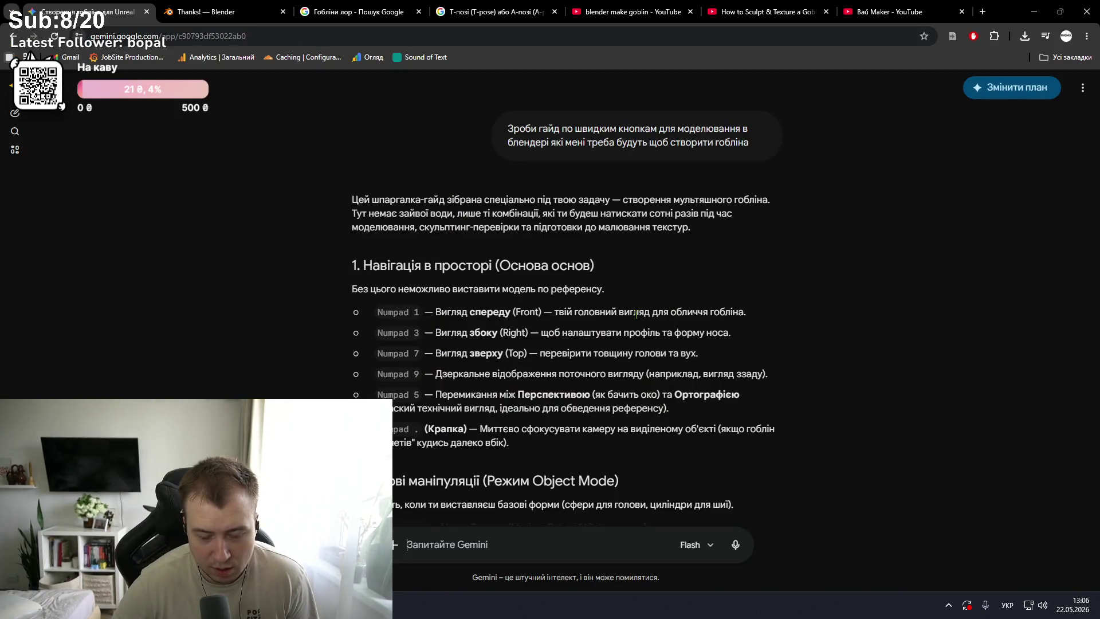
{"action": "key", "text": "alt+Tab"}
{"action": "key", "text": "KP_7"}
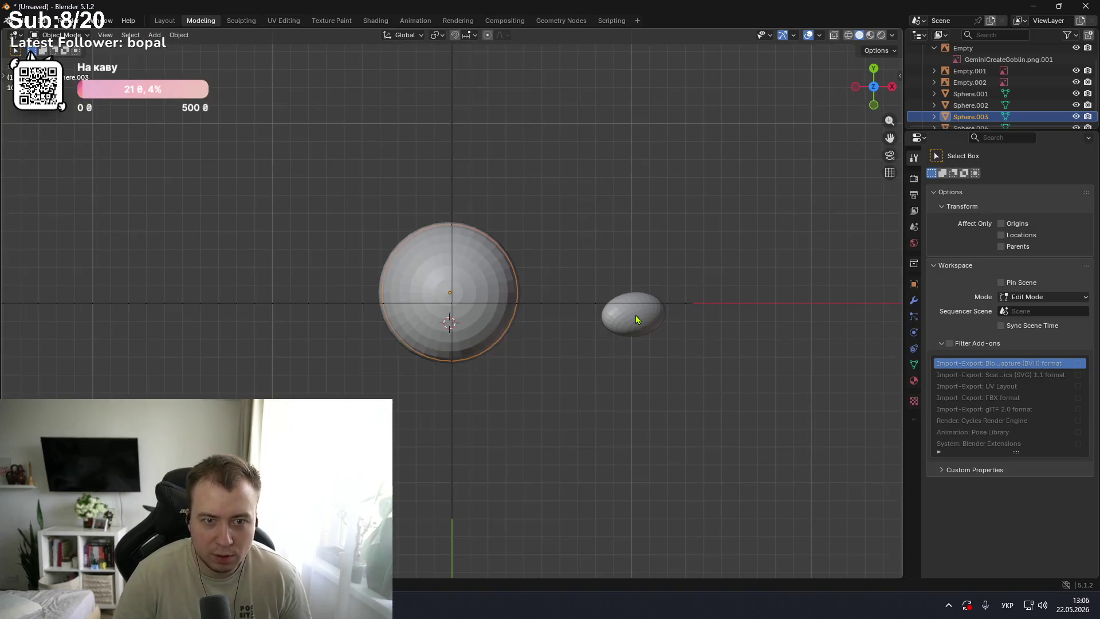
{"action": "key", "text": "KP_3"}
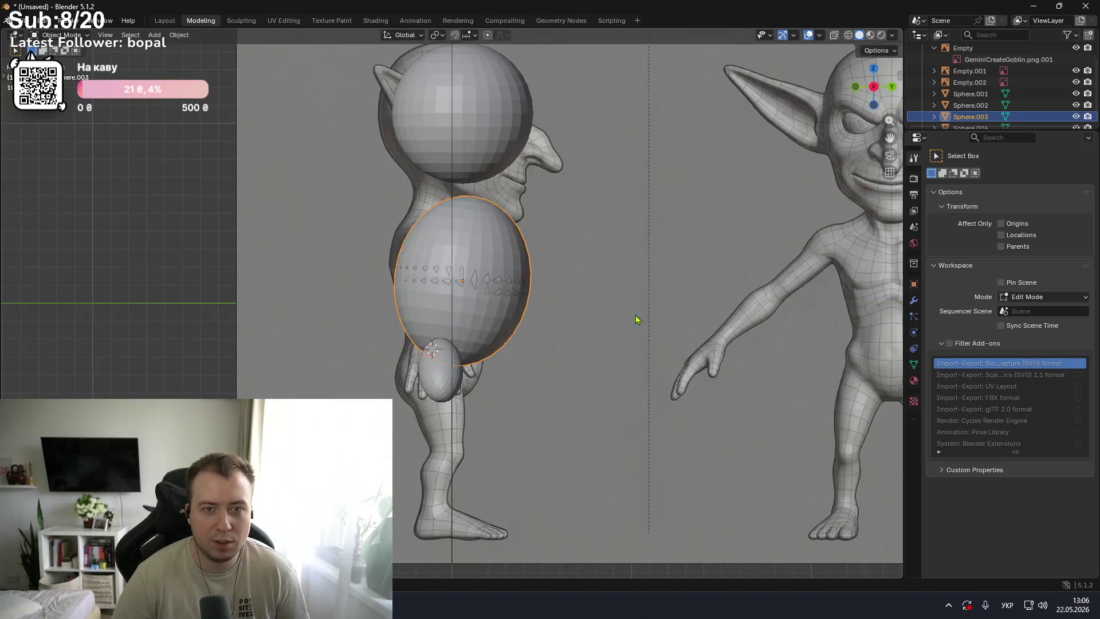
{"action": "key", "text": "alt+Tab"}
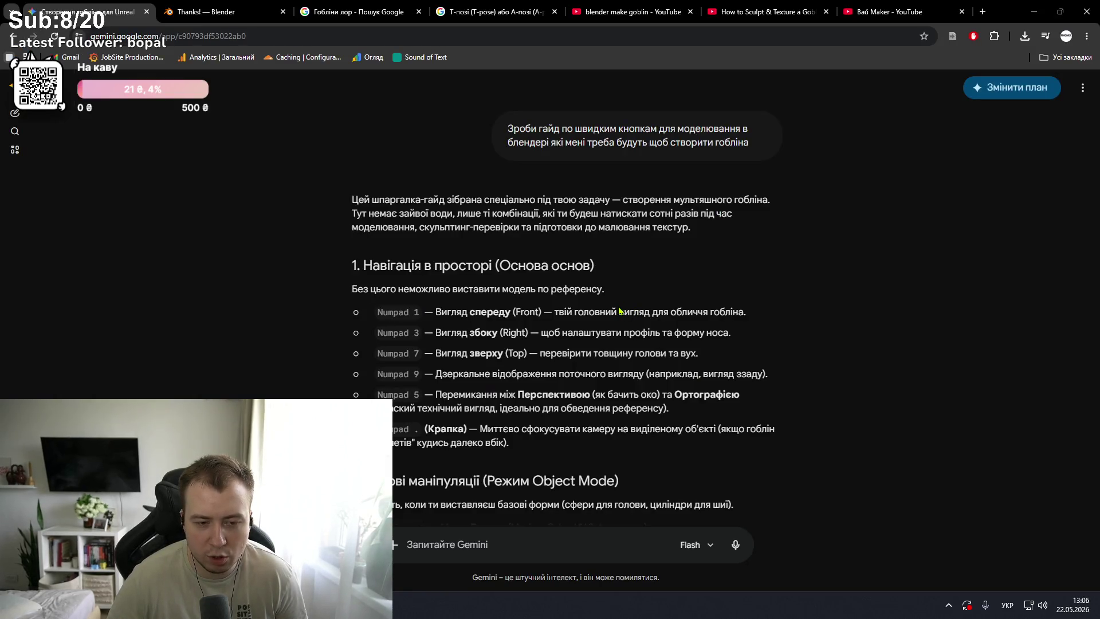
{"action": "key", "text": "alt+Tab"}
{"action": "key", "text": "KP_9"}
{"action": "key", "text": "KP_9"}
{"action": "key", "text": "KP_1"}
{"action": "key", "text": "ctrl+KP_1"}
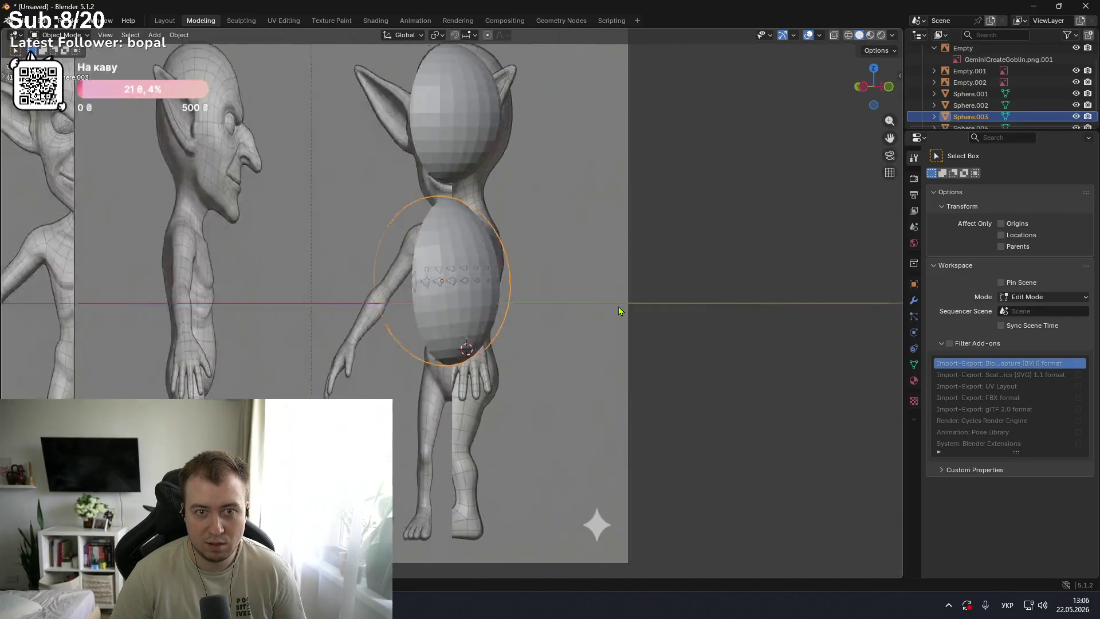
{"action": "key", "text": "alt+Tab"}
{"action": "scroll", "coordinate": [619, 311], "scroll_direction": "down", "scroll_amount": 1}
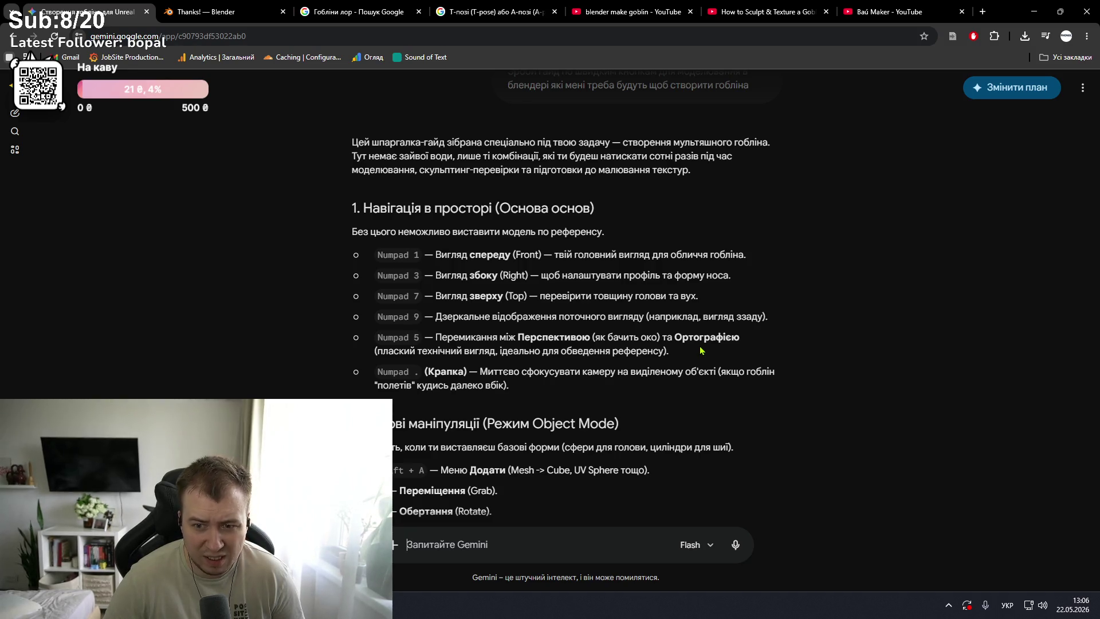
{"action": "key", "text": "alt+Tab"}
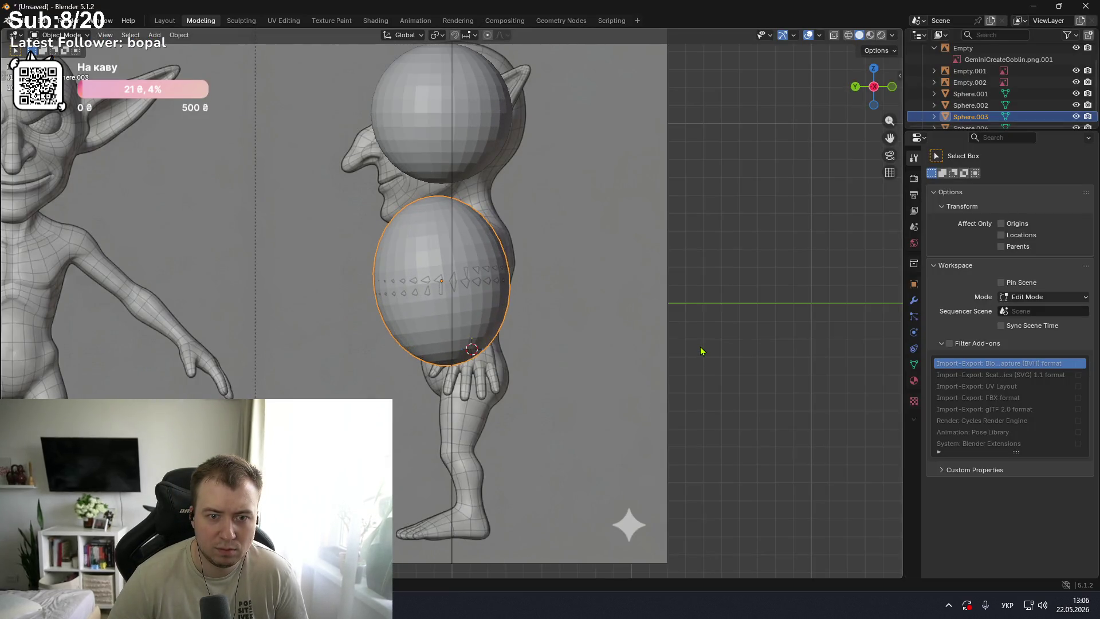
{"action": "key", "text": "alt+Tab"}
{"action": "scroll", "coordinate": [720, 341], "scroll_direction": "down", "scroll_amount": 2}
{"action": "scroll", "coordinate": [720, 341], "scroll_direction": "down", "scroll_amount": 1}
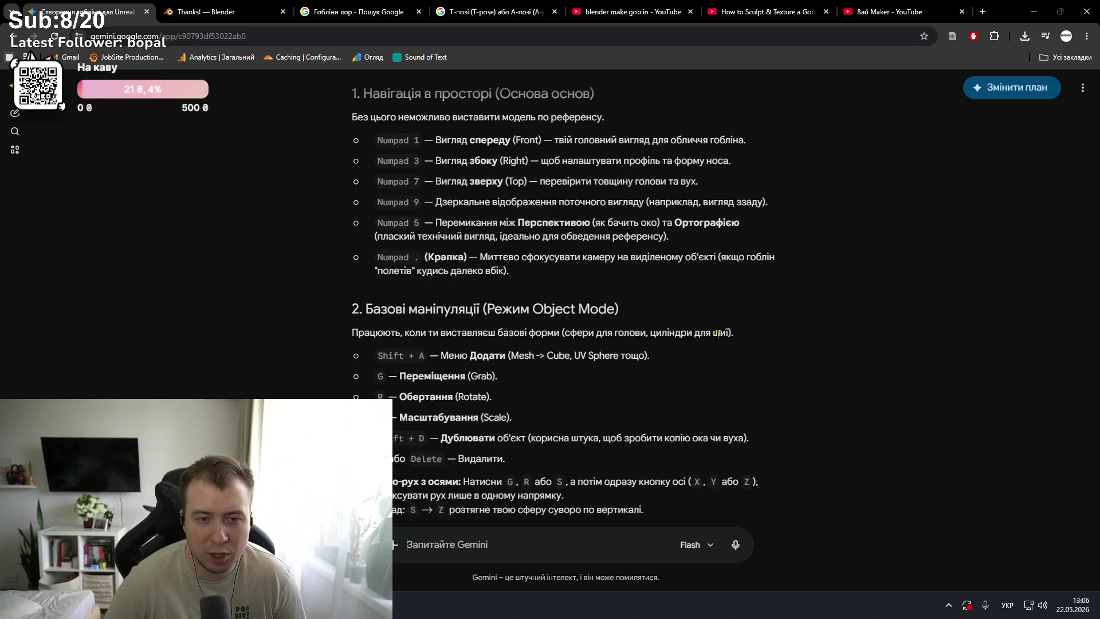
{"action": "key", "text": "alt+Tab"}
{"action": "key", "text": "KP_Decimal"}
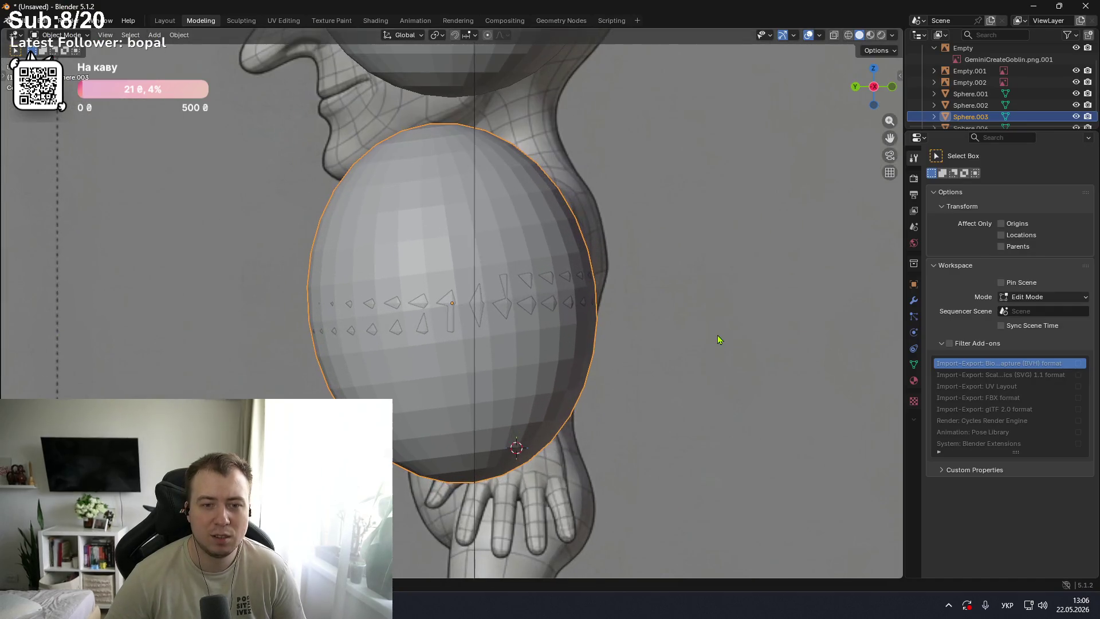
{"action": "key", "text": "alt+Tab"}
{"action": "key", "text": "alt+Tab"}
{"action": "scroll", "coordinate": [657, 307], "scroll_direction": "down", "scroll_amount": 3}
{"action": "scroll", "coordinate": [656, 307], "scroll_direction": "down", "scroll_amount": 2}
{"action": "scroll", "coordinate": [656, 308], "scroll_direction": "down", "scroll_amount": 3}
{"action": "key", "text": "alt+Tab"}
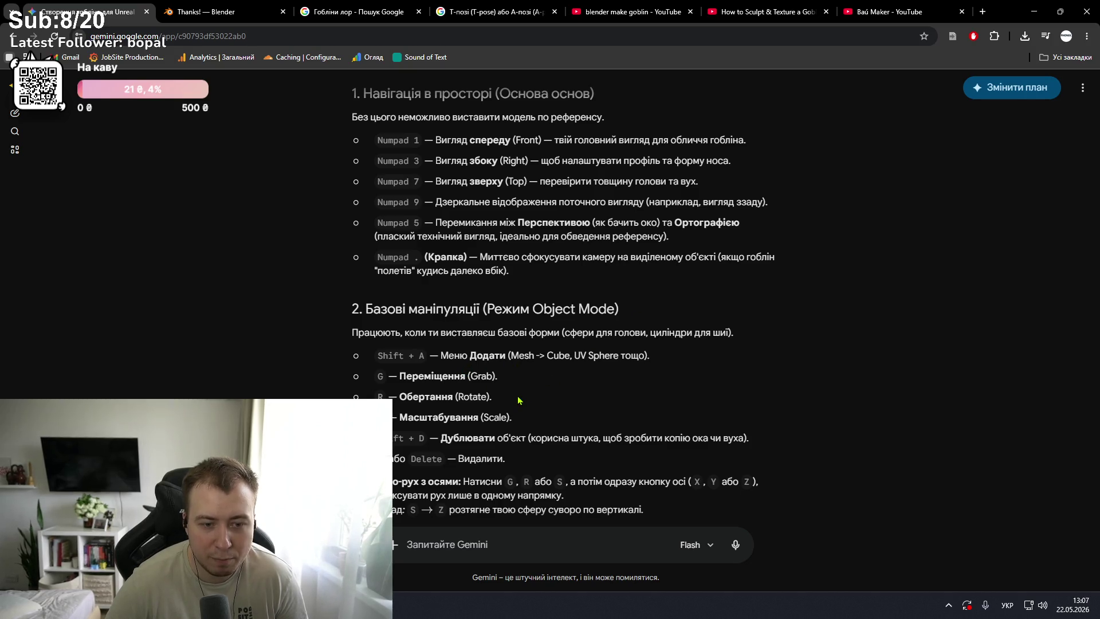
{"action": "key", "text": "alt+Tab"}
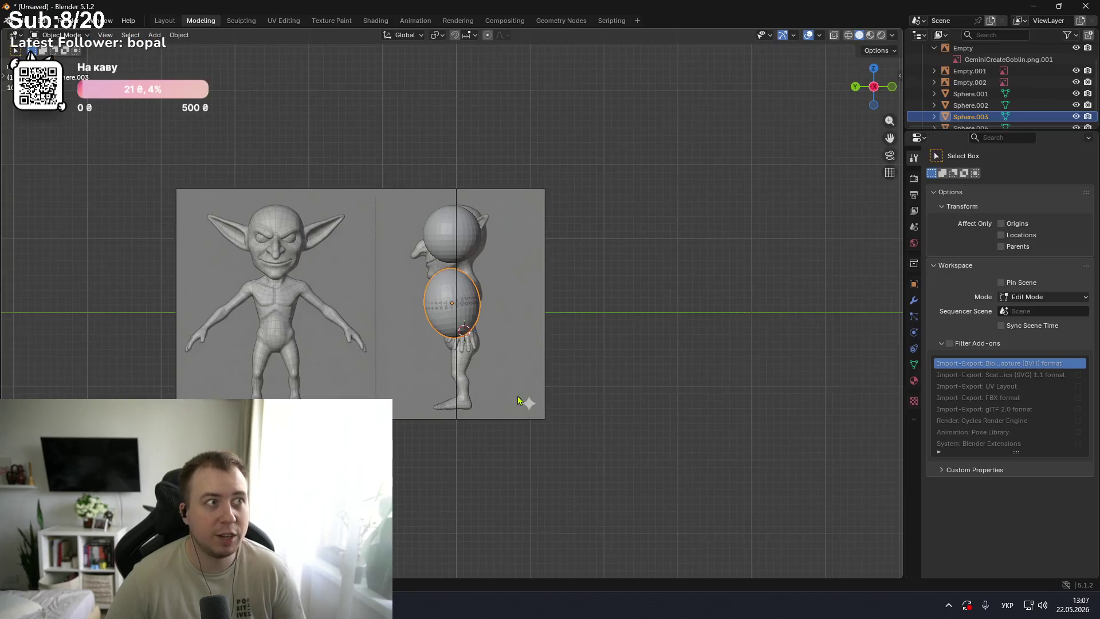
- Duplicate the oval, then delete the head and oval spheres, keeping Sphere.001 selected
{"action": "key", "text": "shift+d"}
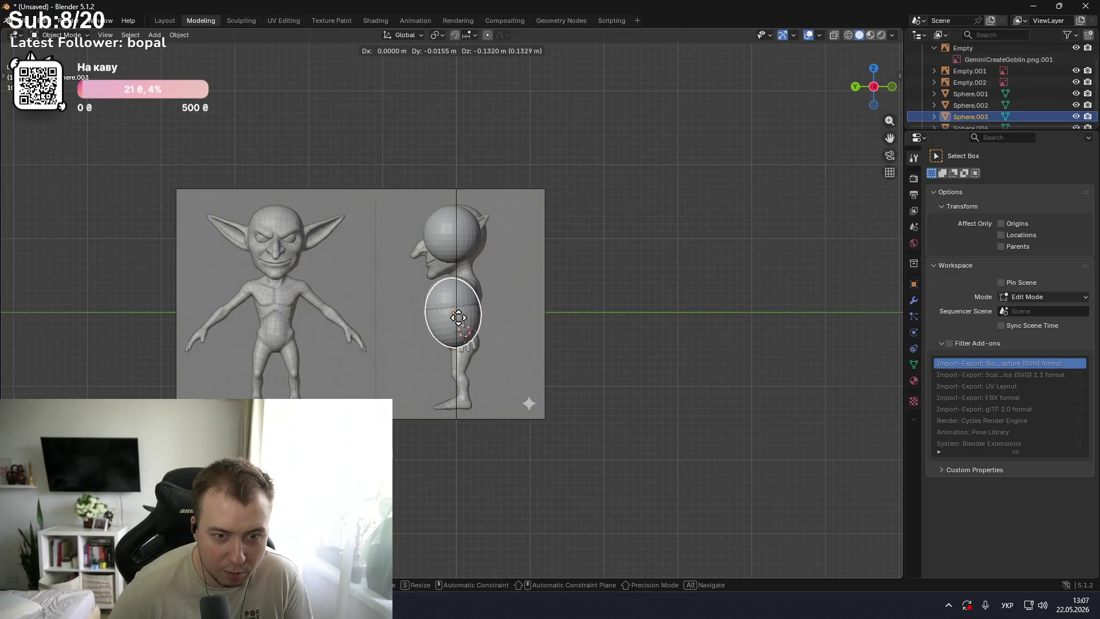
{"action": "left_click", "coordinate": [682, 308]}
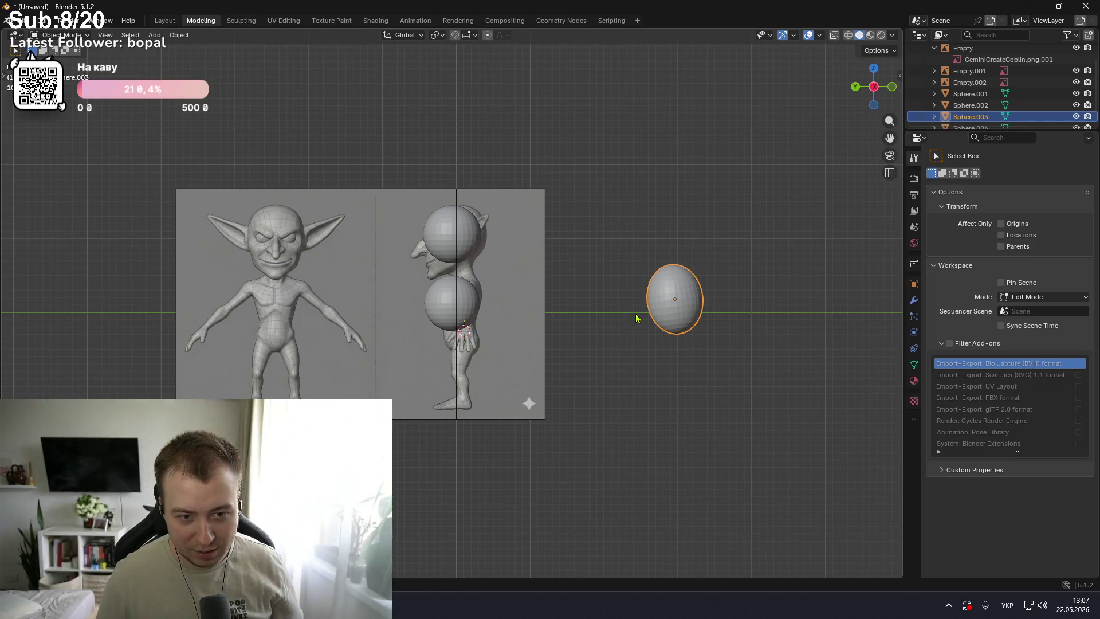
{"action": "left_click", "coordinate": [971, 93]}
{"action": "left_click", "coordinate": [975, 105]}
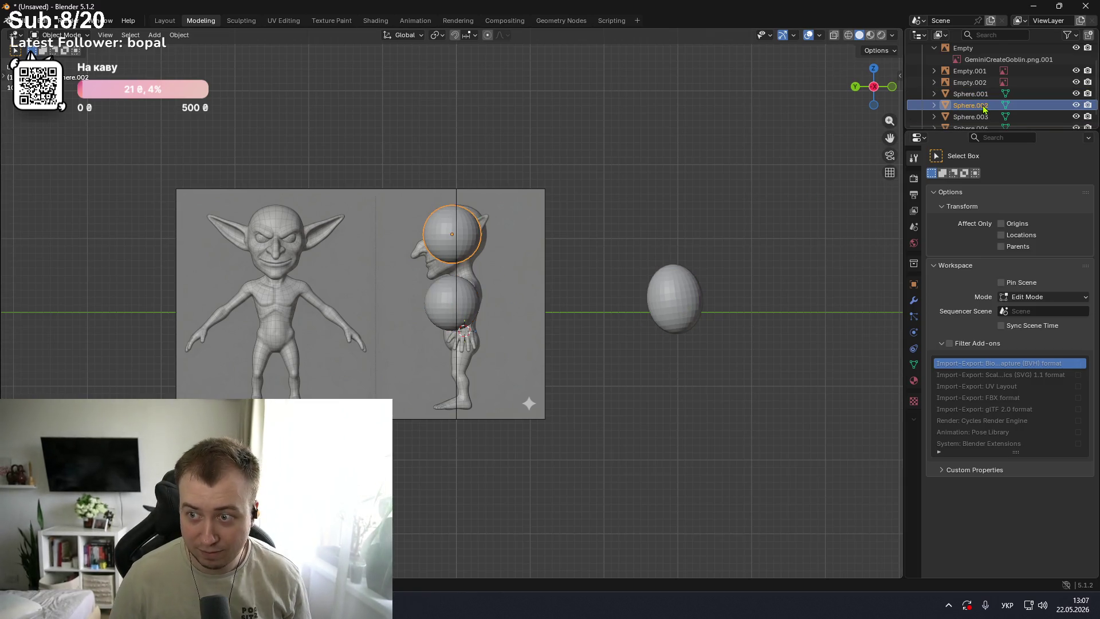
{"action": "key", "text": "x"}
{"action": "left_click", "coordinate": [983, 113]}
{"action": "key", "text": "x"}
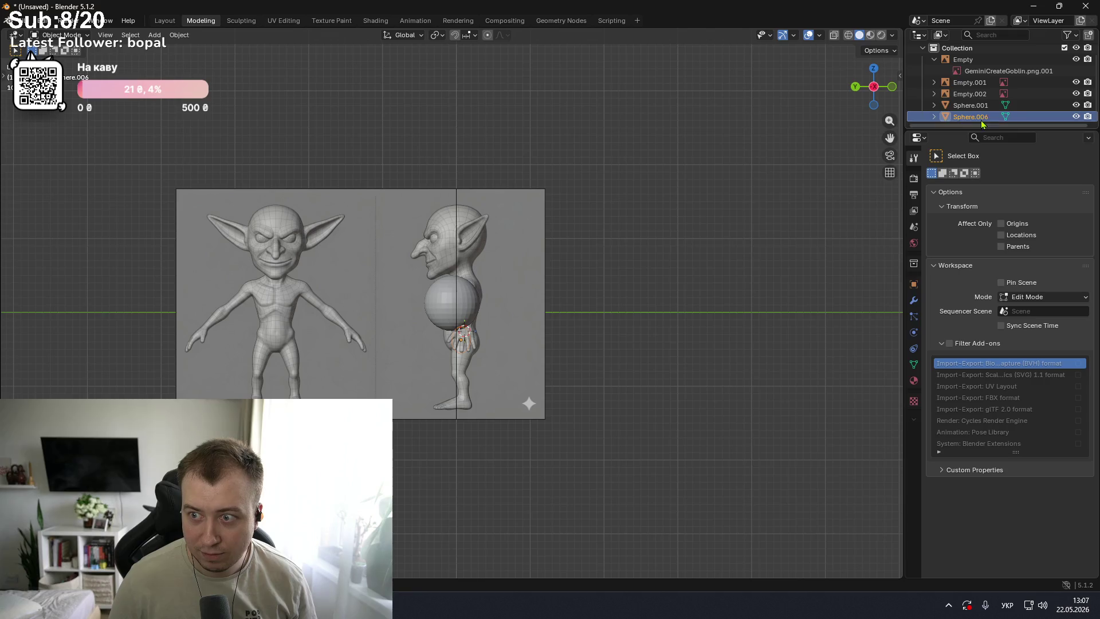
{"action": "left_click", "coordinate": [970, 117]}
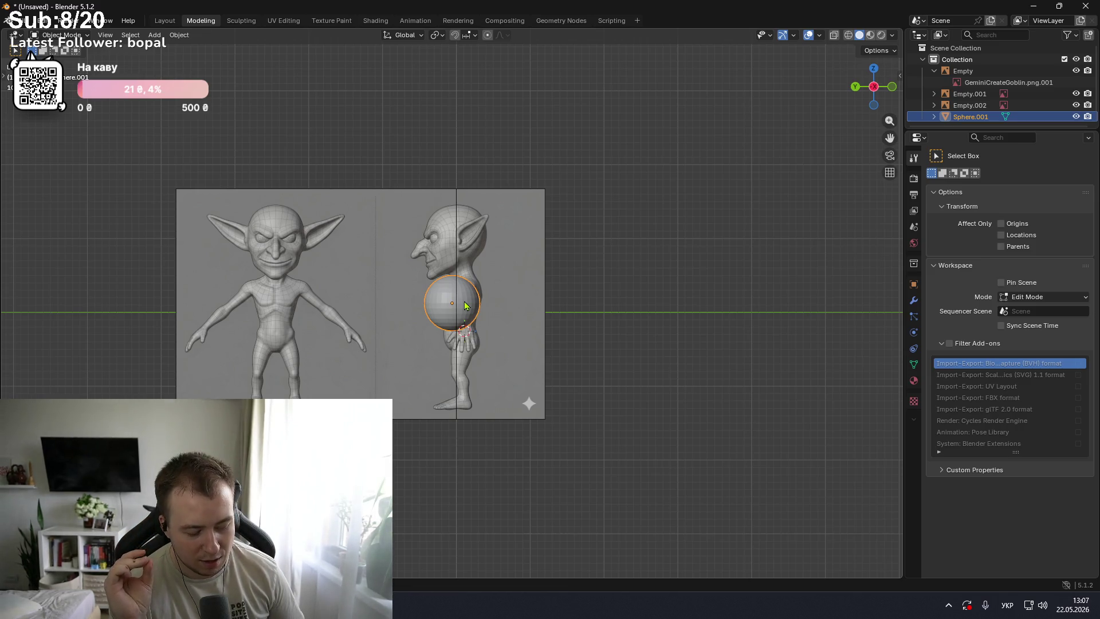
- Enlarge the sphere uniformly after abandoning a Y-axis stretch
{"action": "key", "text": "s"}
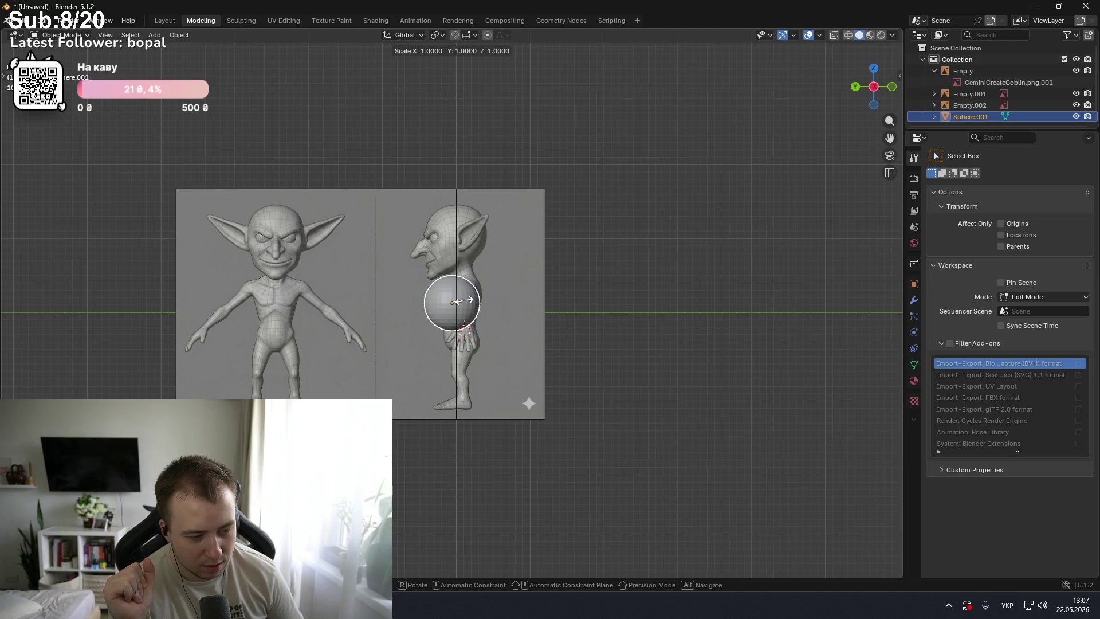
{"action": "key", "text": "y"}
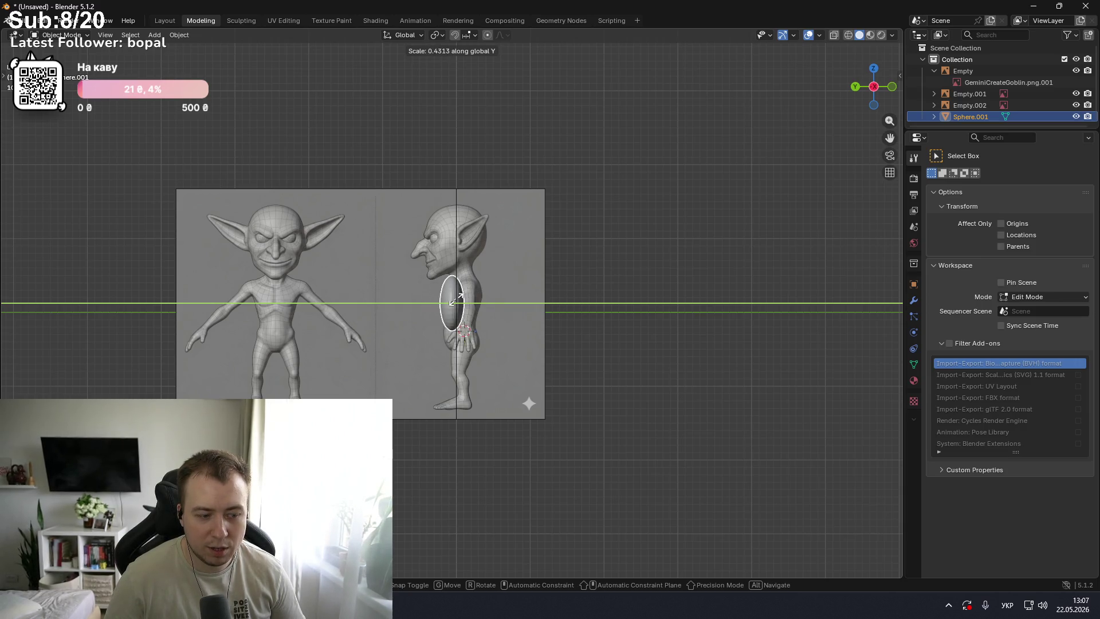
{"action": "key", "text": "Escape"}
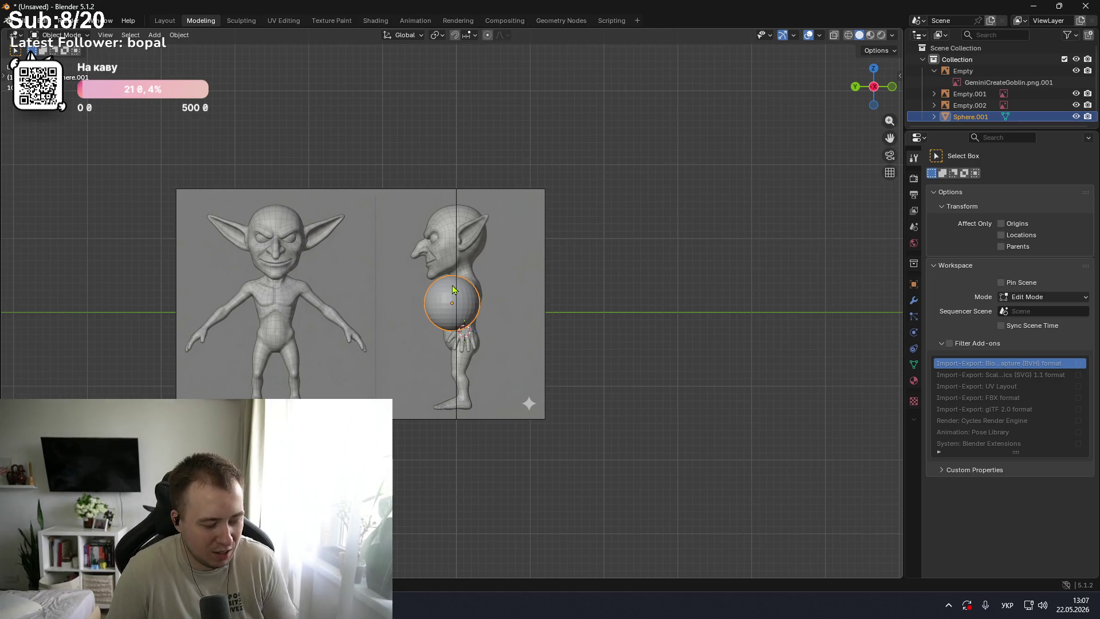
{"action": "key", "text": "s"}
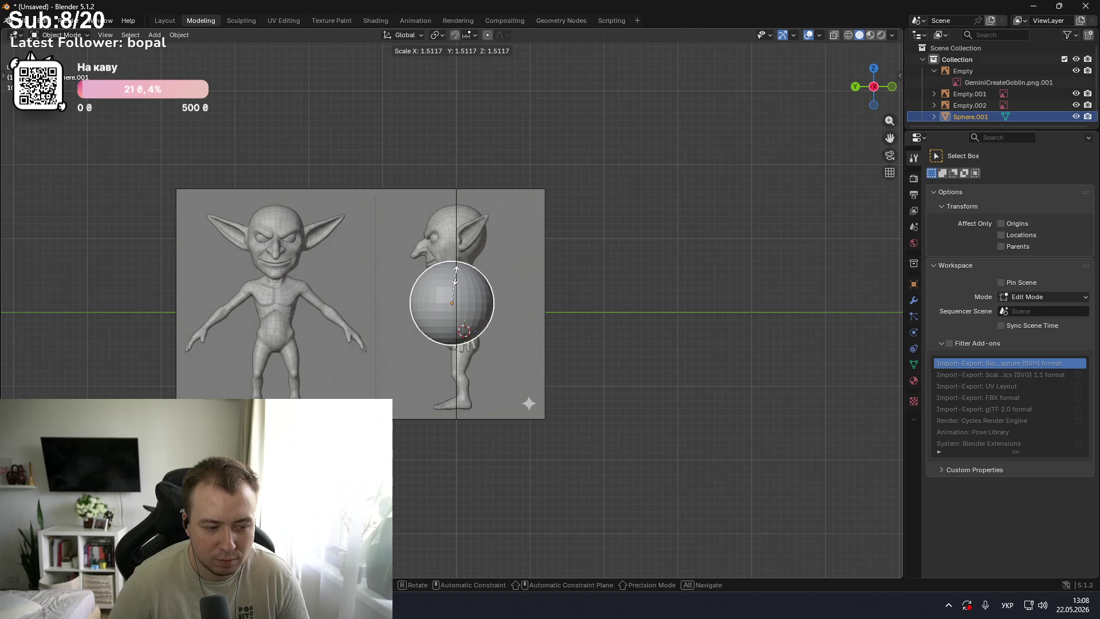
{"action": "left_click", "coordinate": [457, 279]}
- Stretch the sphere along the X axis after cancelling a vertical scale
{"action": "key", "text": "s"}
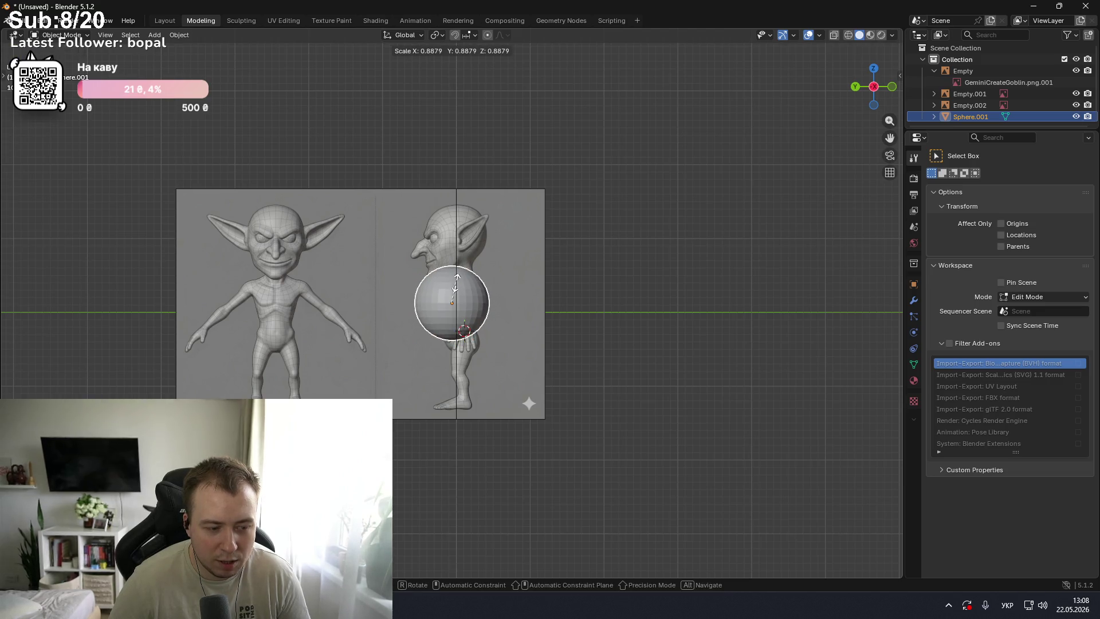
{"action": "key", "text": "z"}
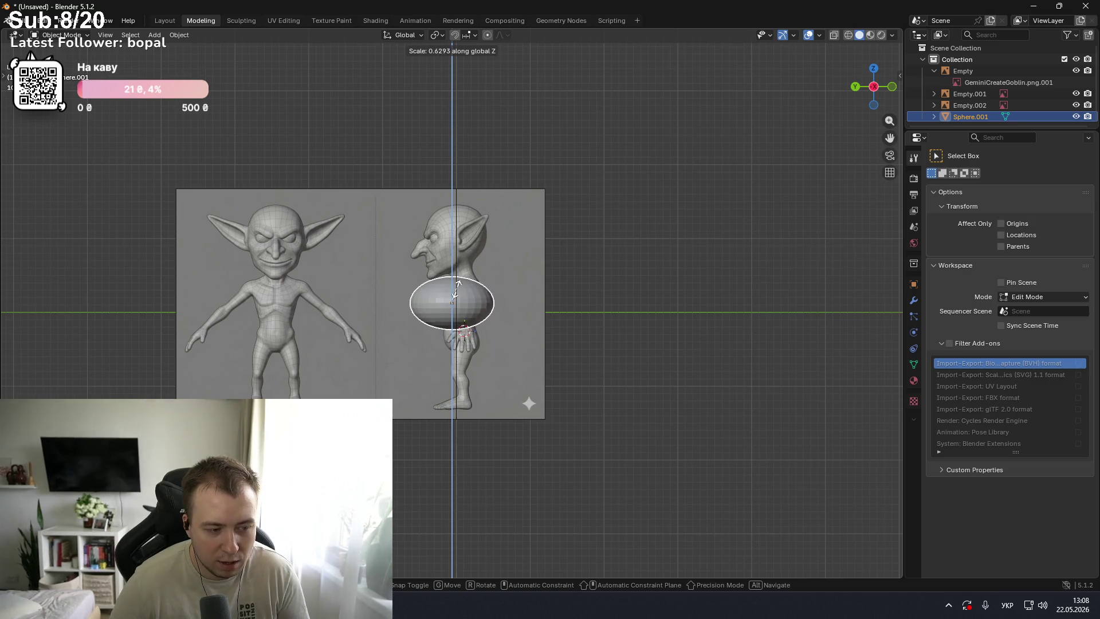
{"action": "right_click", "coordinate": [456, 290]}
{"action": "key", "text": "s"}
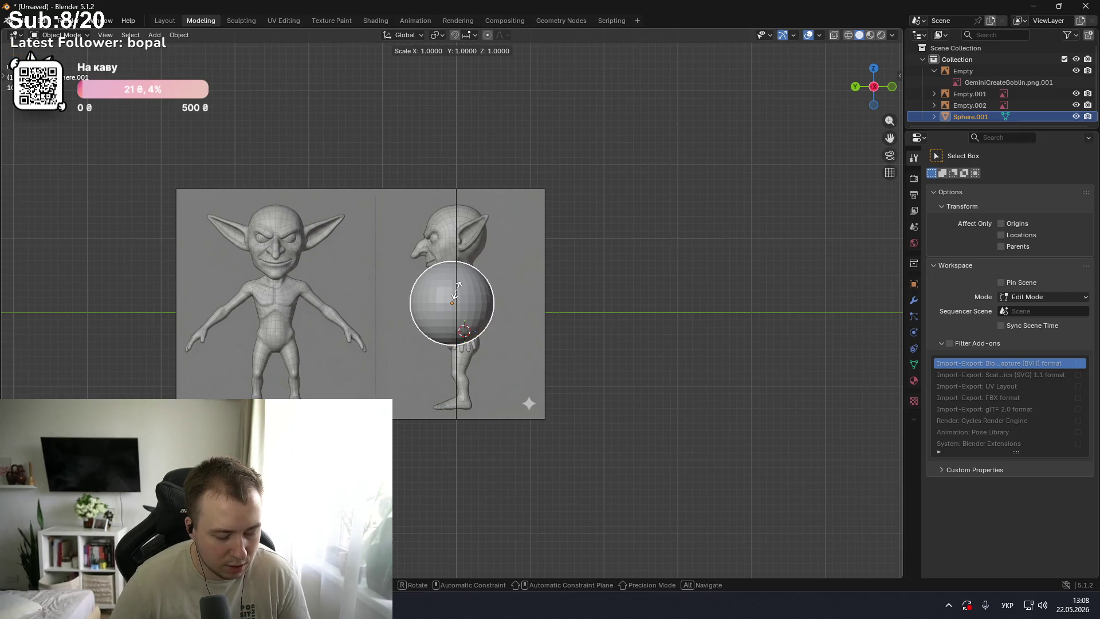
{"action": "key", "text": "x"}
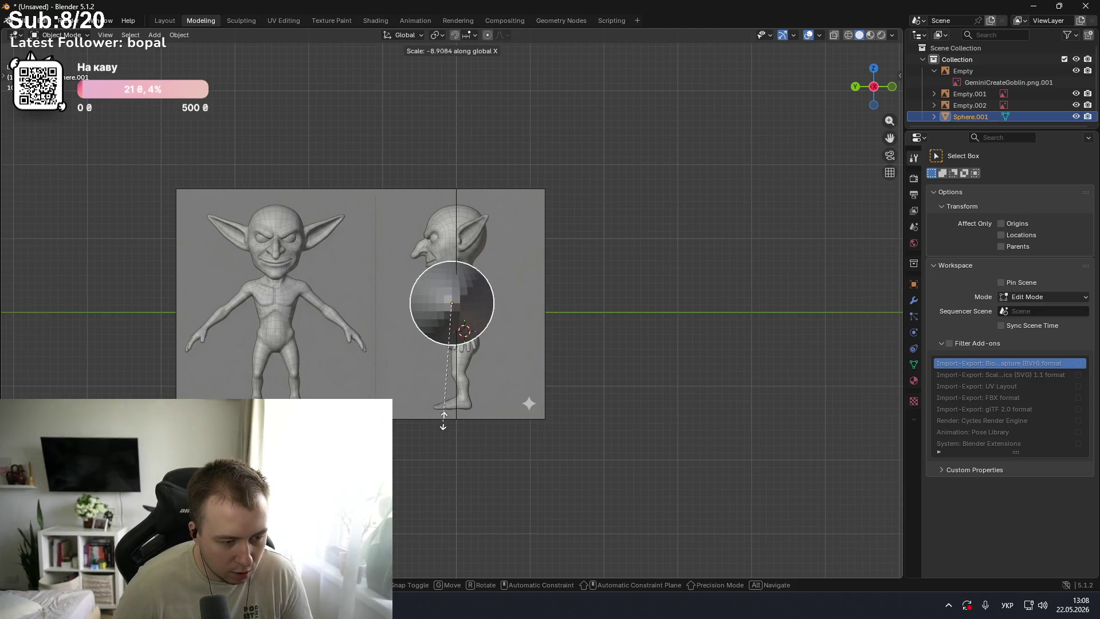
{"action": "left_click", "coordinate": [449, 457]}
- Line up with the front reference and narrow the sphere along X to torso width
{"action": "middle_click_drag", "start_coordinate": [449, 456], "coordinate": [392, 333]}
{"action": "middle_click_drag", "start_coordinate": [392, 332], "coordinate": [383, 330]}
{"action": "middle_click_drag", "start_coordinate": [457, 315], "coordinate": [464, 311]}
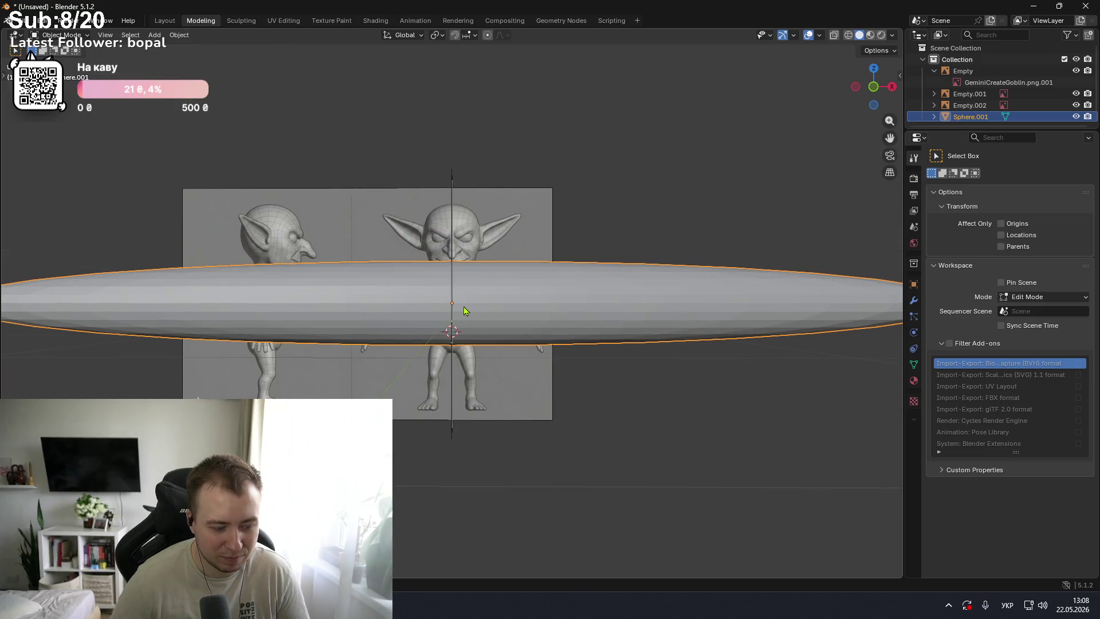
{"action": "key", "text": "s"}
{"action": "key", "text": "x"}
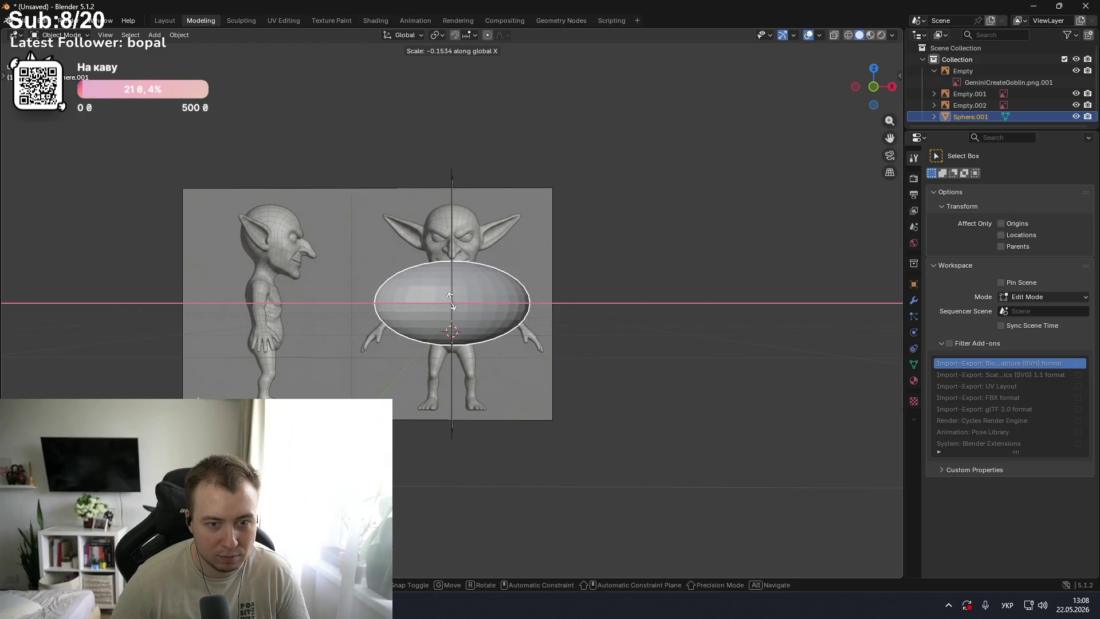
{"action": "right_click", "coordinate": [453, 302]}
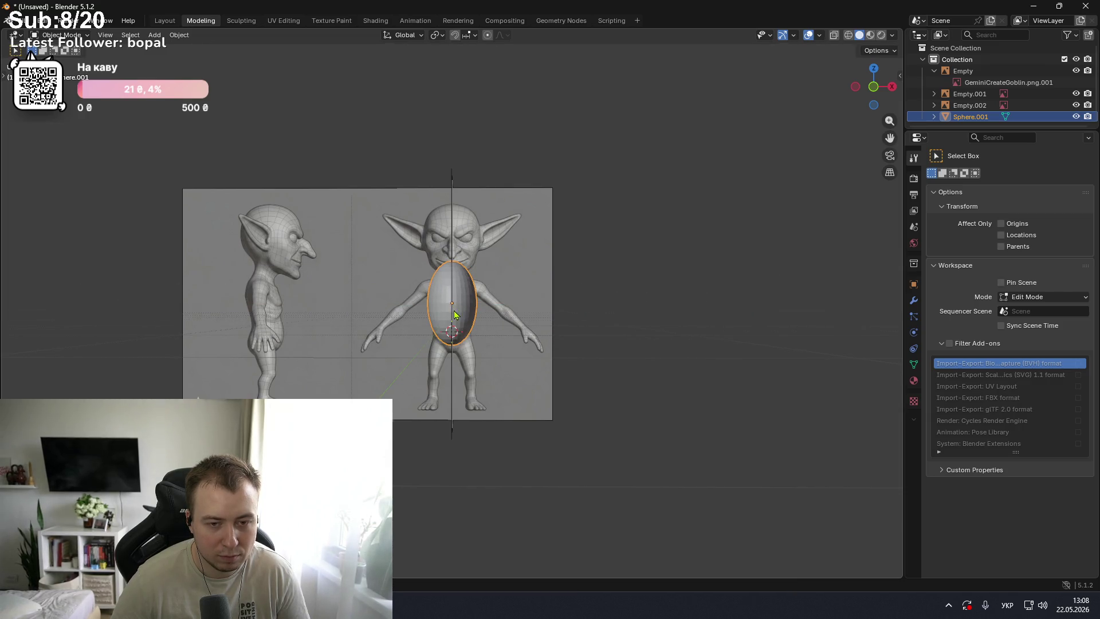
- Check the oval in front and side orthographic views, ending on the front view
{"action": "scroll", "coordinate": [455, 314], "scroll_direction": "up", "scroll_amount": 4}
{"action": "scroll", "coordinate": [452, 308], "scroll_direction": "up", "scroll_amount": 2}
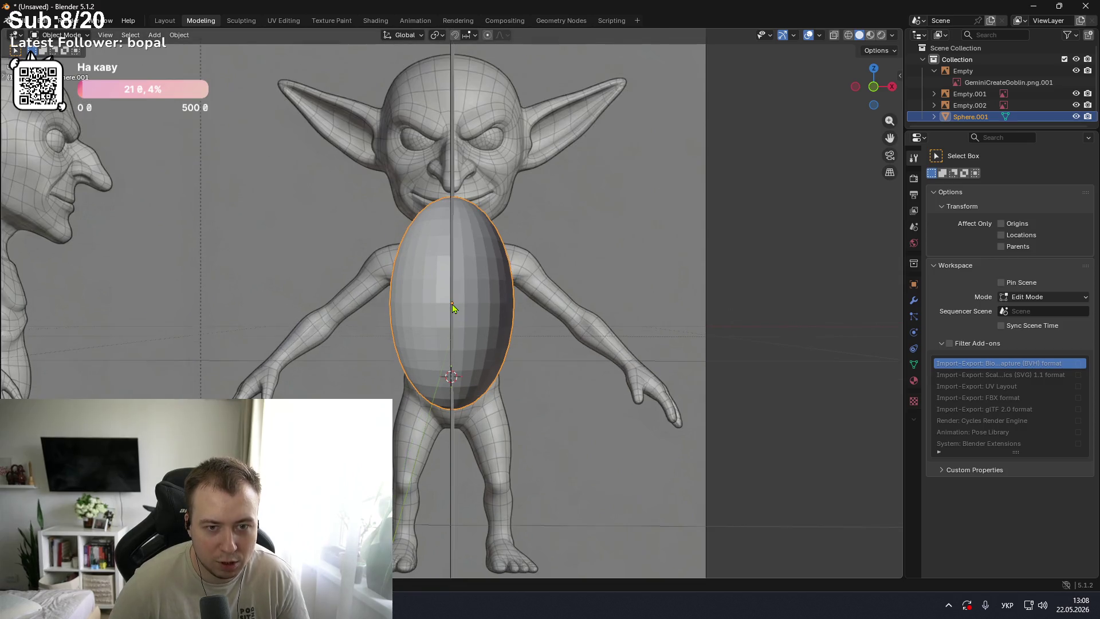
{"action": "scroll", "coordinate": [452, 308], "scroll_direction": "up", "scroll_amount": 1}
{"action": "scroll", "coordinate": [452, 308], "scroll_direction": "up", "scroll_amount": 1}
{"action": "scroll", "coordinate": [452, 308], "scroll_direction": "down", "scroll_amount": 2}
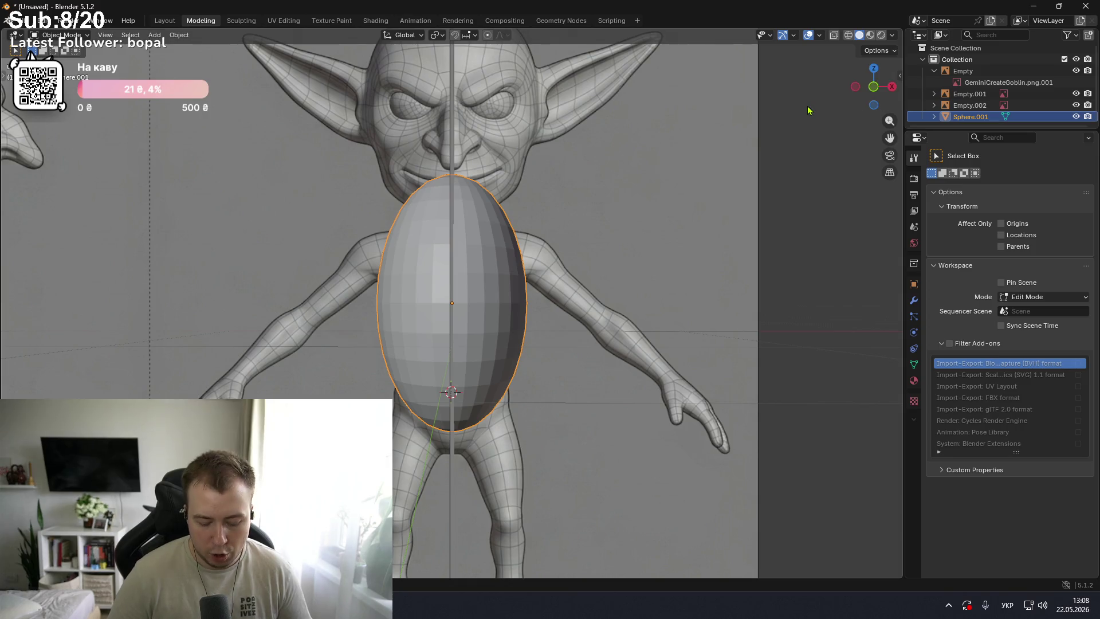
{"action": "key", "text": "KP_5"}
{"action": "key", "text": "KP_3"}
{"action": "key", "text": "KP_1"}
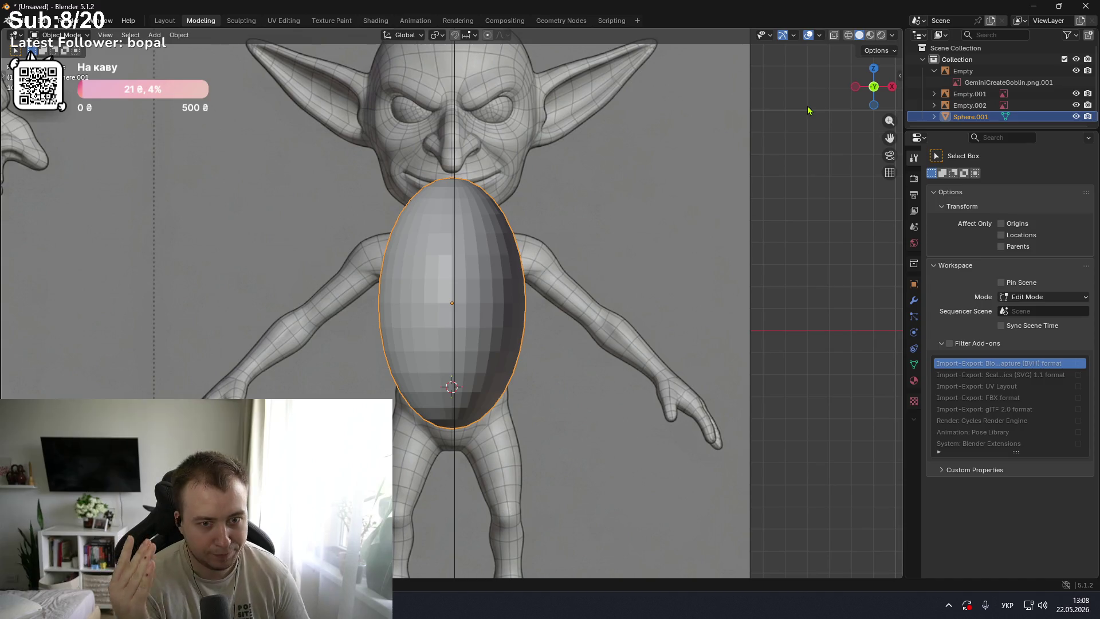
- Try wireframe and rendered shading, settling on Material Preview
{"action": "scroll", "coordinate": [521, 197], "scroll_direction": "up", "scroll_amount": 1}
{"action": "scroll", "coordinate": [521, 197], "scroll_direction": "down", "scroll_amount": 3}
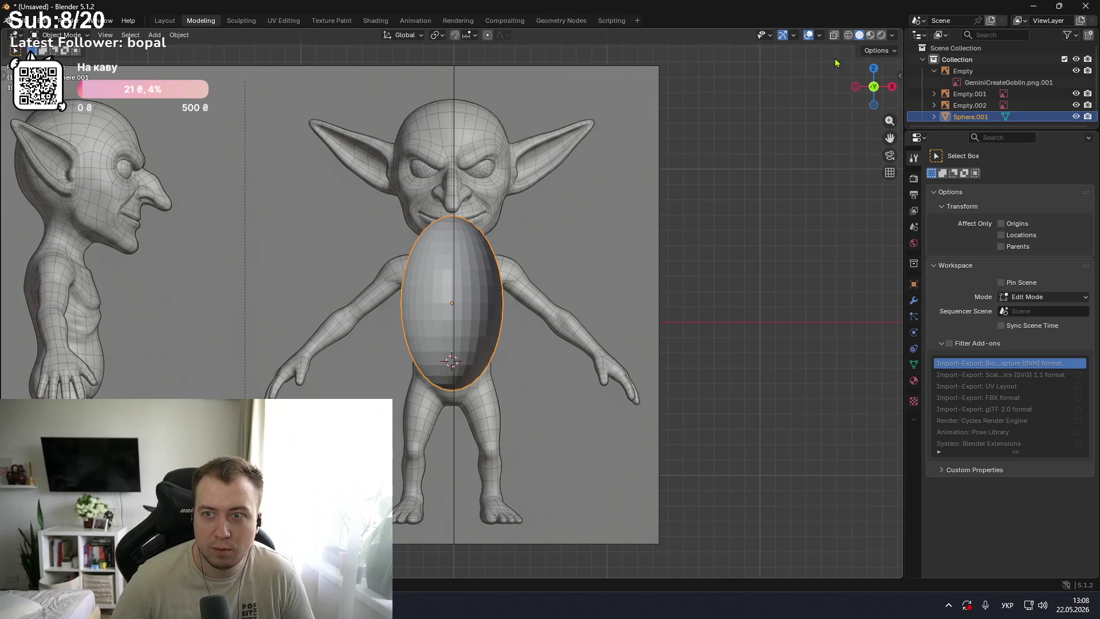
{"action": "left_click", "coordinate": [851, 35]}
{"action": "left_click", "coordinate": [871, 36]}
{"action": "left_click", "coordinate": [881, 36]}
{"action": "left_click", "coordinate": [871, 36]}
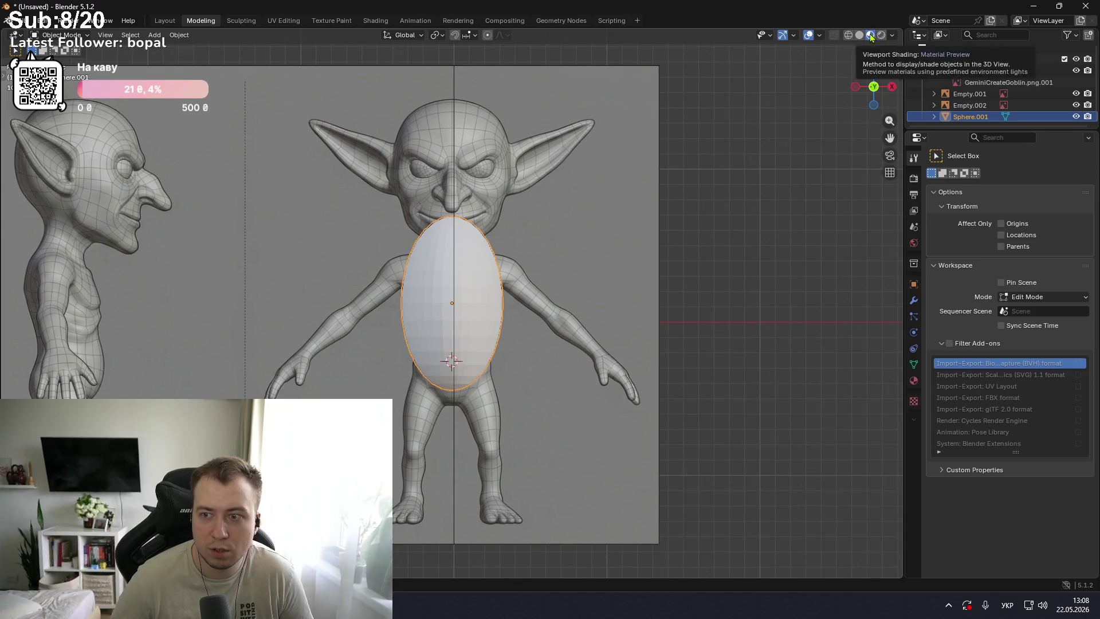
{"action": "scroll", "coordinate": [479, 283], "scroll_direction": "up", "scroll_amount": 3}
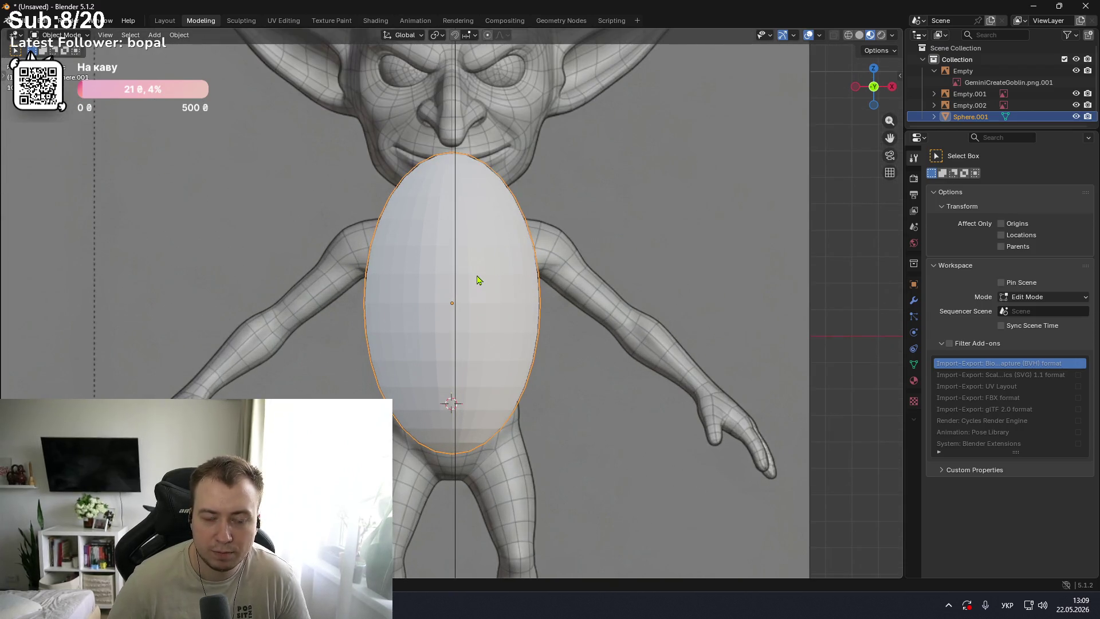
{"action": "scroll", "coordinate": [479, 280], "scroll_direction": "down", "scroll_amount": 1}
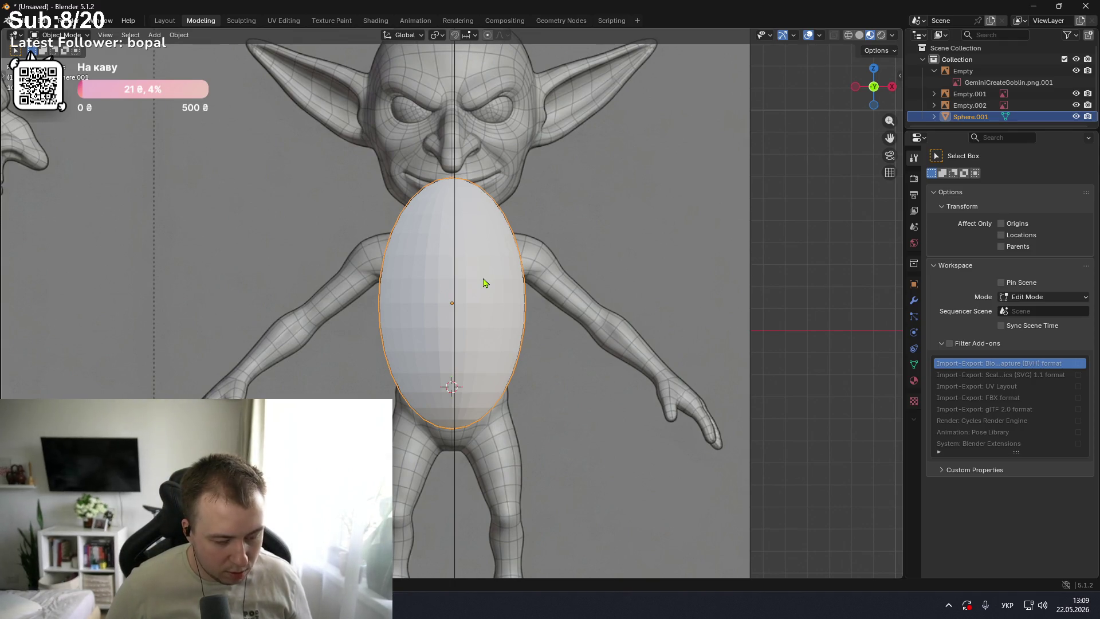
- Lower the torso oval, then add a copy at the shoulder, rotated about 90° and resized
{"action": "key", "text": "g"}
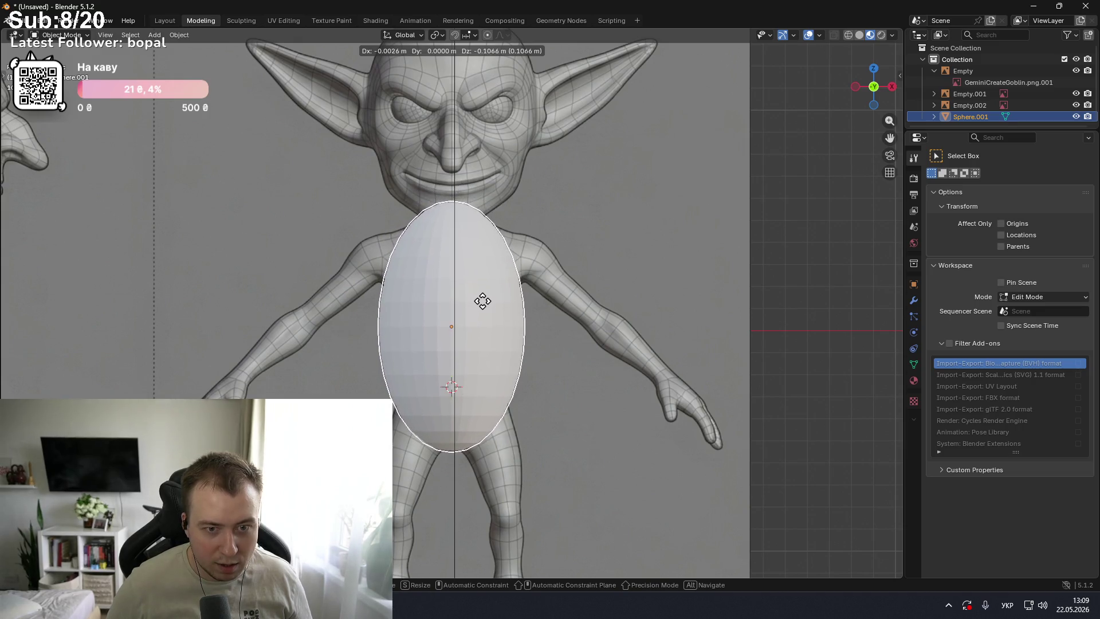
{"action": "left_click", "coordinate": [482, 303]}
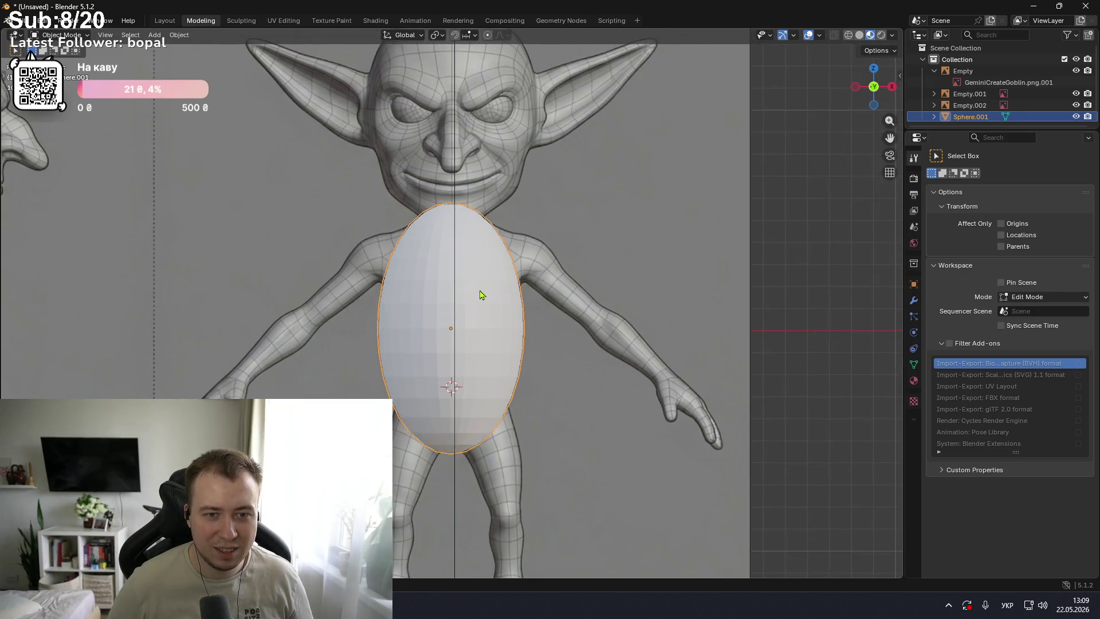
{"action": "key", "text": "shift+d"}
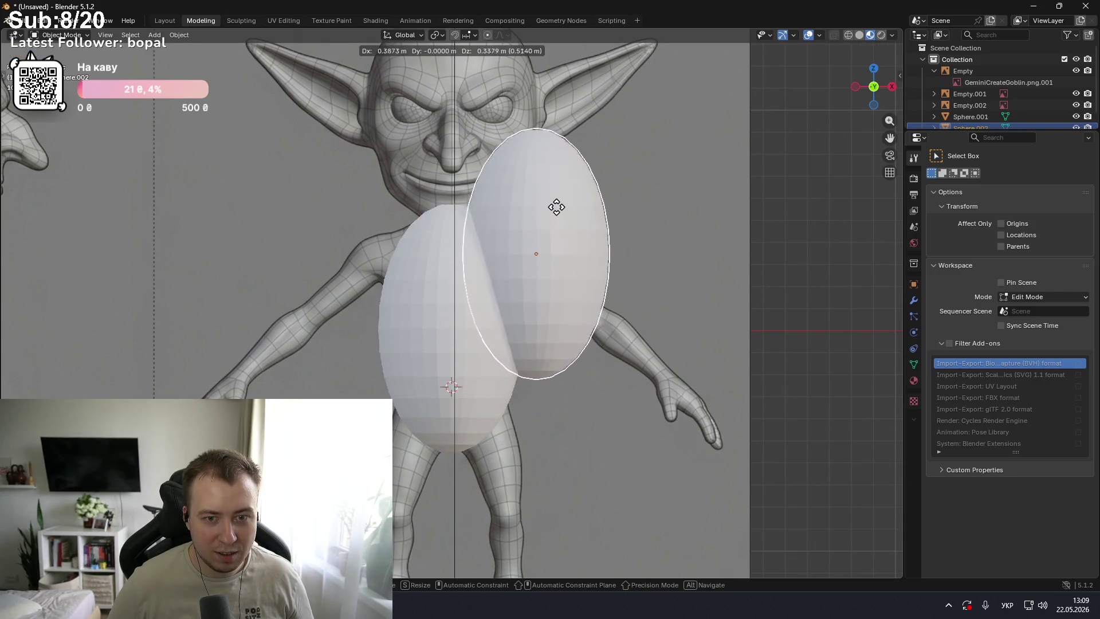
{"action": "left_click", "coordinate": [531, 192]}
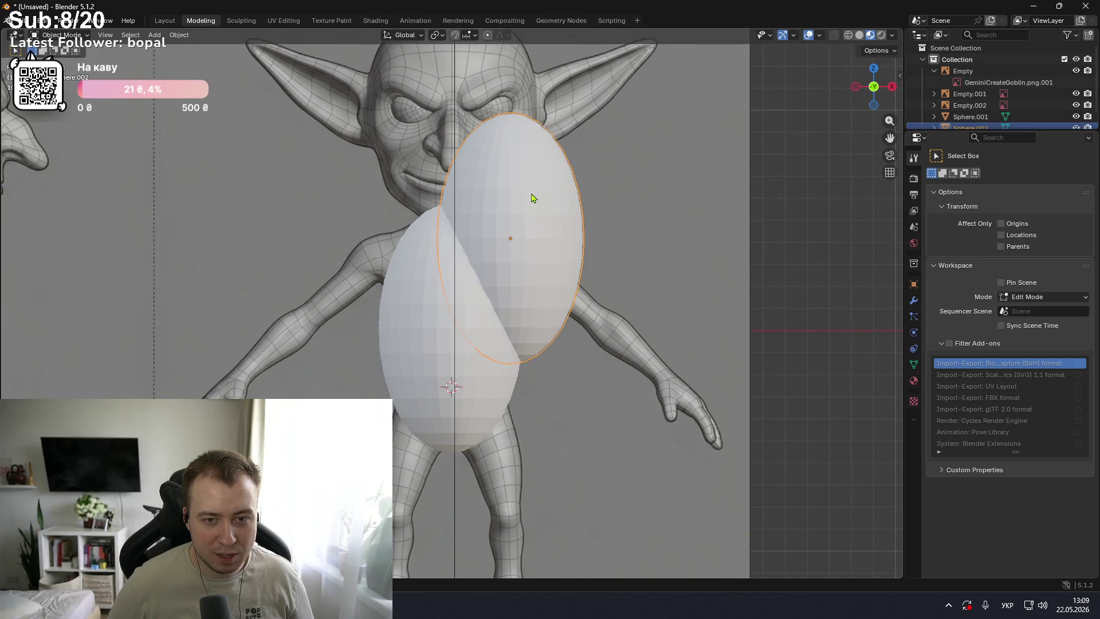
{"action": "key", "text": "r"}
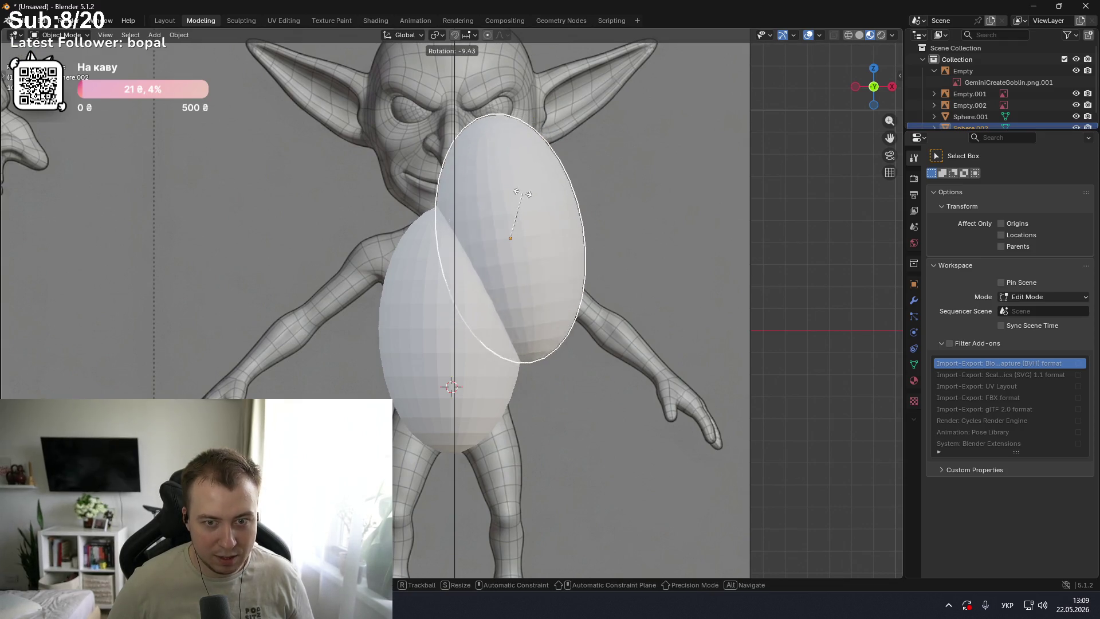
{"action": "left_click", "coordinate": [483, 225]}
{"action": "key", "text": "s"}
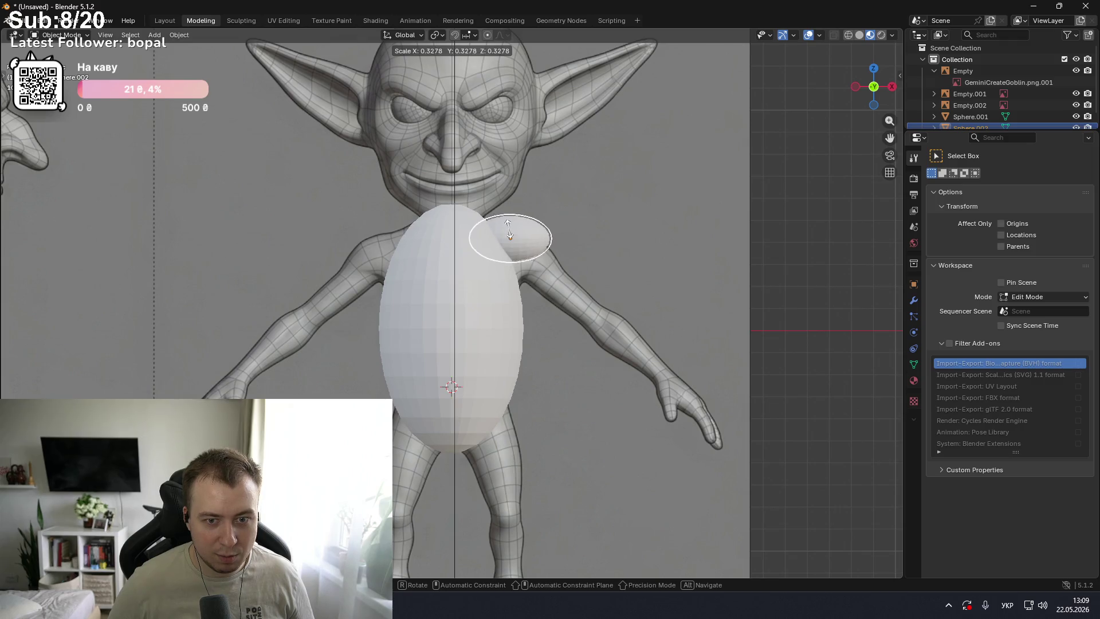
{"action": "left_click", "coordinate": [505, 233]}
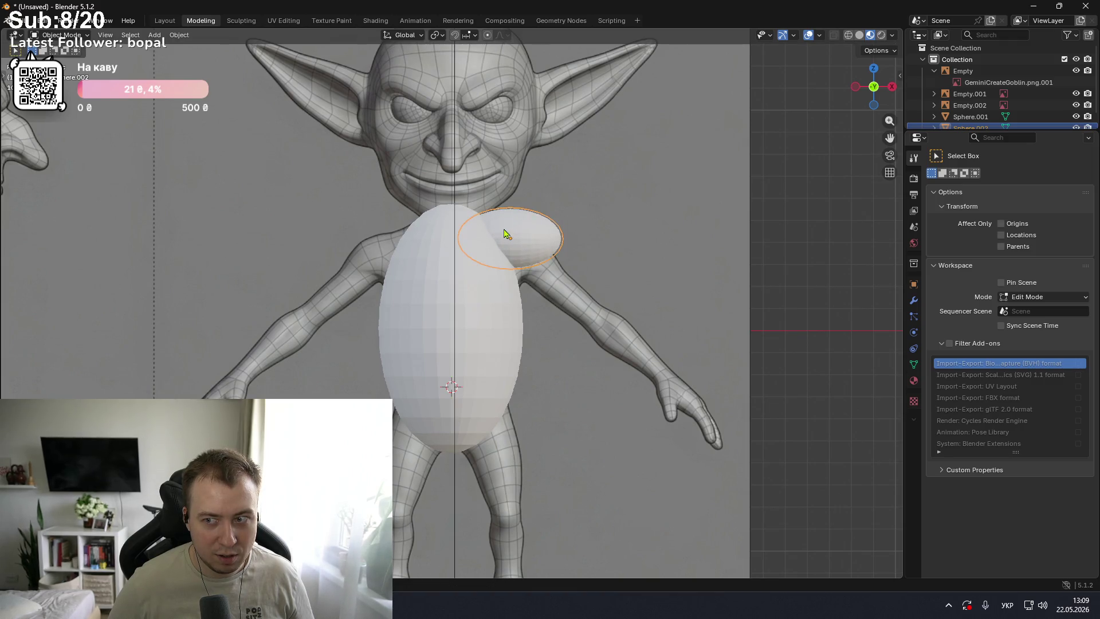
{"action": "mouse_move", "coordinate": [596, 237]}
{"action": "middle_mouse_down"}
{"action": "mouse_move", "coordinate": [463, 244]}
{"action": "mouse_move", "coordinate": [591, 246]}
{"action": "middle_mouse_up"}
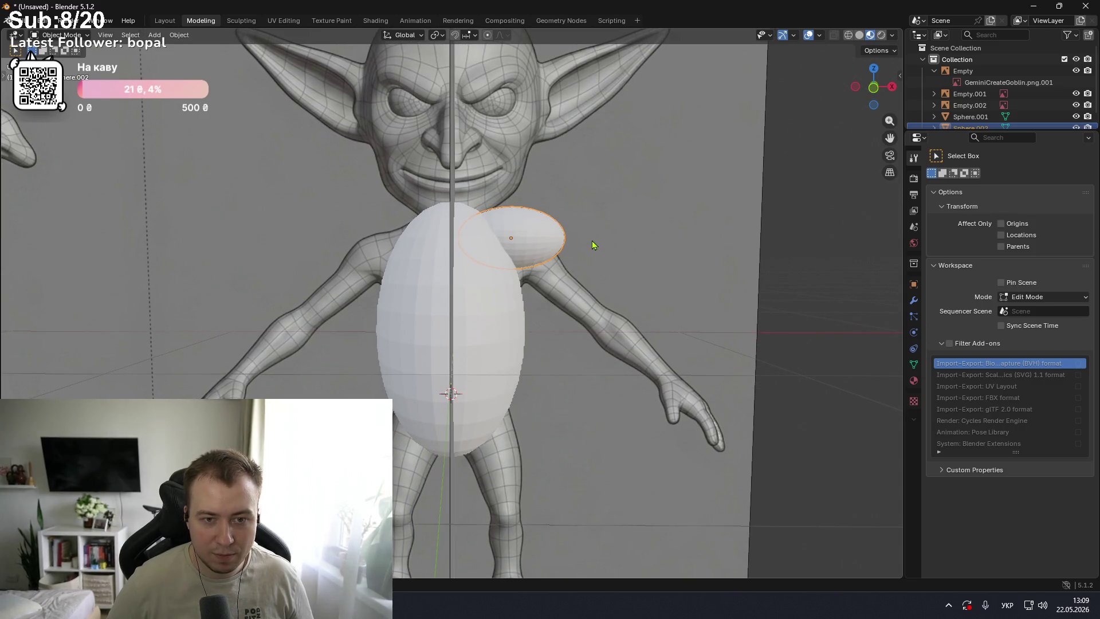
{"action": "key", "text": "KP_1"}
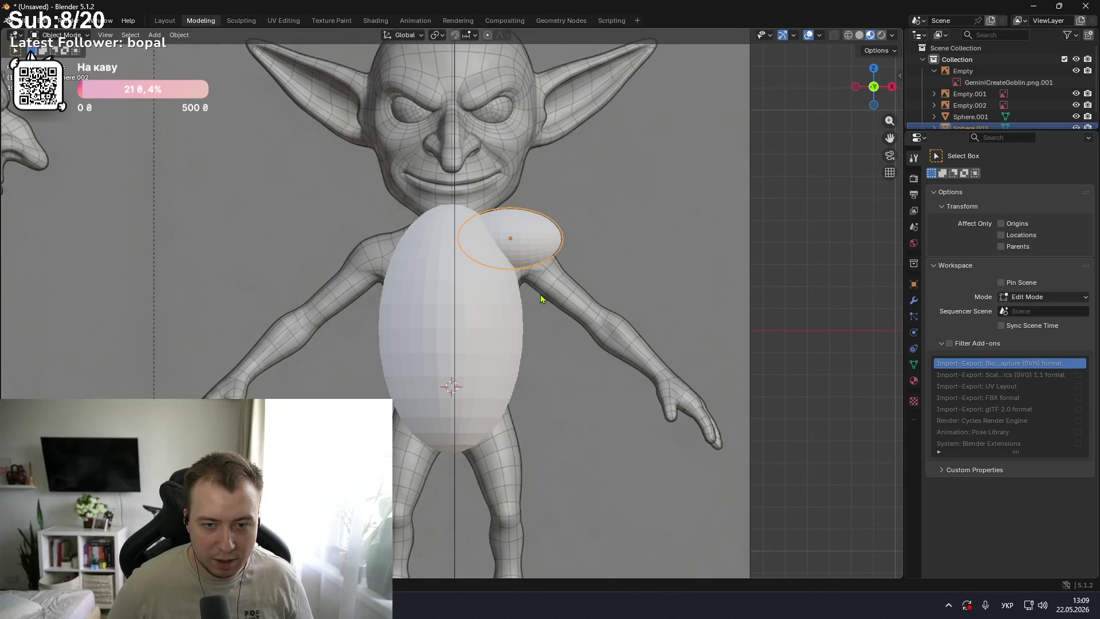
- Chain sphere copies over the upper arm (tilted along the arm), forearm and hand
{"action": "key", "text": "shift+d"}
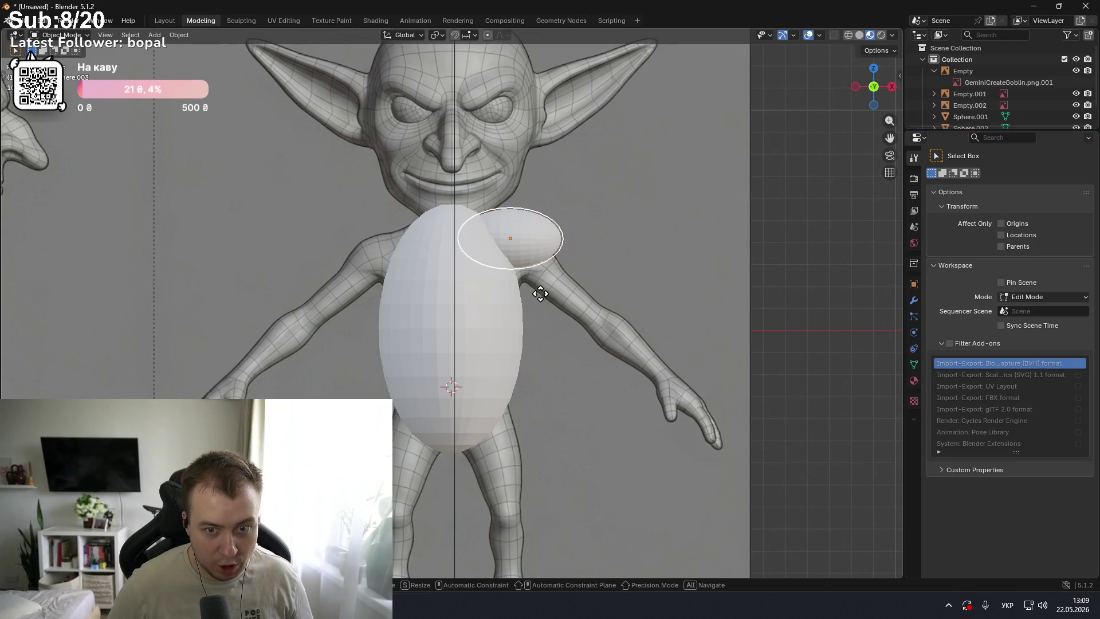
{"action": "left_click", "coordinate": [599, 350]}
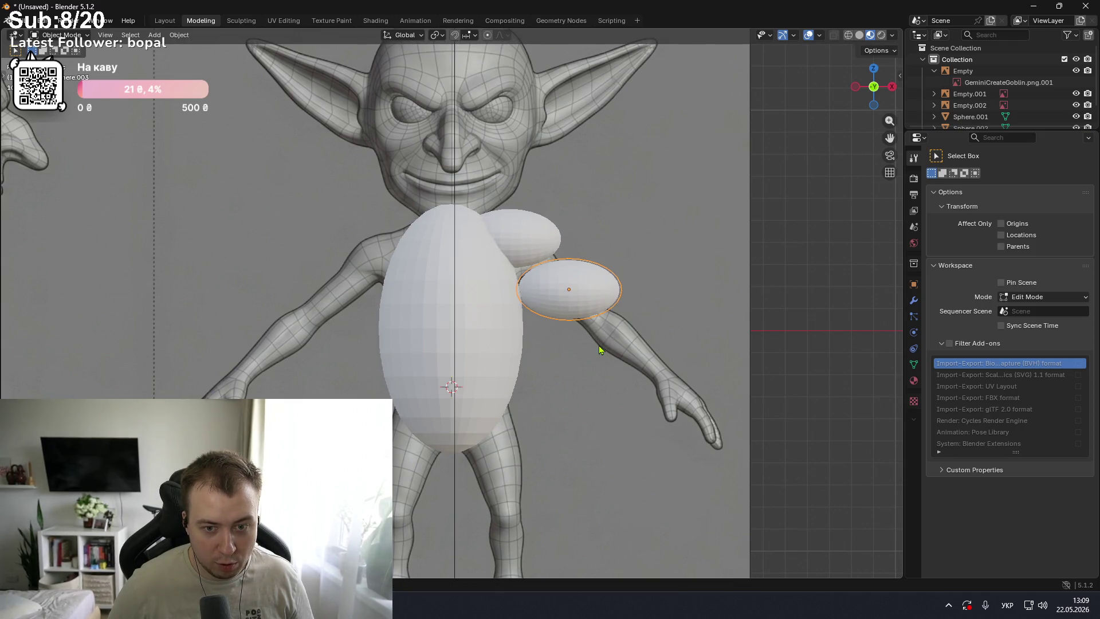
{"action": "key", "text": "r"}
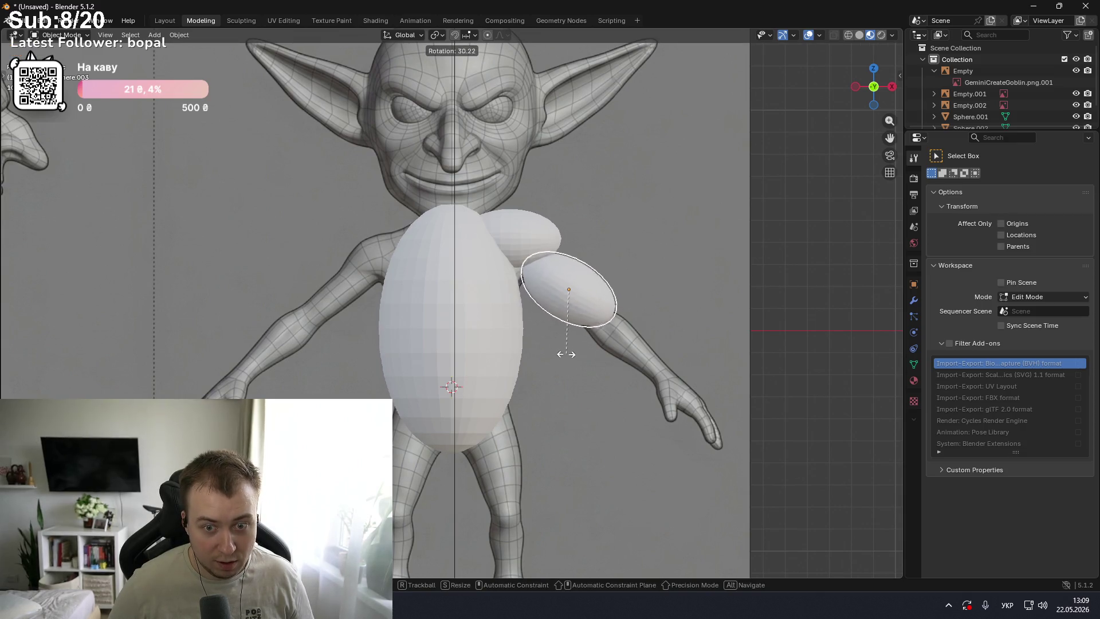
{"action": "left_click", "coordinate": [554, 356]}
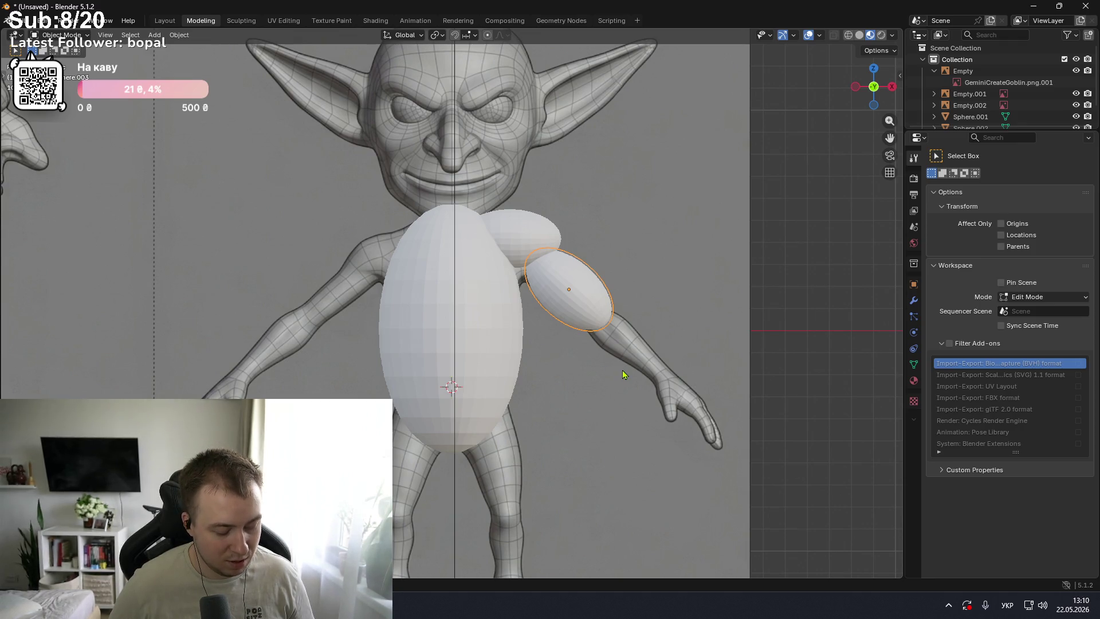
{"action": "key", "text": "shift+d"}
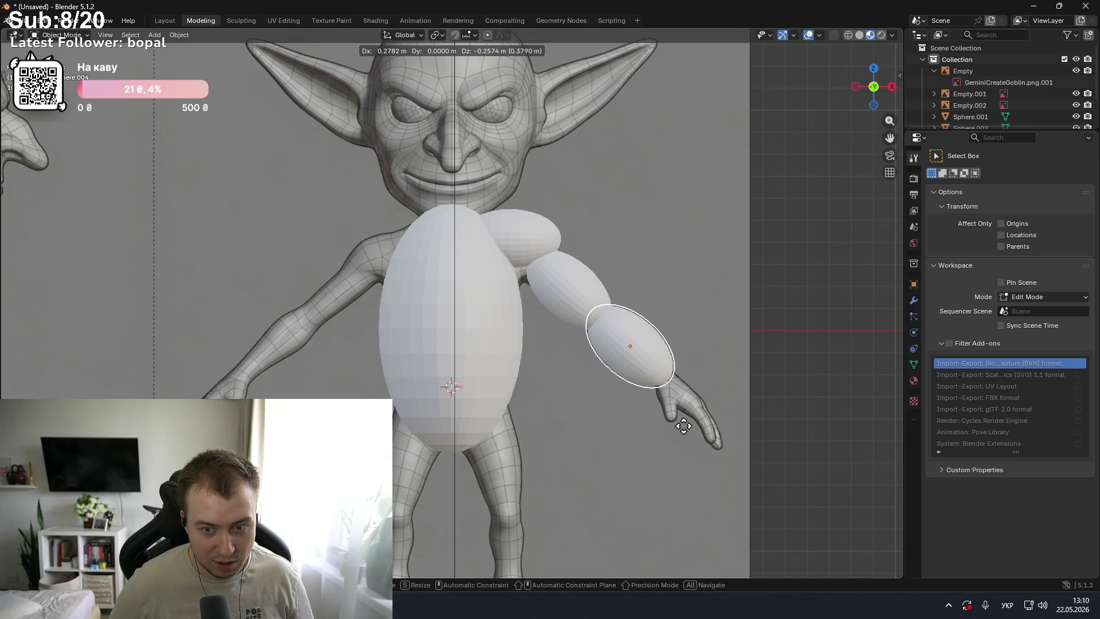
{"action": "left_click", "coordinate": [684, 427]}
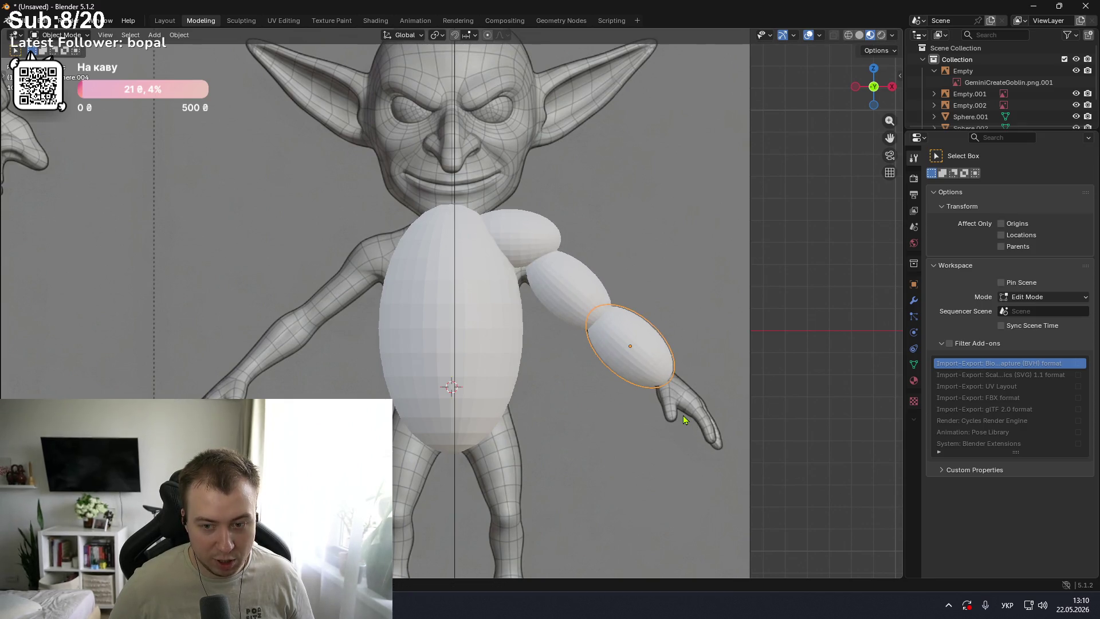
{"action": "key", "text": "shift+d"}
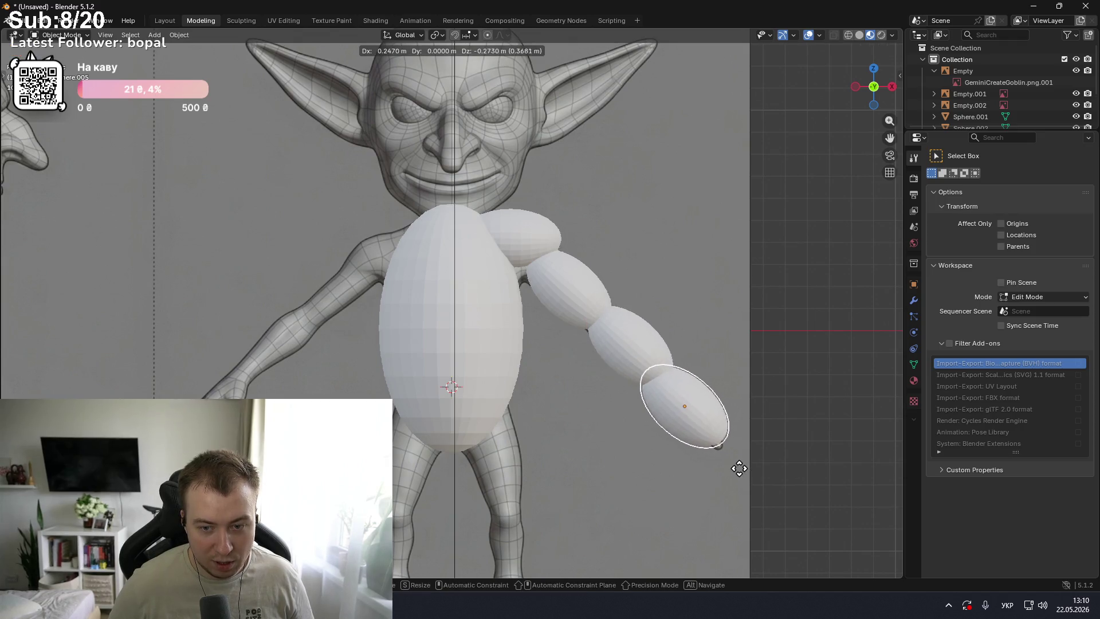
{"action": "left_click", "coordinate": [737, 468]}
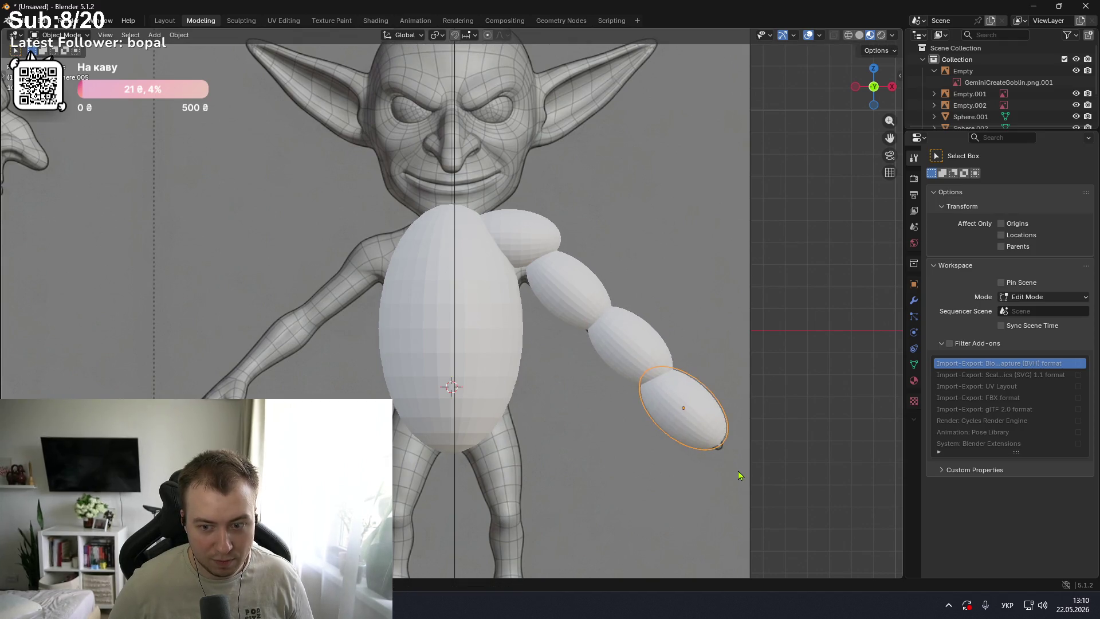
{"action": "mouse_move", "coordinate": [738, 471]}
{"action": "middle_mouse_down"}
{"action": "mouse_move", "coordinate": [663, 465]}
{"action": "mouse_move", "coordinate": [722, 493]}
{"action": "mouse_move", "coordinate": [748, 485]}
{"action": "middle_mouse_up"}
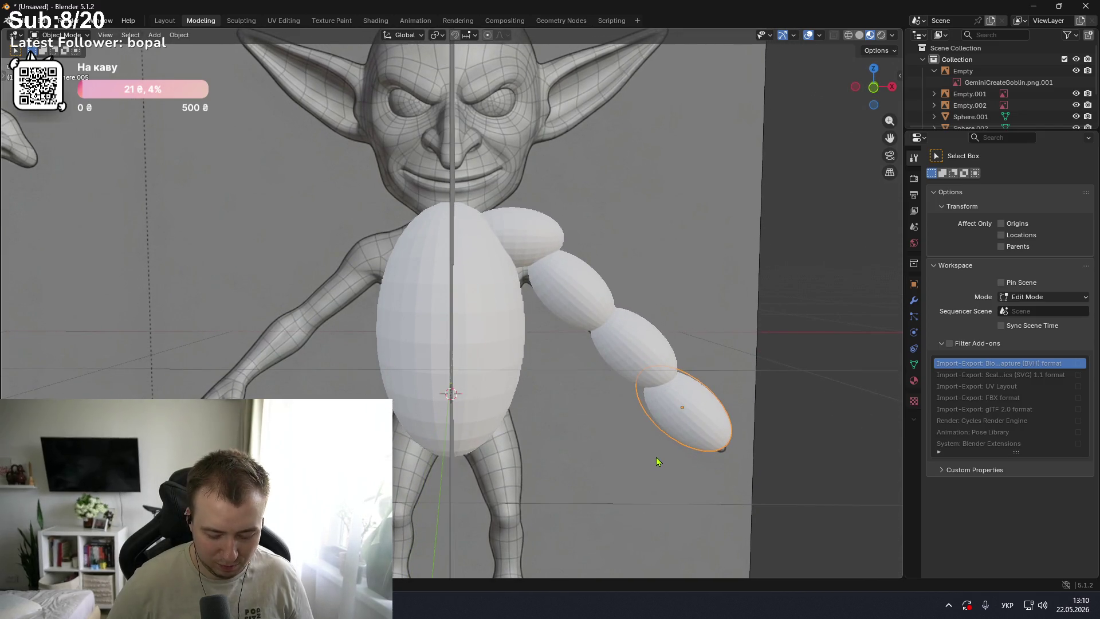
{"action": "key", "text": "KP_1"}
- Copy the body sphere down onto the thigh, tilted and shrunk to about half size
{"action": "left_click", "coordinate": [479, 315]}
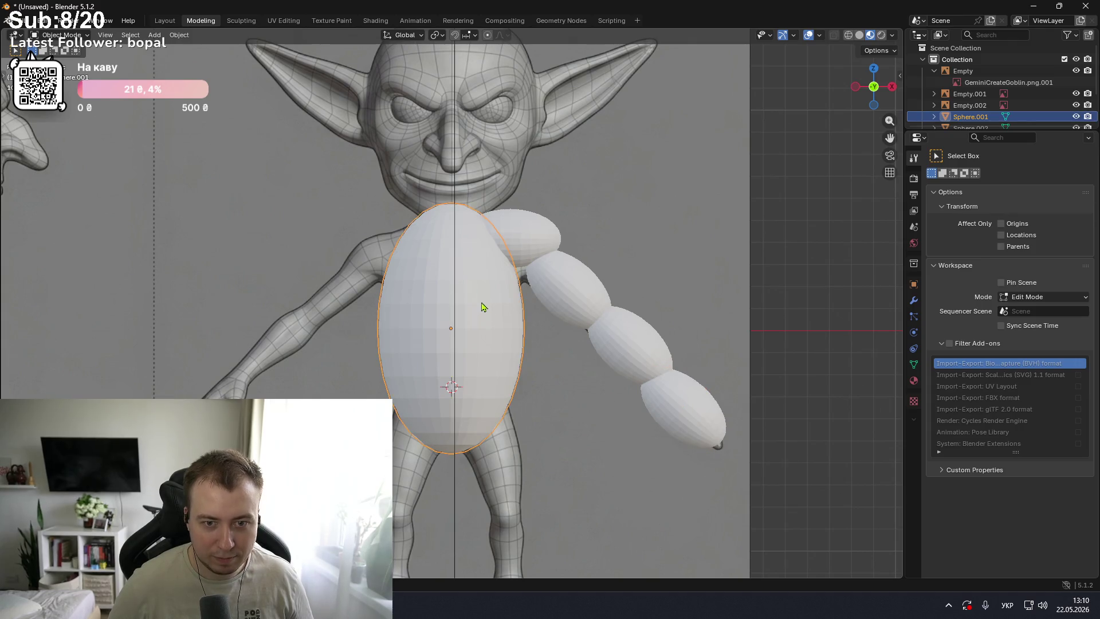
{"action": "key", "text": "shift+d"}
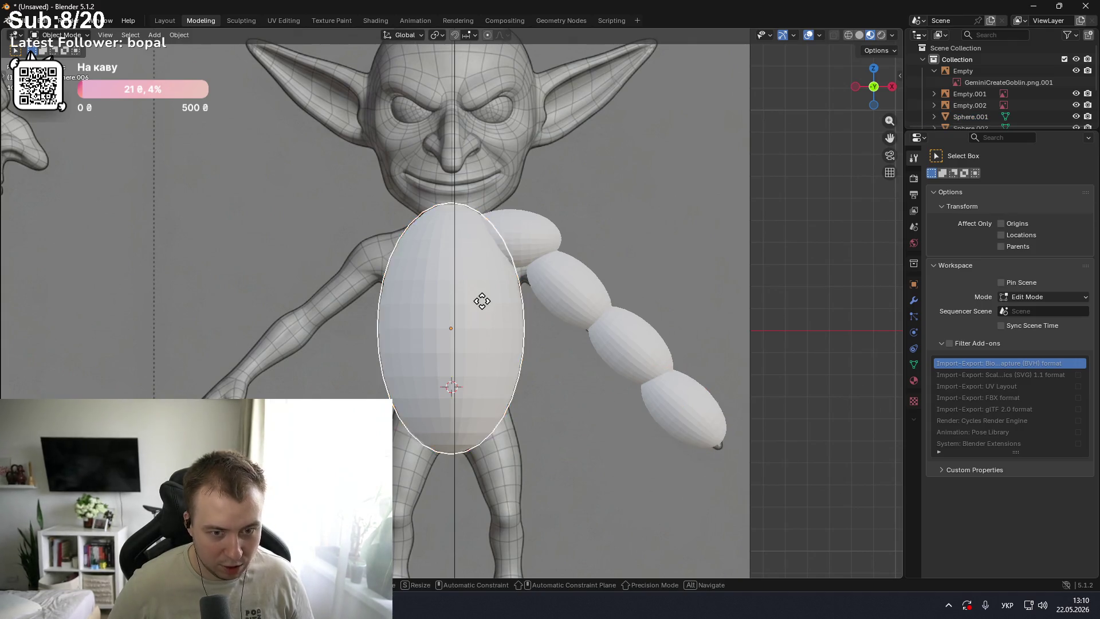
{"action": "left_click", "coordinate": [531, 429]}
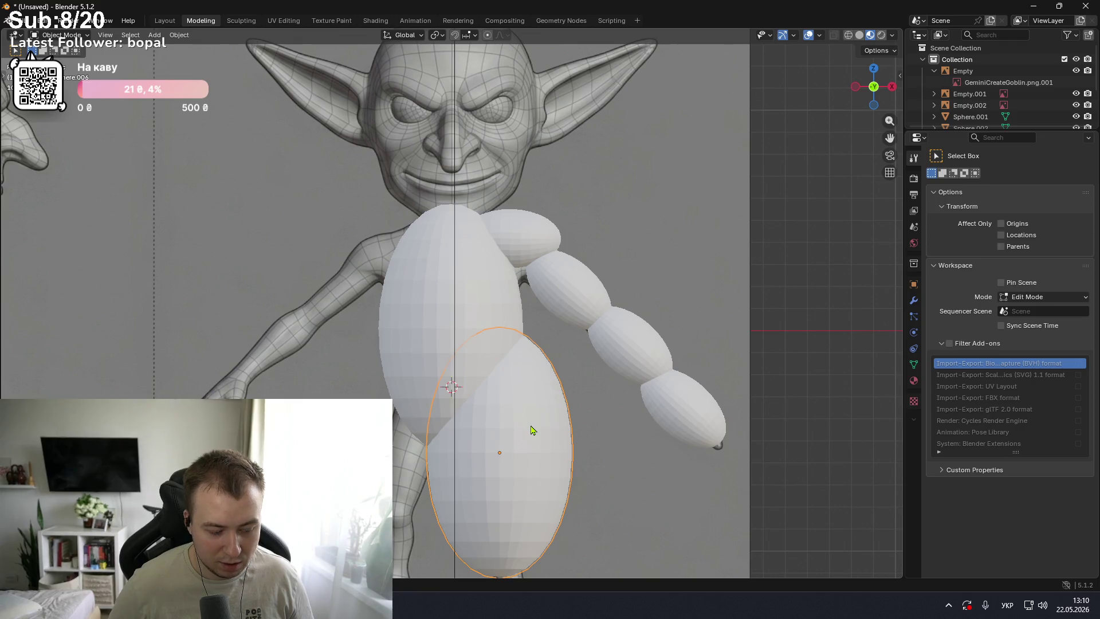
{"action": "key", "text": "r"}
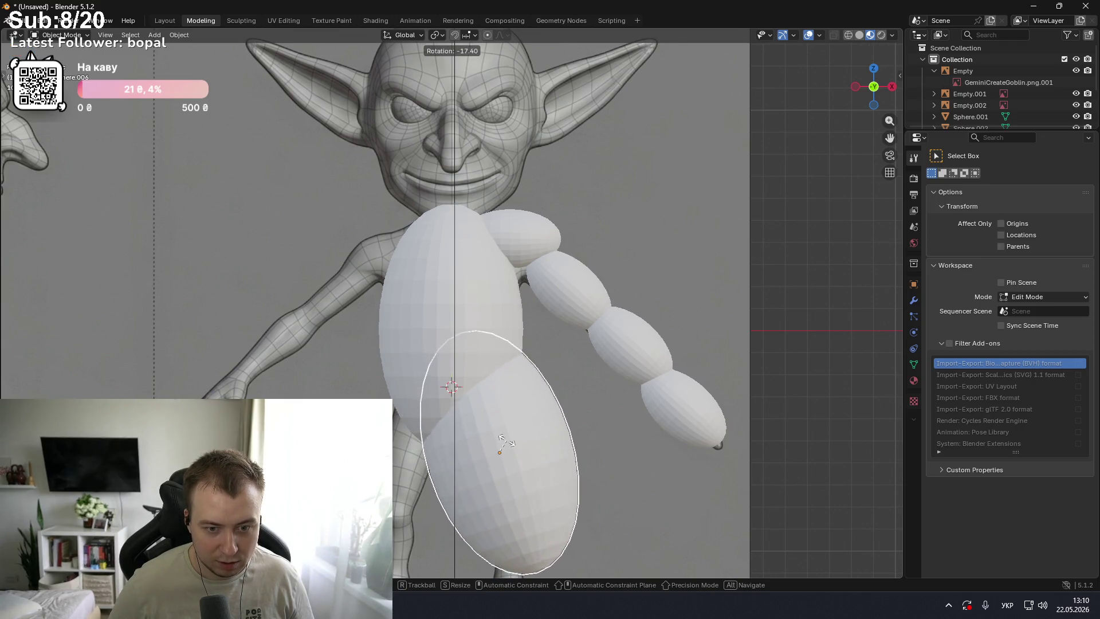
{"action": "key", "text": "s"}
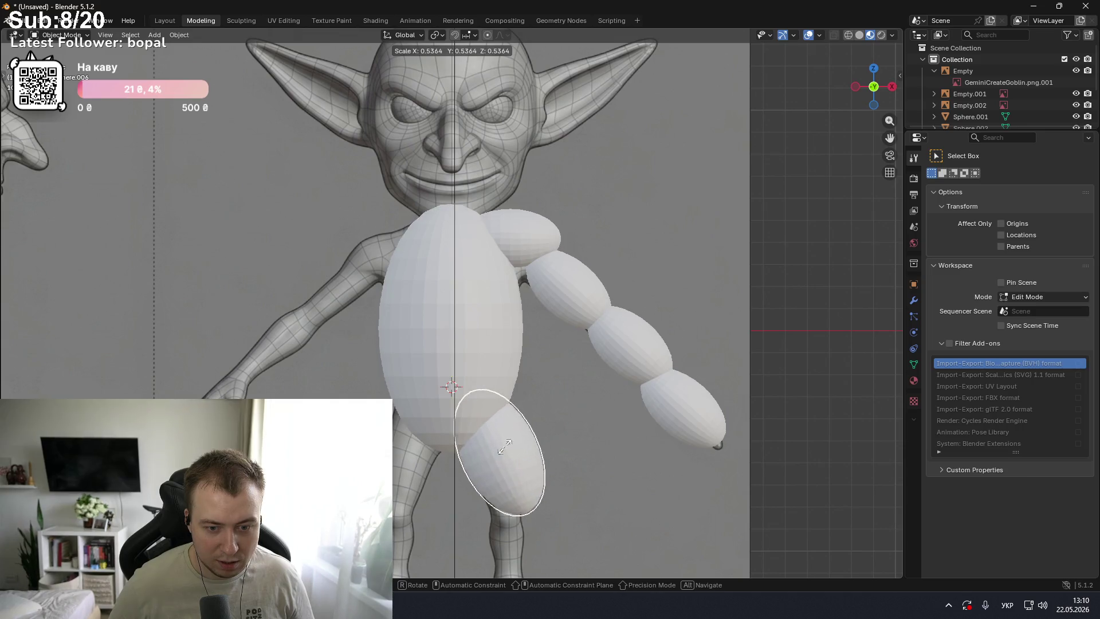
{"action": "left_click", "coordinate": [506, 451]}
{"action": "key", "text": "KP_5"}
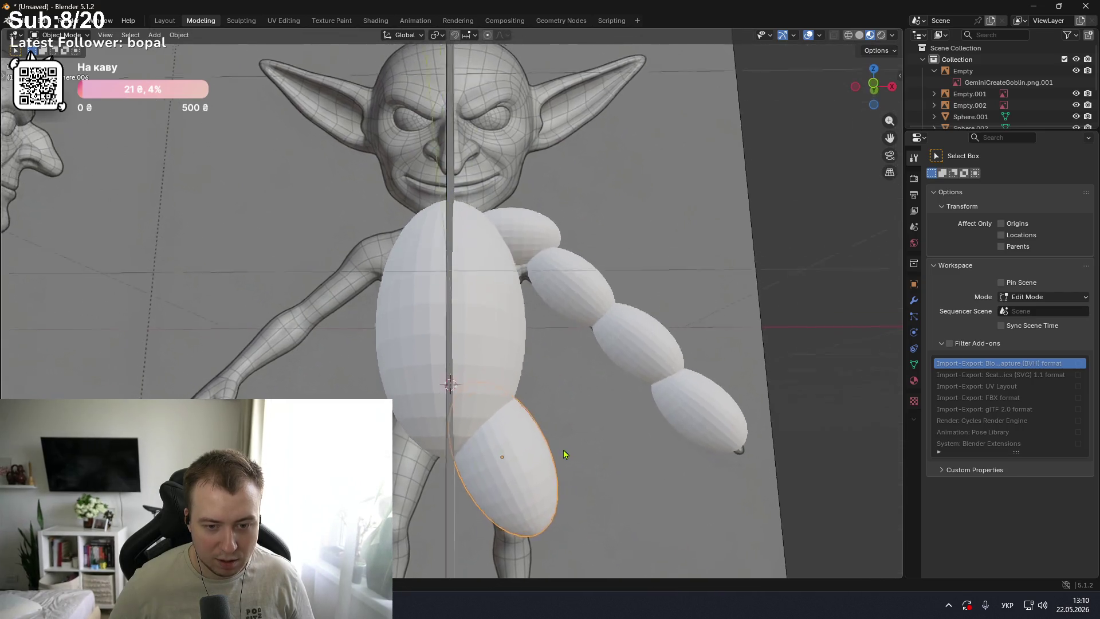
{"action": "key", "text": "KP_5"}
{"action": "scroll", "coordinate": [562, 473], "scroll_direction": "down", "scroll_amount": 3}
{"action": "scroll", "coordinate": [558, 470], "scroll_direction": "down", "scroll_amount": 3}
{"action": "scroll", "coordinate": [554, 467], "scroll_direction": "up", "scroll_amount": 2}
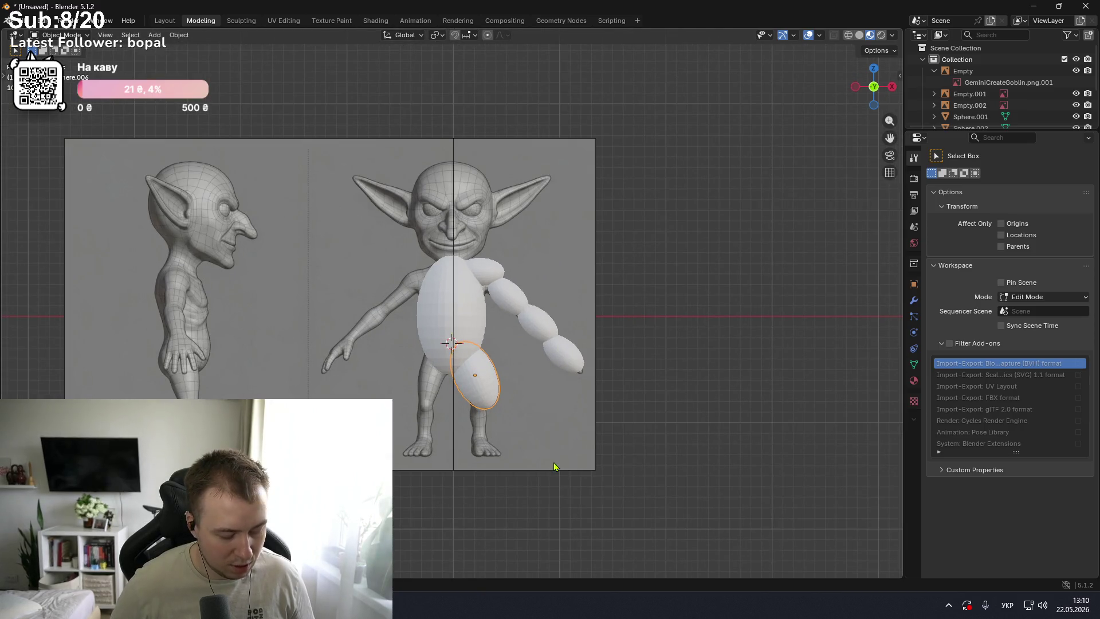
- Add a tilted, smaller sphere copy for the lower leg, then duplicate the leg sphere once more
{"action": "key", "text": "shift+d"}
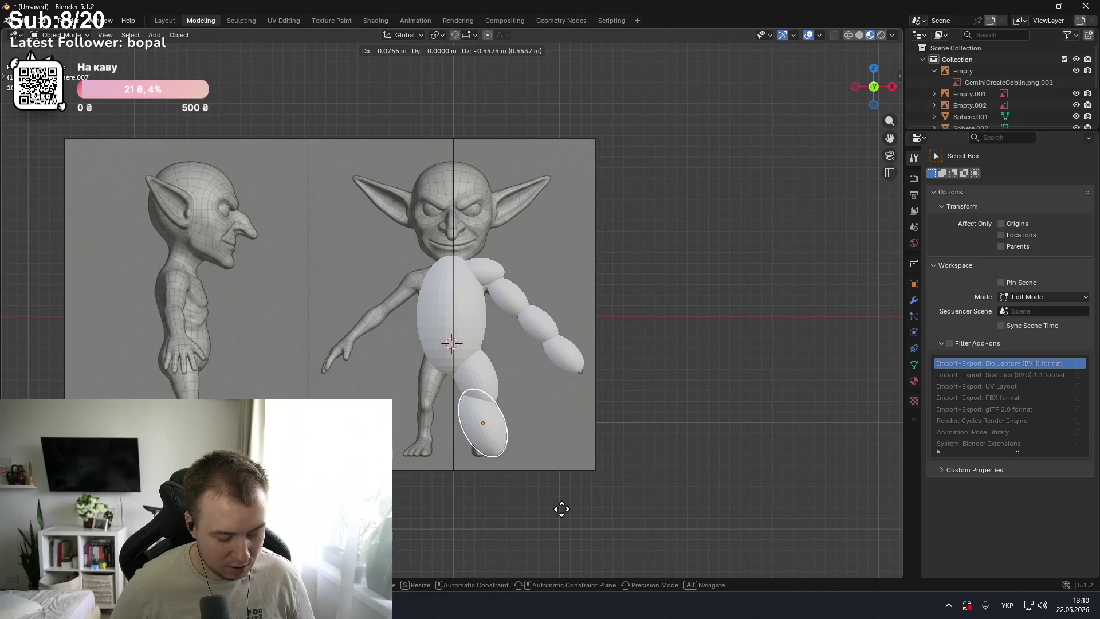
{"action": "key", "text": "r"}
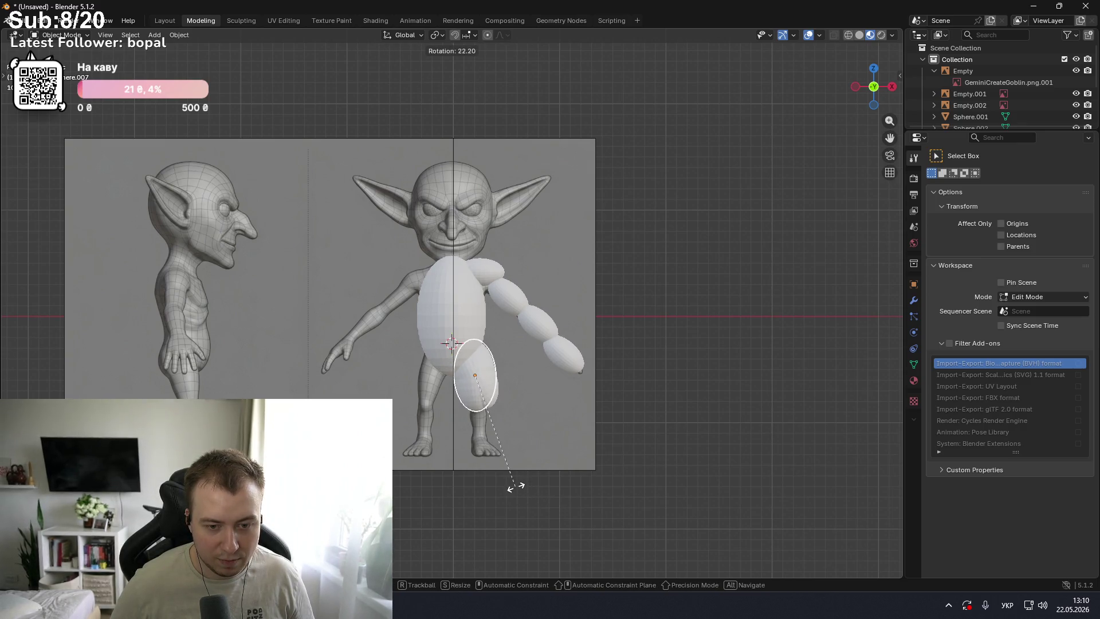
{"action": "left_click", "coordinate": [516, 486]}
{"action": "left_click", "coordinate": [481, 401]}
{"action": "left_click", "coordinate": [485, 417], "text": "shift"}
{"action": "left_click", "coordinate": [479, 373]}
{"action": "key", "text": "shift+d"}
{"action": "left_click", "coordinate": [486, 419]}
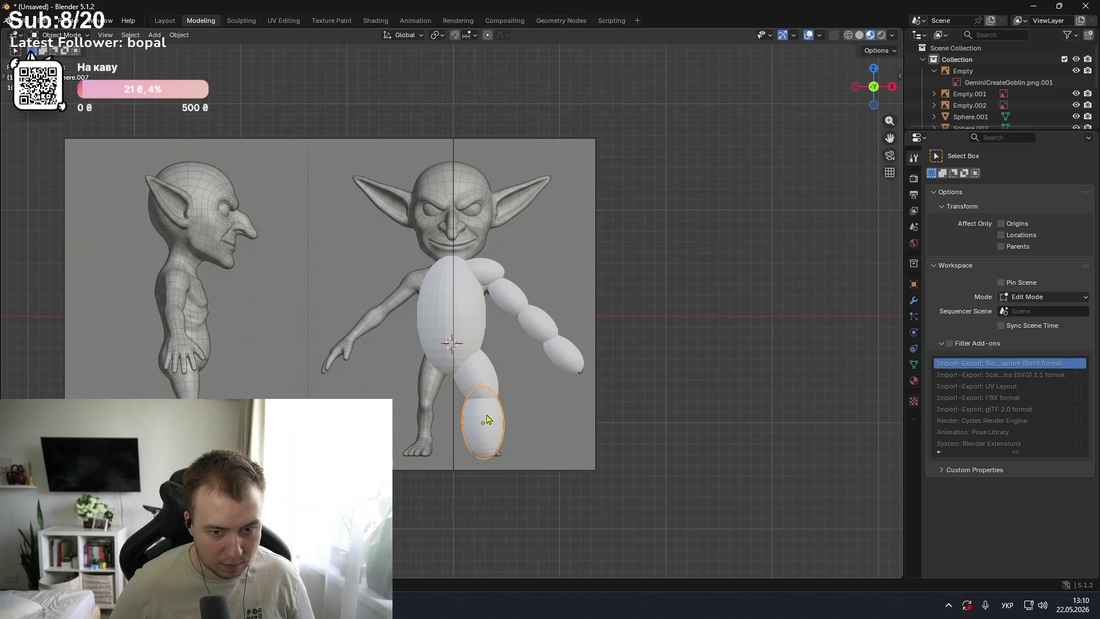
{"action": "key", "text": "s"}
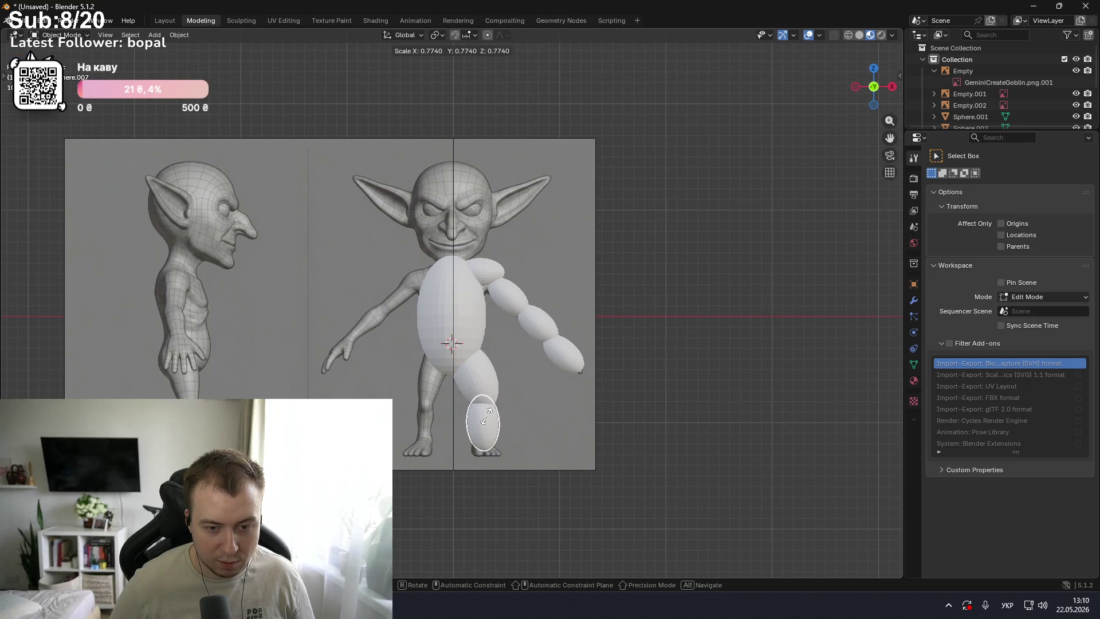
{"action": "left_click", "coordinate": [487, 418]}
{"action": "scroll", "coordinate": [514, 428], "scroll_direction": "up", "scroll_amount": 2}
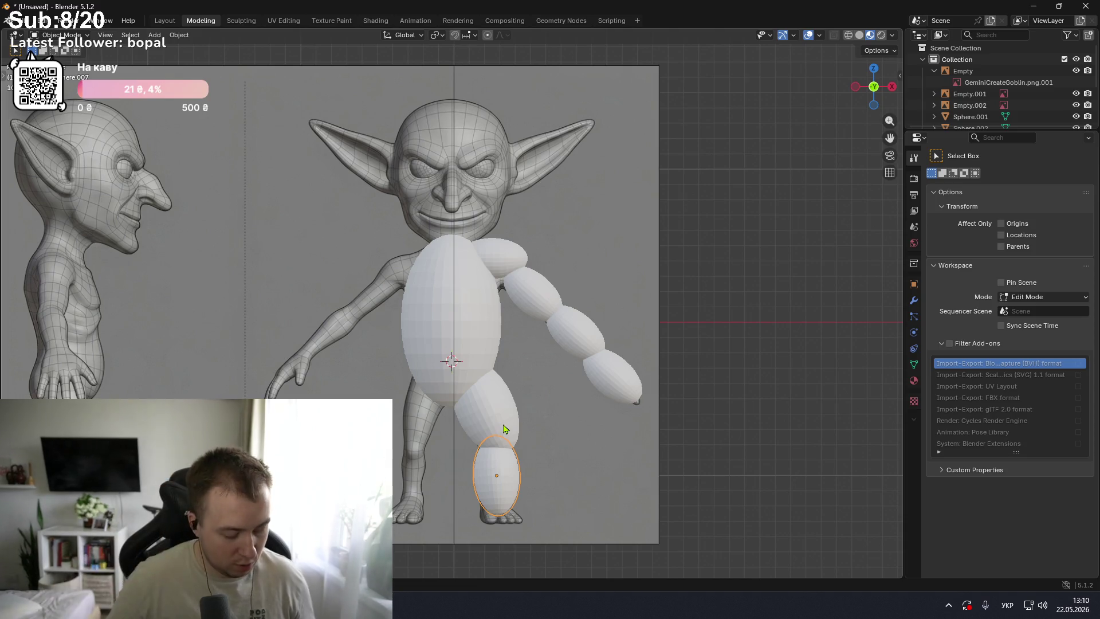
{"action": "key", "text": "shift+d"}
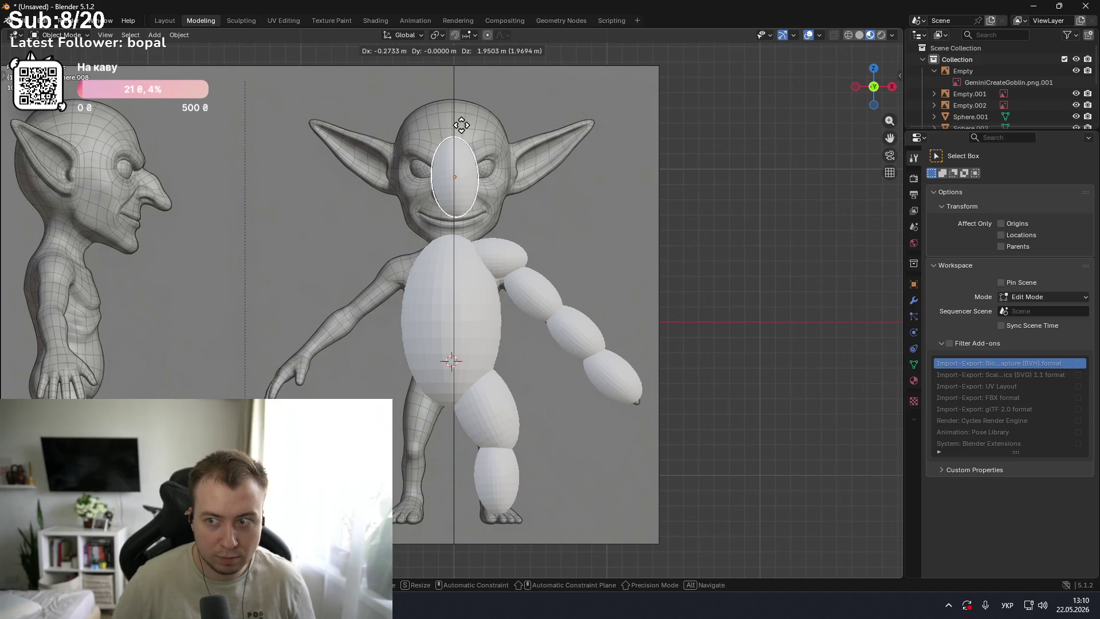
- Undo the misplaced copy and place a fresh body-sphere copy over the head, checking front and side views
{"action": "left_click", "coordinate": [462, 125]}
{"action": "key", "text": "ctrl+z"}
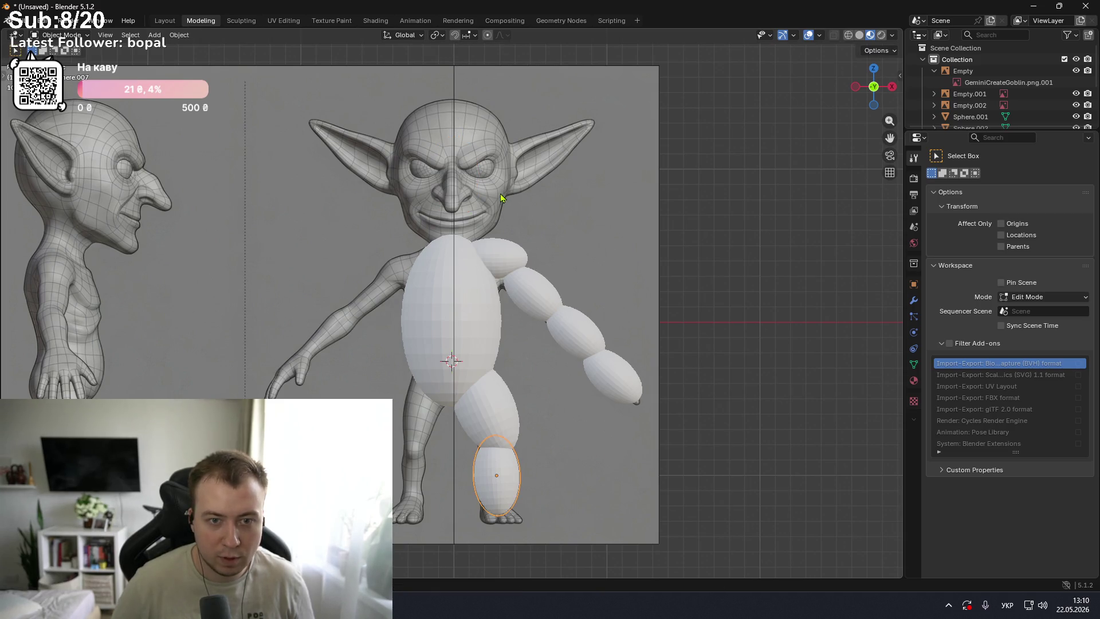
{"action": "left_click", "coordinate": [469, 312]}
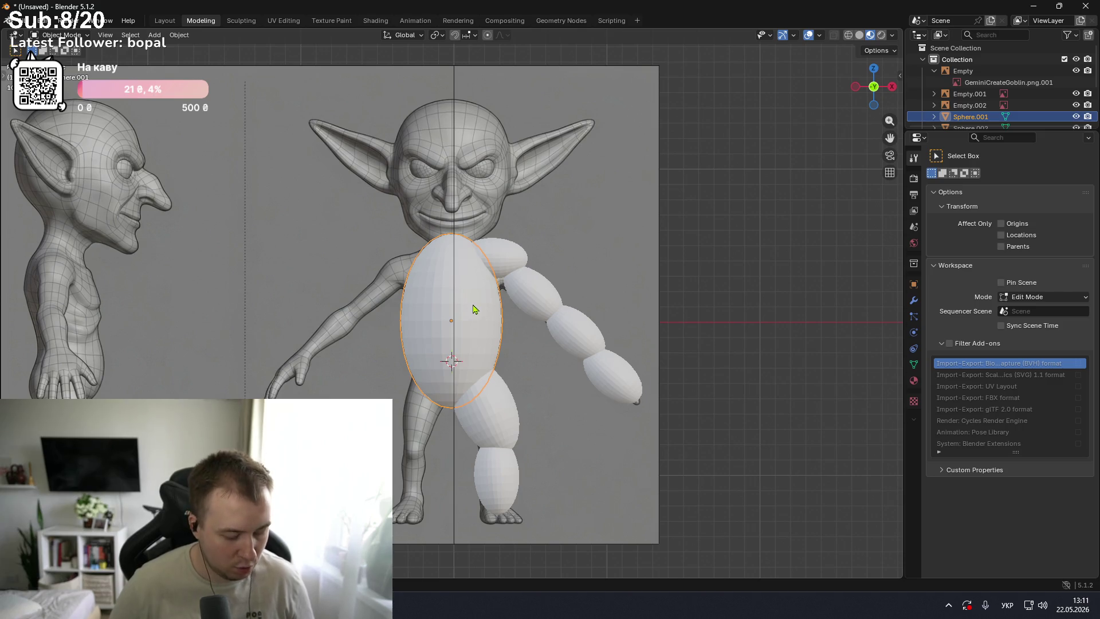
{"action": "key", "text": "shift+d"}
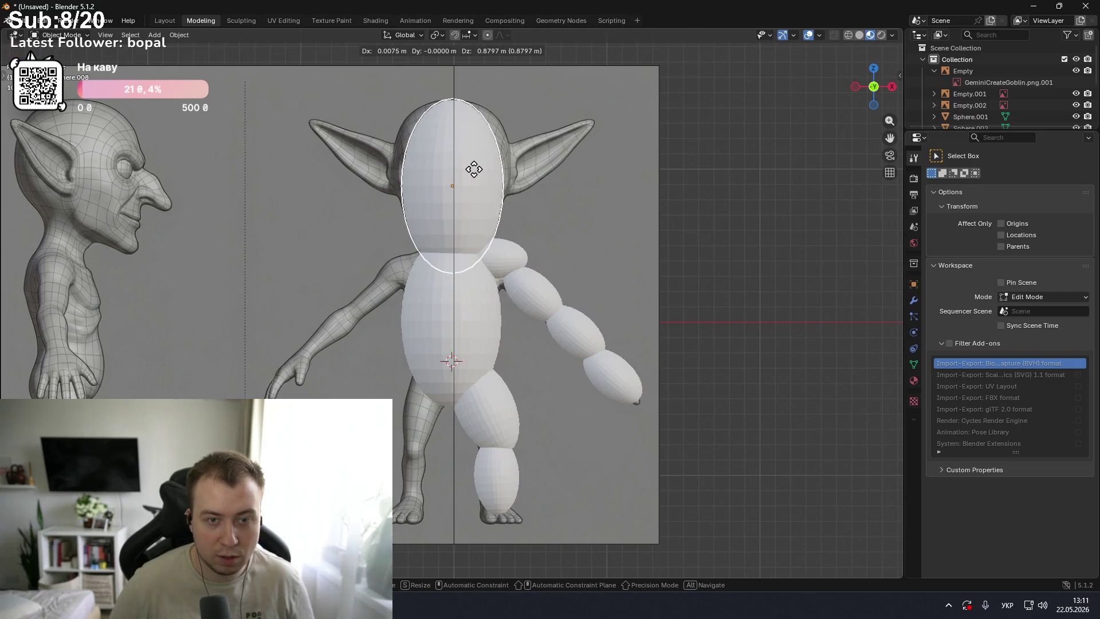
{"action": "left_click", "coordinate": [475, 172]}
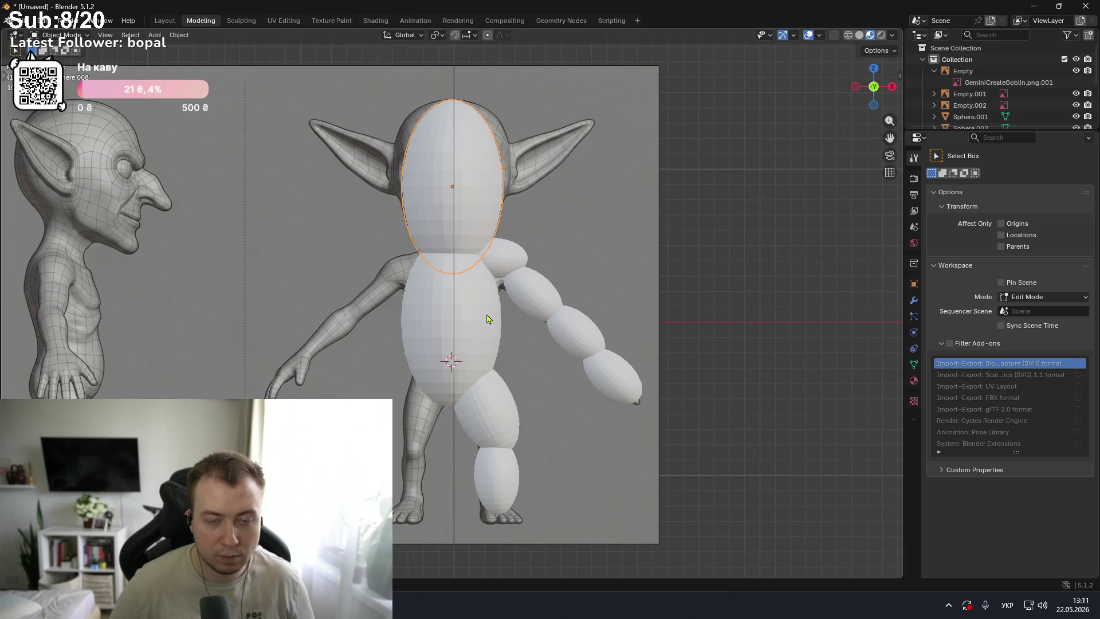
{"action": "scroll", "coordinate": [487, 318], "scroll_direction": "down", "scroll_amount": 1}
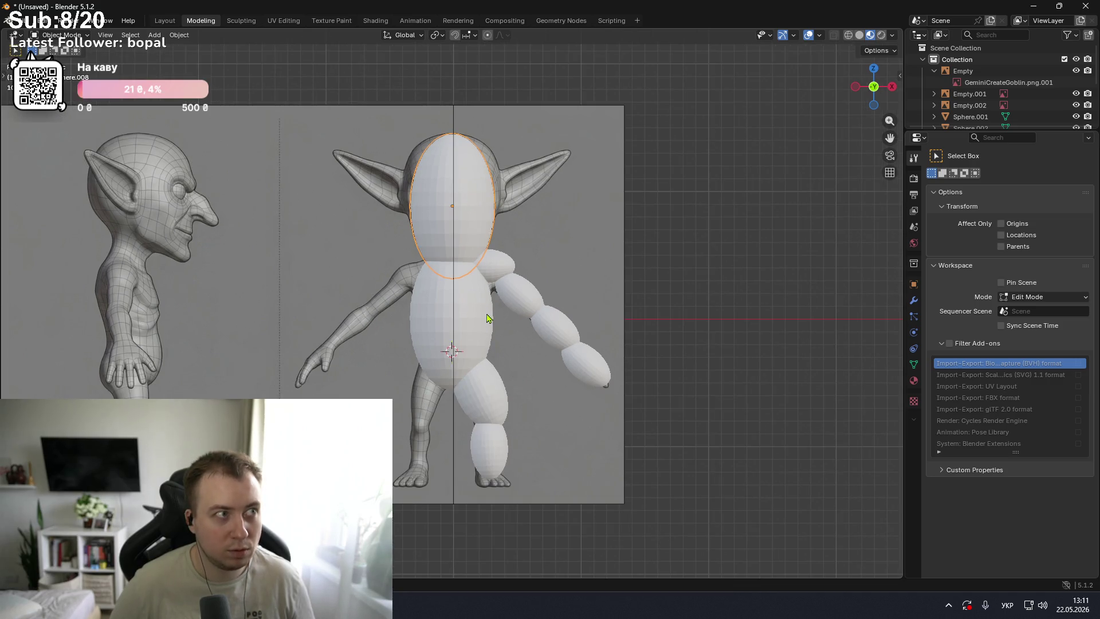
{"action": "key", "text": "KP_3"}
{"action": "key", "text": "KP_1"}
{"action": "key", "text": "KP_3"}
{"action": "key", "text": "KP_1"}
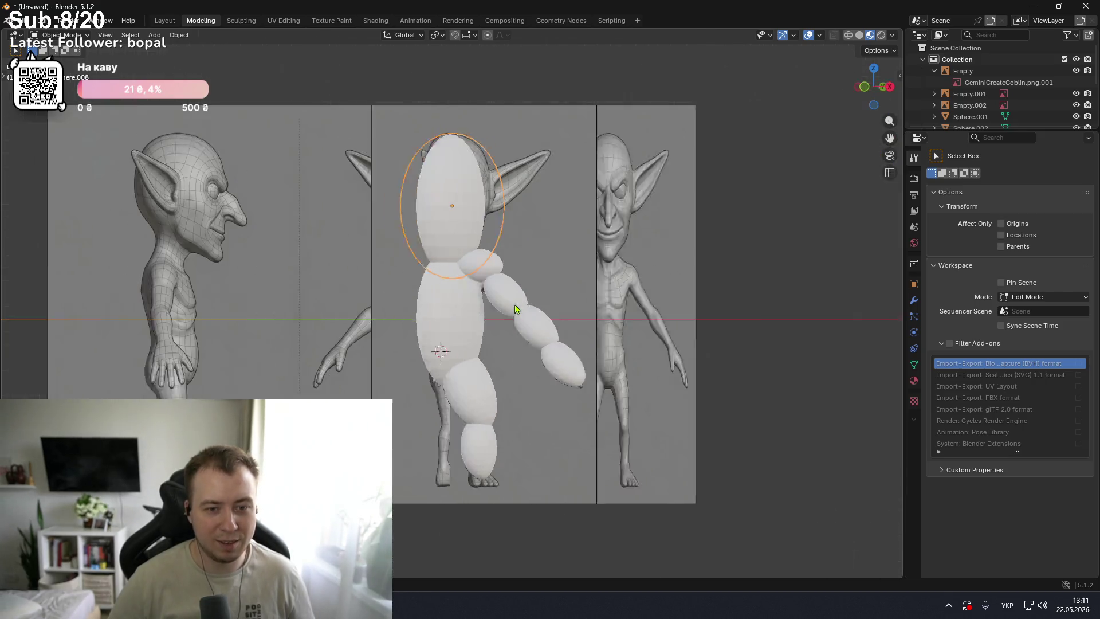
{"action": "key", "text": "KP_3"}
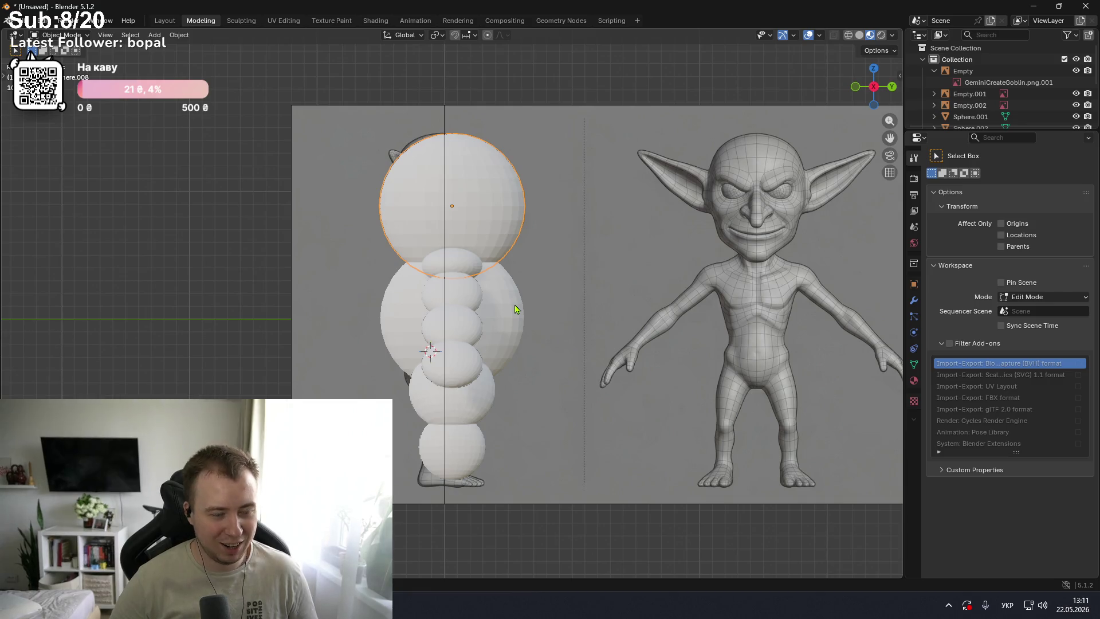
{"action": "key", "text": "KP_1"}
{"action": "key", "text": "KP_3"}
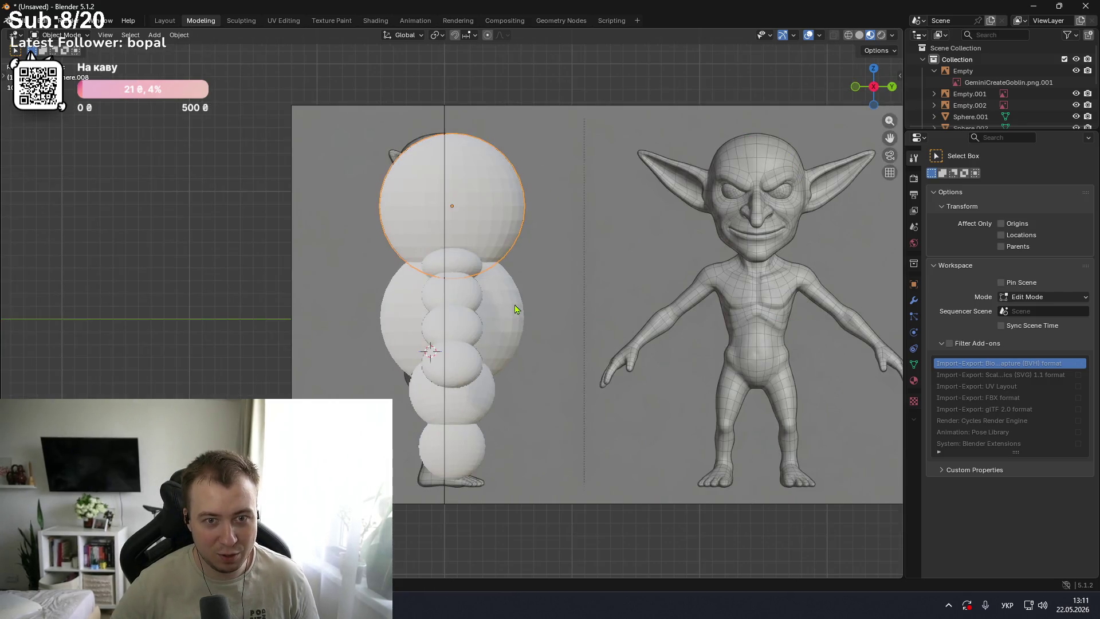
{"action": "key", "text": "KP_1"}
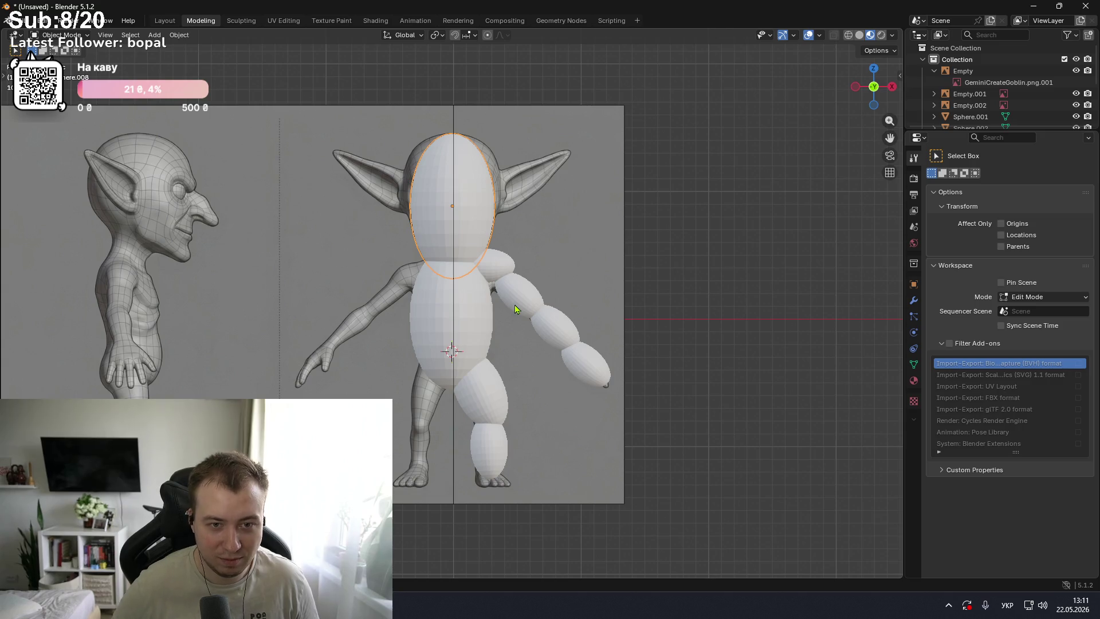
- Duplicate the head sphere up and right, tilted about 59° and scaled to about 0.56, as the ear
{"action": "key", "text": "shift+d"}
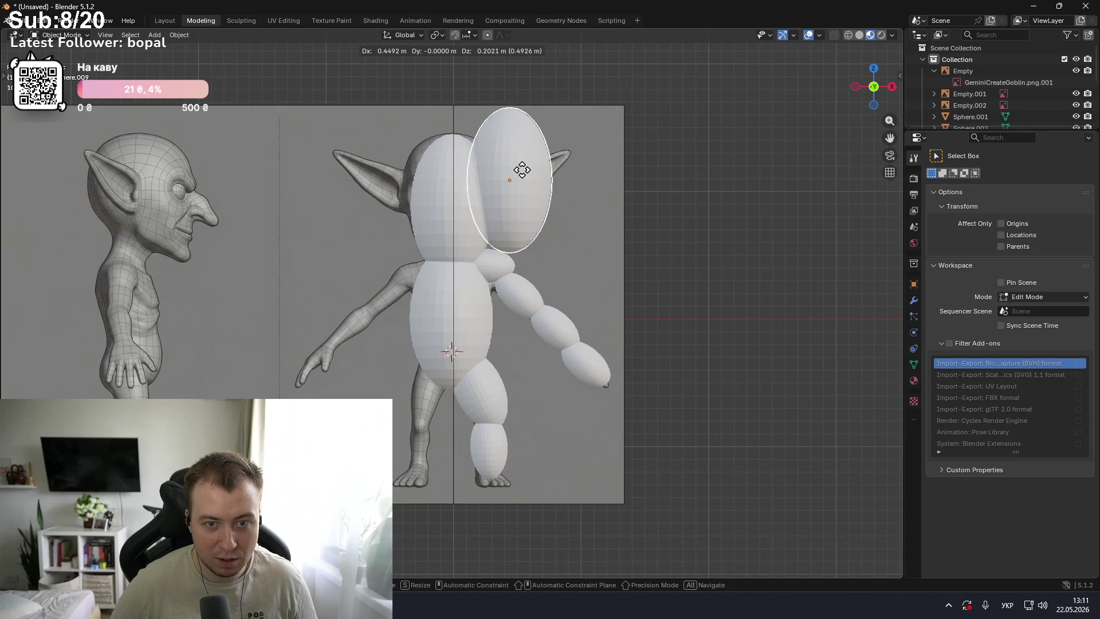
{"action": "left_click", "coordinate": [522, 169]}
{"action": "key", "text": "r"}
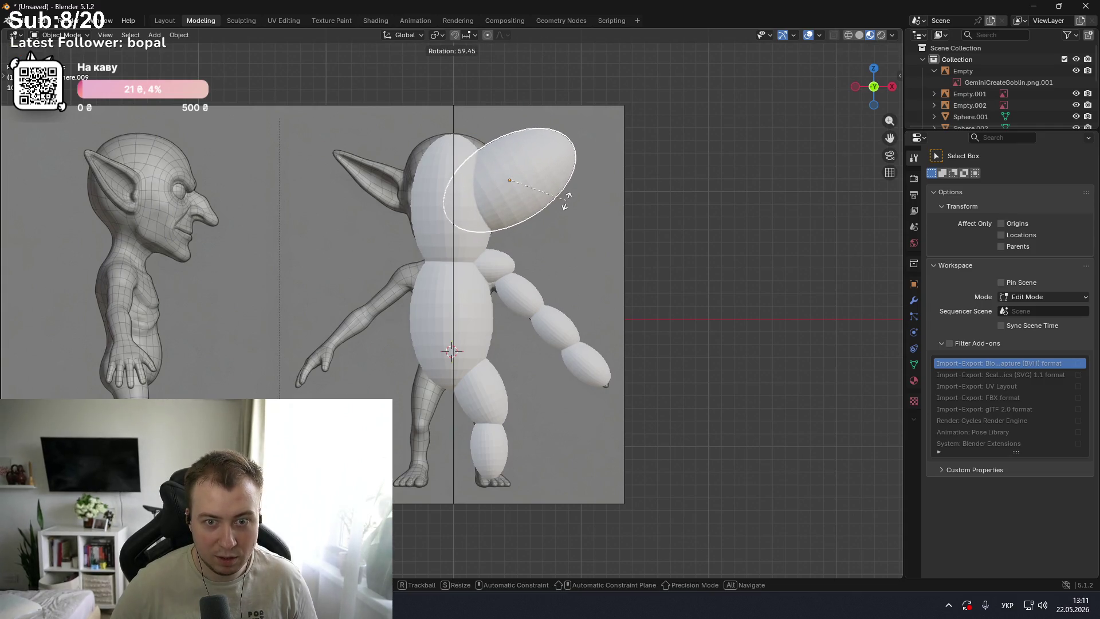
{"action": "left_click", "coordinate": [566, 202]}
{"action": "key", "text": "s"}
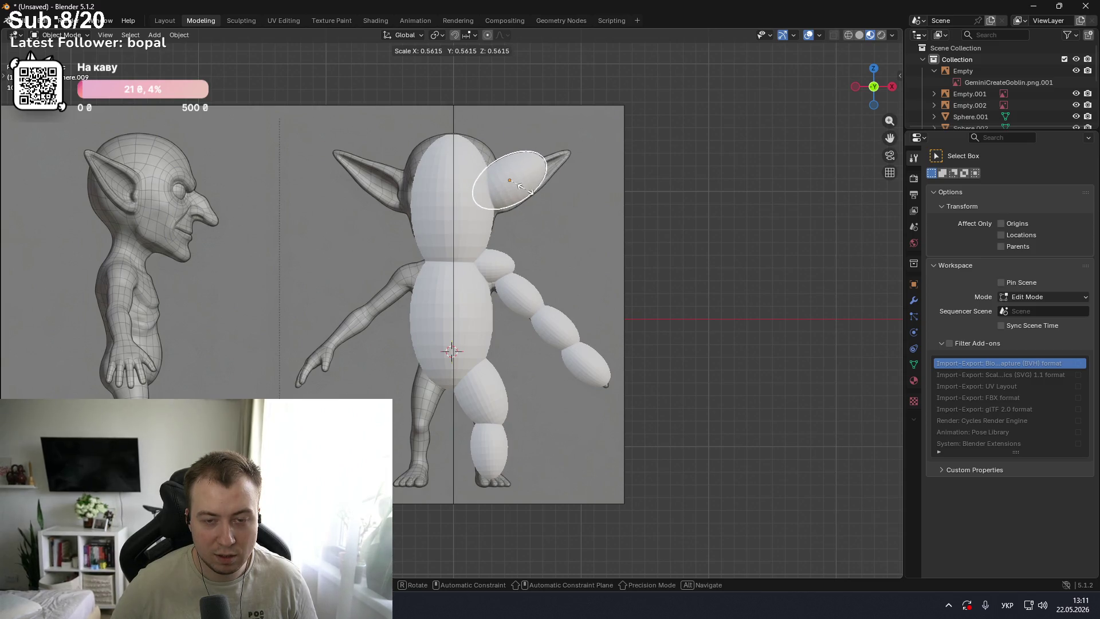
{"action": "left_click", "coordinate": [526, 192]}
{"action": "mouse_move", "coordinate": [598, 209]}
{"action": "middle_mouse_down"}
{"action": "mouse_move", "coordinate": [592, 222]}
{"action": "mouse_move", "coordinate": [431, 220]}
{"action": "mouse_move", "coordinate": [659, 269]}
{"action": "mouse_move", "coordinate": [560, 226]}
{"action": "mouse_move", "coordinate": [595, 221]}
{"action": "mouse_move", "coordinate": [437, 249]}
{"action": "middle_mouse_up"}
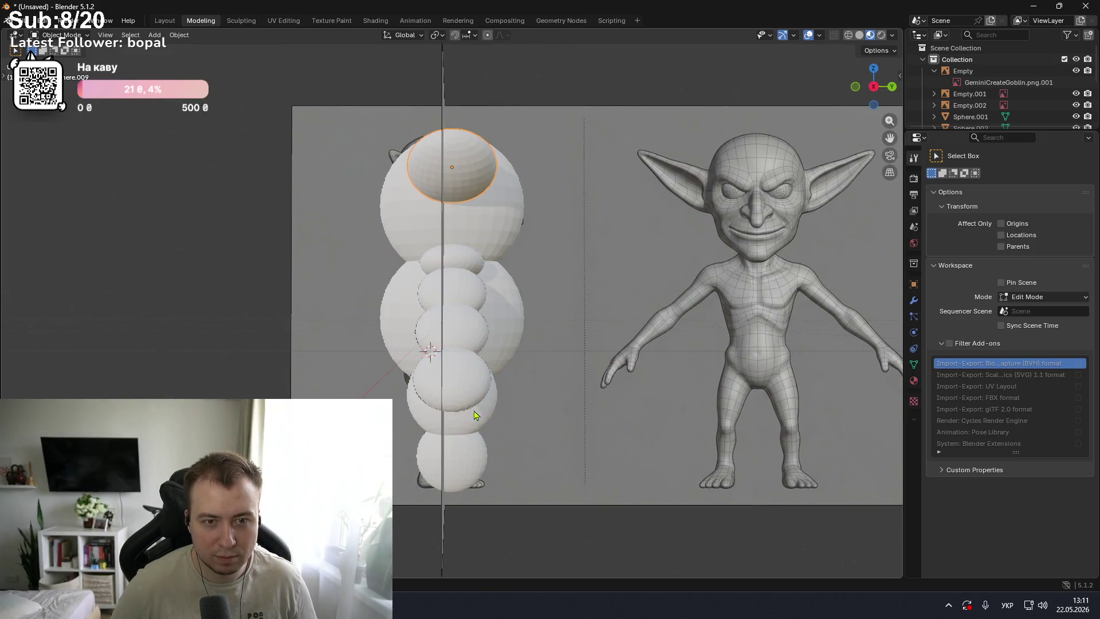
{"action": "key", "text": "alt+Tab"}
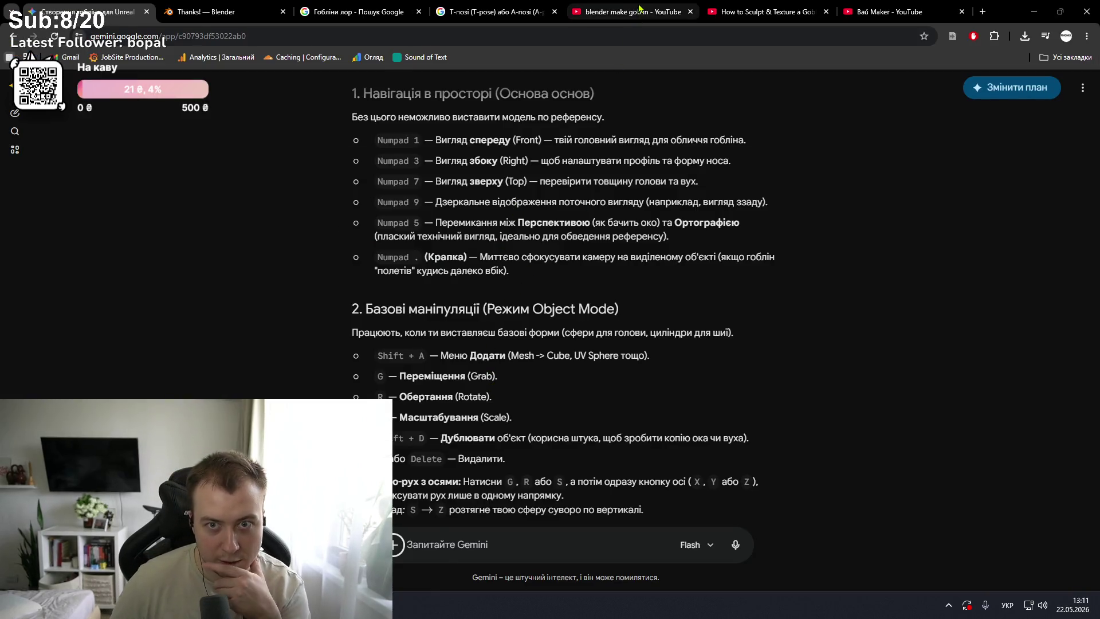
{"action": "left_click", "coordinate": [630, 12]}
{"action": "left_click", "coordinate": [762, 12]}
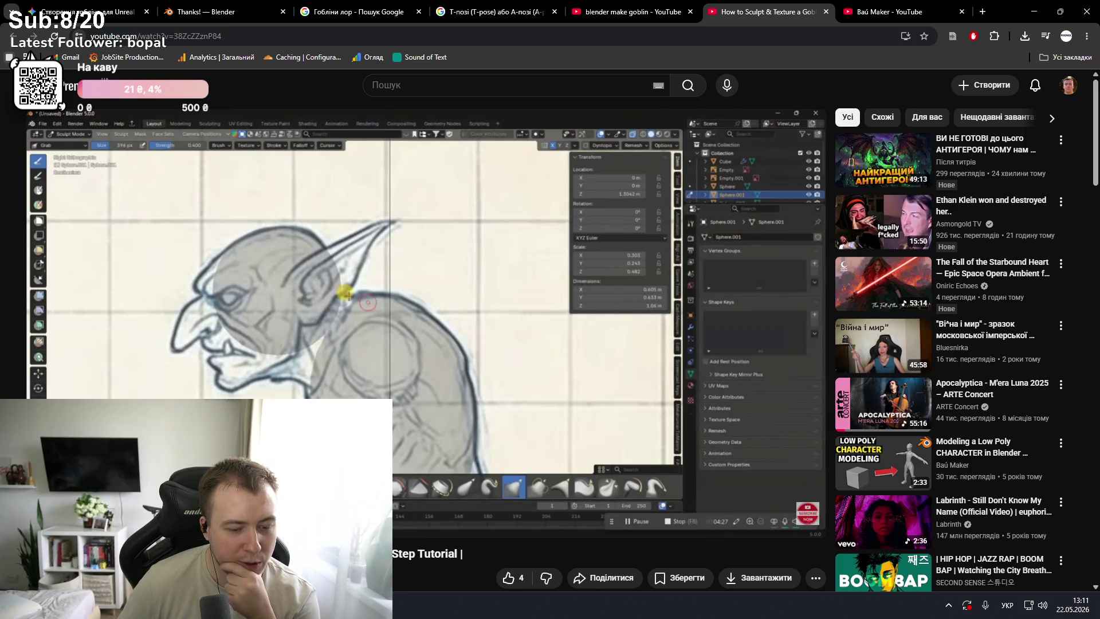
{"action": "key", "text": "alt+Tab"}
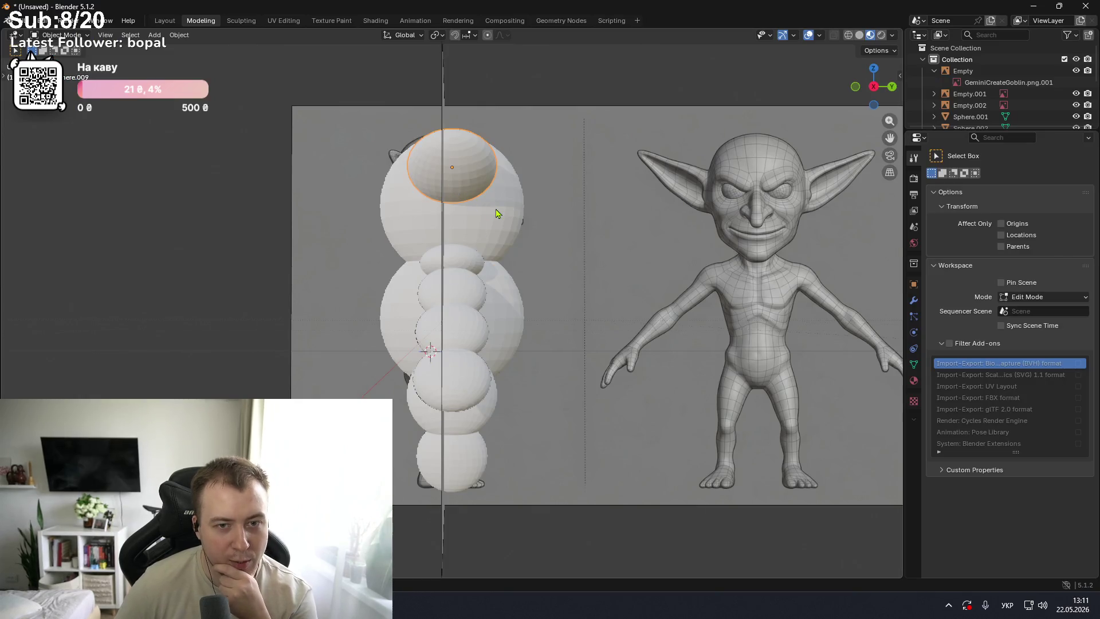
- Move and rescale the head sphere to fit the reference head
{"action": "key", "text": "r"}
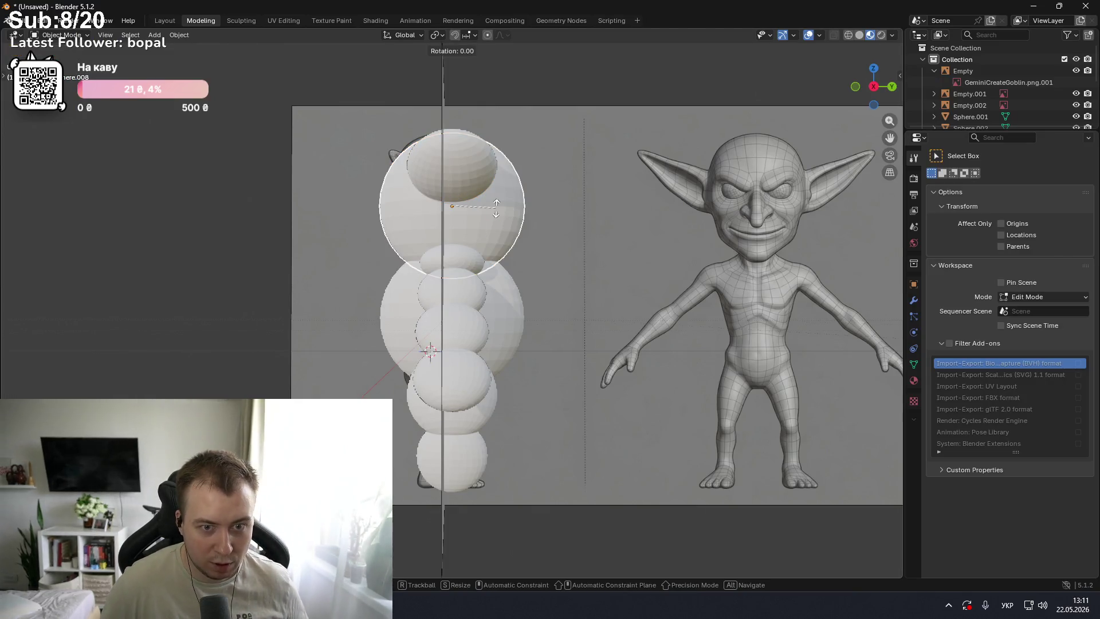
{"action": "key", "text": "r"}
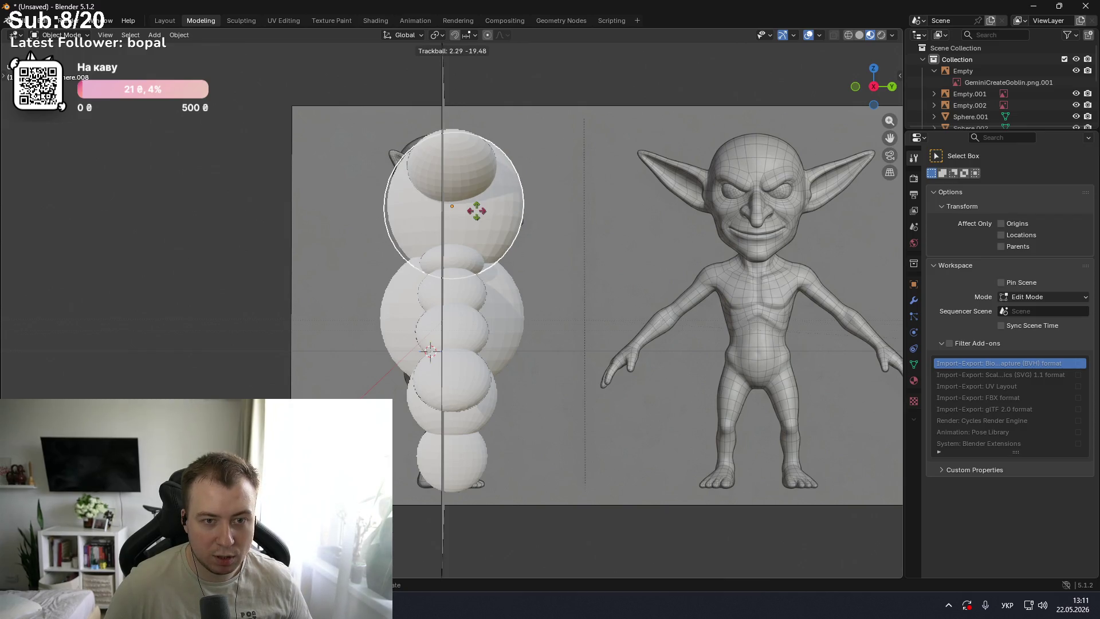
{"action": "key", "text": "s"}
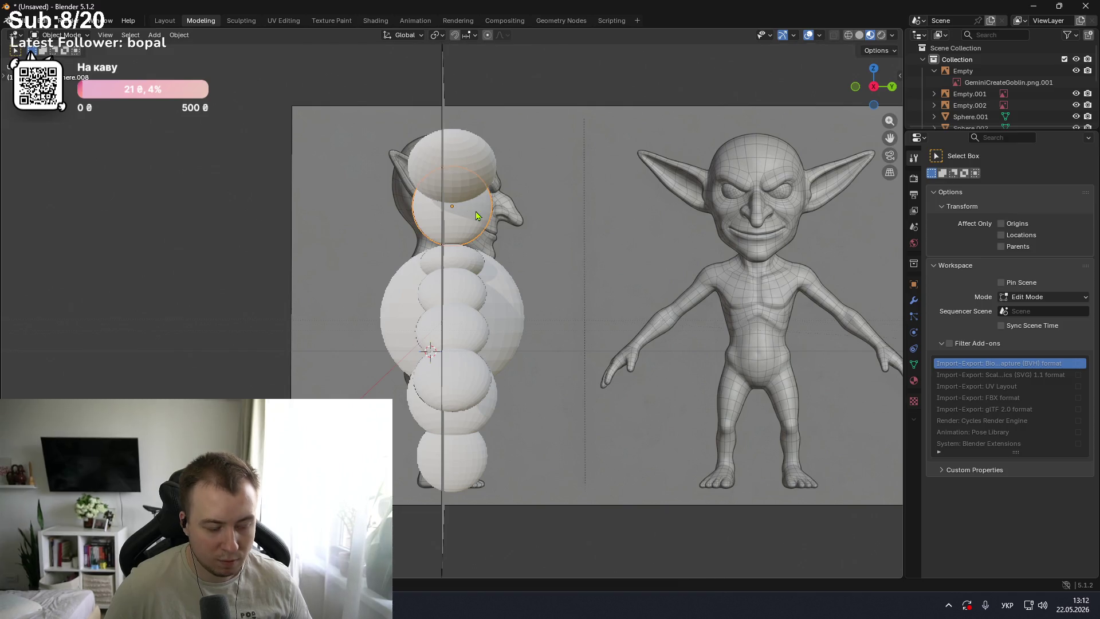
{"action": "key", "text": "g"}
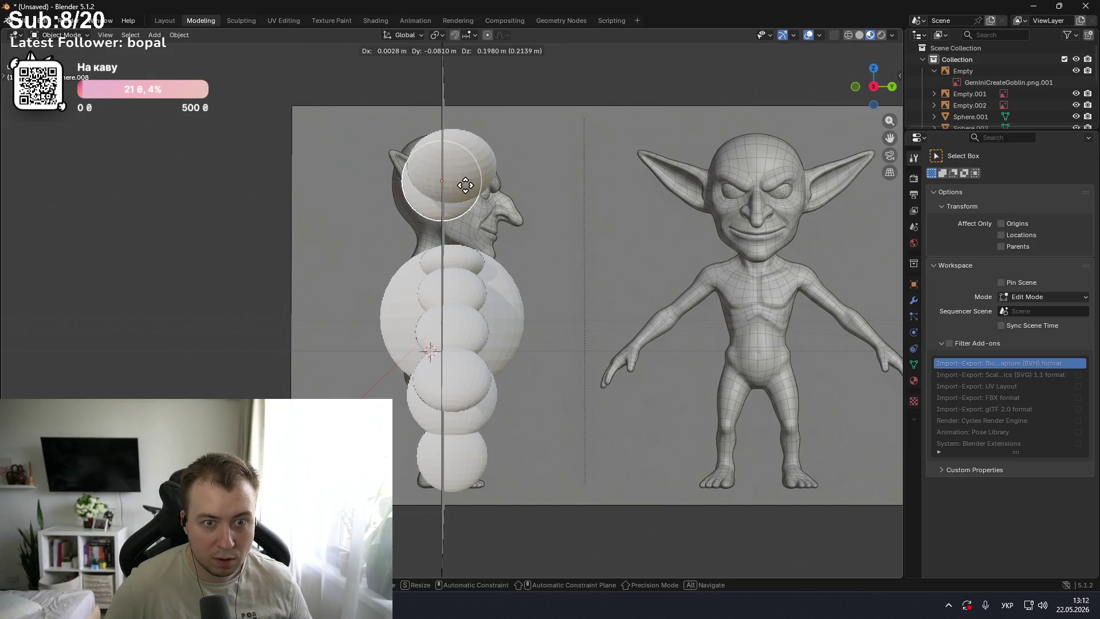
{"action": "key", "text": "s"}
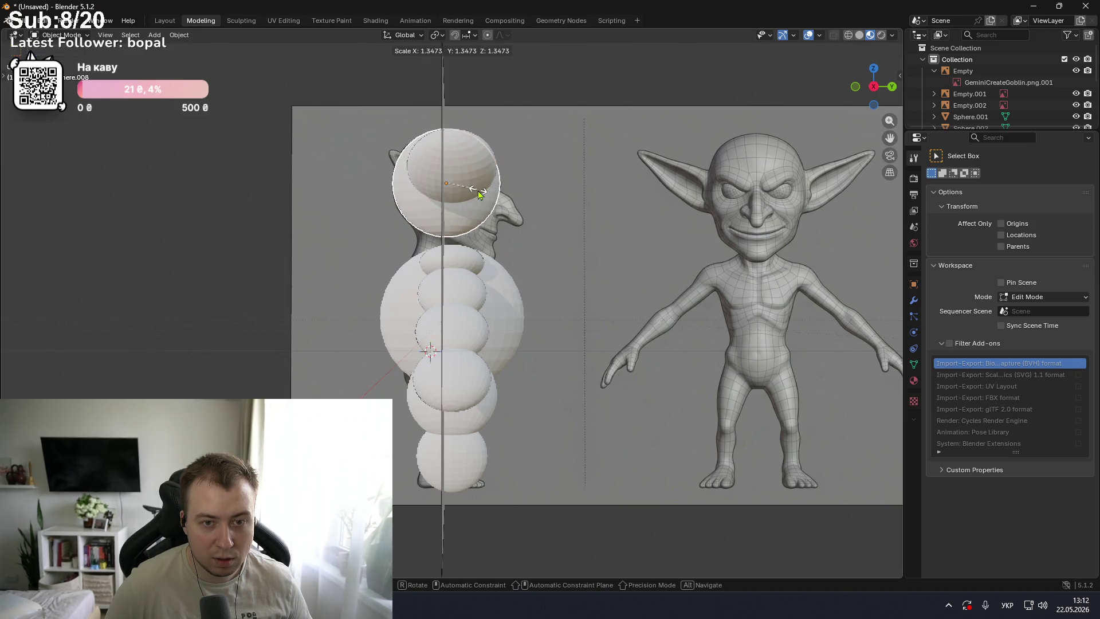
{"action": "left_click", "coordinate": [479, 189]}
{"action": "scroll", "coordinate": [479, 195], "scroll_direction": "up", "scroll_amount": 2}
{"action": "mouse_move", "coordinate": [479, 195]}
{"action": "middle_mouse_down"}
{"action": "mouse_move", "coordinate": [399, 231]}
{"action": "mouse_move", "coordinate": [529, 261]}
{"action": "mouse_move", "coordinate": [641, 215]}
{"action": "middle_mouse_up"}
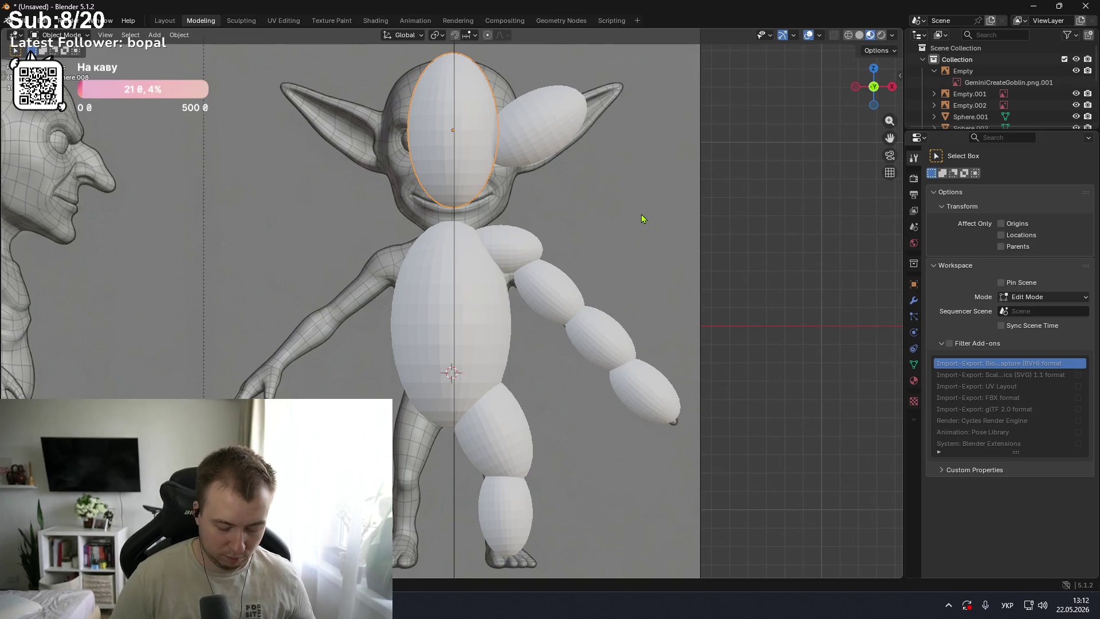
- Scale the head sphere along X into a wider, rounder ball, checking front and side views
{"action": "key", "text": "s"}
{"action": "key", "text": "x"}
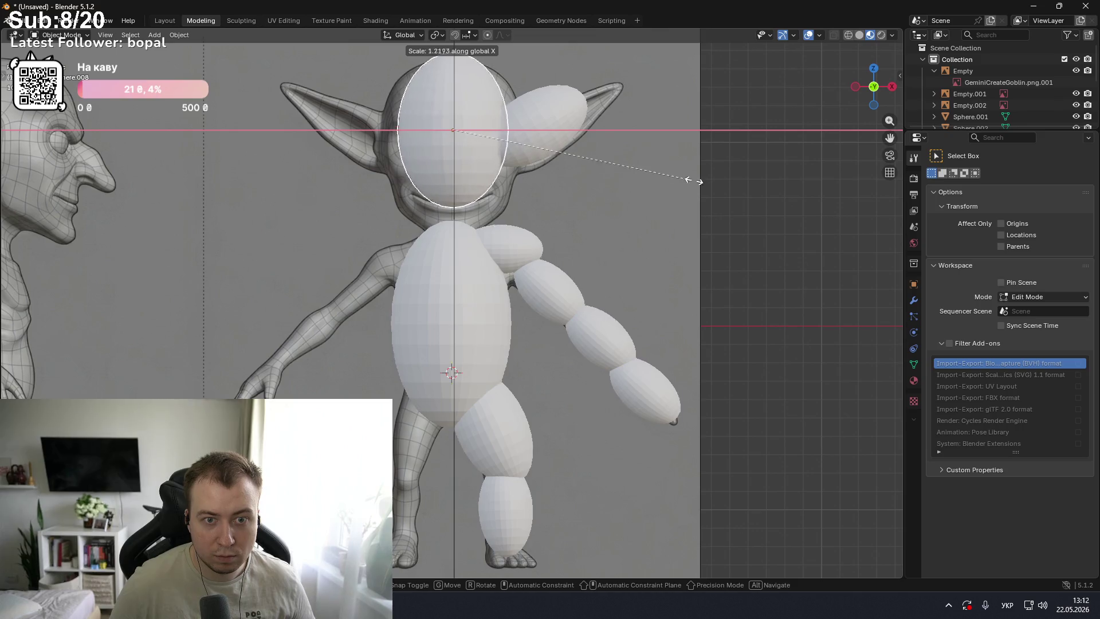
{"action": "left_click", "coordinate": [784, 189]}
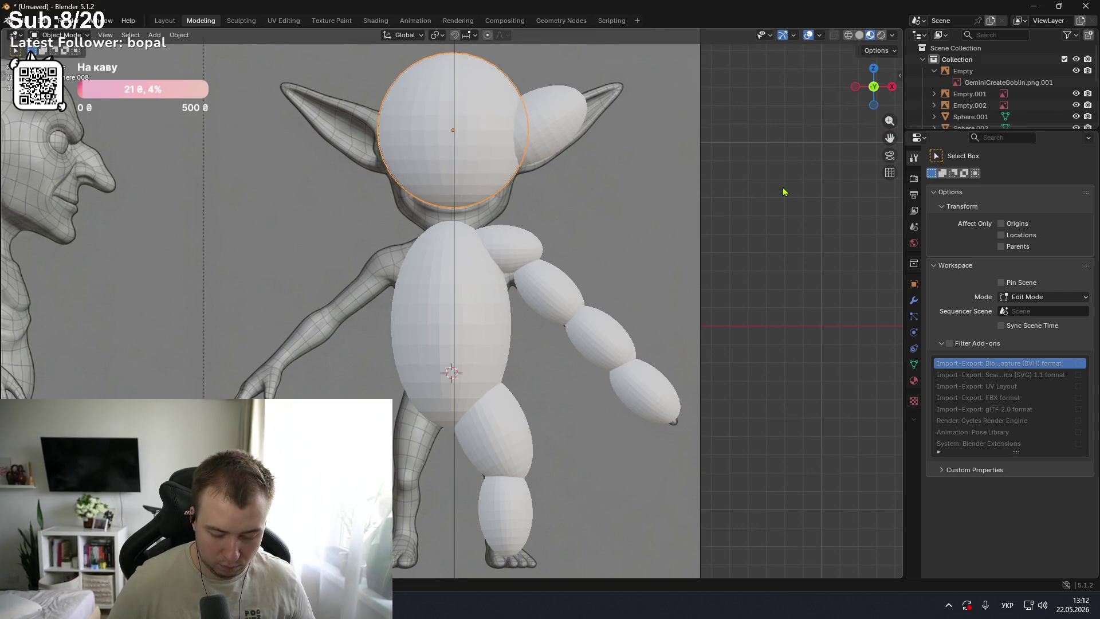
{"action": "key", "text": "KP_3"}
{"action": "key", "text": "KP_5"}
{"action": "key", "text": "KP_1"}
{"action": "key", "text": "KP_3"}
{"action": "key", "text": "KP_1"}
- Move only the tilted ear ellipsoid down over the goblin's right ear, undoing an accidental reference-image move
{"action": "left_click", "coordinate": [549, 127]}
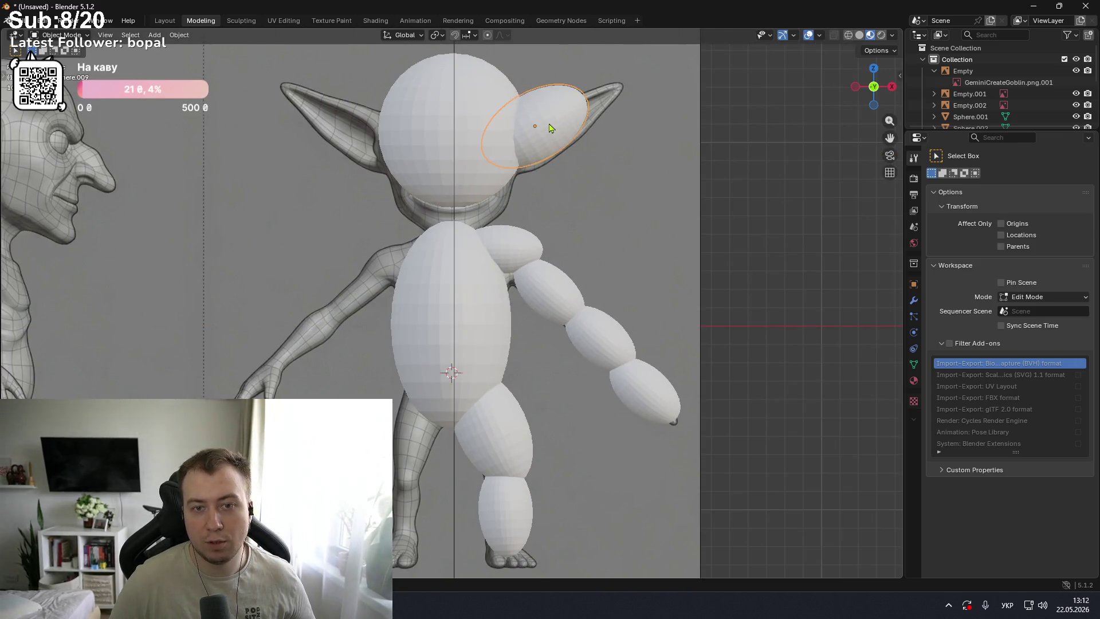
{"action": "left_click_drag", "start_coordinate": [597, 141], "coordinate": [594, 139]}
{"action": "key", "text": "g"}
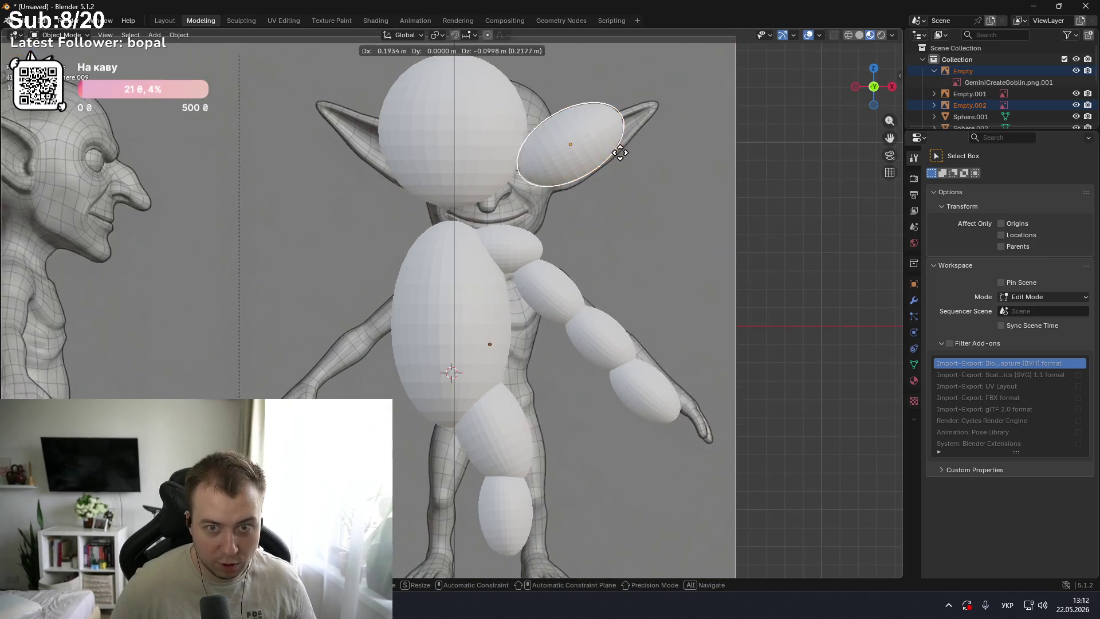
{"action": "left_click", "coordinate": [602, 143]}
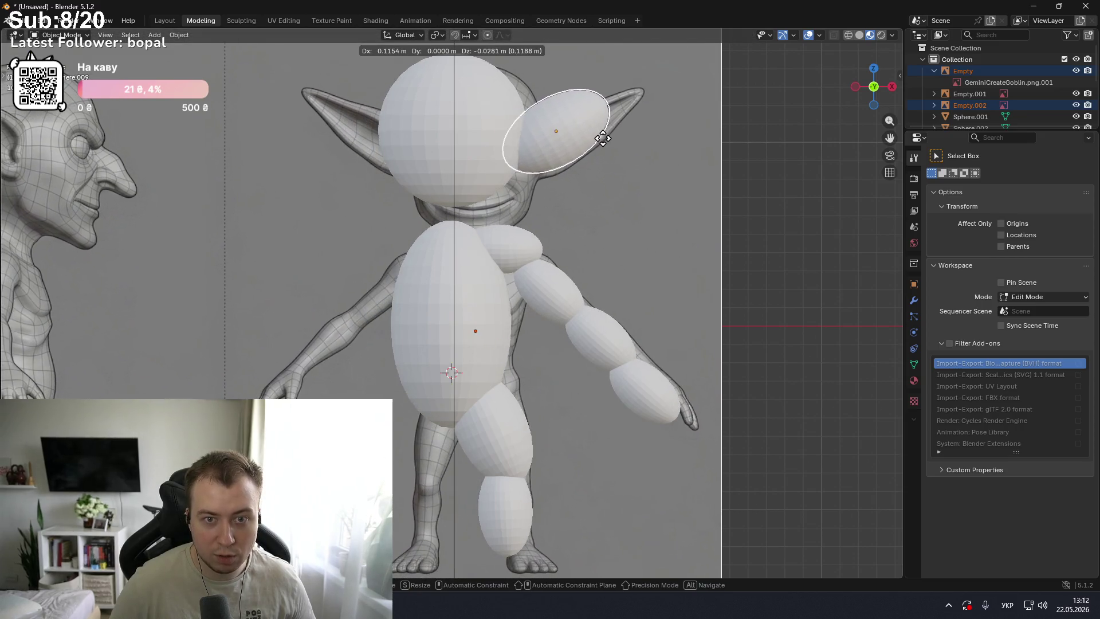
{"action": "key", "text": "ctrl+z"}
{"action": "key", "text": "ctrl+z"}
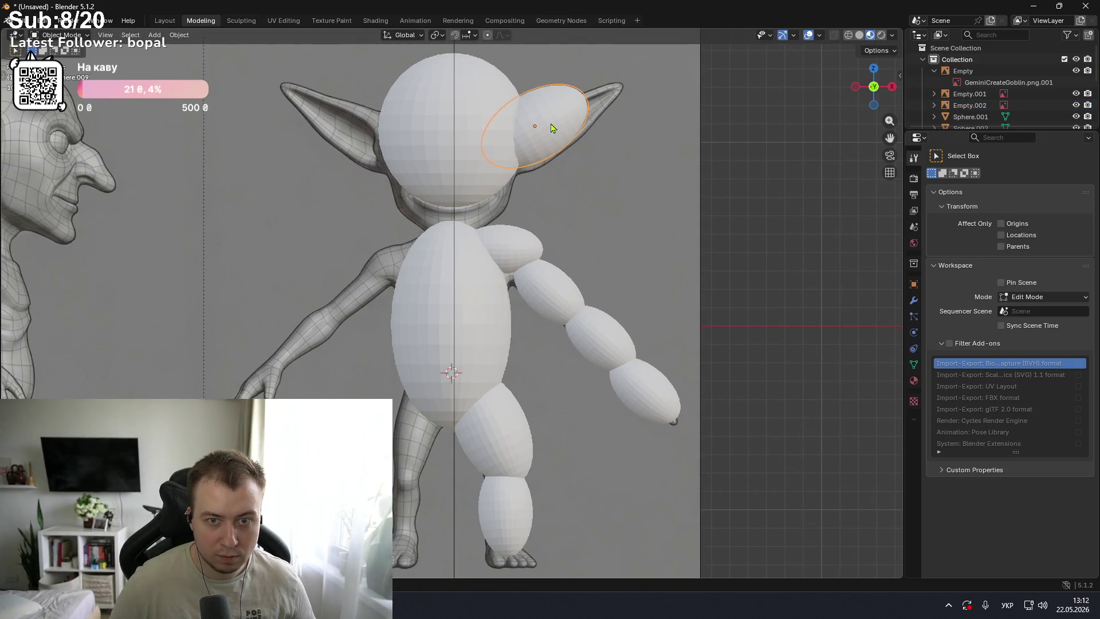
{"action": "key", "text": "g"}
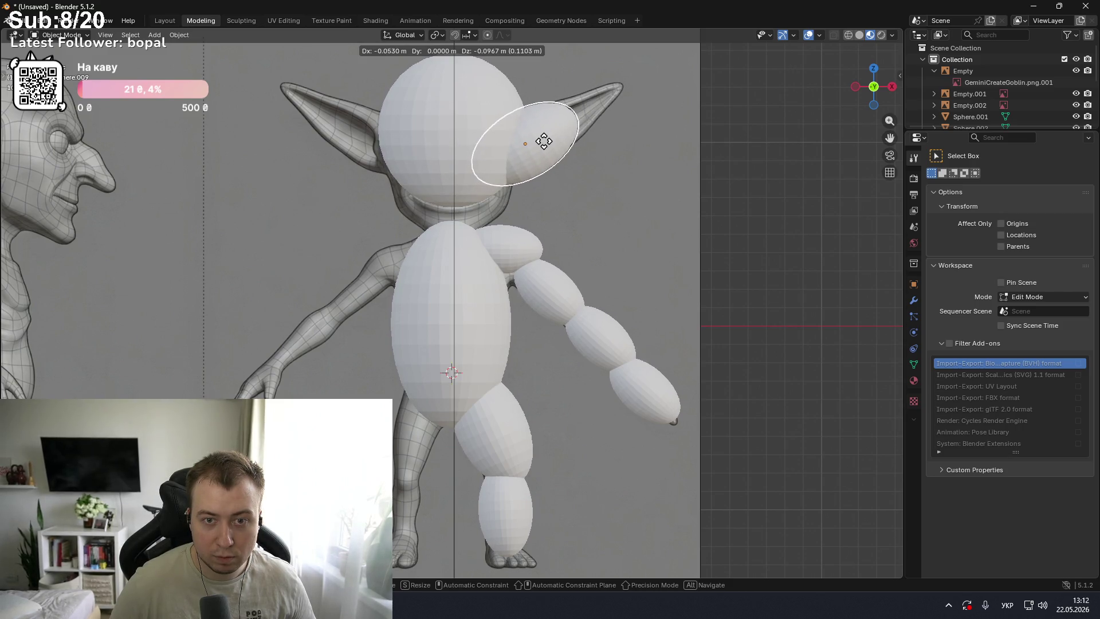
{"action": "left_click", "coordinate": [544, 139]}
{"action": "scroll", "coordinate": [655, 147], "scroll_direction": "down", "scroll_amount": 1}
{"action": "scroll", "coordinate": [655, 148], "scroll_direction": "down", "scroll_amount": 1}
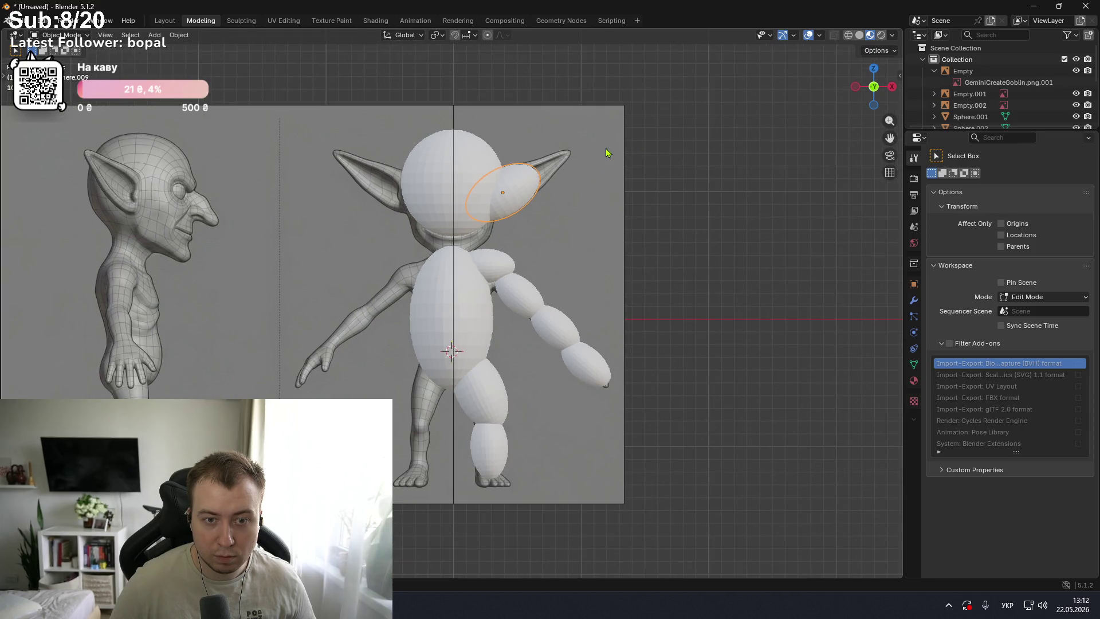
{"action": "middle_click_drag", "start_coordinate": [606, 151], "coordinate": [390, 186]}
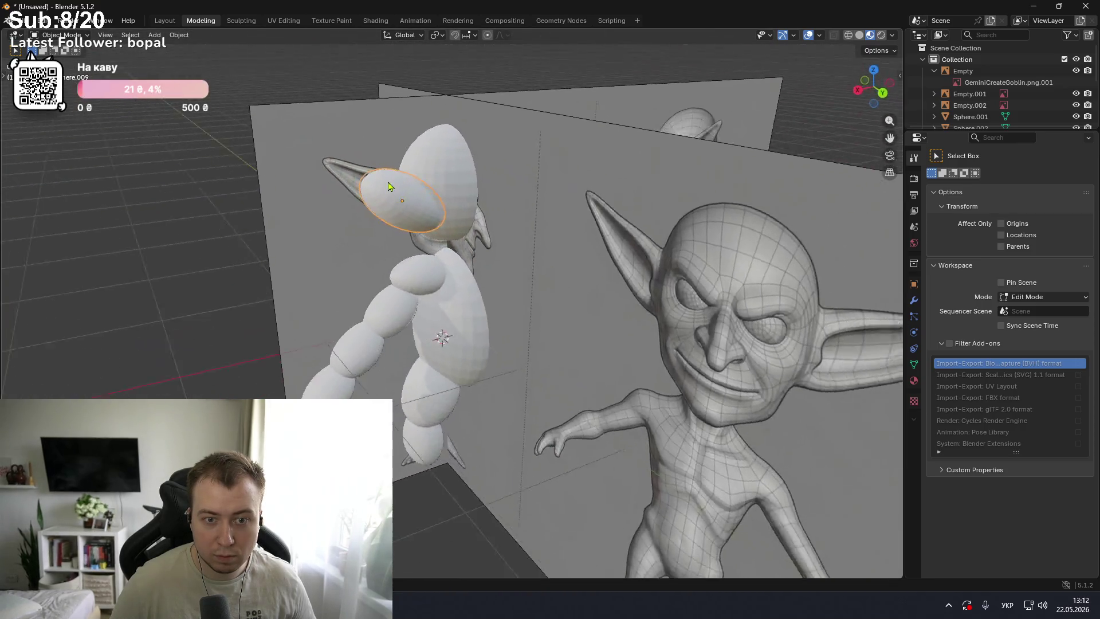
{"action": "mouse_move", "coordinate": [391, 186]}
{"action": "middle_mouse_down"}
{"action": "mouse_move", "coordinate": [479, 175]}
{"action": "mouse_move", "coordinate": [332, 167]}
{"action": "mouse_move", "coordinate": [318, 180]}
{"action": "middle_mouse_up"}
{"action": "scroll", "coordinate": [318, 180], "scroll_direction": "up", "scroll_amount": 4}
{"action": "left_click", "coordinate": [474, 132]}
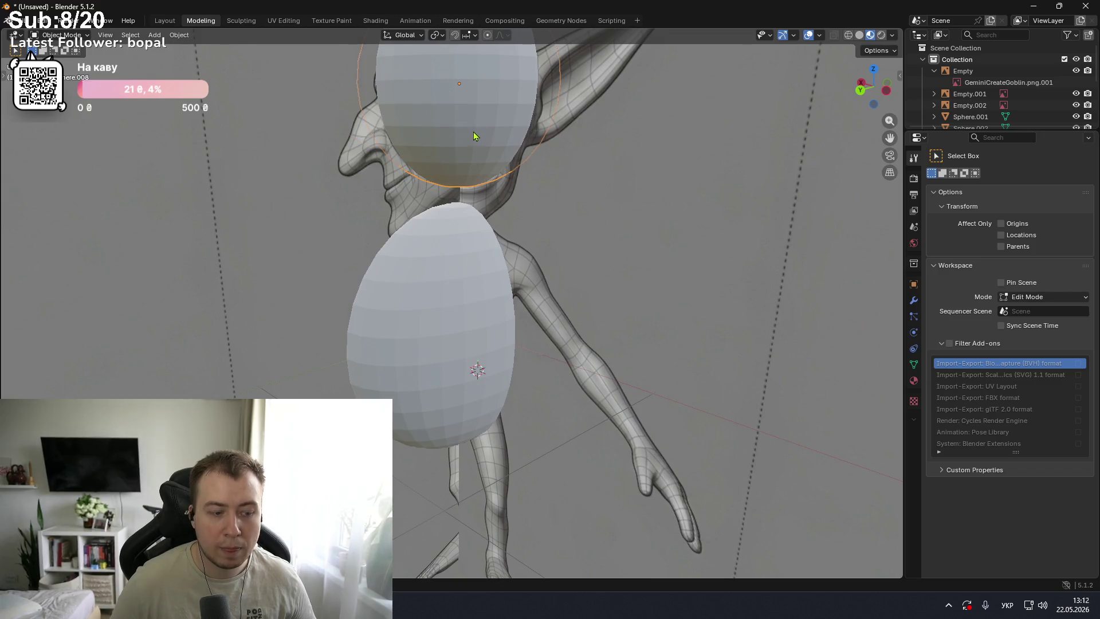
- Scrub the YouTube tutorial to where it begins sculpting the body sphere, then return to Blender
{"action": "key", "text": "alt+Tab"}
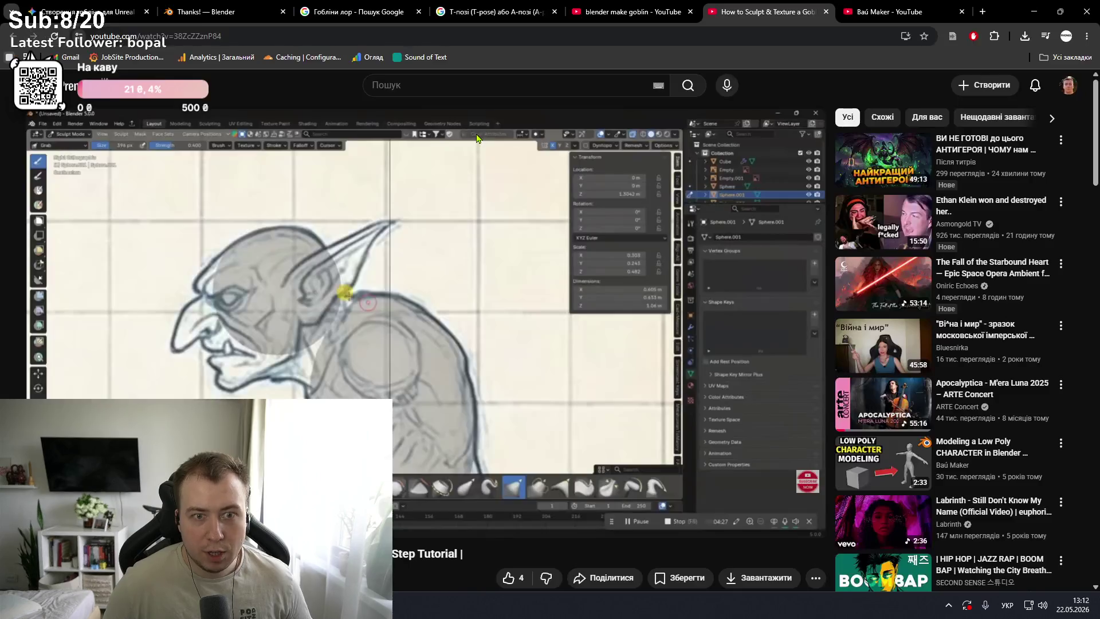
{"action": "left_click", "coordinate": [431, 328]}
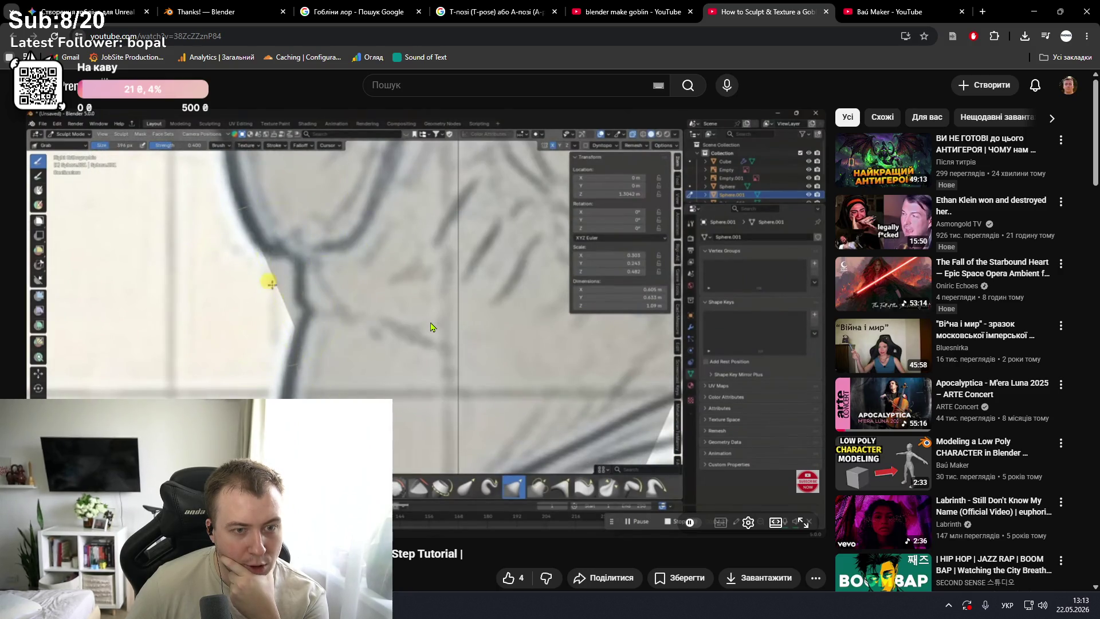
{"action": "key", "text": "Left"}
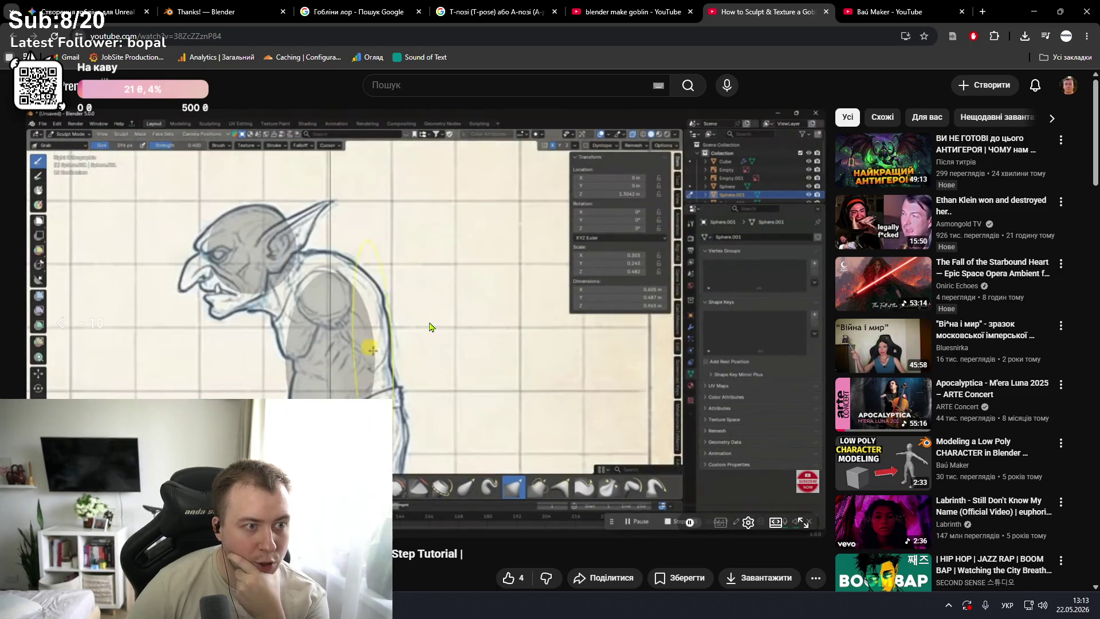
{"action": "key", "text": "Right"}
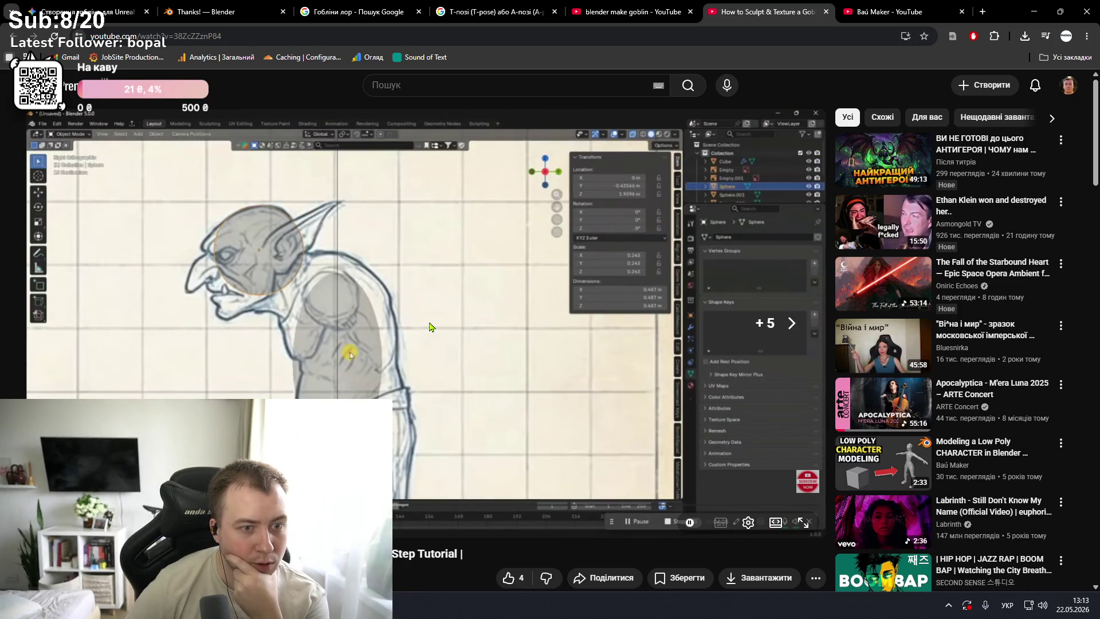
{"action": "key", "text": "space"}
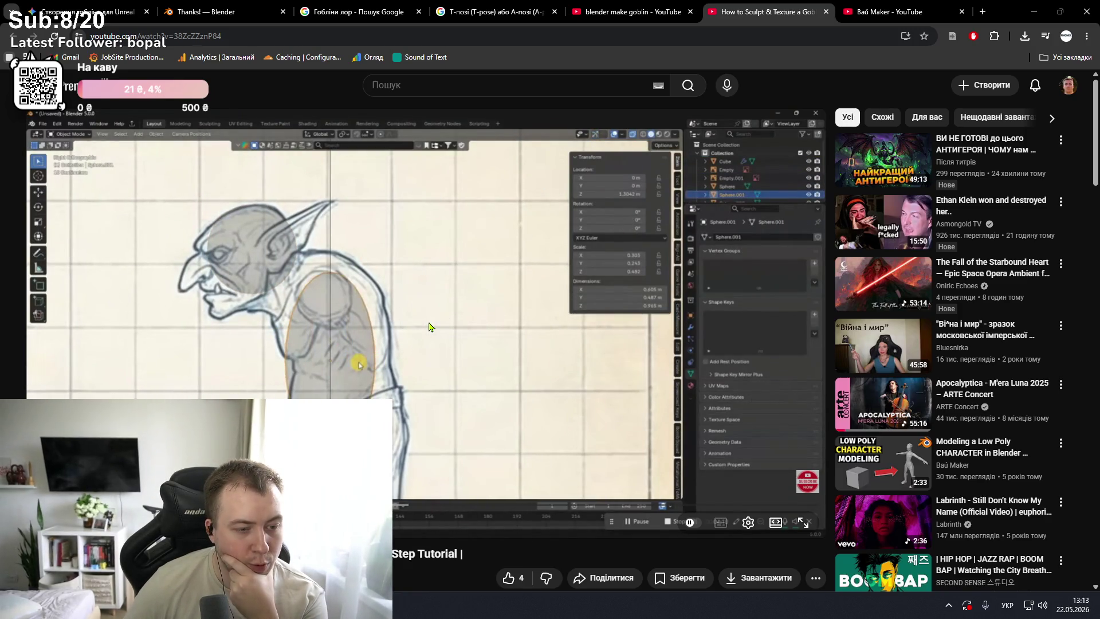
{"action": "key", "text": "space"}
{"action": "key", "text": "space"}
{"action": "key", "text": "alt+Tab"}
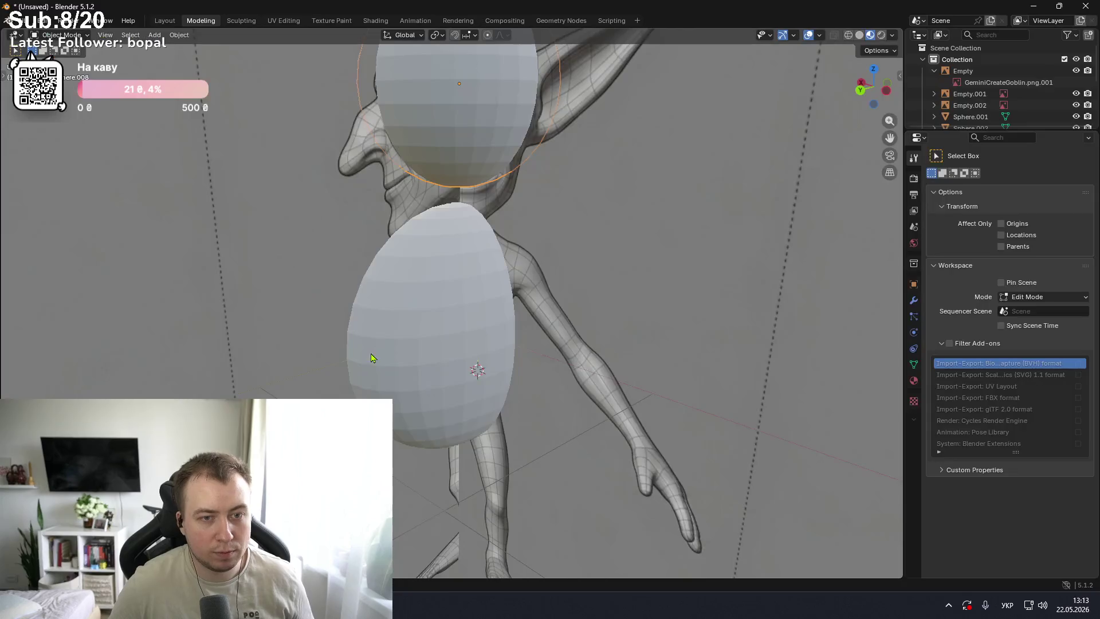
- Switch the head sphere into Sculpt Mode with the Draw brush using the Ctrl+Tab mode pie
{"action": "key", "text": "ctrl+KP_3"}
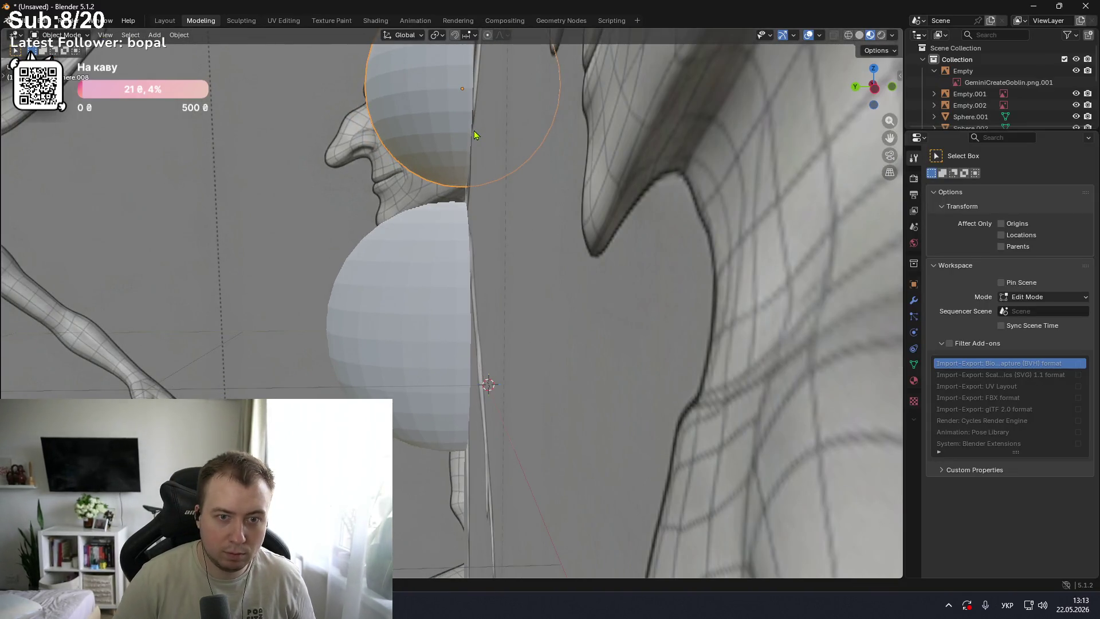
{"action": "key", "text": "KP_1"}
{"action": "key", "text": "Tab"}
{"action": "key", "text": "Tab"}
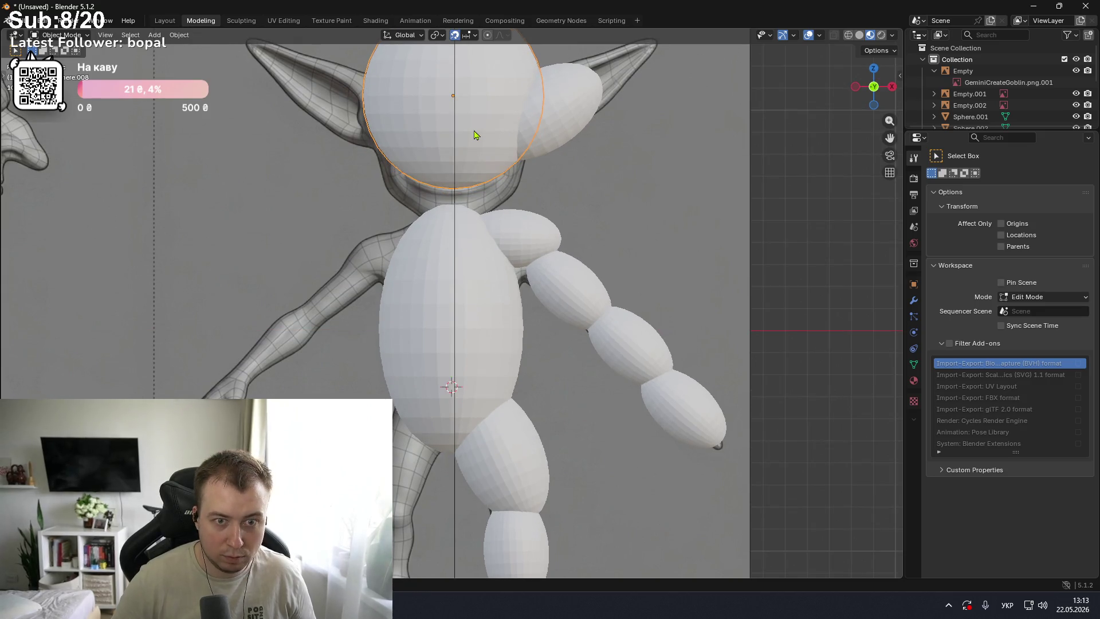
{"action": "key", "text": "ctrl+Tab"}
{"action": "key", "text": "ctrl+Tab"}
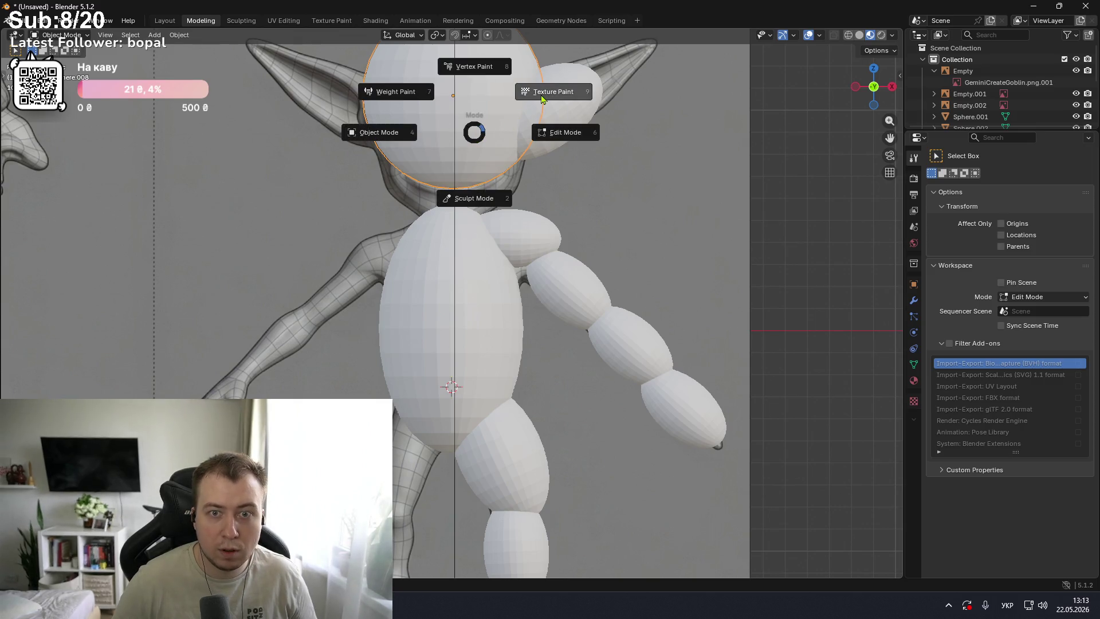
{"action": "left_click", "coordinate": [450, 195]}
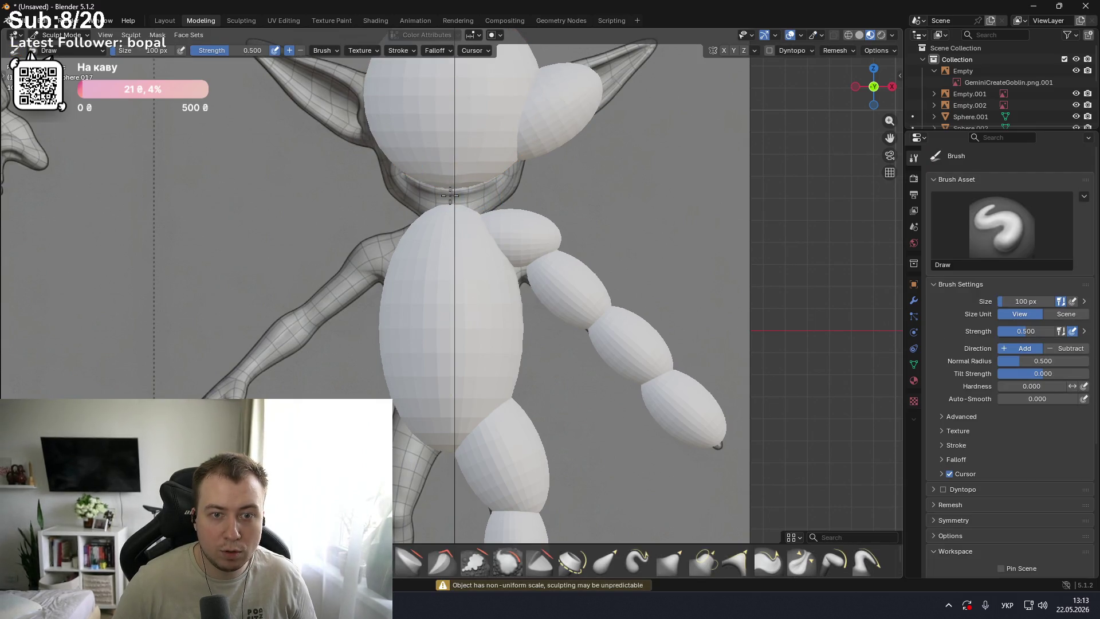
{"action": "scroll", "coordinate": [455, 194], "scroll_direction": "down", "scroll_amount": 2}
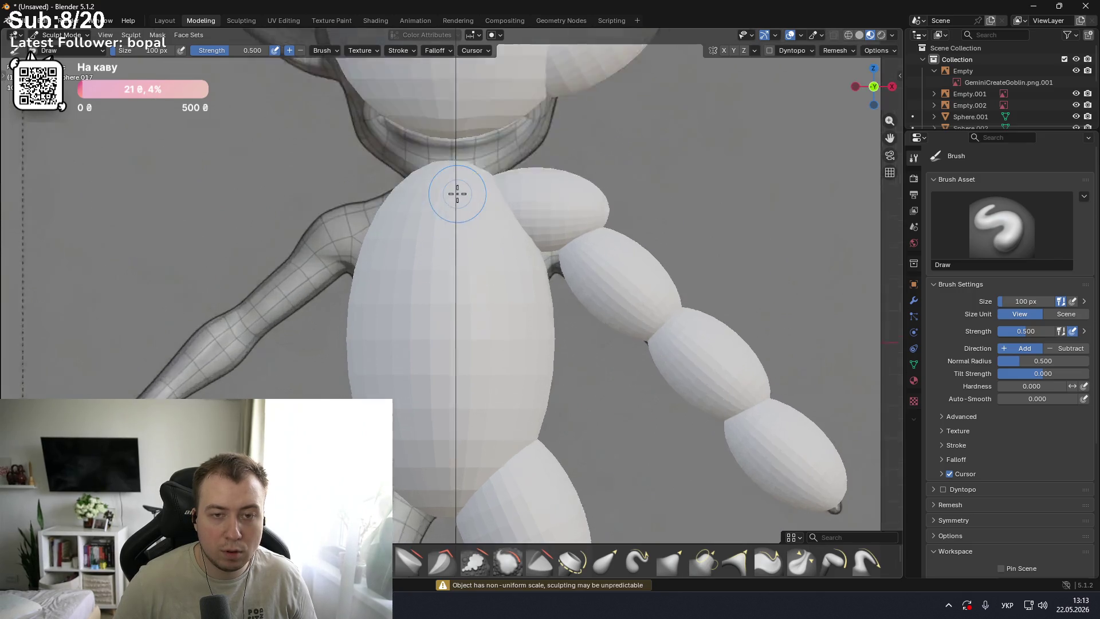
{"action": "scroll", "coordinate": [456, 192], "scroll_direction": "down", "scroll_amount": 4}
{"action": "scroll", "coordinate": [455, 192], "scroll_direction": "down", "scroll_amount": 2}
{"action": "key", "text": "alt+Tab"}
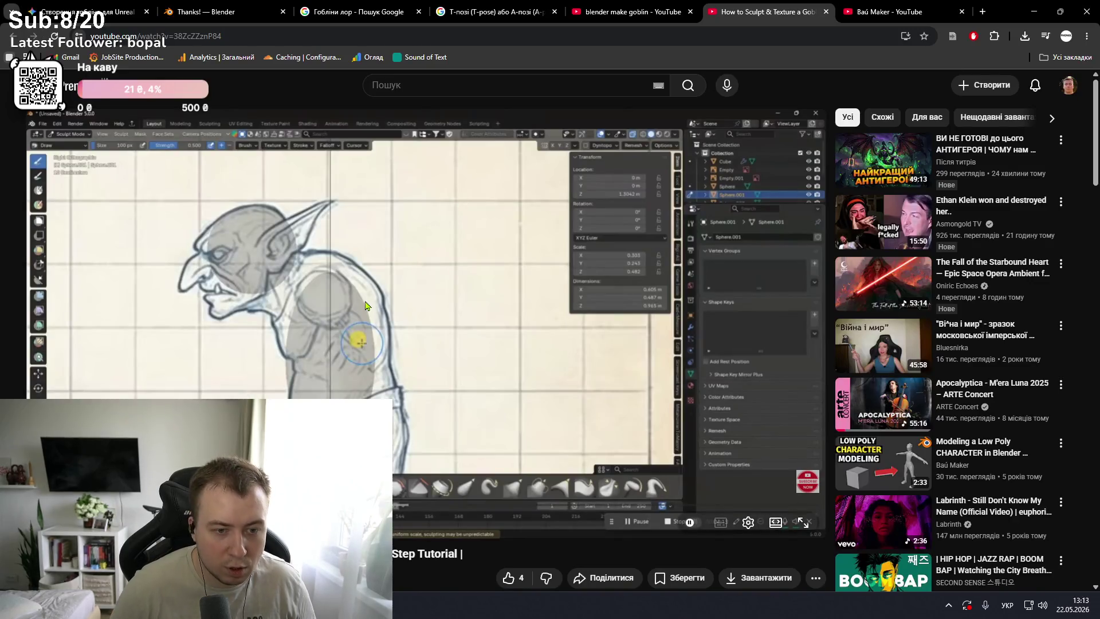
- Return the head sphere from Sculpt Mode to Object Mode using the mode pie
{"action": "key", "text": "alt+Tab"}
{"action": "key", "text": "ctrl+Tab"}
{"action": "key", "text": "Escape"}
{"action": "key", "text": "ctrl+Tab"}
{"action": "left_click", "coordinate": [282, 306]}
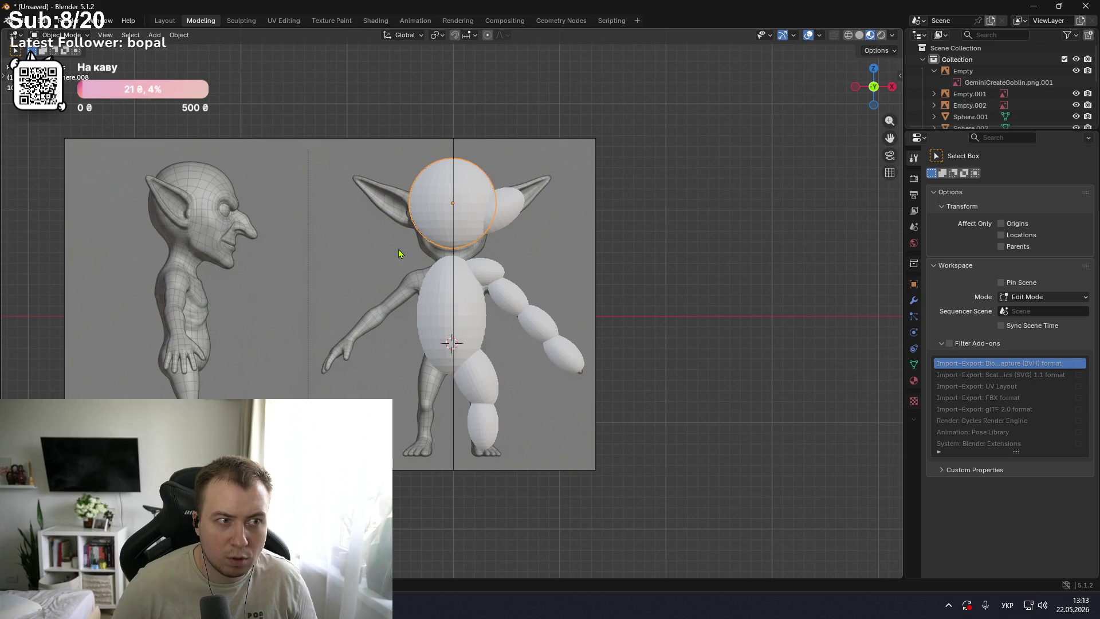
- Play the YouTube tutorial on to its torso sculpting step, then bring Blender back with the mode pie
{"action": "key", "text": "alt+Tab"}
{"action": "key", "text": "space"}
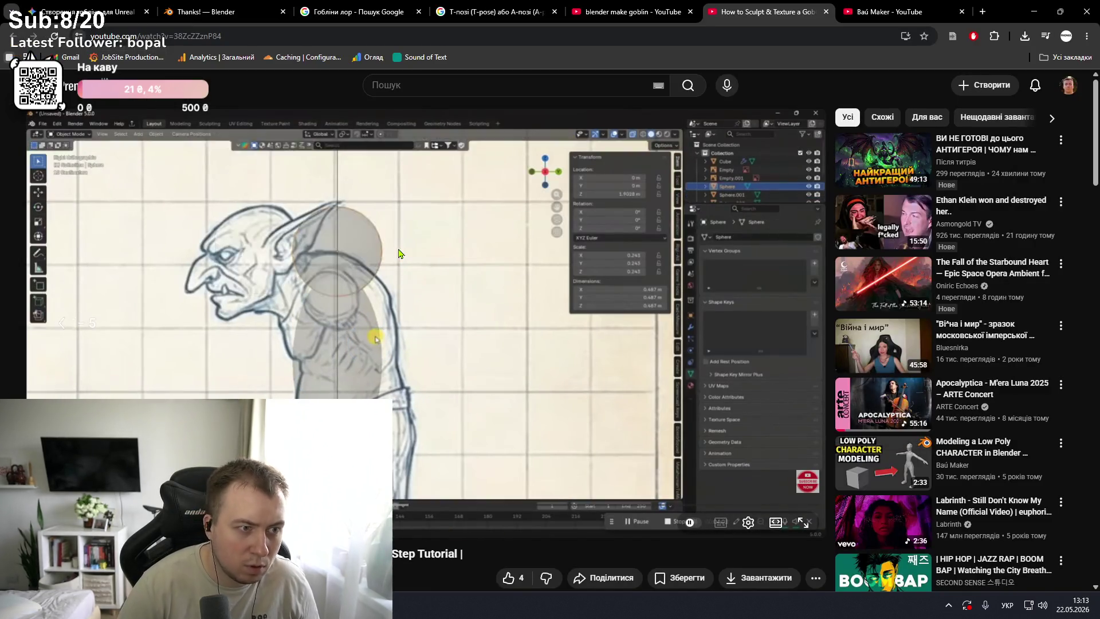
{"action": "key", "text": "space"}
{"action": "key", "text": "space"}
{"action": "key", "text": "space"}
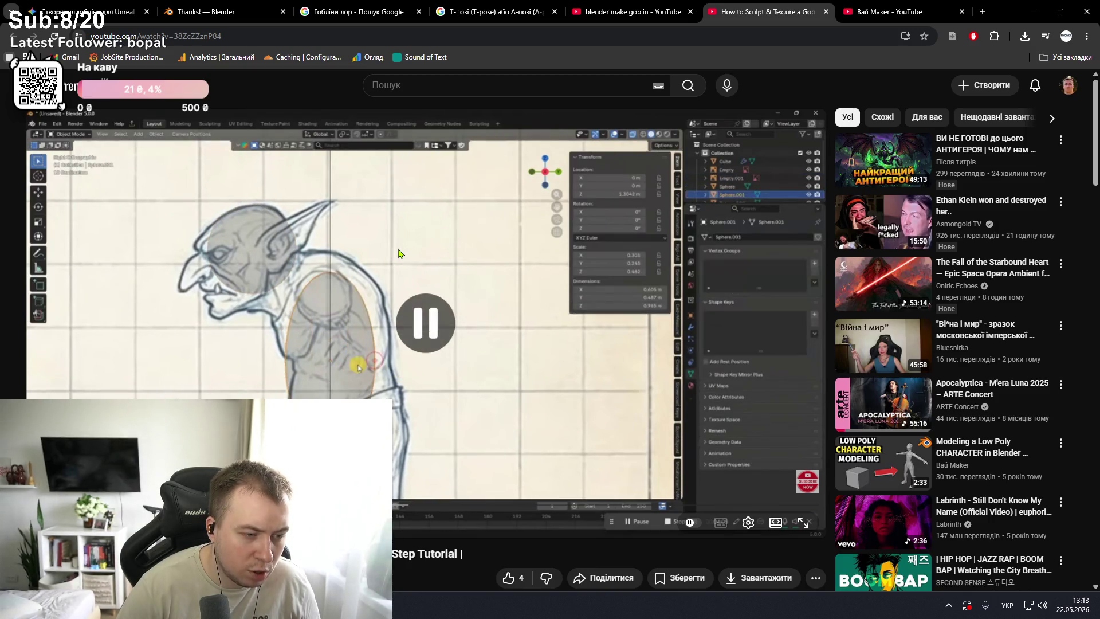
{"action": "key", "text": "space"}
{"action": "key", "text": "space"}
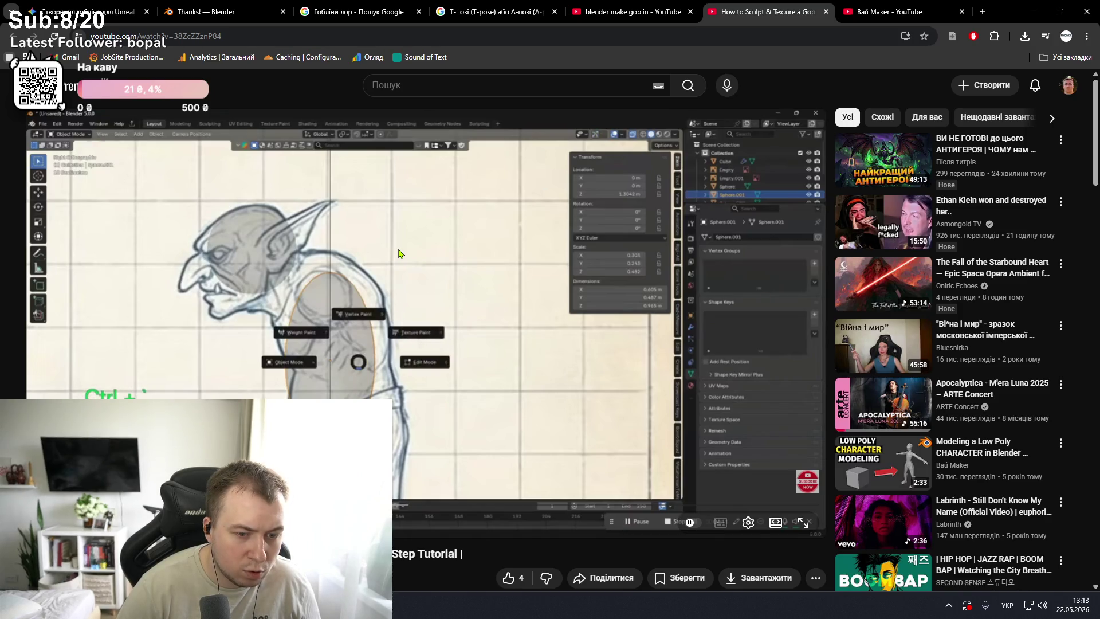
{"action": "key", "text": "space"}
{"action": "key", "text": "space"}
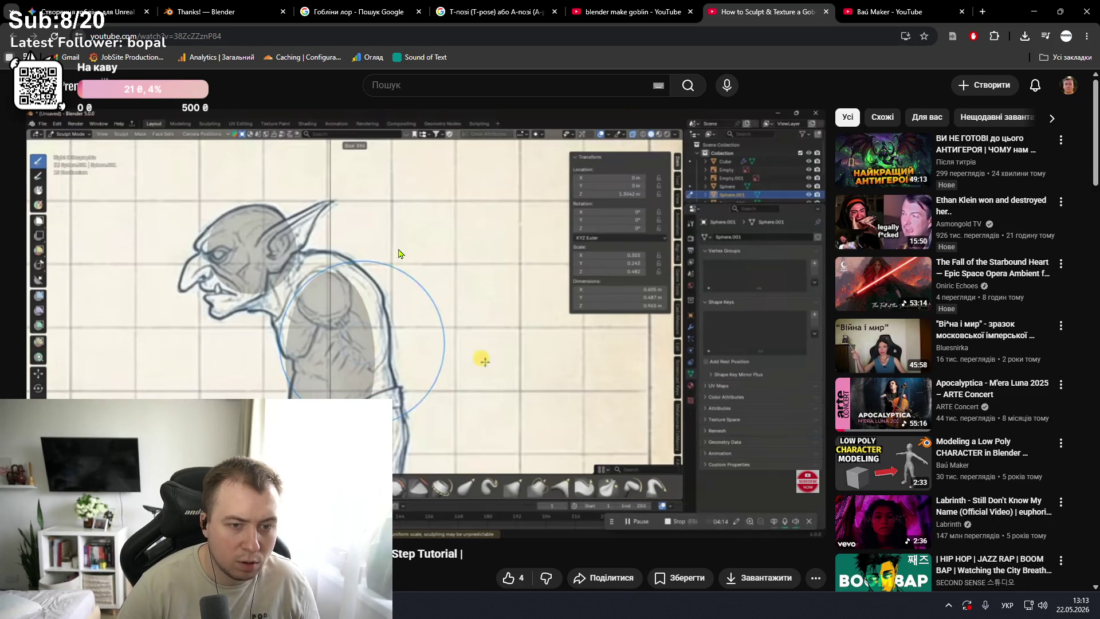
{"action": "key", "text": "alt+Tab"}
{"action": "key", "text": "ctrl+Tab"}
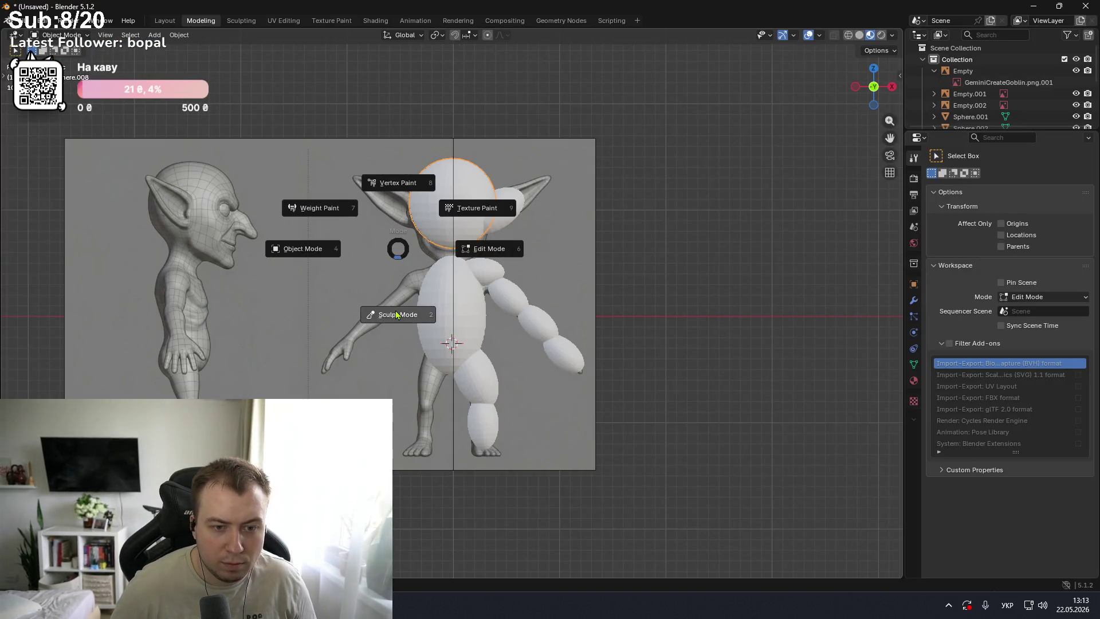
- In Sculpt Mode, paint the neck gap between head and body with the Draw brush at 96 px
{"action": "left_click", "coordinate": [395, 312]}
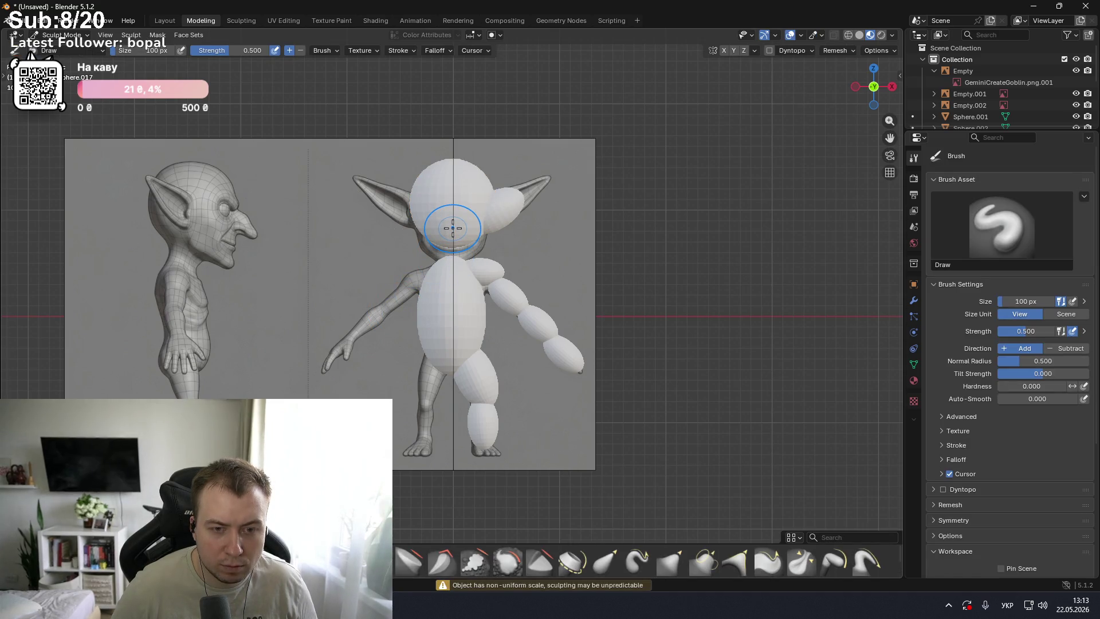
{"action": "key", "text": "bracketleft"}
{"action": "key", "text": "bracketleft"}
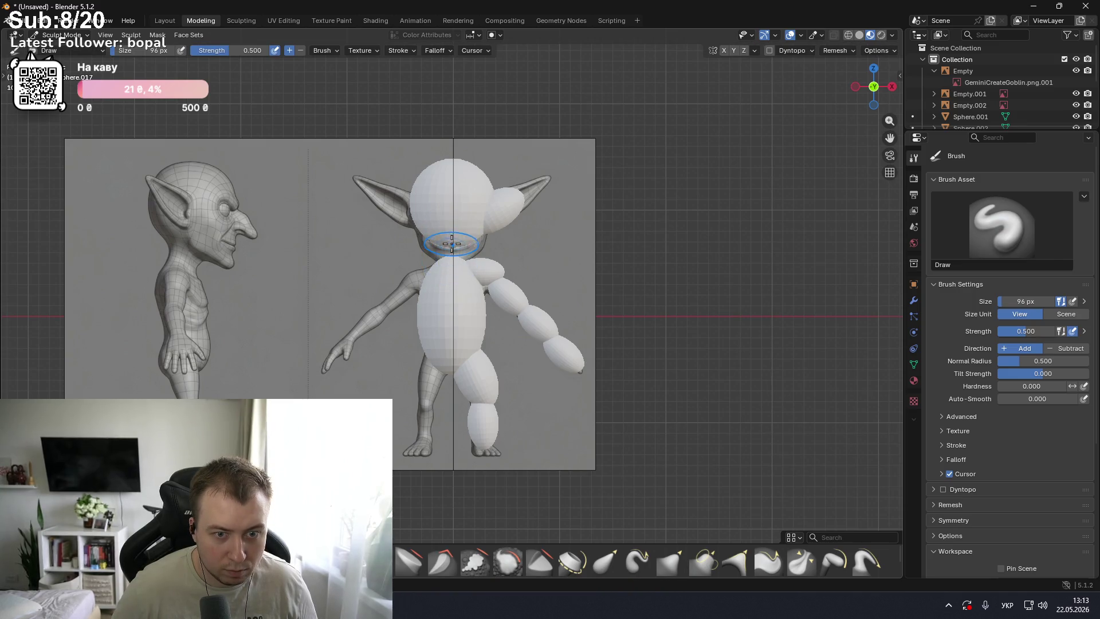
{"action": "scroll", "coordinate": [451, 243], "scroll_direction": "up", "scroll_amount": 3}
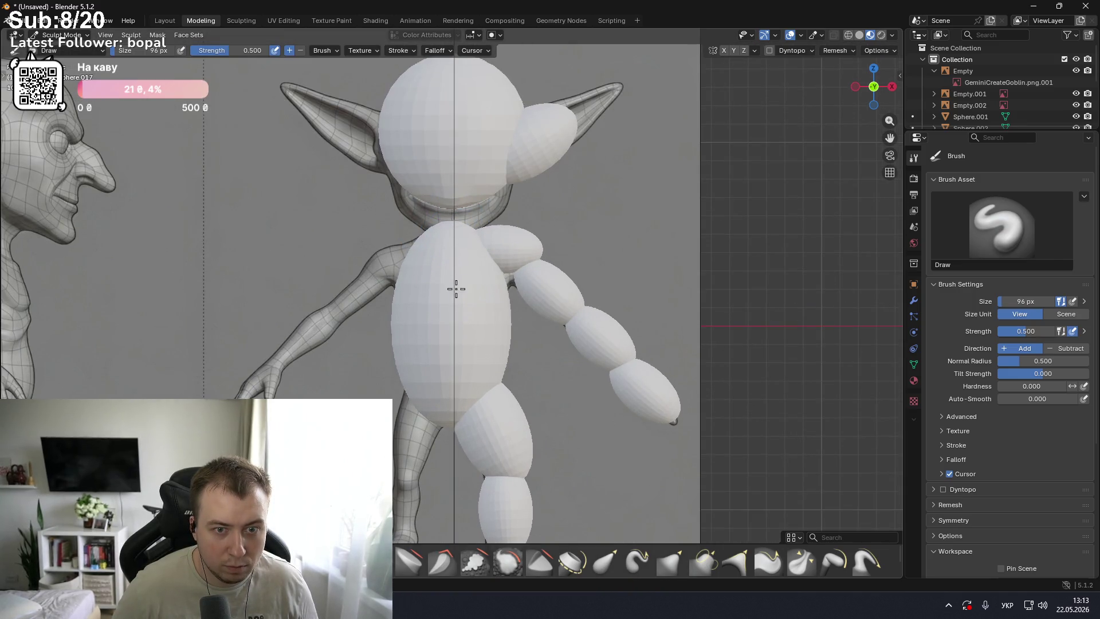
{"action": "middle_click_drag", "start_coordinate": [464, 200], "coordinate": [339, 218]}
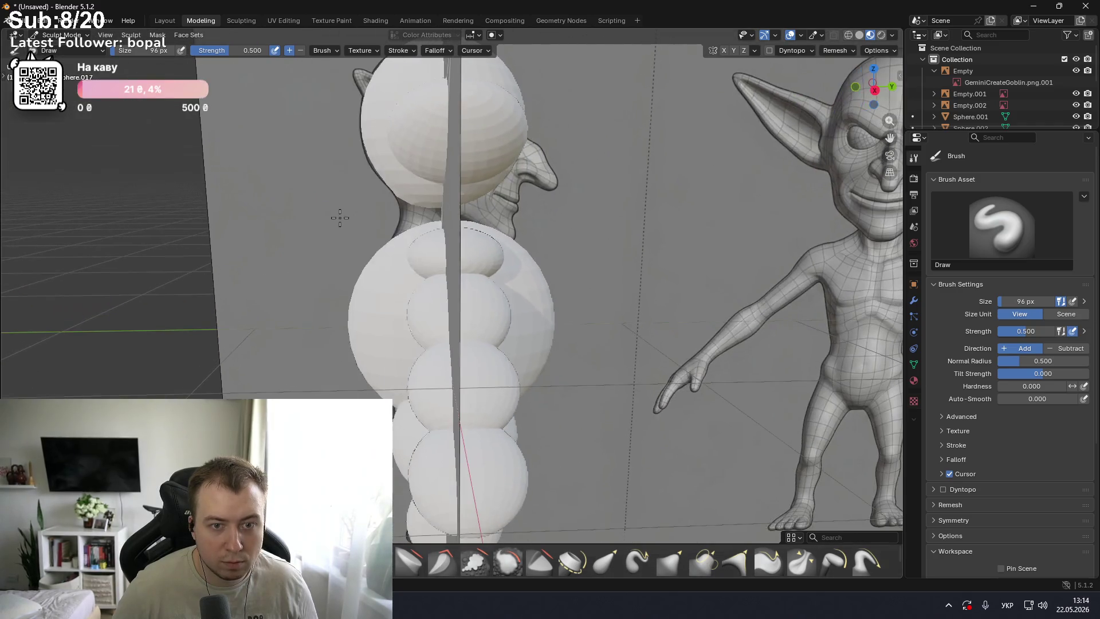
{"action": "left_click_drag", "start_coordinate": [420, 196], "coordinate": [415, 220]}
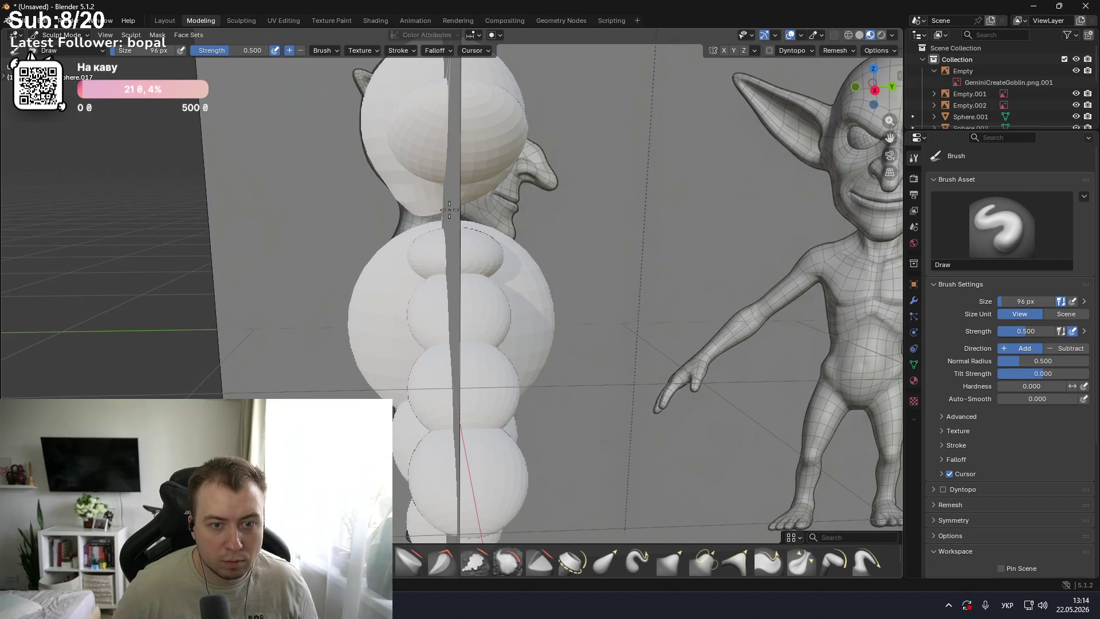
{"action": "middle_click_drag", "start_coordinate": [429, 206], "coordinate": [419, 203]}
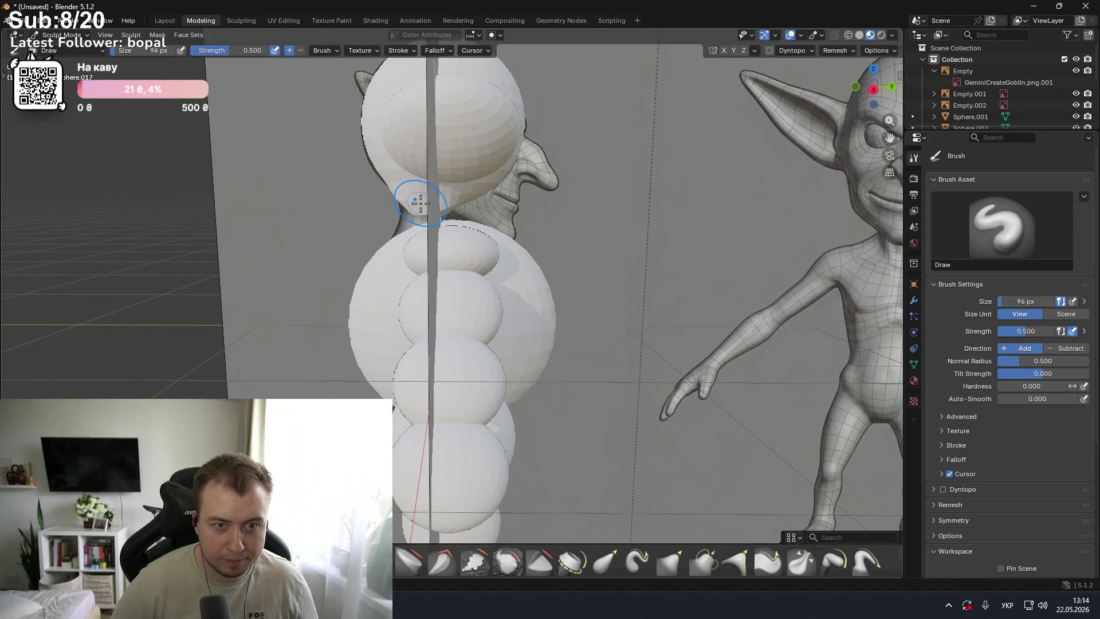
{"action": "scroll", "coordinate": [419, 203], "scroll_direction": "down", "scroll_amount": 3}
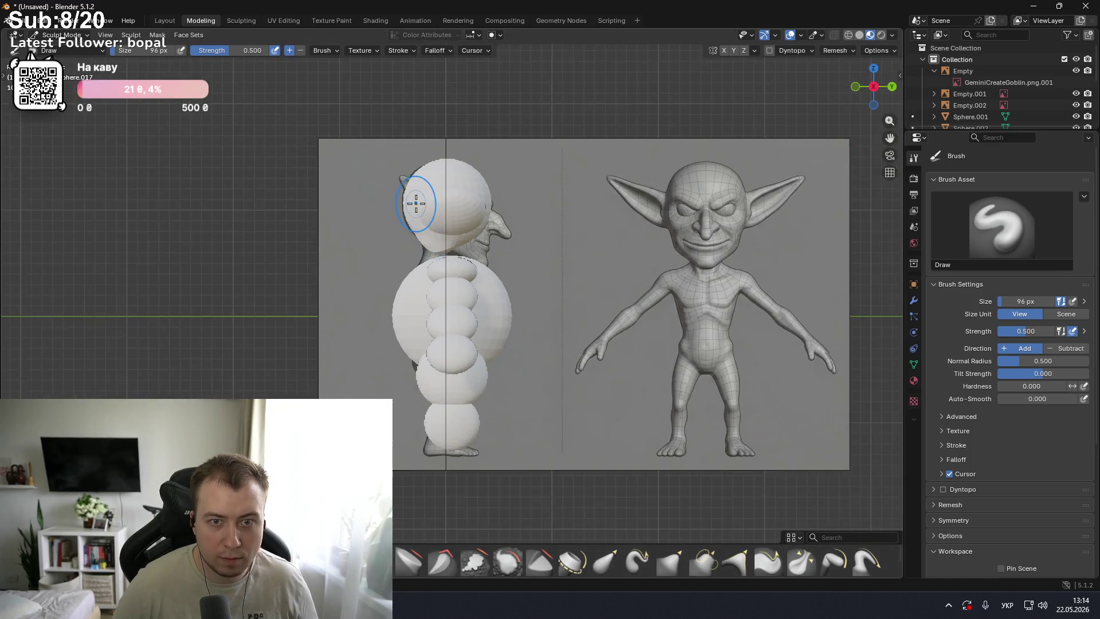
{"action": "scroll", "coordinate": [448, 230], "scroll_direction": "up", "scroll_amount": 2}
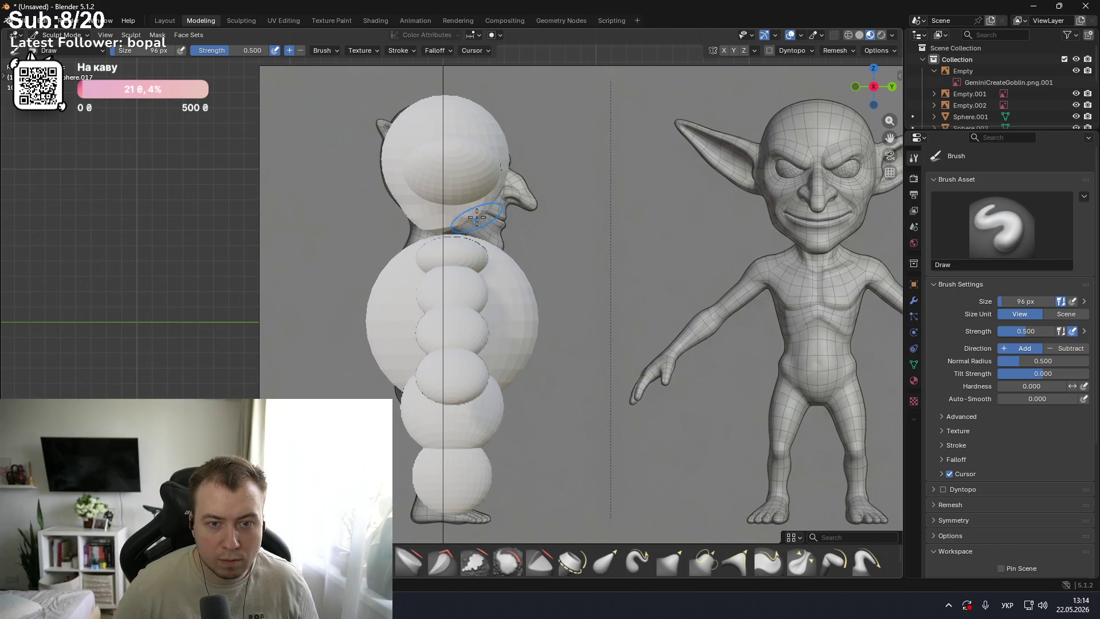
{"action": "key", "text": "KP_1"}
{"action": "key", "text": "KP_3"}
{"action": "key", "text": "KP_1"}
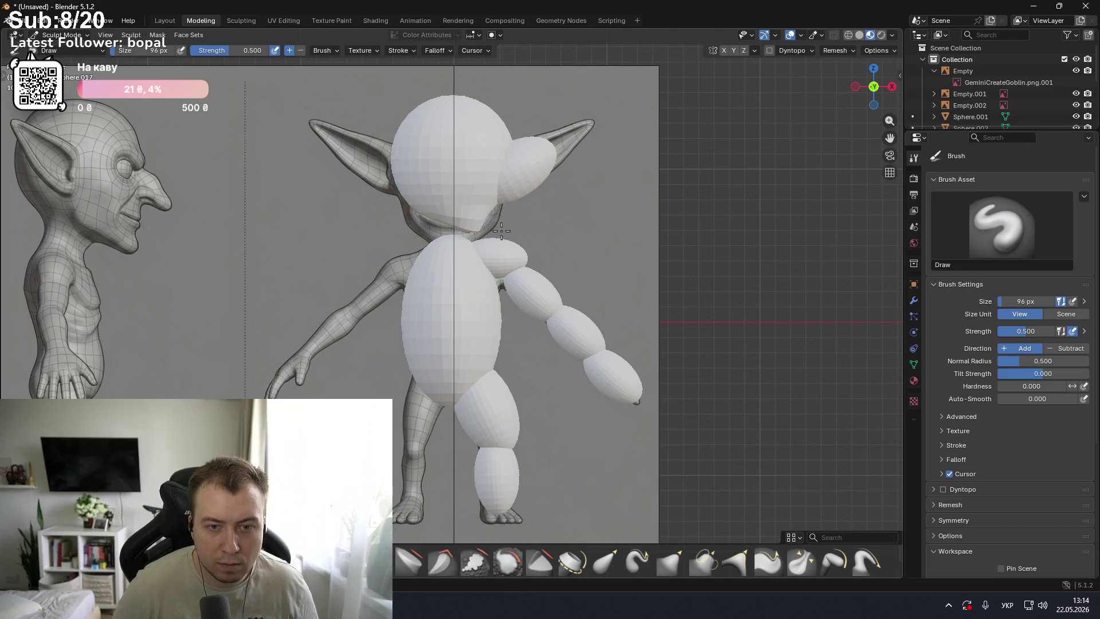
- Play a little more of the YouTube tutorial, then return to Blender
{"action": "key", "text": "alt+Tab"}
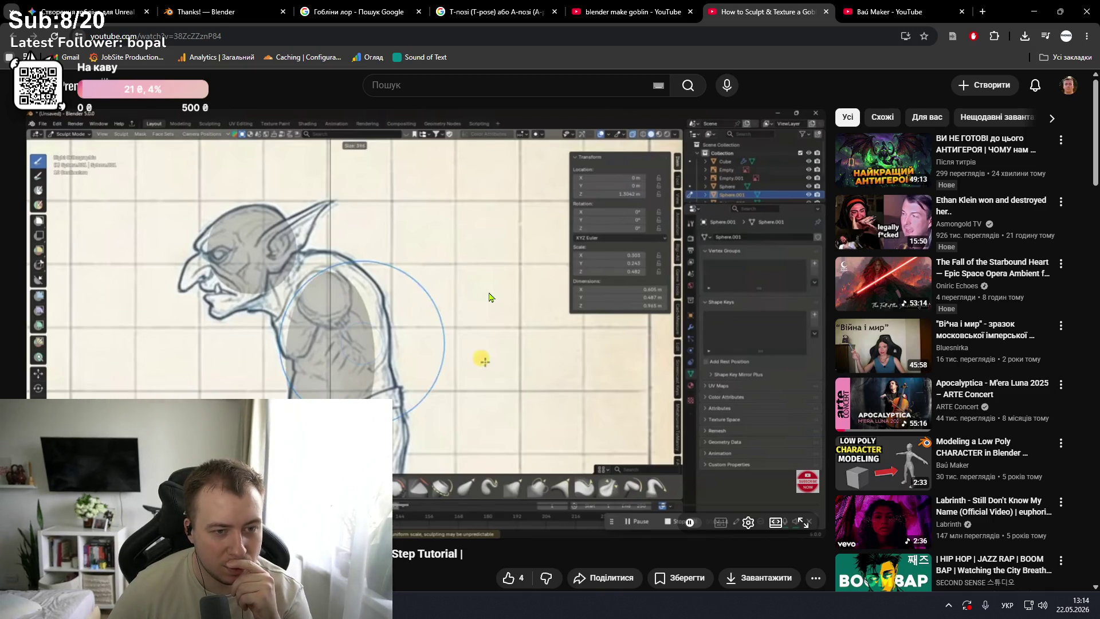
{"action": "left_click", "coordinate": [489, 297]}
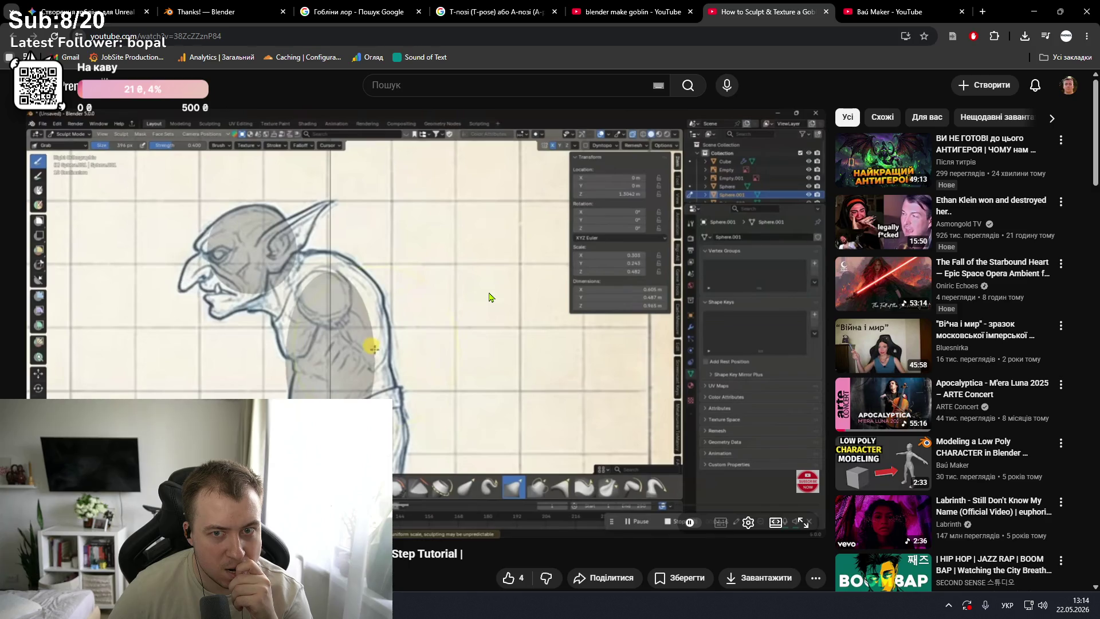
{"action": "left_click", "coordinate": [489, 297]}
{"action": "key", "text": "alt+Tab"}
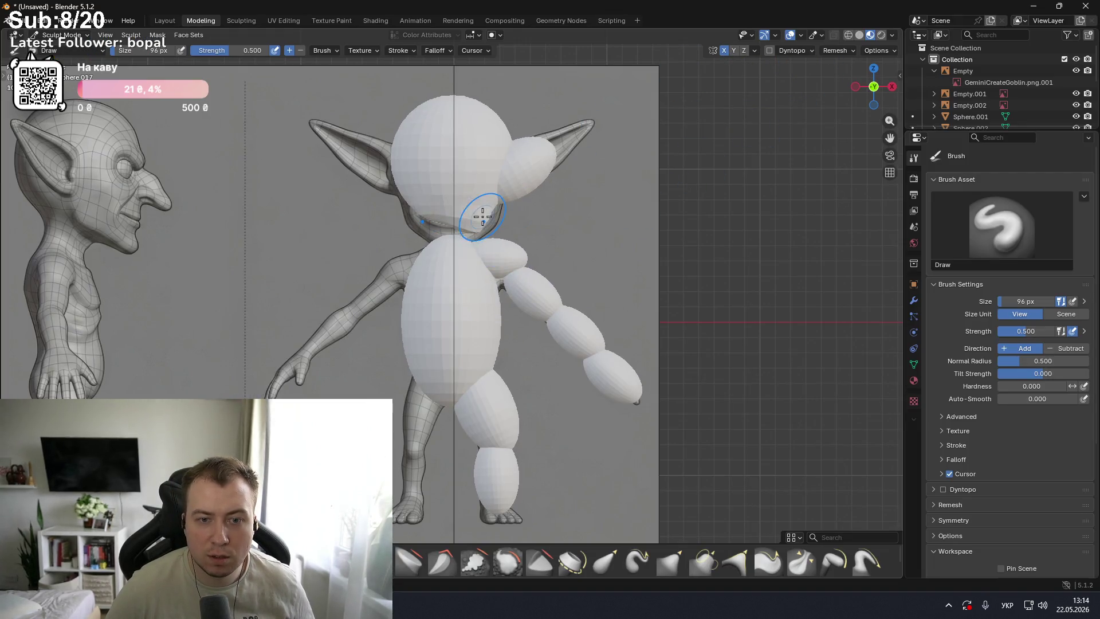
- Undo a trial stroke under the chin and switch the viewport to grey solid shading
{"action": "left_click_drag", "start_coordinate": [492, 215], "coordinate": [434, 217]}
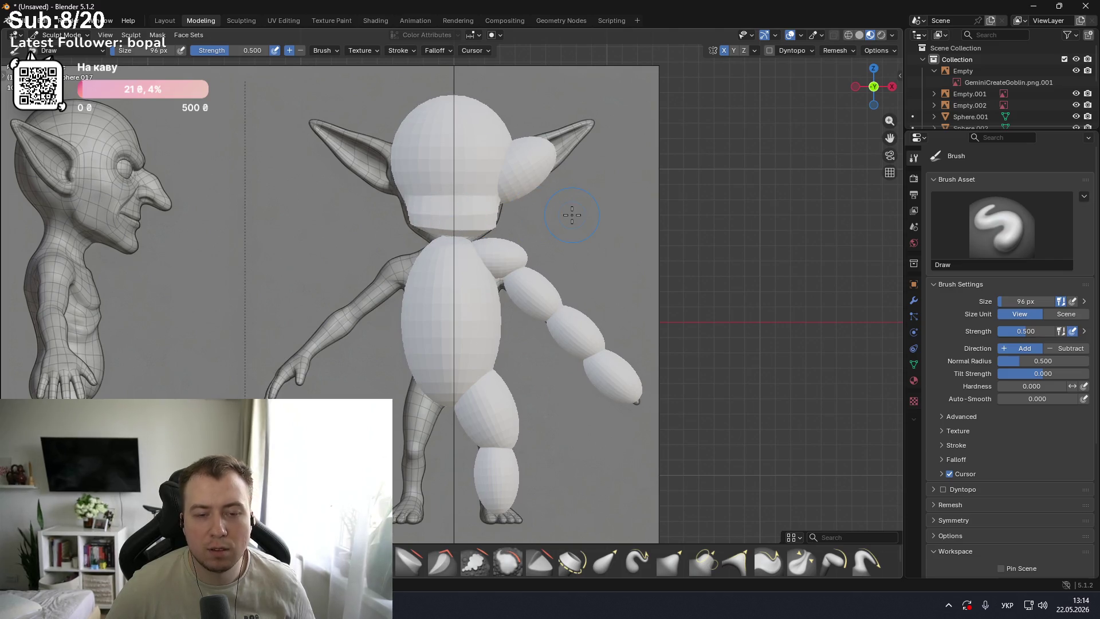
{"action": "key", "text": "ctrl+z"}
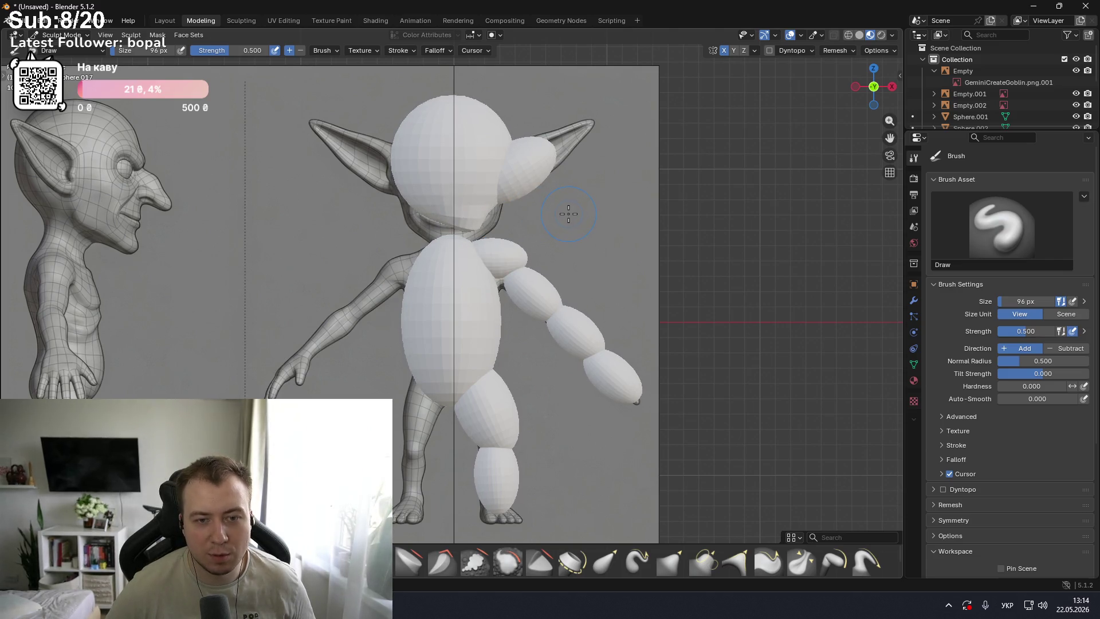
{"action": "key", "text": "z"}
{"action": "left_click", "coordinate": [521, 246]}
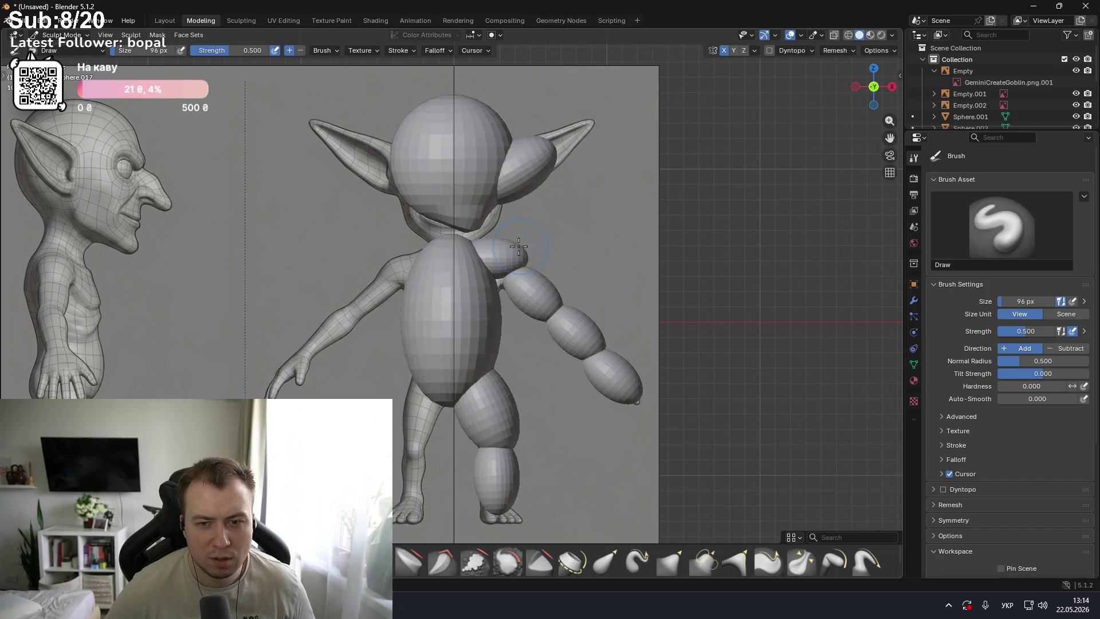
{"action": "scroll", "coordinate": [504, 246], "scroll_direction": "down", "scroll_amount": 1}
{"action": "scroll", "coordinate": [510, 239], "scroll_direction": "down", "scroll_amount": 2}
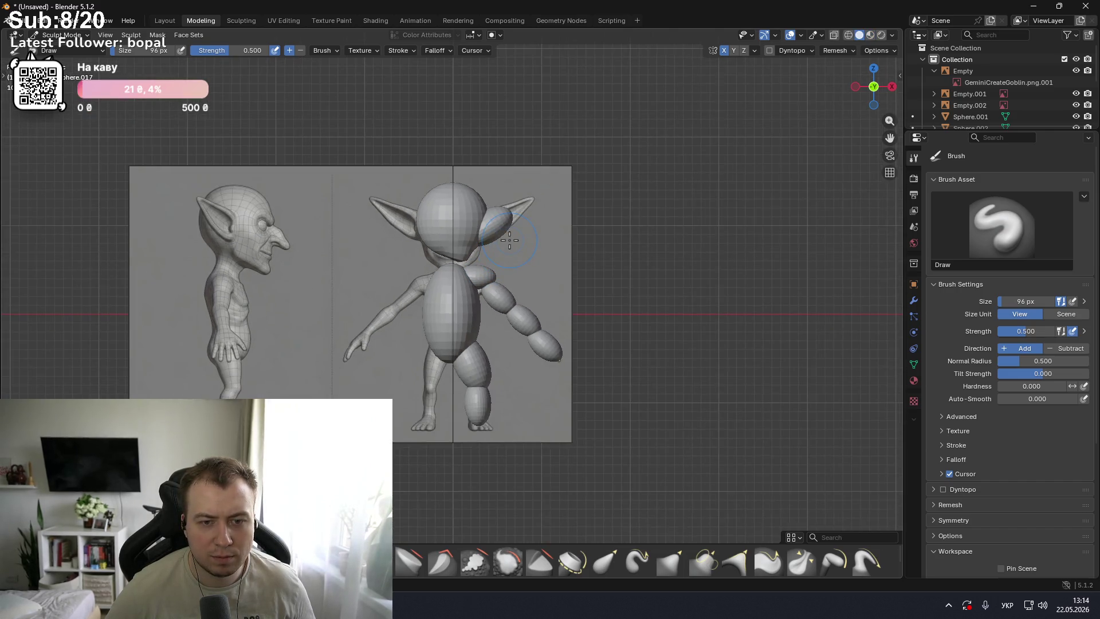
- Enter Sculpt Mode on the head sphere and flip the view back to face the front
{"action": "key", "text": "ctrl+Tab"}
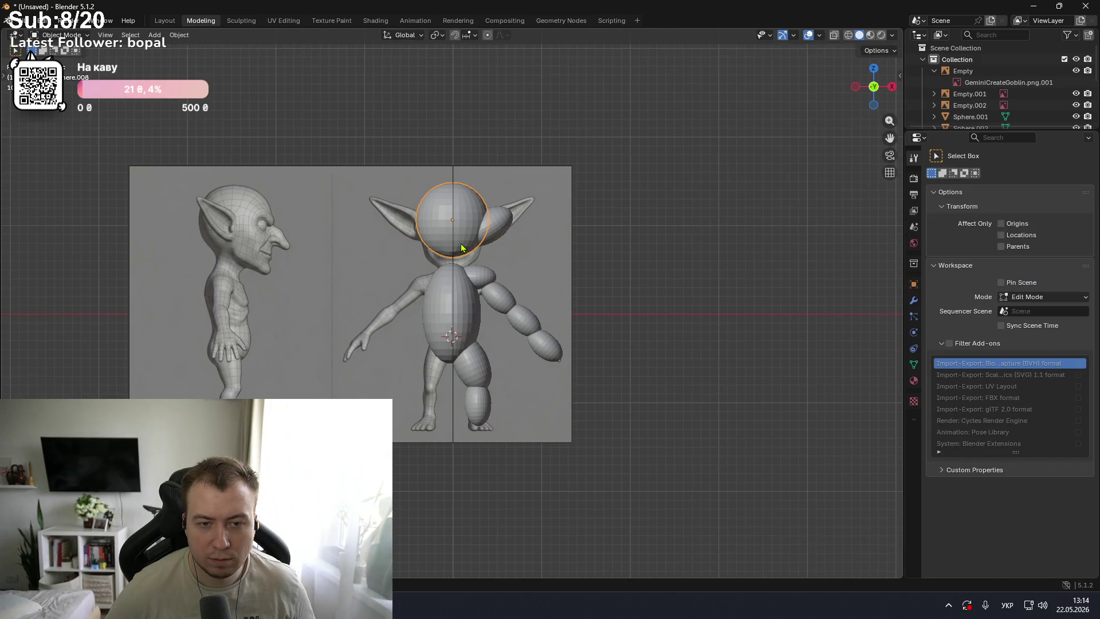
{"action": "key", "text": "ctrl+Tab"}
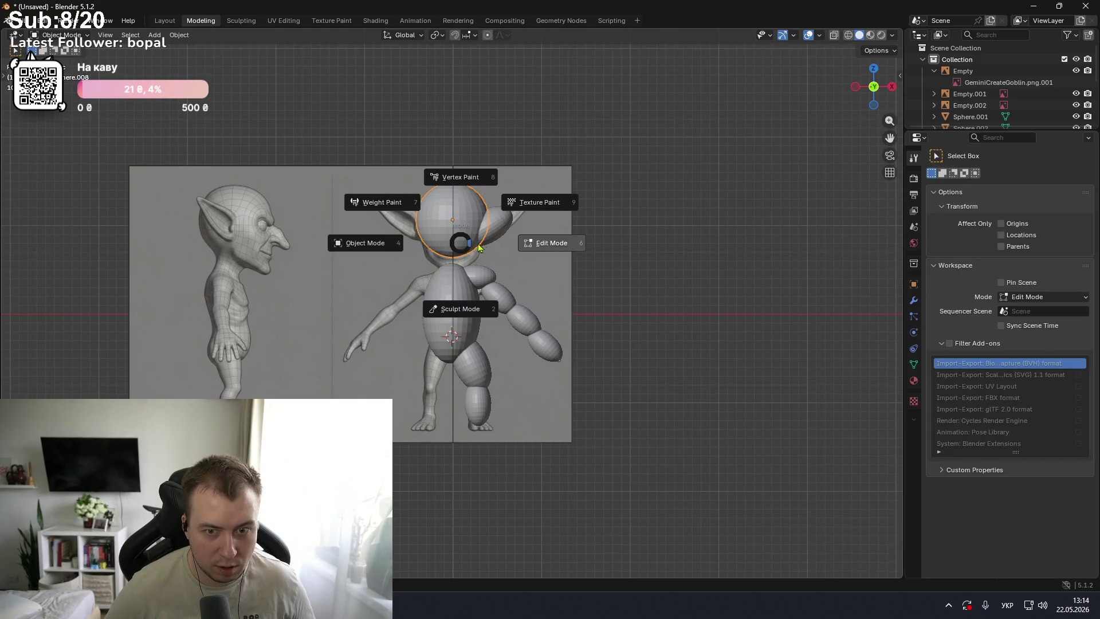
{"action": "left_click", "coordinate": [459, 275]}
{"action": "scroll", "coordinate": [471, 240], "scroll_direction": "up", "scroll_amount": 3}
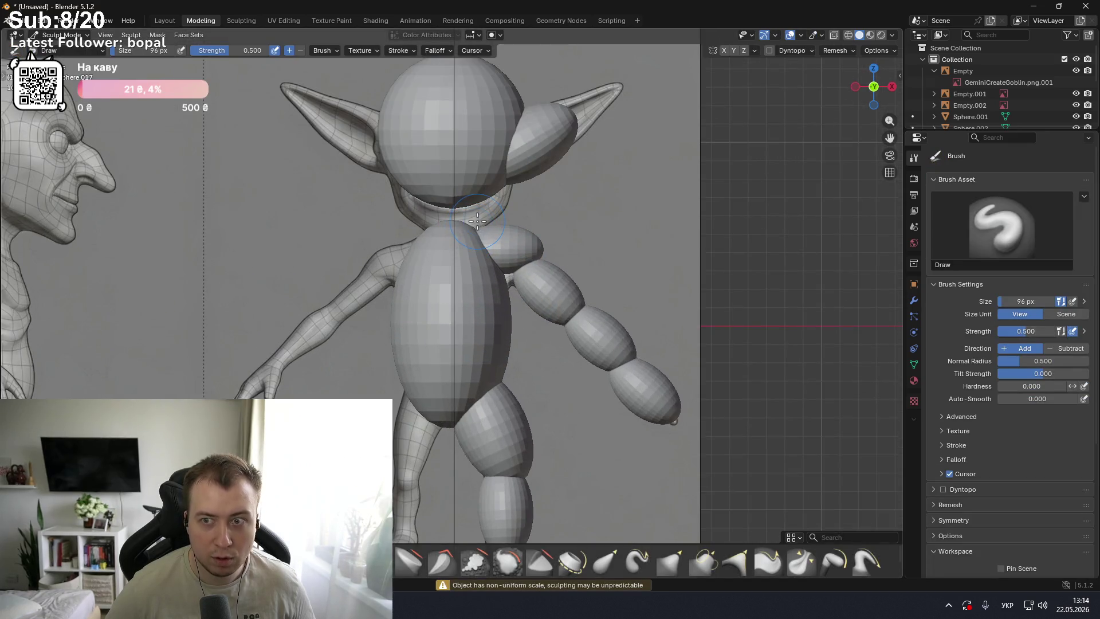
{"action": "scroll", "coordinate": [477, 221], "scroll_direction": "down", "scroll_amount": 1}
{"action": "left_click", "coordinate": [874, 87]}
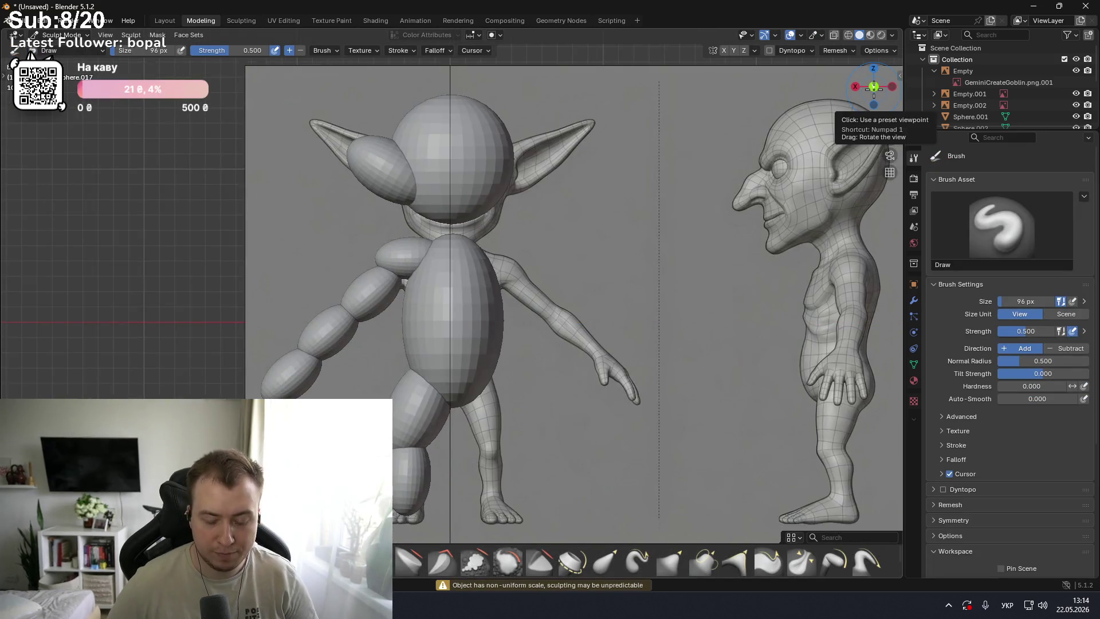
{"action": "left_click", "coordinate": [874, 87]}
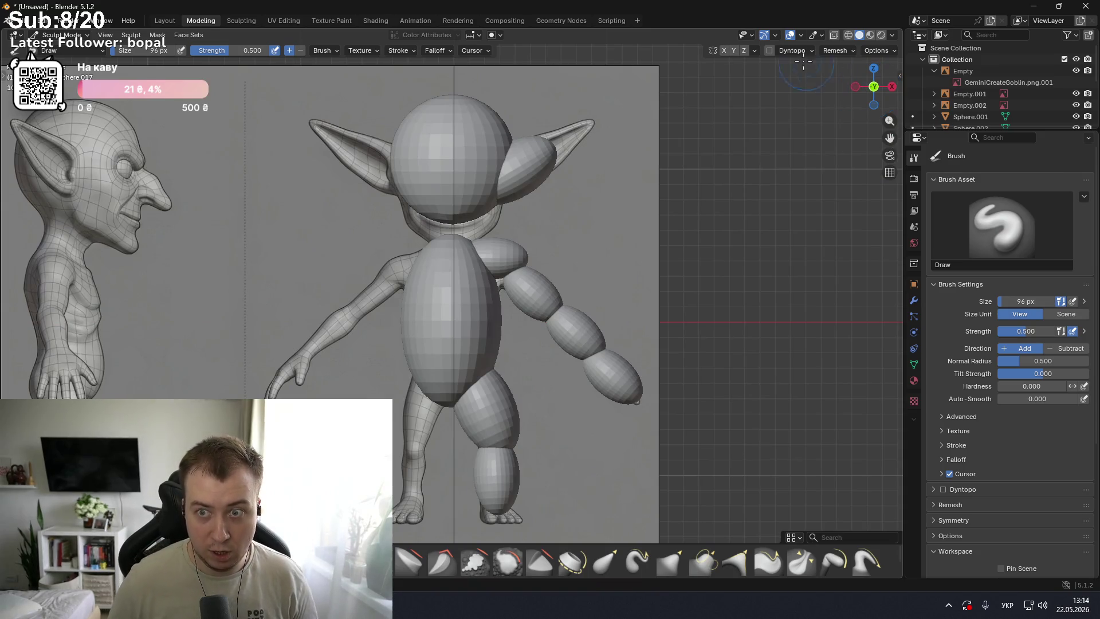
- Enable Z-axis sculpt symmetry and compare the goblin in side and front views
{"action": "left_click", "coordinate": [743, 51]}
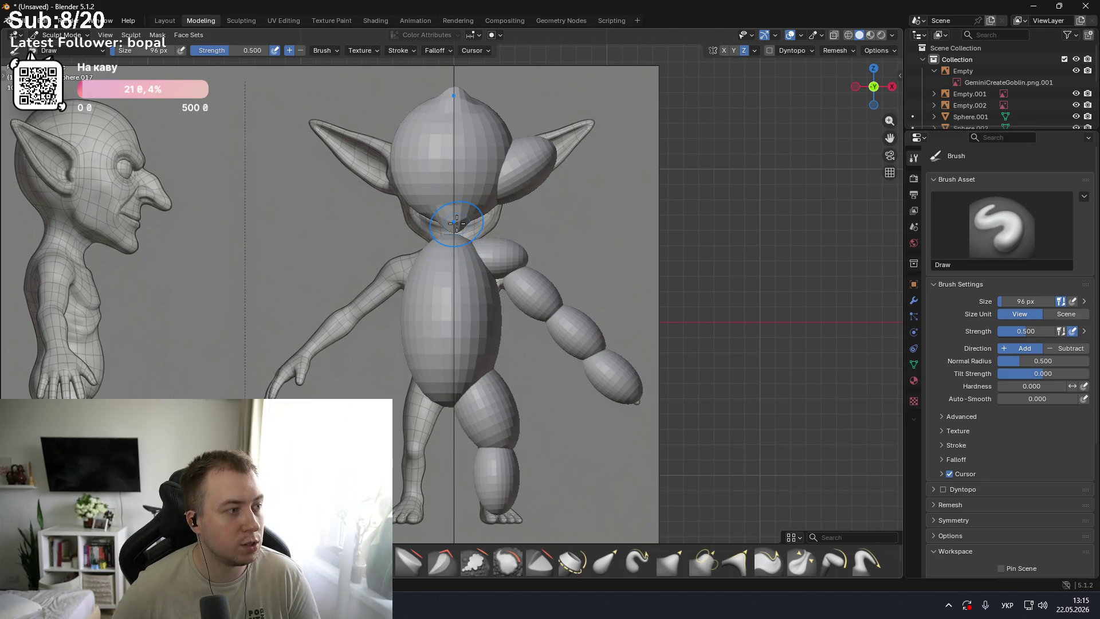
{"action": "key", "text": "KP_3"}
{"action": "key", "text": "KP_1"}
{"action": "key", "text": "KP_3"}
{"action": "key", "text": "KP_1"}
{"action": "key", "text": "KP_3"}
{"action": "key", "text": "KP_1"}
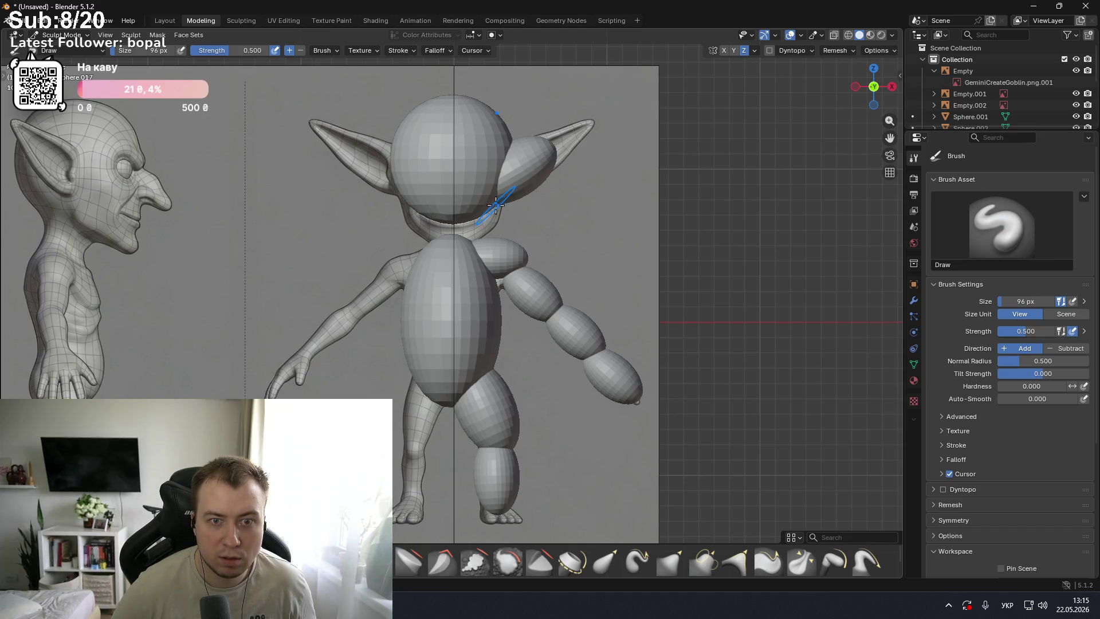
- Rewind the YouTube tutorial by 20 seconds and replay its sculpting part
{"action": "key", "text": "alt+Tab"}
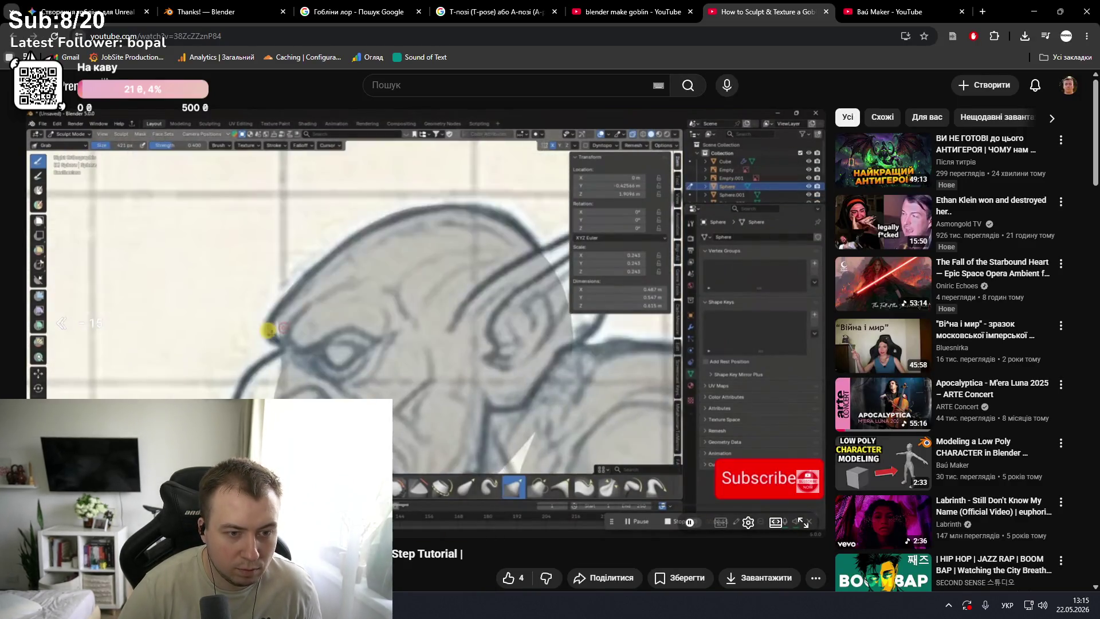
{"action": "key", "text": "Left"}
{"action": "key", "text": "Left"}
{"action": "key", "text": "Left"}
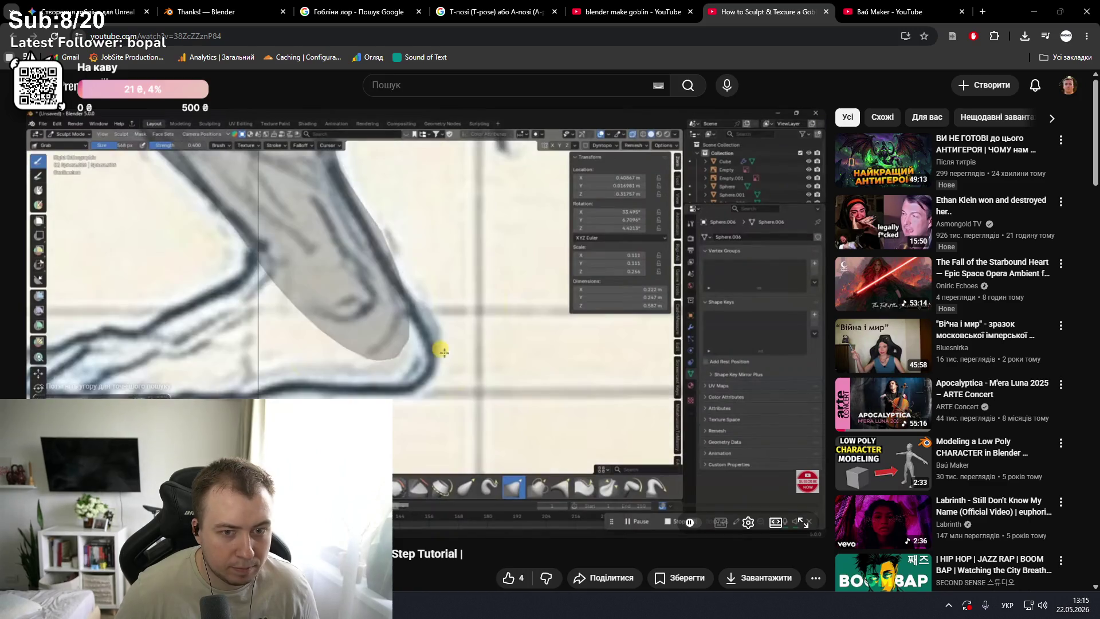
{"action": "key", "text": "space"}
{"action": "key", "text": "space"}
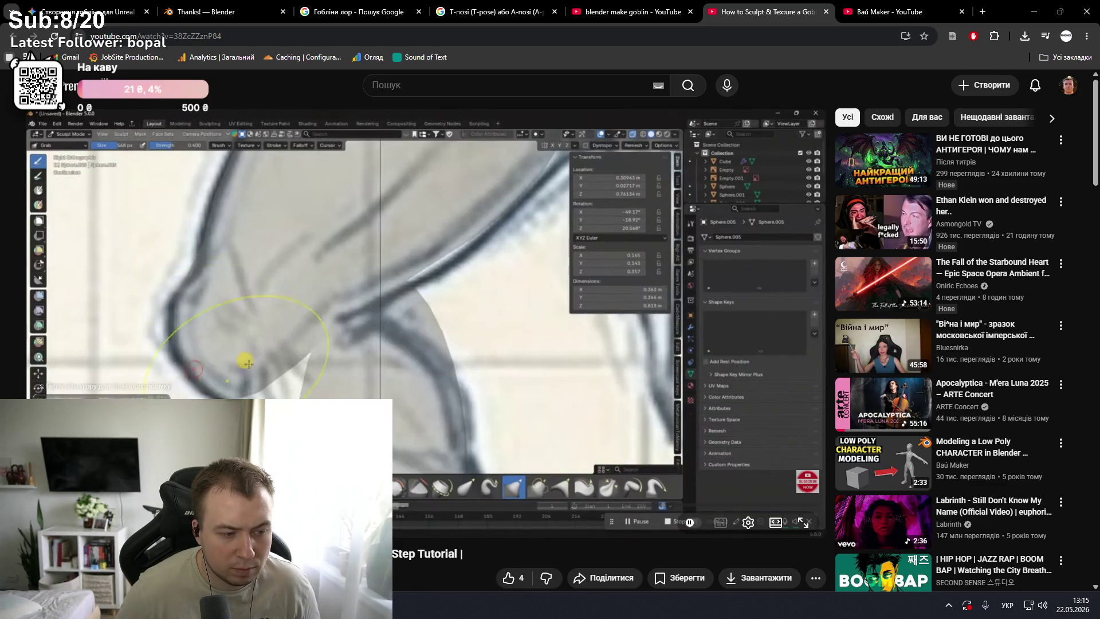
{"action": "key", "text": "space"}
{"action": "key", "text": "alt+Tab"}
- With the Elastic Grab brush, pull the head's bottom down over the neck
{"action": "left_click", "coordinate": [605, 559]}
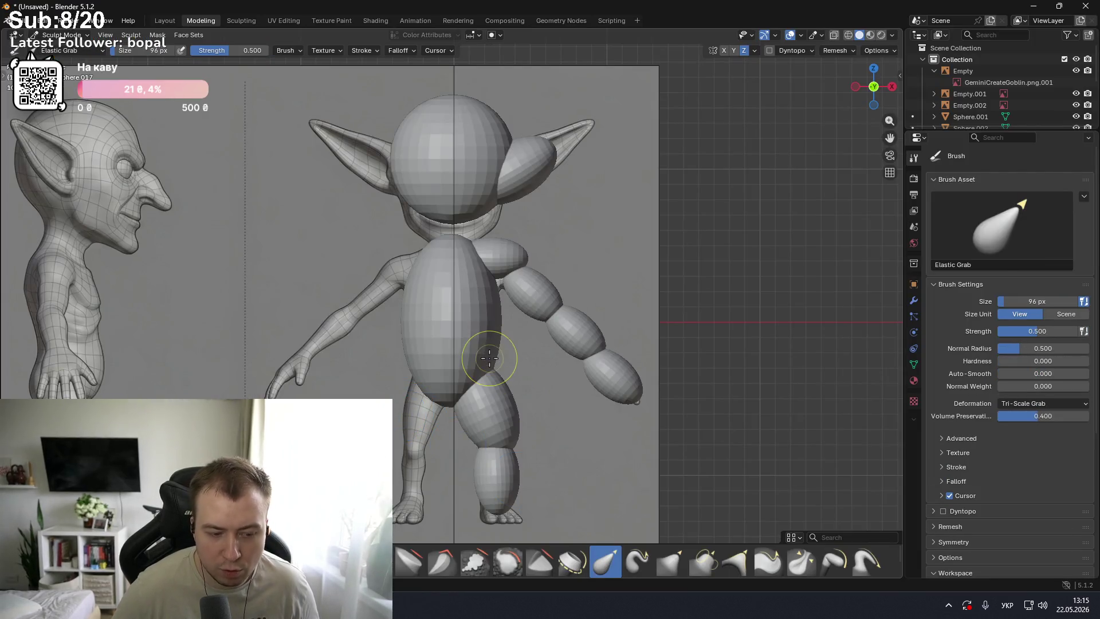
{"action": "left_click_drag", "start_coordinate": [440, 213], "coordinate": [457, 310]}
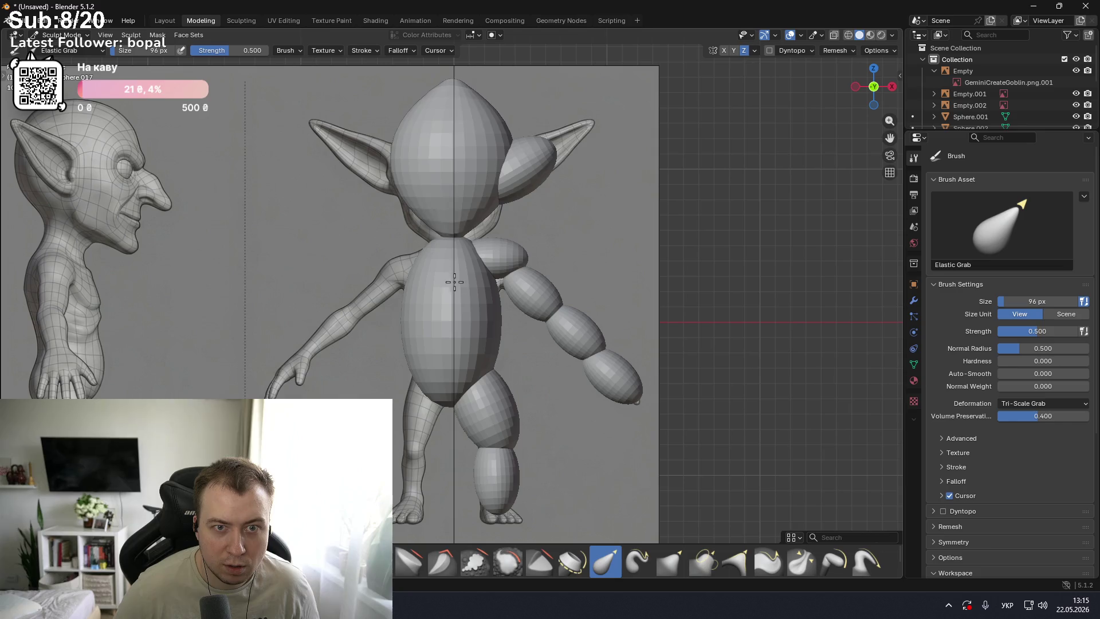
{"action": "key", "text": "ctrl+z"}
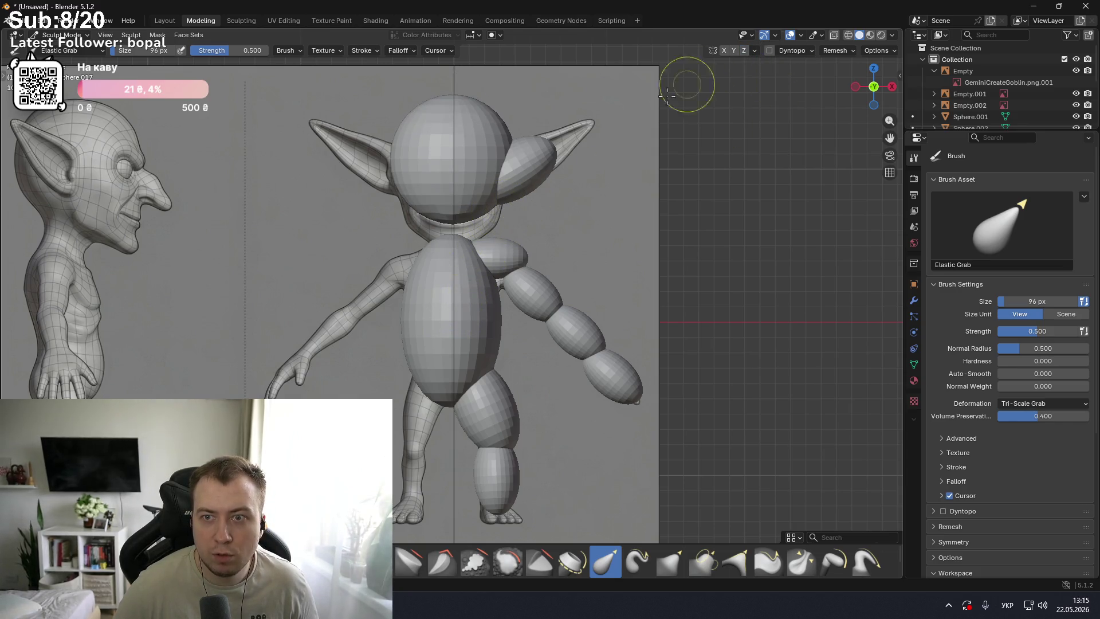
{"action": "left_click_drag", "start_coordinate": [453, 220], "coordinate": [450, 273]}
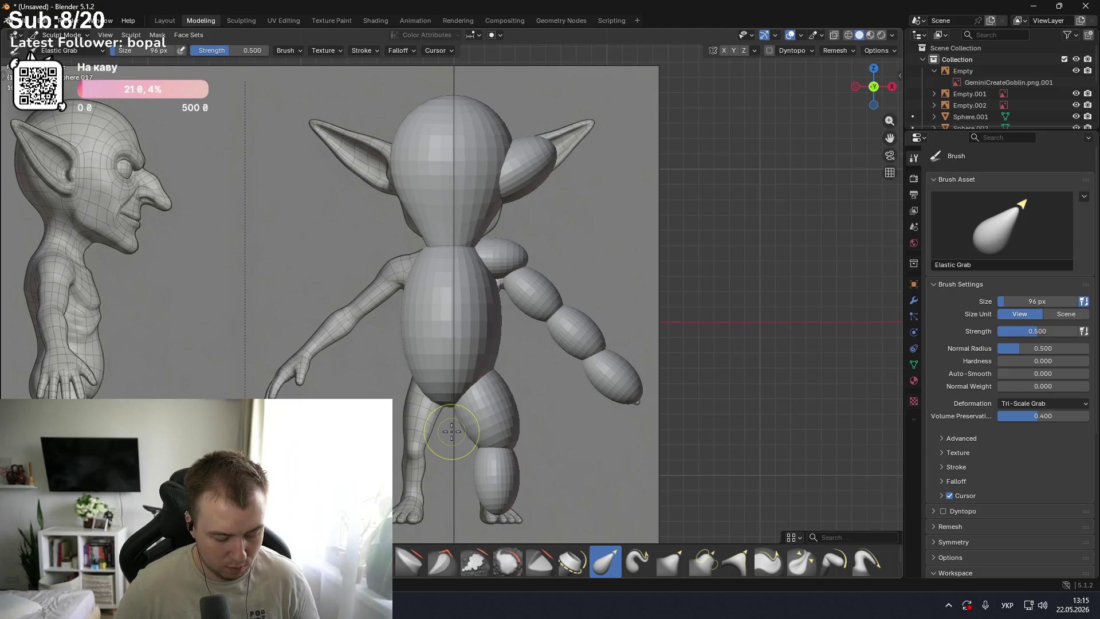
- In side view, pull the head forward into a snout and push its upper part back
{"action": "key", "text": "KP_3"}
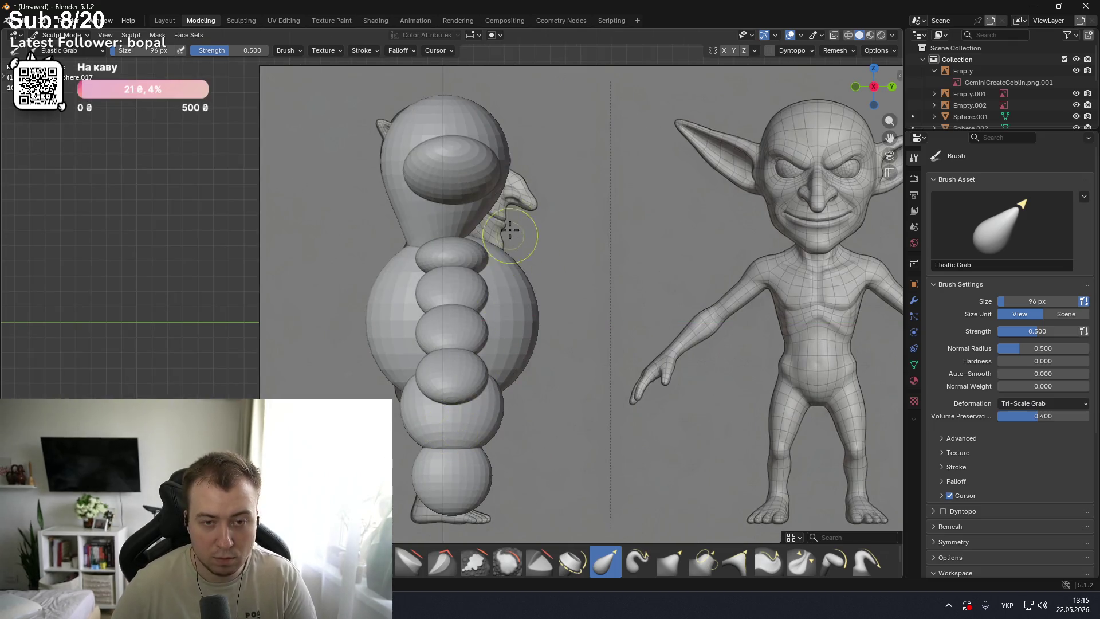
{"action": "left_click_drag", "start_coordinate": [503, 187], "coordinate": [608, 247]}
{"action": "left_click_drag", "start_coordinate": [530, 169], "coordinate": [462, 193]}
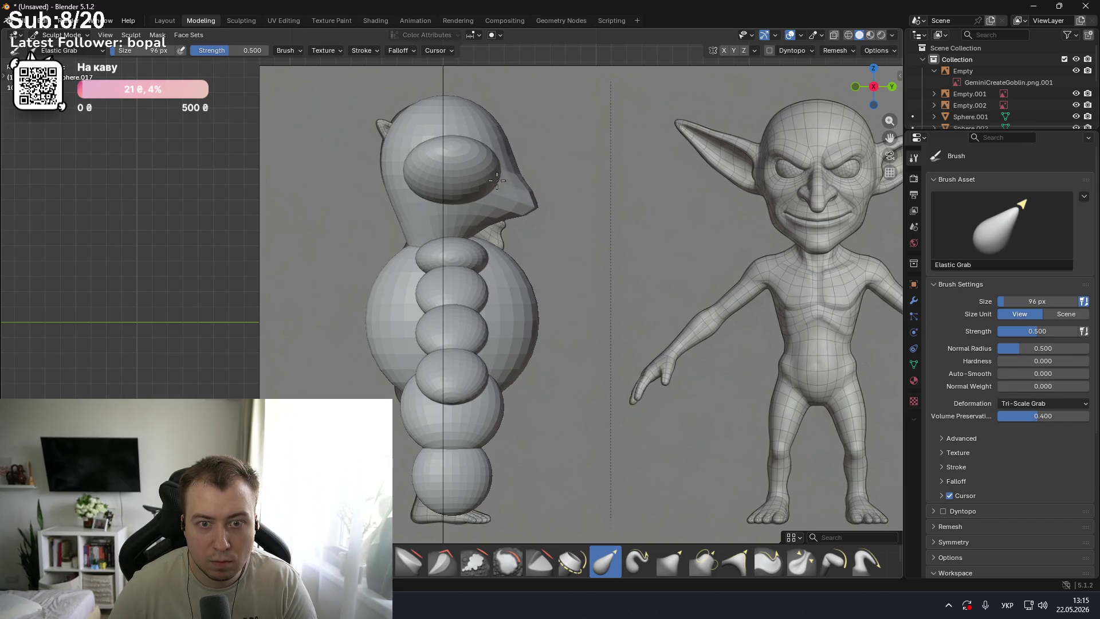
{"action": "scroll", "coordinate": [525, 166], "scroll_direction": "up", "scroll_amount": 3}
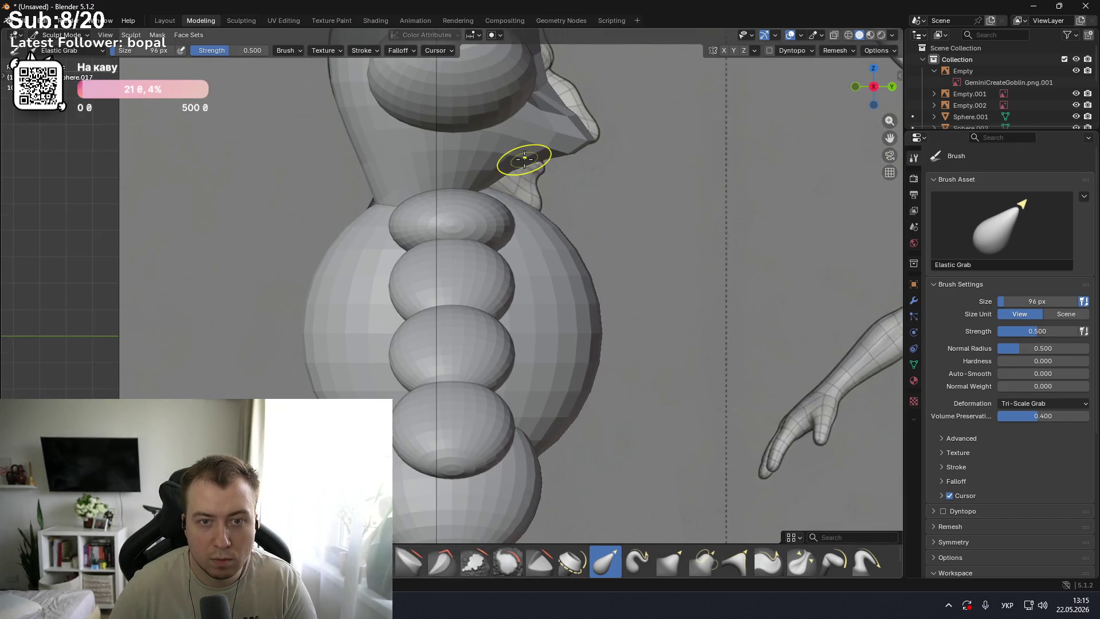
{"action": "scroll", "coordinate": [573, 131], "scroll_direction": "down", "scroll_amount": 2}
{"action": "key", "text": "Up"}
- Adjust brush size and strength, then stretch the snout into a pointed beak in orthographic view
{"action": "mouse_move", "coordinate": [567, 135]}
{"action": "middle_mouse_down"}
{"action": "mouse_move", "coordinate": [571, 178]}
{"action": "mouse_move", "coordinate": [573, 136]}
{"action": "middle_mouse_up"}
{"action": "right_click", "coordinate": [573, 136]}
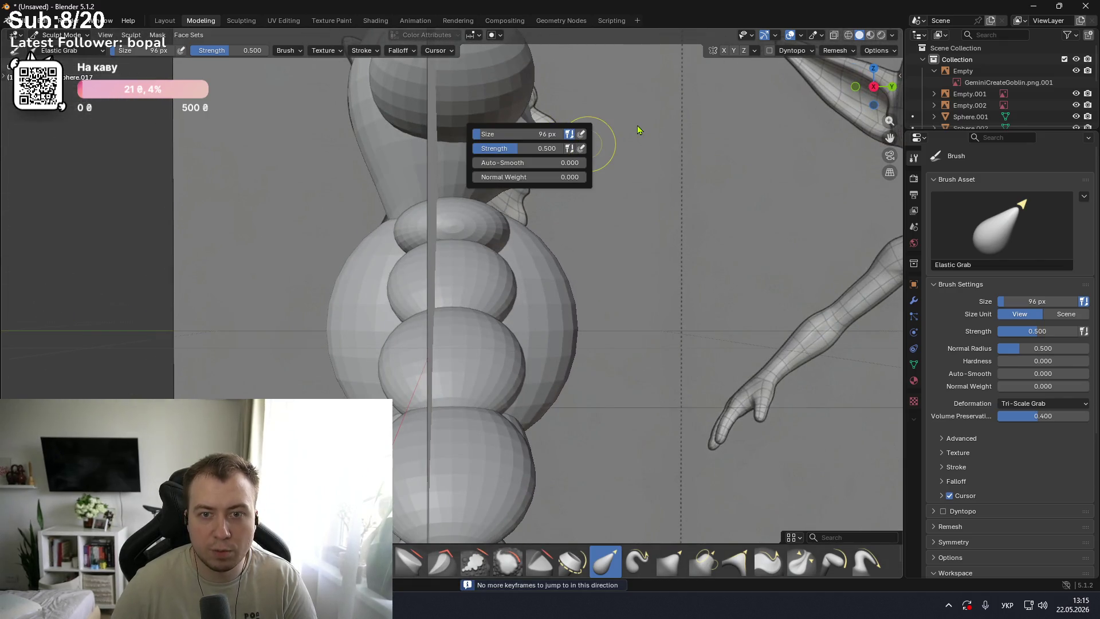
{"action": "left_click_drag", "start_coordinate": [520, 122], "coordinate": [600, 110]}
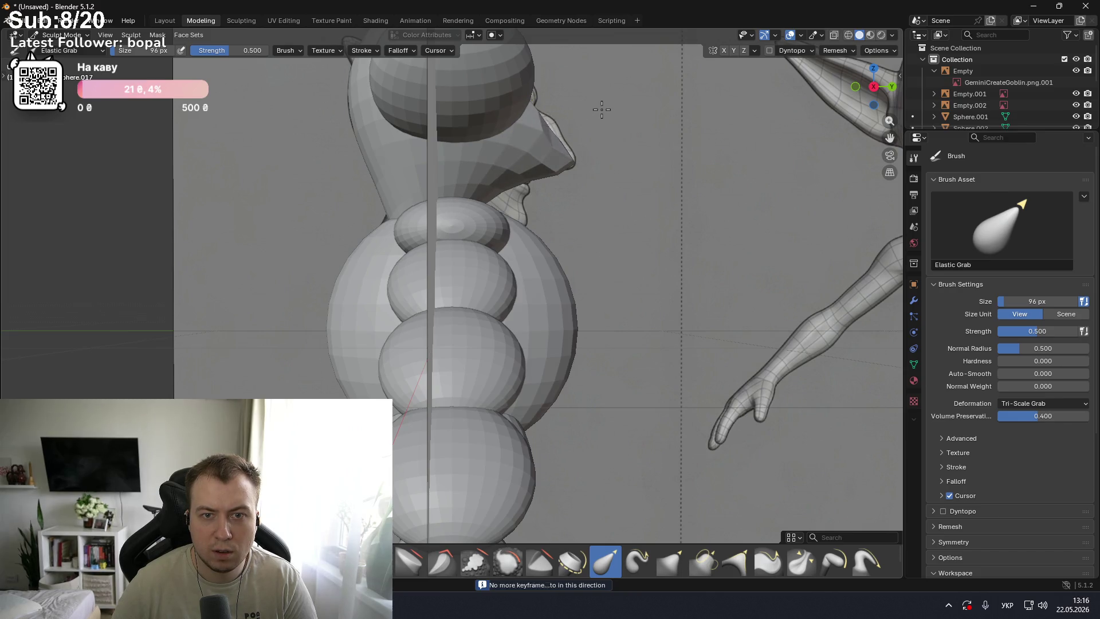
{"action": "key", "text": "KP_5"}
{"action": "mouse_move", "coordinate": [536, 132]}
{"action": "left_mouse_down"}
{"action": "mouse_move", "coordinate": [609, 109]}
{"action": "mouse_move", "coordinate": [620, 119]}
{"action": "left_mouse_up"}
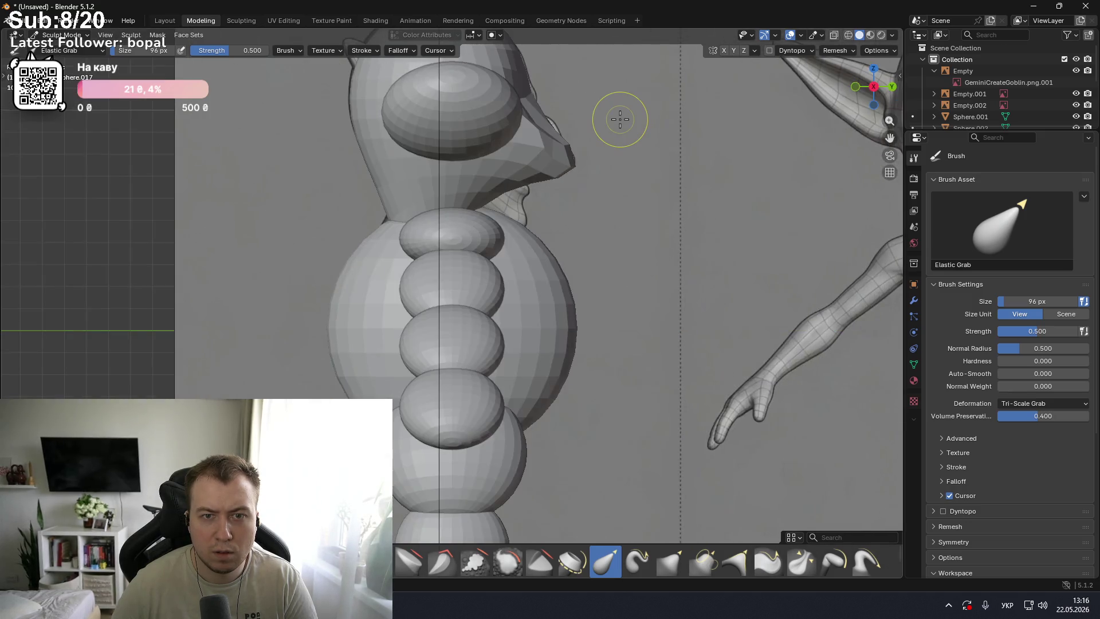
{"action": "key", "text": "KP_7"}
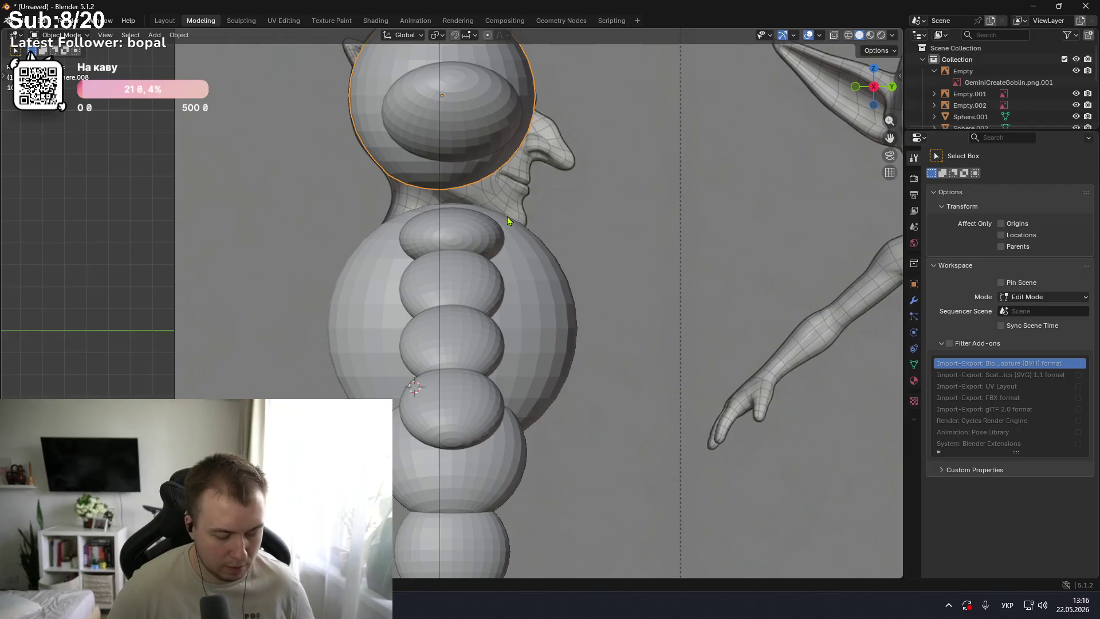
- Back in Sculpt Mode, reshape the nose, undo the mushroom-shaped distortion, and return to front view
{"action": "key", "text": "ctrl+Tab"}
{"action": "left_click", "coordinate": [507, 278]}
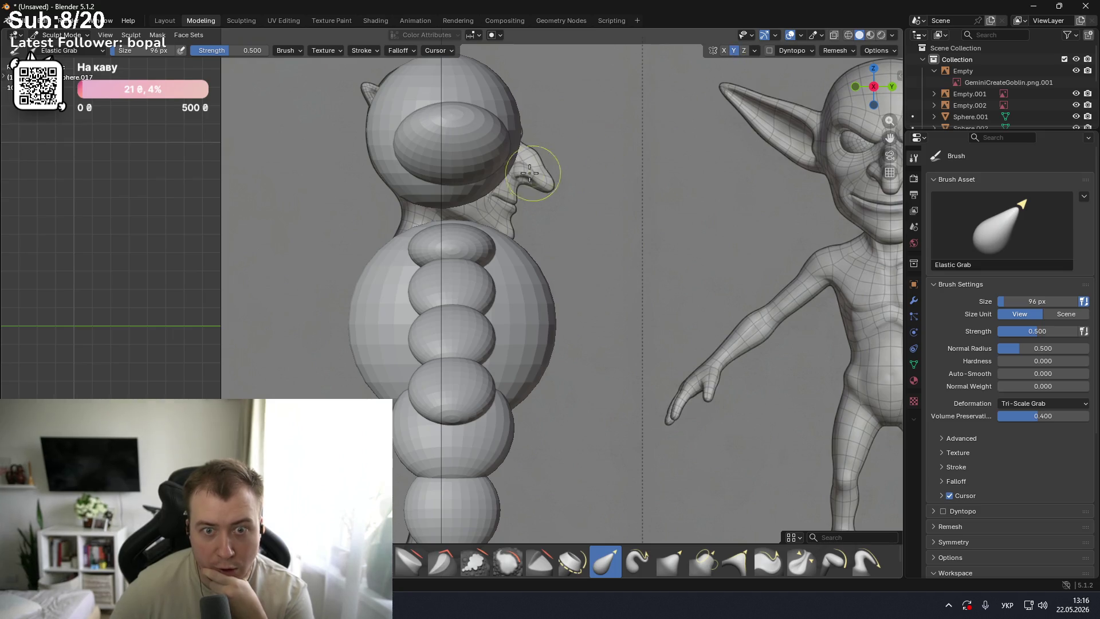
{"action": "mouse_move", "coordinate": [538, 172]}
{"action": "left_mouse_down"}
{"action": "mouse_move", "coordinate": [530, 165]}
{"action": "mouse_move", "coordinate": [684, 254]}
{"action": "left_mouse_up"}
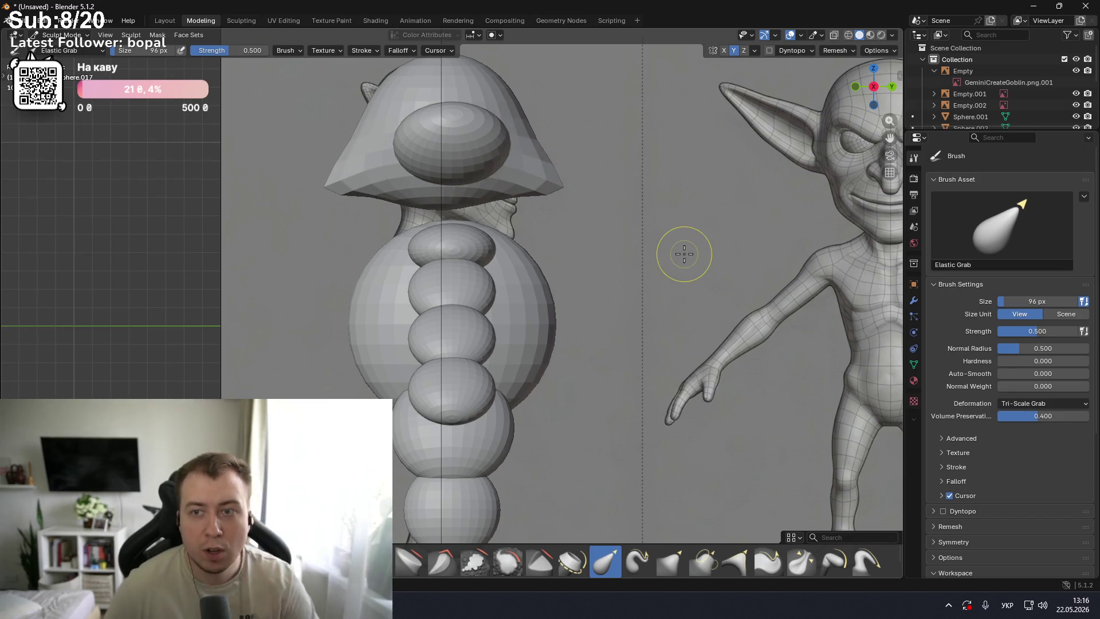
{"action": "key", "text": "ctrl+z"}
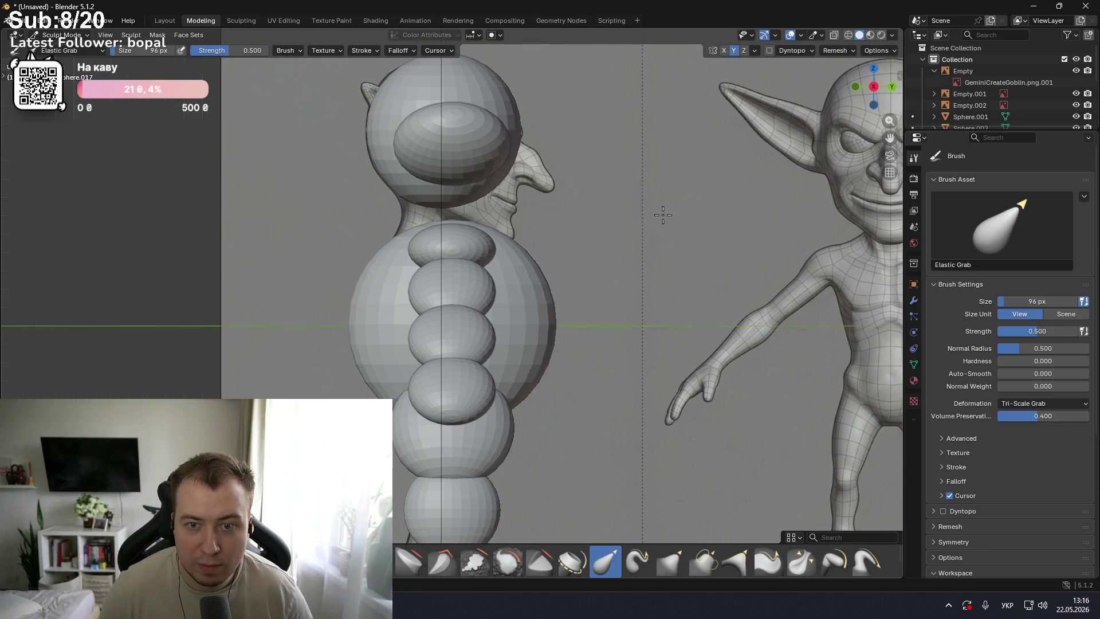
{"action": "key", "text": "KP_1"}
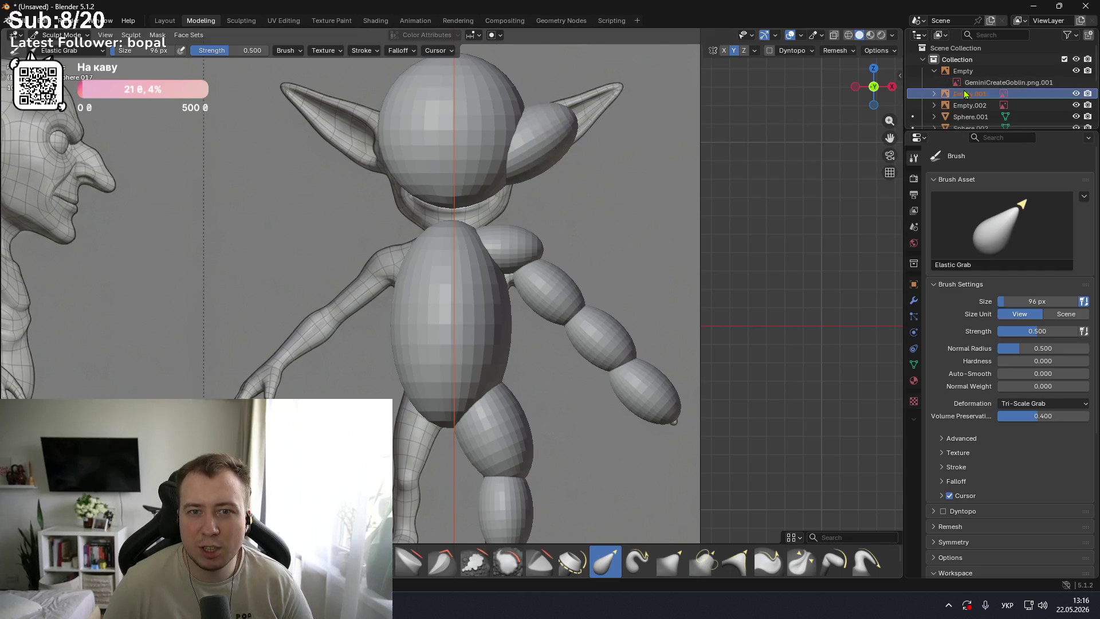
- Select Sphere.001 then Sphere.002 in the Outliner and deselect all vertices in Edit Mode
{"action": "left_click", "coordinate": [968, 116]}
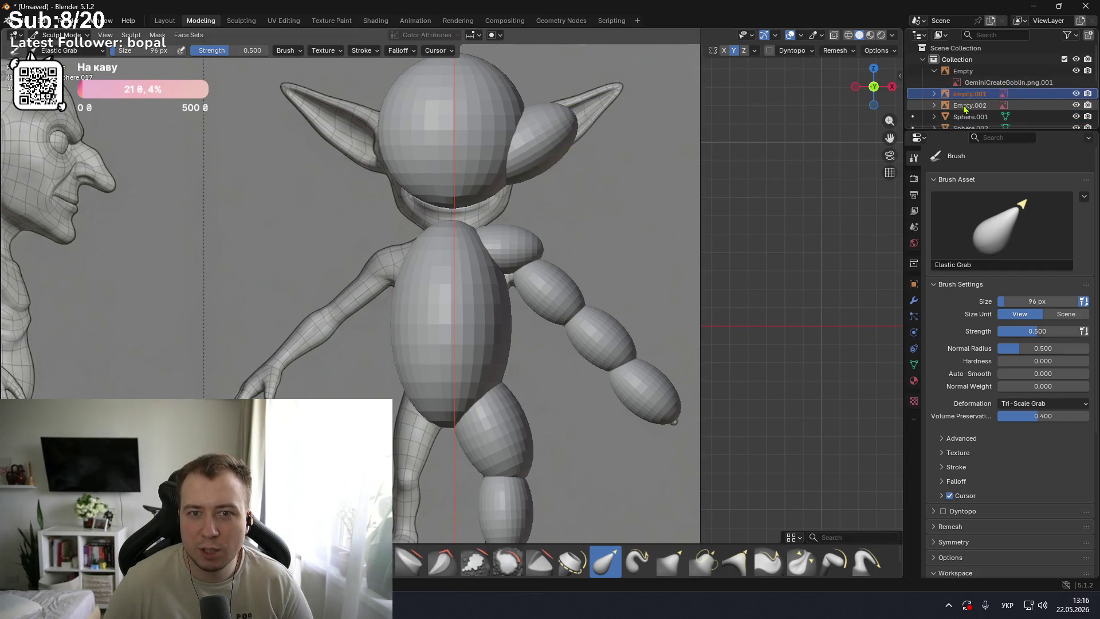
{"action": "scroll", "coordinate": [964, 107], "scroll_direction": "down", "scroll_amount": 1}
{"action": "left_click", "coordinate": [969, 105]}
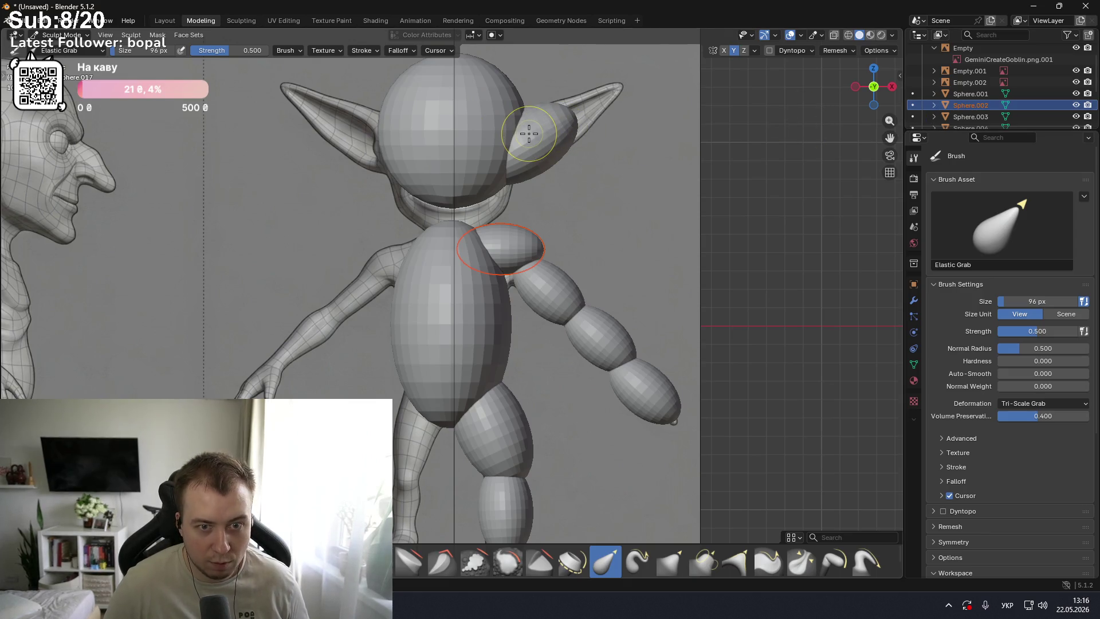
{"action": "key", "text": "ctrl+Tab"}
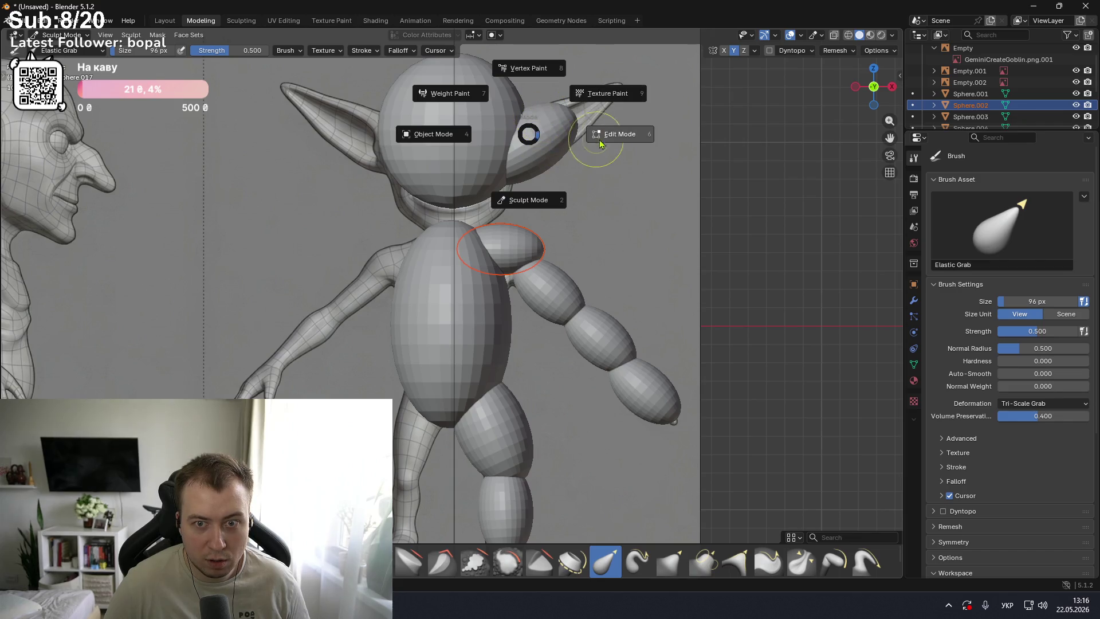
{"action": "left_click", "coordinate": [613, 135]}
{"action": "key", "text": "alt+a"}
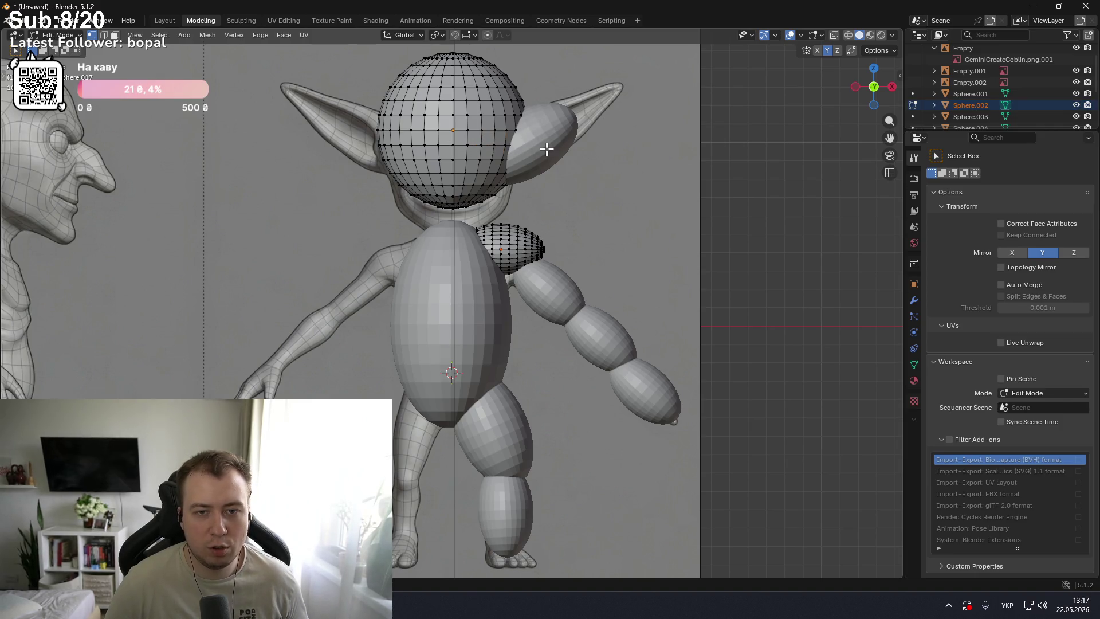
- Return to Object Mode and delete the small extra sphere
{"action": "key", "text": "ctrl+Tab"}
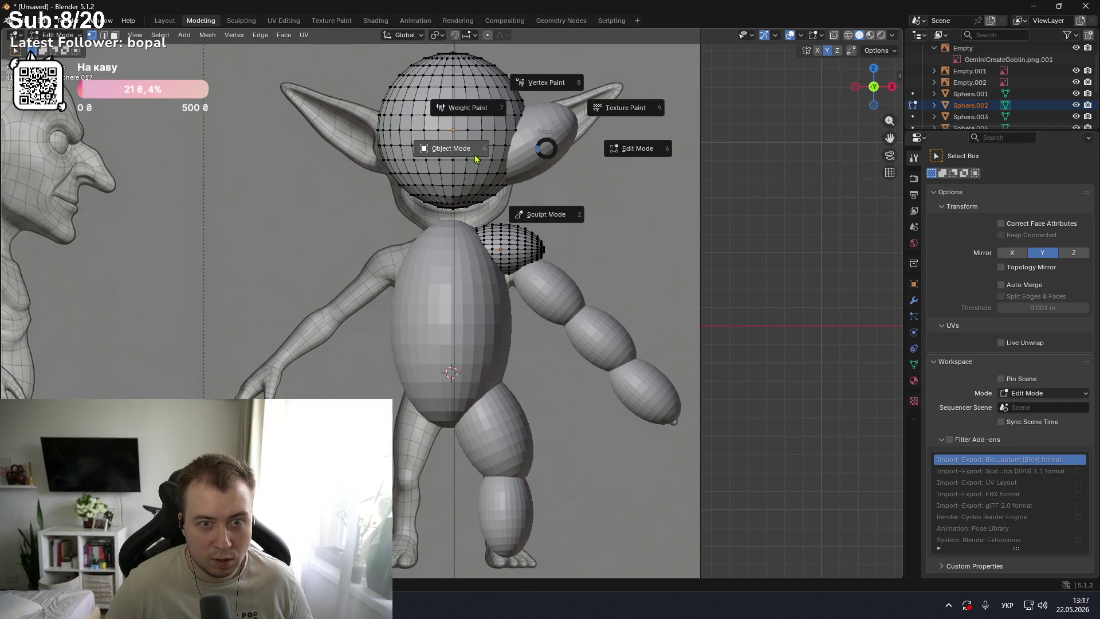
{"action": "left_click", "coordinate": [466, 153]}
{"action": "left_click", "coordinate": [545, 138]}
{"action": "key", "text": "Delete"}
- Select the head sphere and switch it into Sculpt Mode
{"action": "left_click", "coordinate": [481, 138]}
{"action": "key", "text": "ctrl+Tab"}
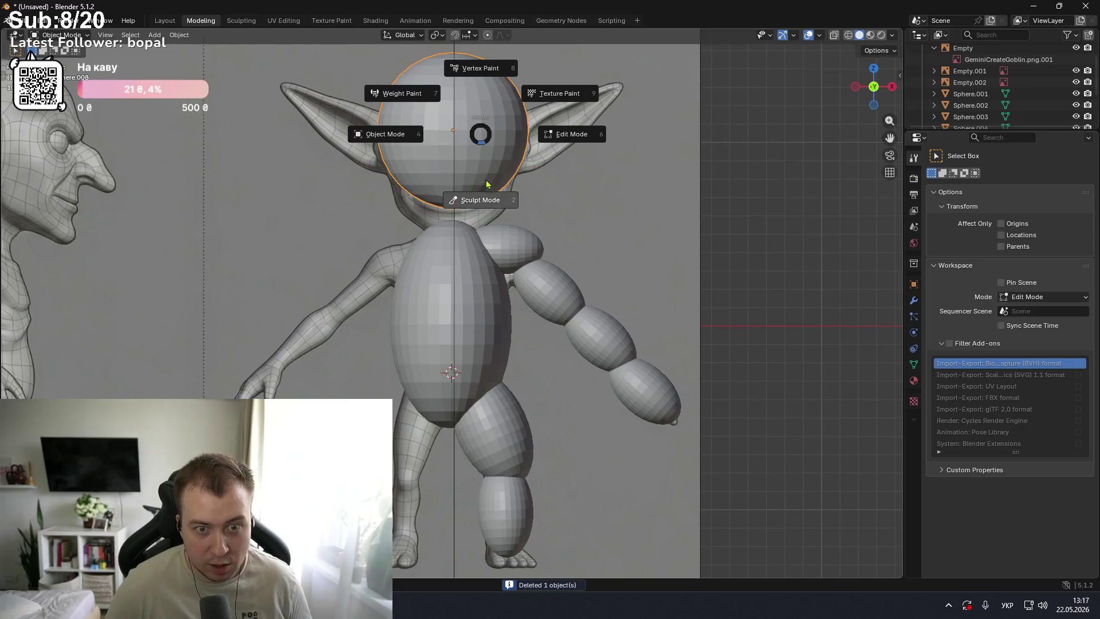
{"action": "left_click", "coordinate": [493, 183]}
{"action": "scroll", "coordinate": [519, 144], "scroll_direction": "up", "scroll_amount": 2}
{"action": "scroll", "coordinate": [520, 141], "scroll_direction": "down", "scroll_amount": 2}
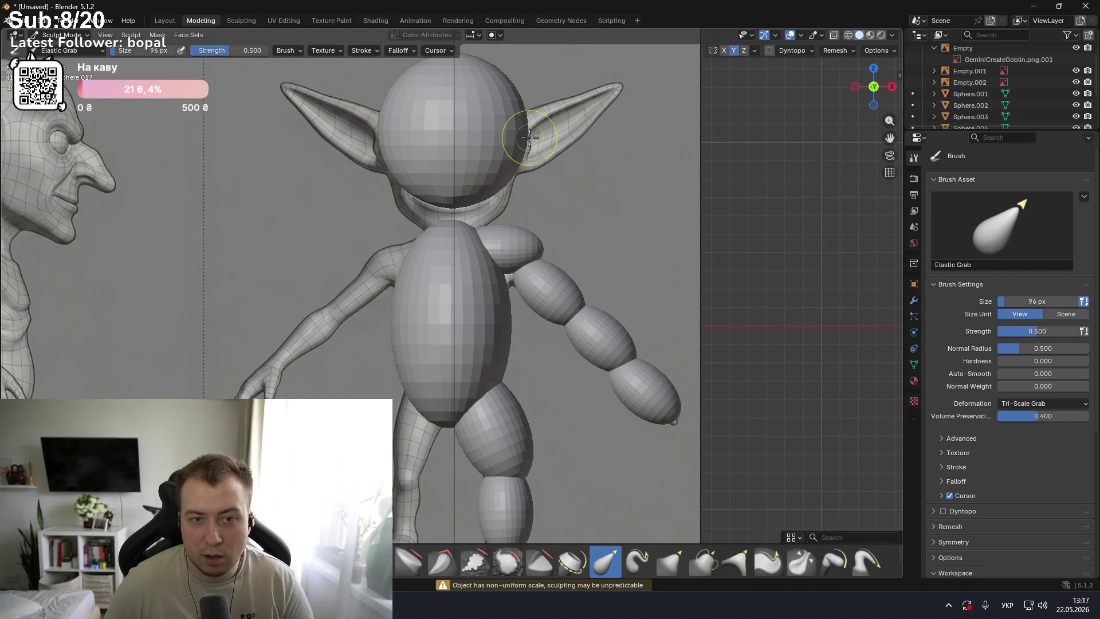
- Enable X symmetry and Elastic Grab the head's sides out into wide, pointed ears
{"action": "left_click", "coordinate": [724, 51]}
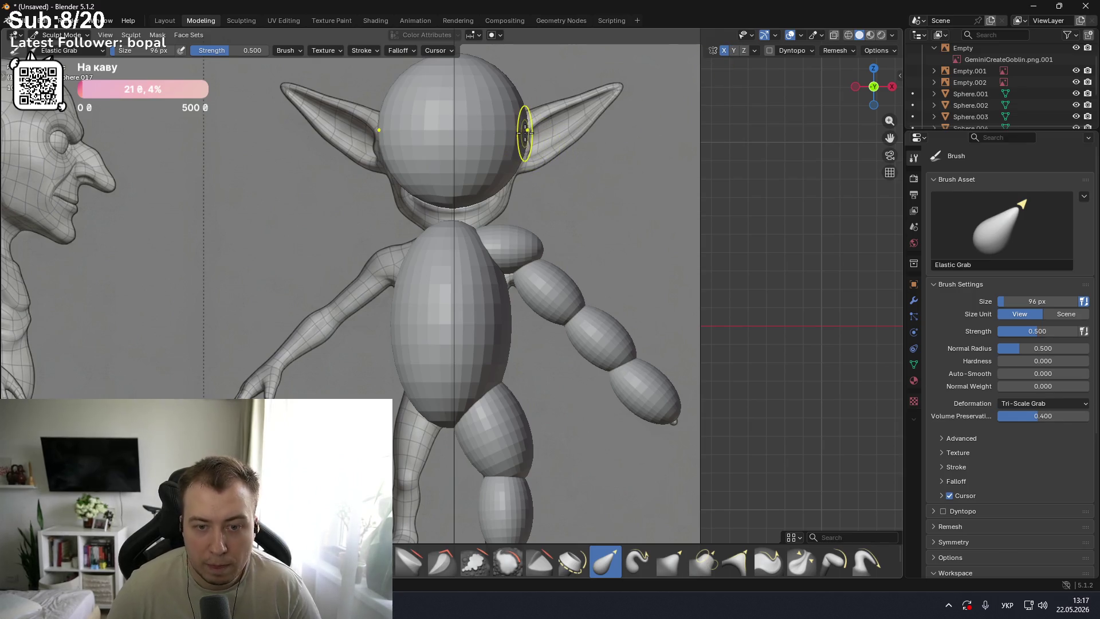
{"action": "left_click_drag", "start_coordinate": [522, 145], "coordinate": [751, 90]}
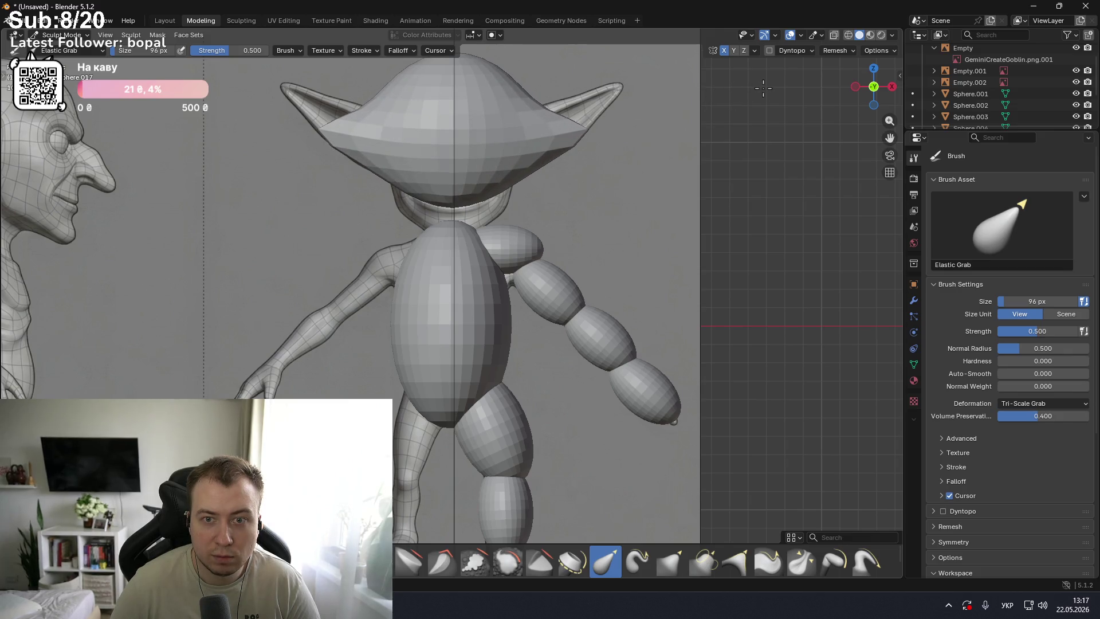
{"action": "left_click_drag", "start_coordinate": [579, 135], "coordinate": [666, 7]}
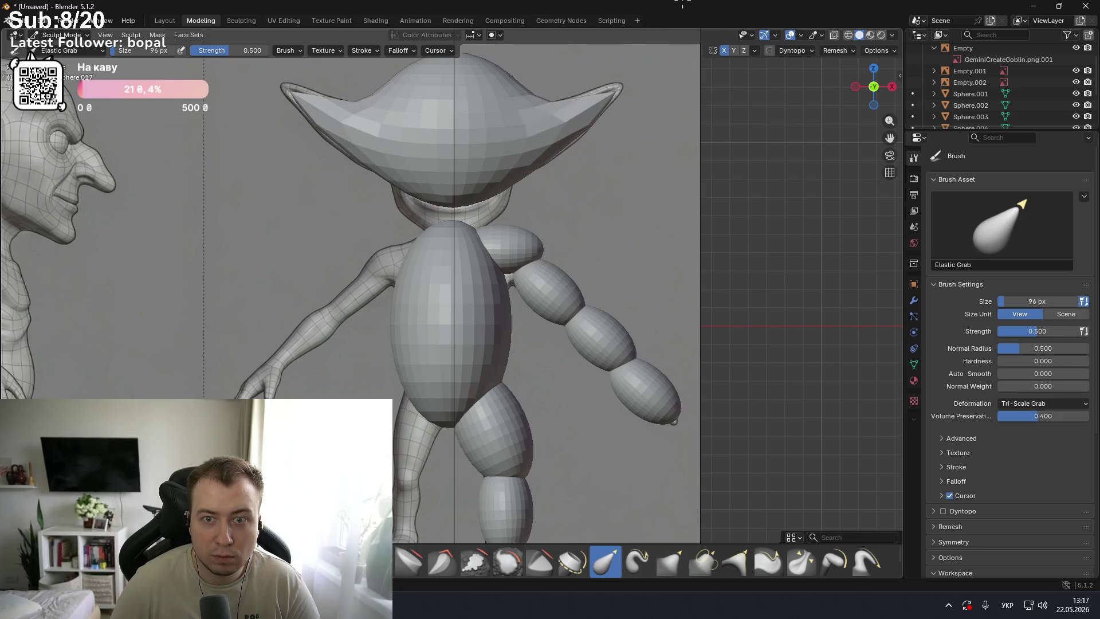
{"action": "left_click_drag", "start_coordinate": [613, 93], "coordinate": [619, 89]}
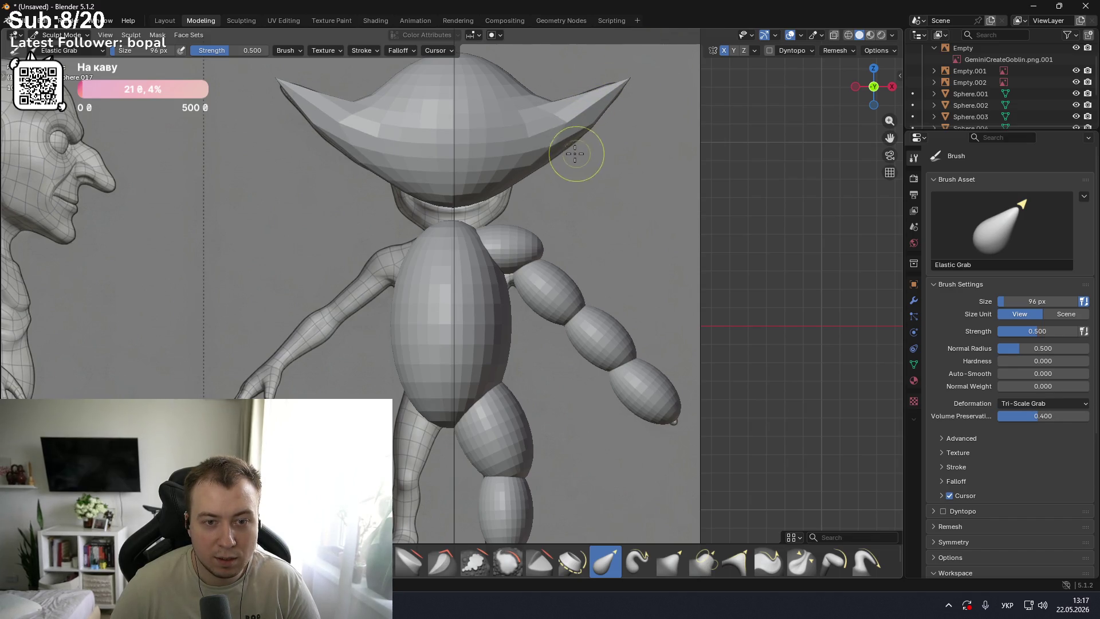
{"action": "mouse_move", "coordinate": [300, 123]}
{"action": "left_mouse_down"}
{"action": "mouse_move", "coordinate": [290, 129]}
{"action": "mouse_move", "coordinate": [276, 79]}
{"action": "left_mouse_up"}
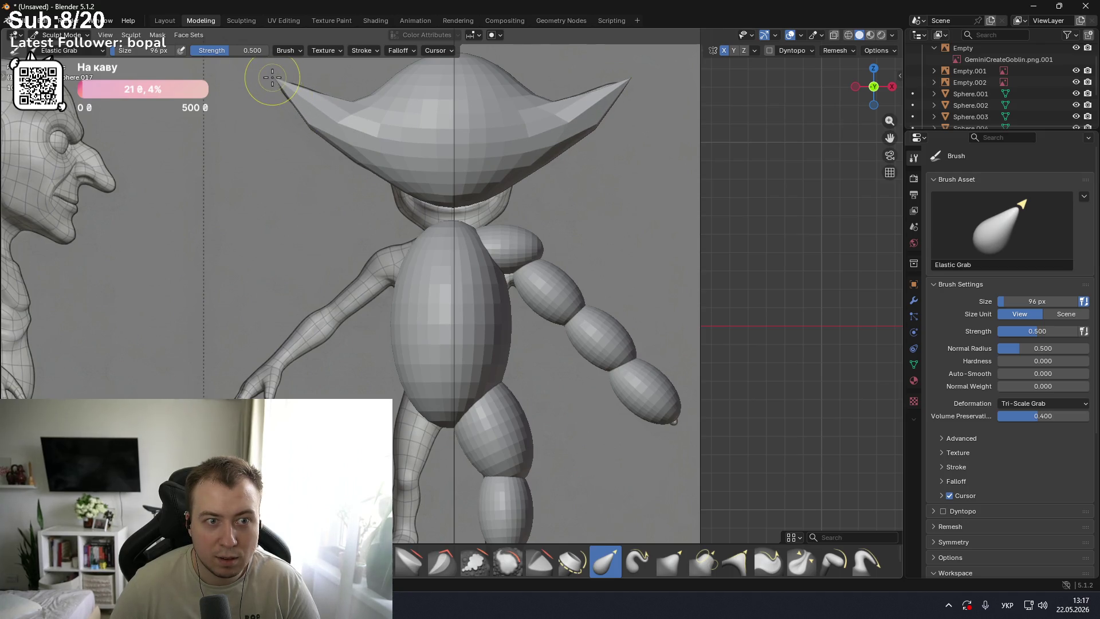
- Switch to Material Preview shading and pull the ear flares' lower edges outward
{"action": "left_click", "coordinate": [871, 35]}
{"action": "left_click", "coordinate": [882, 35]}
{"action": "left_click", "coordinate": [871, 35]}
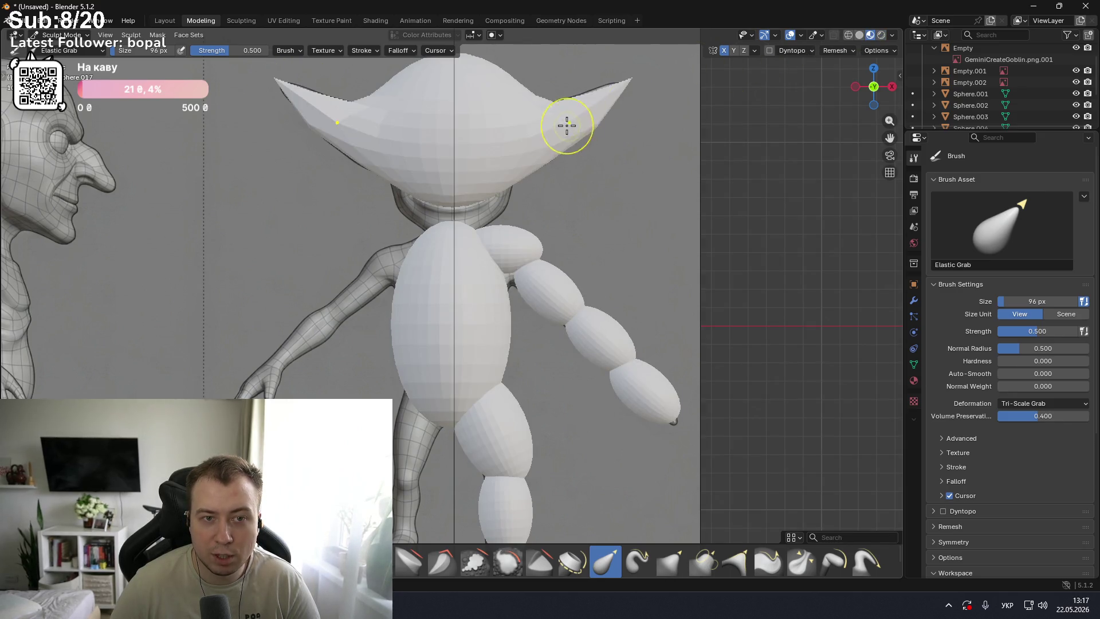
{"action": "scroll", "coordinate": [569, 127], "scroll_direction": "down", "scroll_amount": 1}
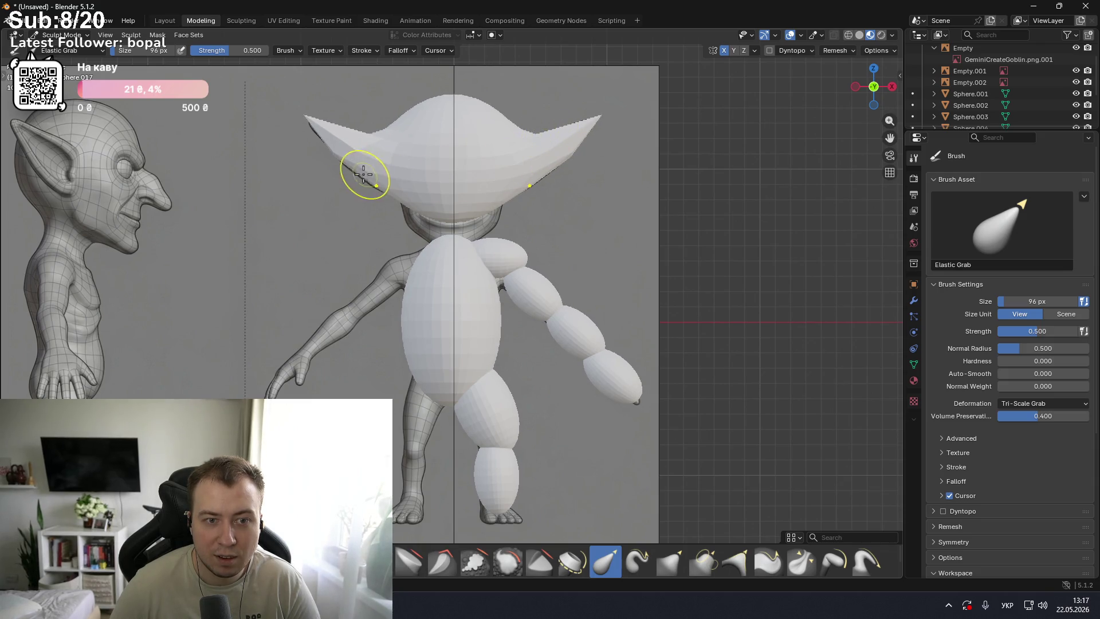
{"action": "left_click_drag", "start_coordinate": [365, 174], "coordinate": [345, 180]}
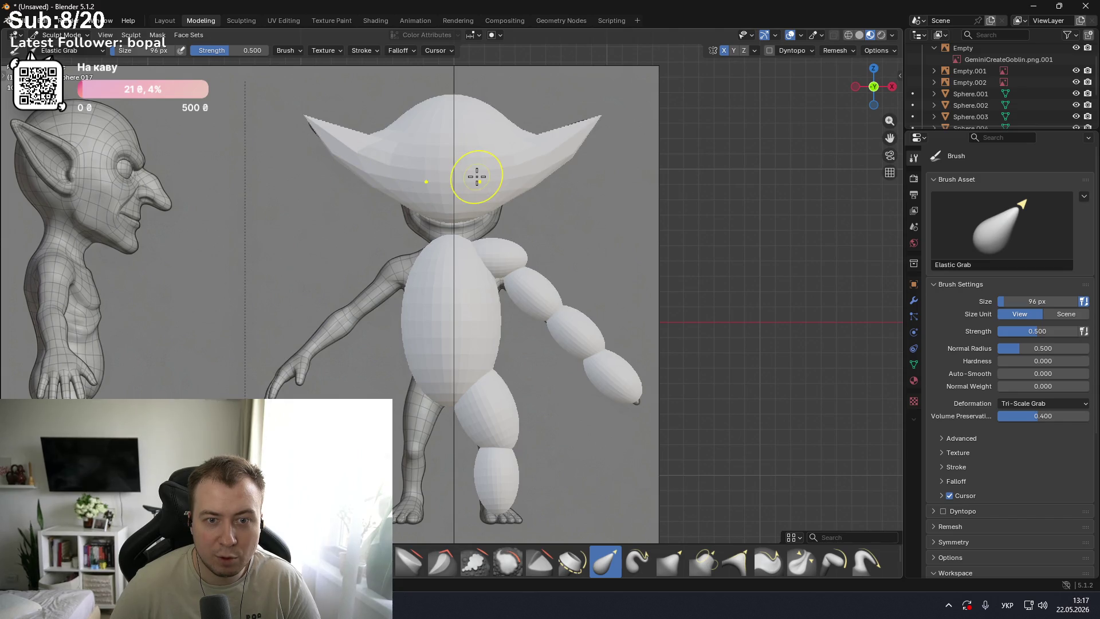
- In side view, pull a curved ear flap out from the head's upper-left
{"action": "key", "text": "KP_3"}
{"action": "key", "text": "KP_1"}
{"action": "key", "text": "KP_3"}
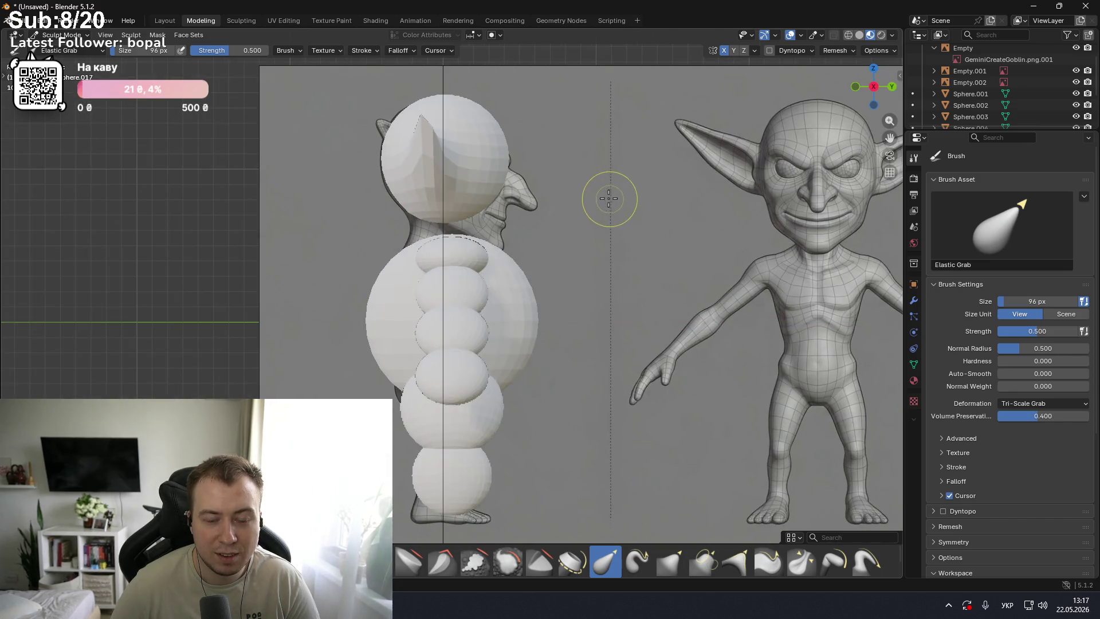
{"action": "mouse_move", "coordinate": [560, 179]}
{"action": "middle_mouse_down"}
{"action": "mouse_move", "coordinate": [580, 245]}
{"action": "mouse_move", "coordinate": [567, 198]}
{"action": "mouse_move", "coordinate": [589, 199]}
{"action": "middle_mouse_up"}
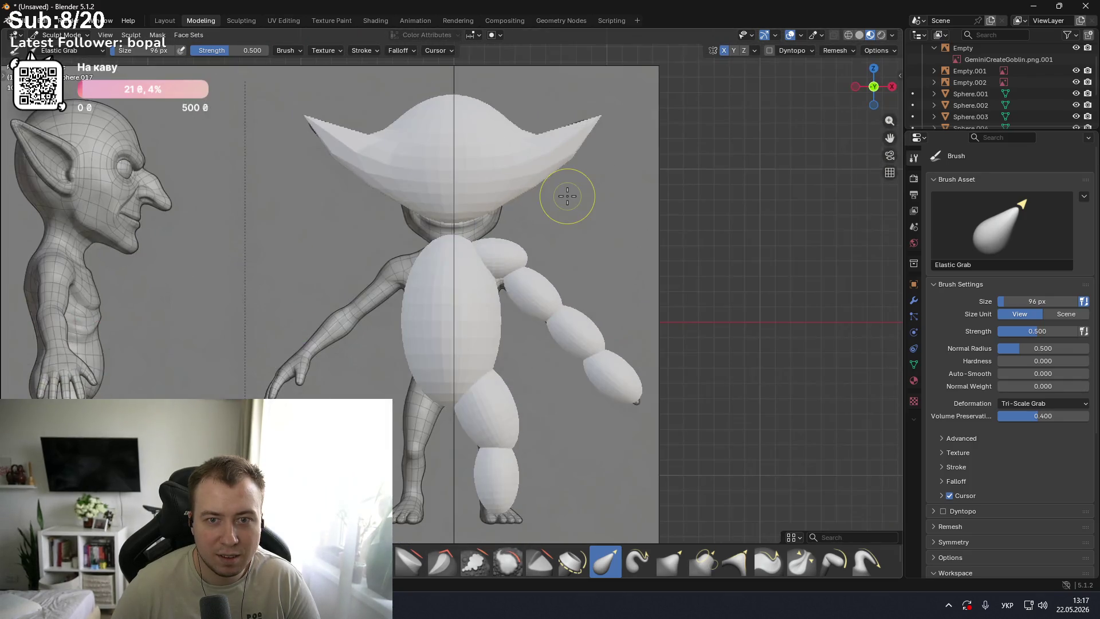
{"action": "key", "text": "KP_3"}
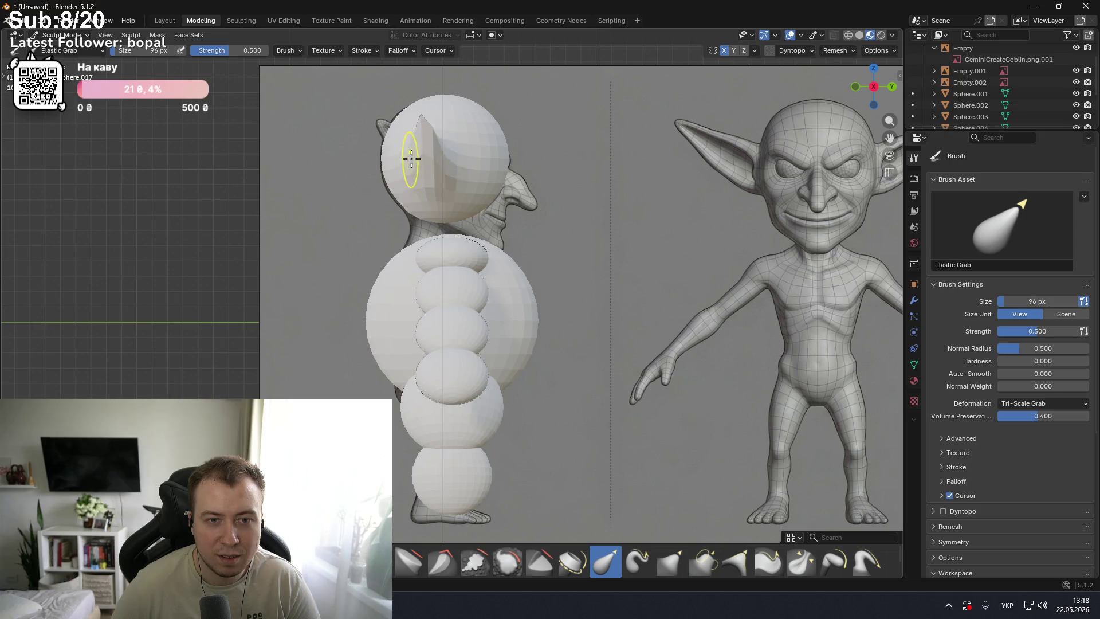
{"action": "left_click_drag", "start_coordinate": [423, 128], "coordinate": [436, 172]}
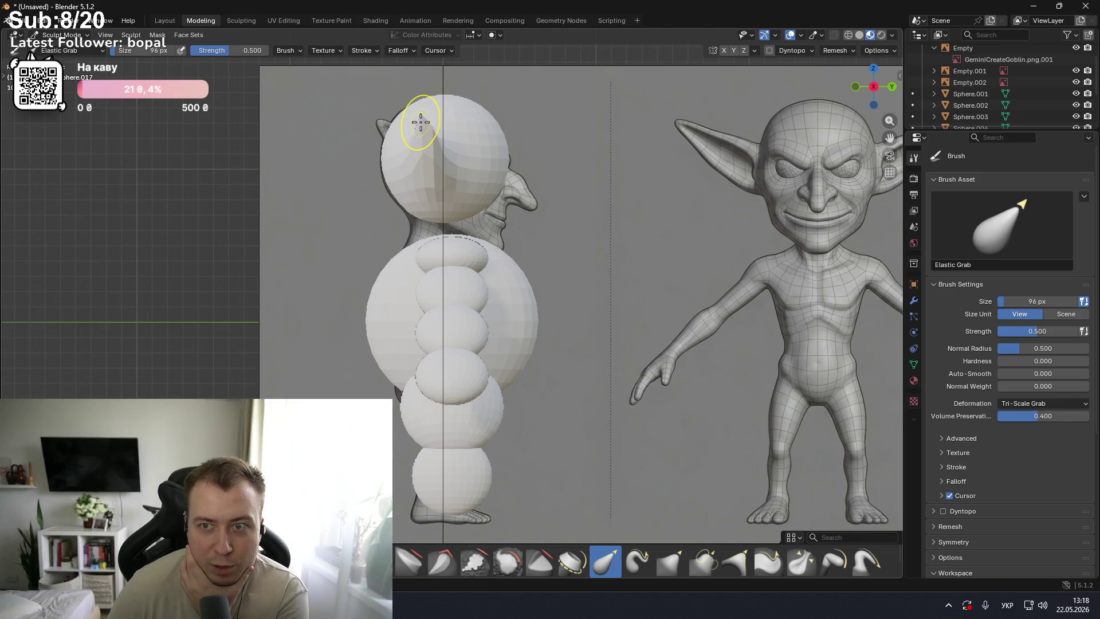
{"action": "key", "text": "ctrl+z"}
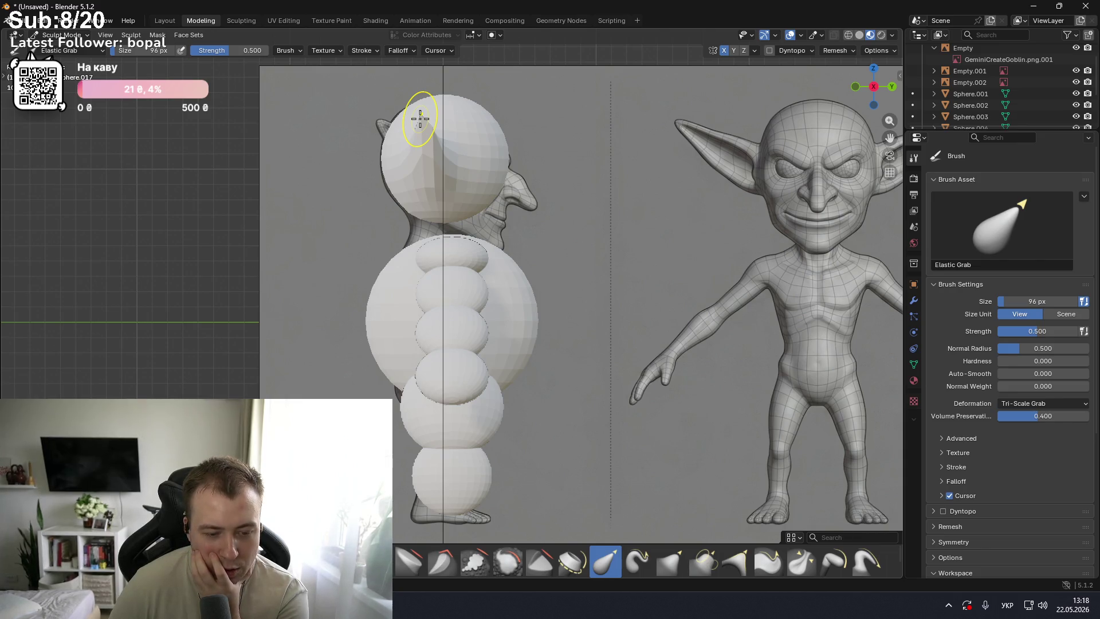
{"action": "left_click_drag", "start_coordinate": [420, 119], "coordinate": [305, 130]}
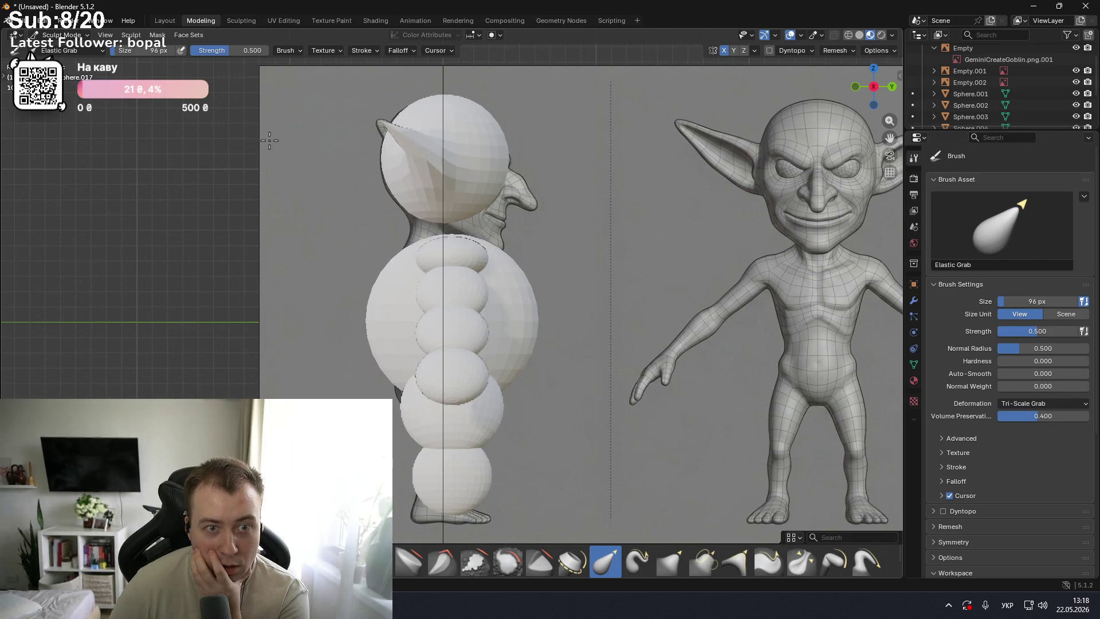
{"action": "mouse_move", "coordinate": [470, 169]}
{"action": "middle_mouse_down"}
{"action": "mouse_move", "coordinate": [583, 196]}
{"action": "mouse_move", "coordinate": [329, 297]}
{"action": "mouse_move", "coordinate": [348, 259]}
{"action": "mouse_move", "coordinate": [399, 279]}
{"action": "mouse_move", "coordinate": [435, 264]}
{"action": "middle_mouse_up"}
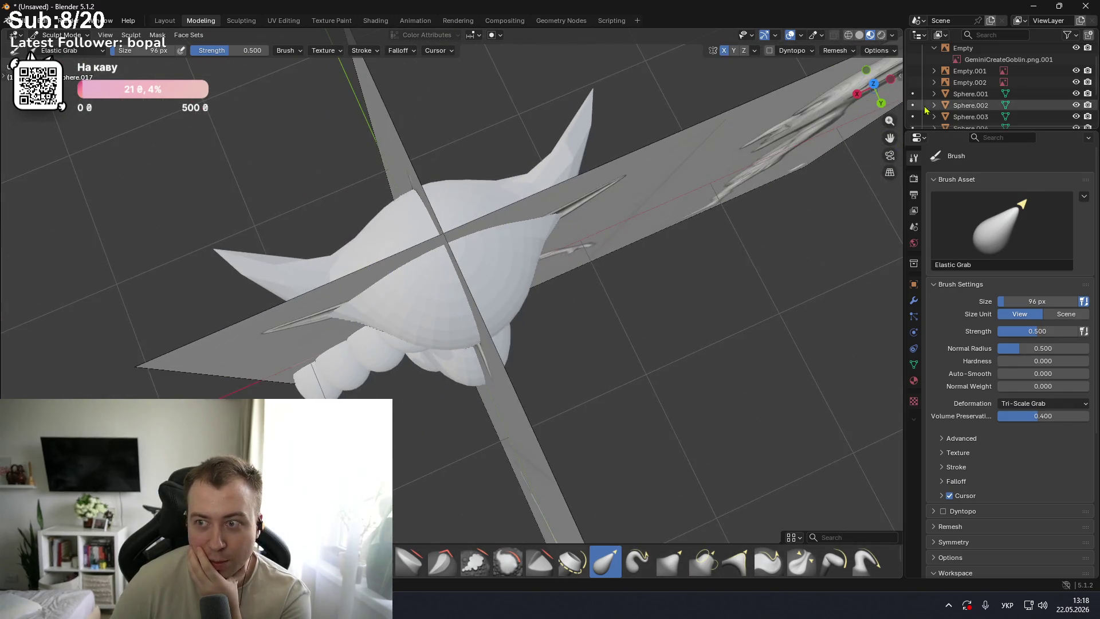
{"action": "scroll", "coordinate": [1002, 86], "scroll_direction": "up", "scroll_amount": 2}
{"action": "left_click", "coordinate": [1076, 96]}
{"action": "left_click", "coordinate": [1076, 107]}
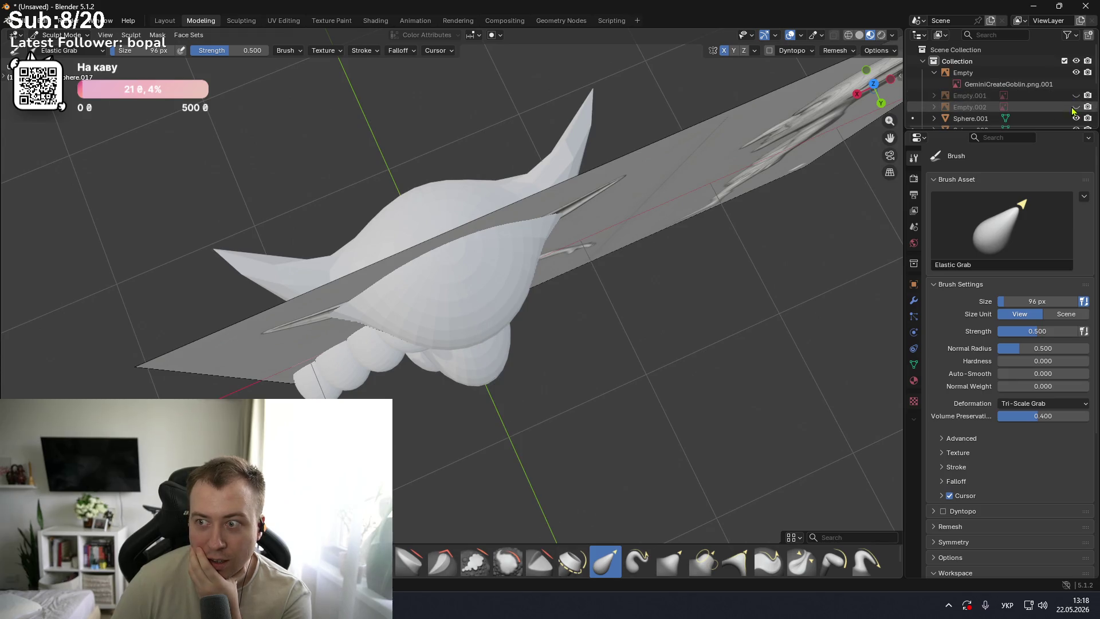
{"action": "middle_click_drag", "start_coordinate": [831, 172], "coordinate": [837, 240]}
{"action": "left_click", "coordinate": [1076, 73]}
{"action": "mouse_move", "coordinate": [717, 149]}
{"action": "middle_mouse_down"}
{"action": "mouse_move", "coordinate": [603, 135]}
{"action": "mouse_move", "coordinate": [797, 127]}
{"action": "middle_mouse_up"}
{"action": "middle_click_drag", "start_coordinate": [853, 123], "coordinate": [647, 160]}
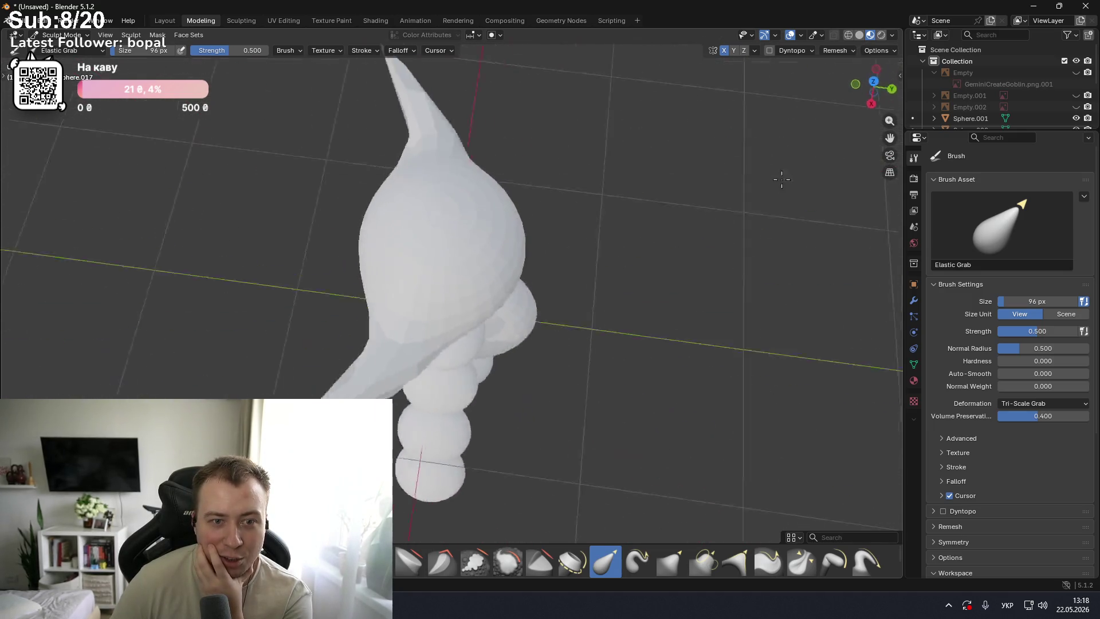
{"action": "mouse_move", "coordinate": [623, 122]}
{"action": "middle_mouse_down"}
{"action": "mouse_move", "coordinate": [714, 99]}
{"action": "mouse_move", "coordinate": [554, 132]}
{"action": "mouse_move", "coordinate": [592, 139]}
{"action": "mouse_move", "coordinate": [674, 87]}
{"action": "mouse_move", "coordinate": [323, 161]}
{"action": "mouse_move", "coordinate": [321, 132]}
{"action": "mouse_move", "coordinate": [406, 188]}
{"action": "mouse_move", "coordinate": [380, 183]}
{"action": "middle_mouse_up"}
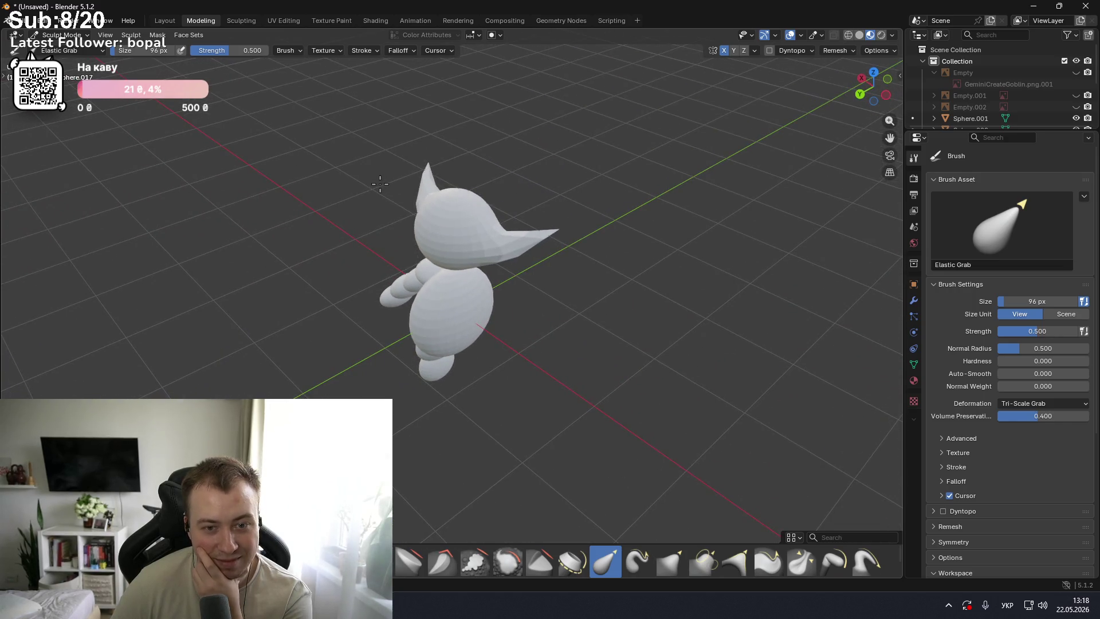
{"action": "left_click", "coordinate": [1076, 96]}
{"action": "left_click", "coordinate": [1077, 107]}
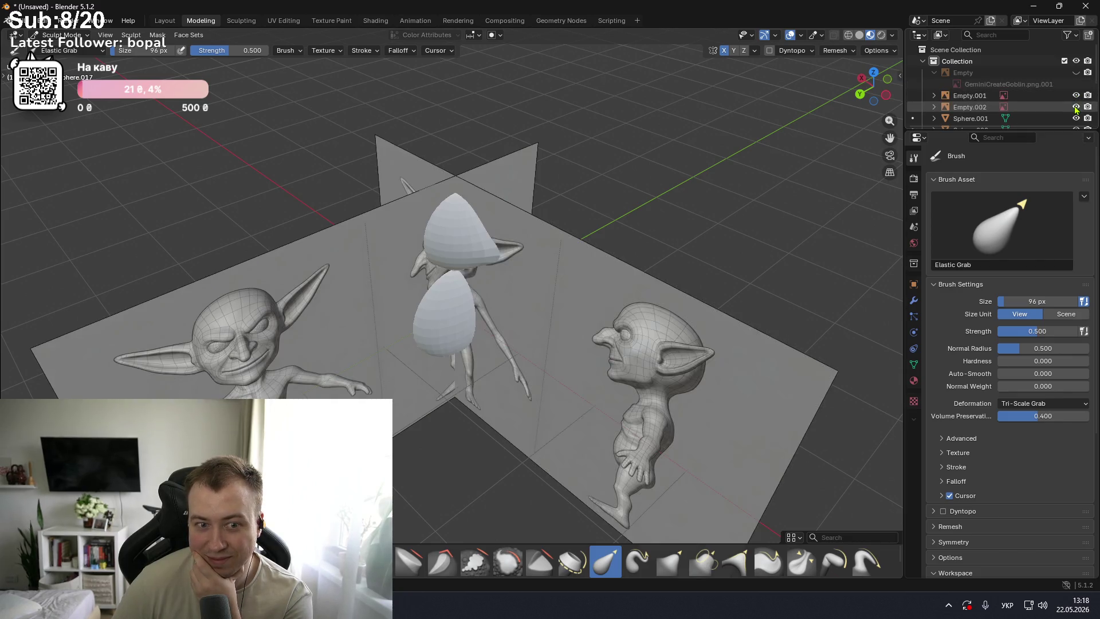
{"action": "left_click", "coordinate": [1077, 73]}
{"action": "mouse_move", "coordinate": [575, 170]}
{"action": "middle_mouse_down"}
{"action": "mouse_move", "coordinate": [712, 146]}
{"action": "mouse_move", "coordinate": [626, 147]}
{"action": "middle_mouse_up"}
{"action": "scroll", "coordinate": [438, 211], "scroll_direction": "up", "scroll_amount": 3}
{"action": "scroll", "coordinate": [431, 119], "scroll_direction": "up", "scroll_amount": 4}
{"action": "middle_click_drag", "start_coordinate": [431, 119], "coordinate": [432, 149], "text": "alt"}
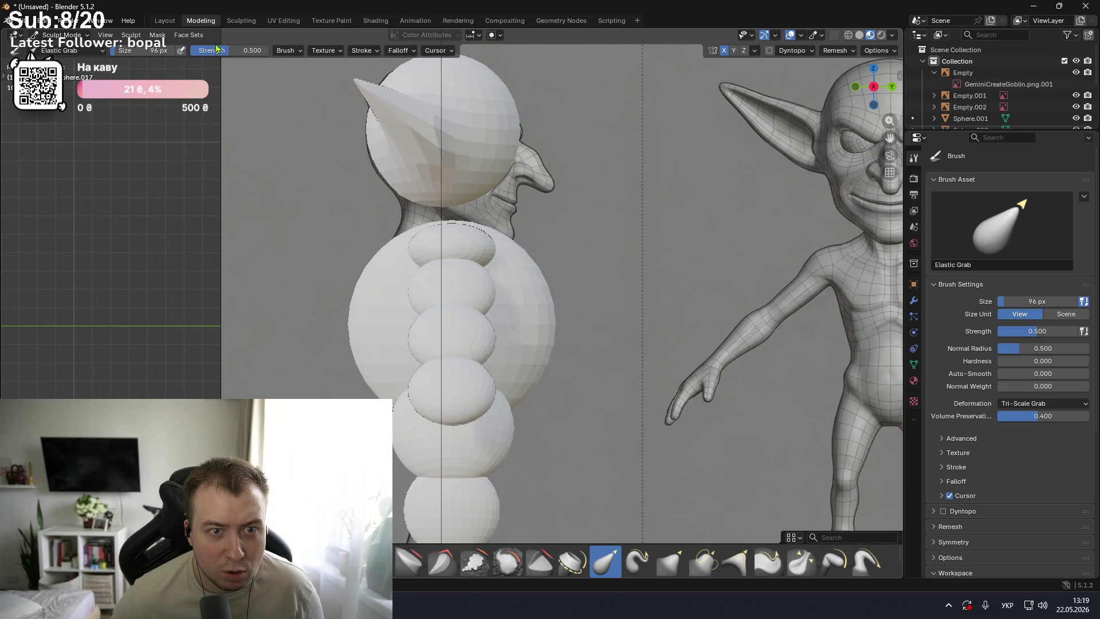
{"action": "key", "text": "KP_1"}
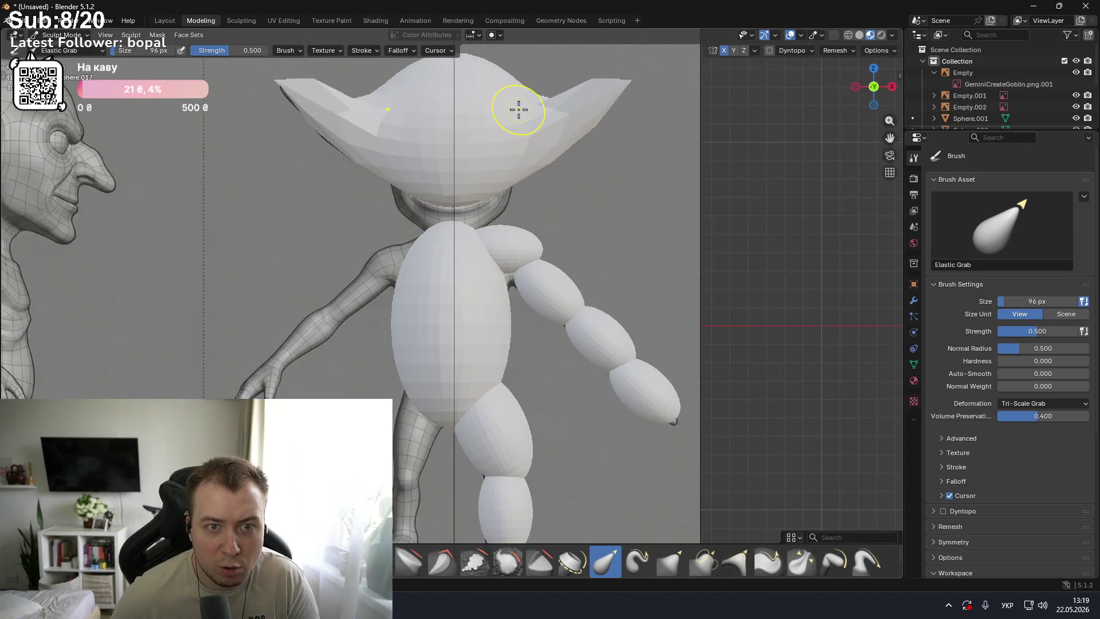
{"action": "key", "text": "KP_3"}
{"action": "key", "text": "KP_1"}
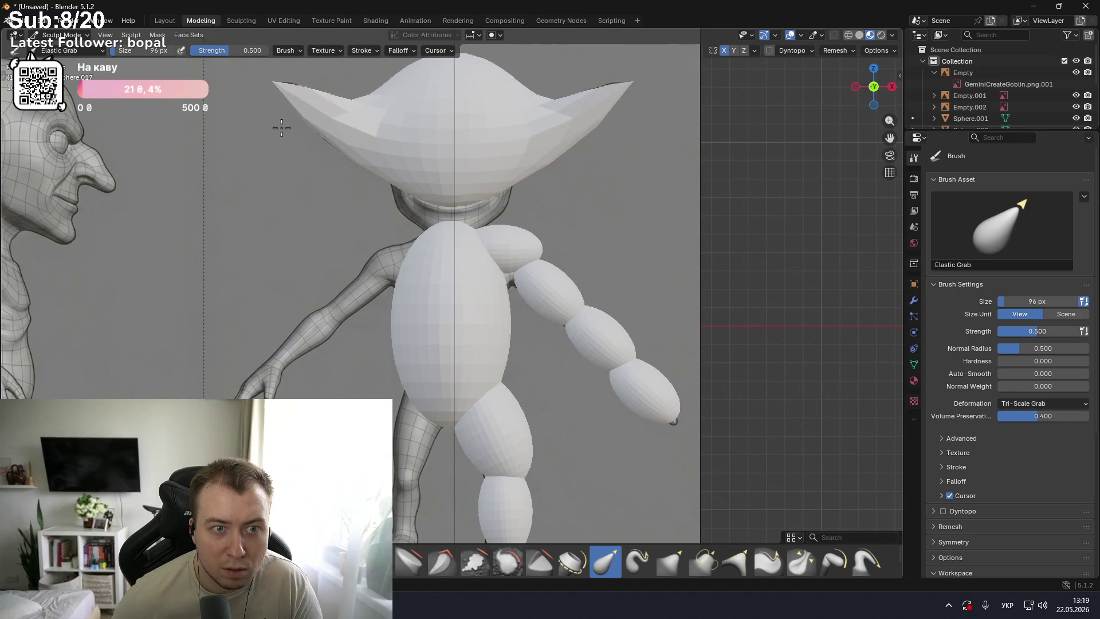
{"action": "key", "text": "KP_3"}
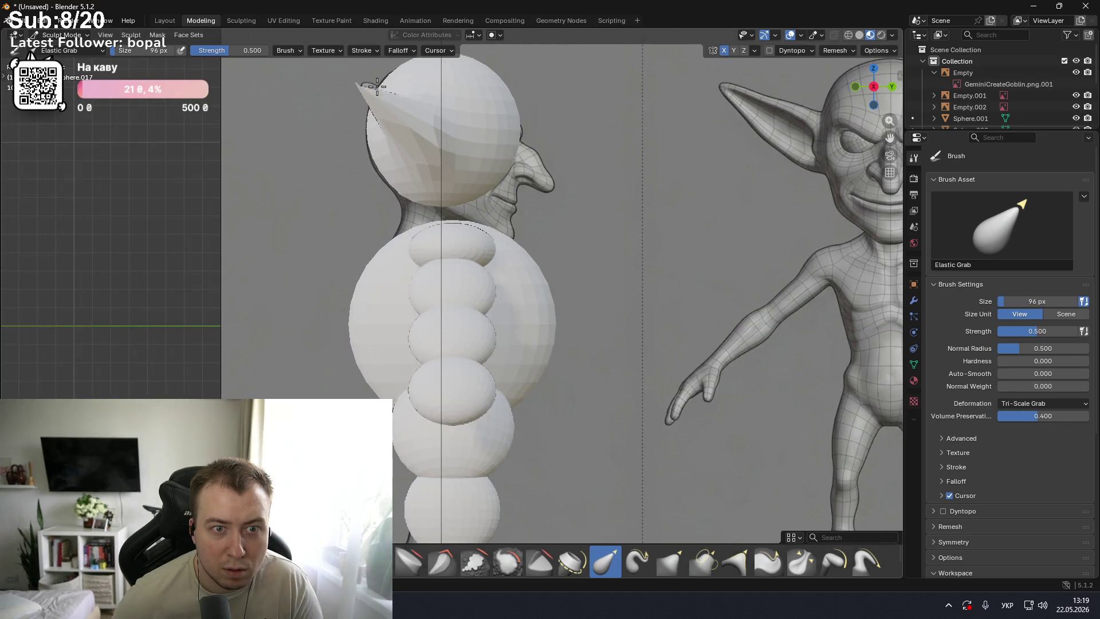
{"action": "key", "text": "KP_1"}
{"action": "key", "text": "KP_3"}
{"action": "key", "text": "KP_1"}
{"action": "key", "text": "KP_3"}
{"action": "key", "text": "KP_1"}
{"action": "key", "text": "KP_3"}
{"action": "key", "text": "KP_1"}
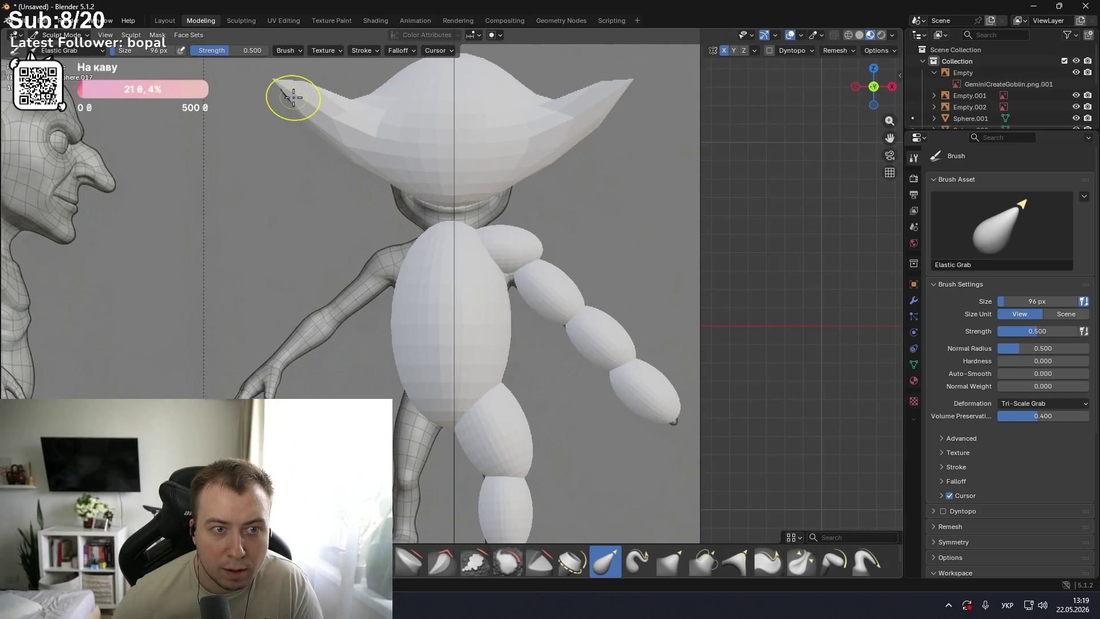
{"action": "key", "text": "KP_3"}
{"action": "key", "text": "KP_1"}
{"action": "key", "text": "KP_3"}
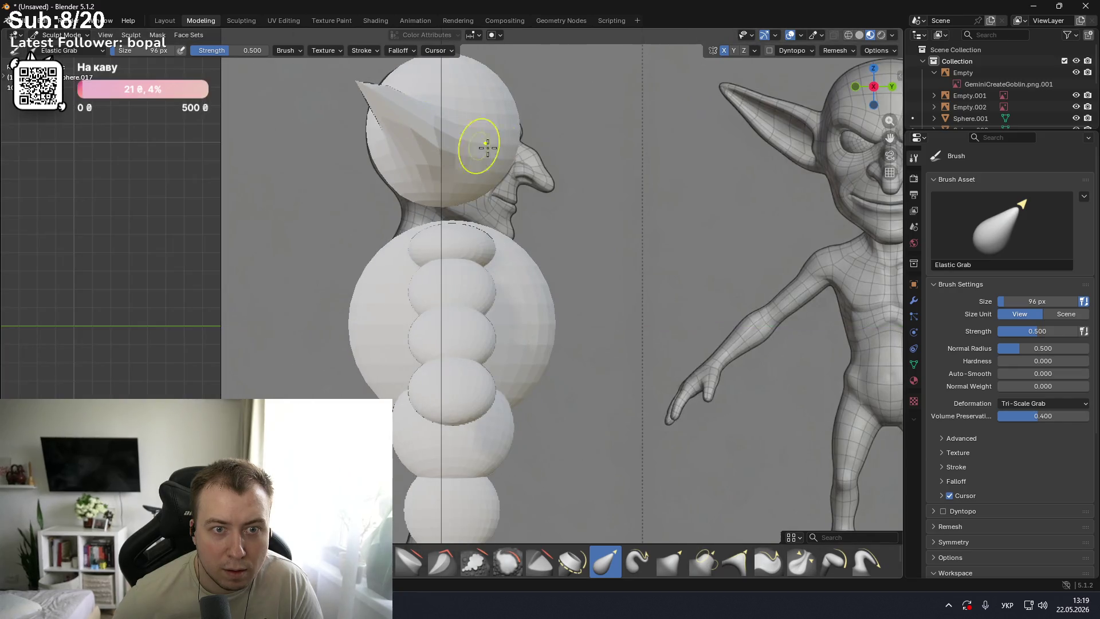
{"action": "key", "text": "KP_1"}
{"action": "key", "text": "KP_3"}
{"action": "key", "text": "KP_1"}
{"action": "key", "text": "KP_3"}
{"action": "key", "text": "KP_1"}
{"action": "key", "text": "KP_3"}
{"action": "key", "text": "KP_1"}
{"action": "key", "text": "KP_3"}
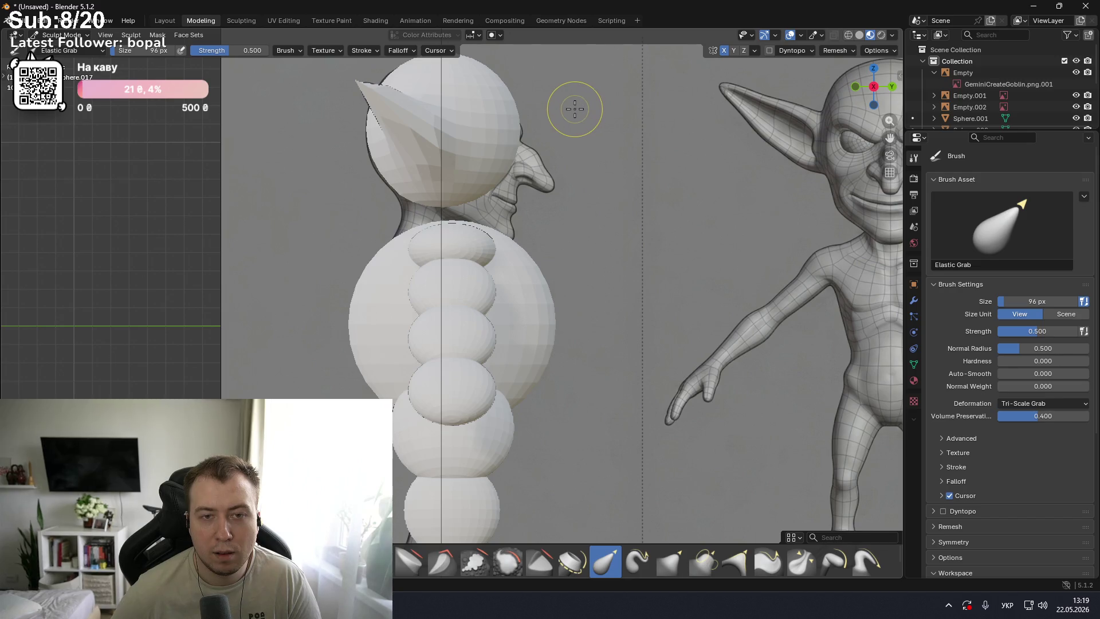
{"action": "scroll", "coordinate": [1030, 105], "scroll_direction": "down", "scroll_amount": 2}
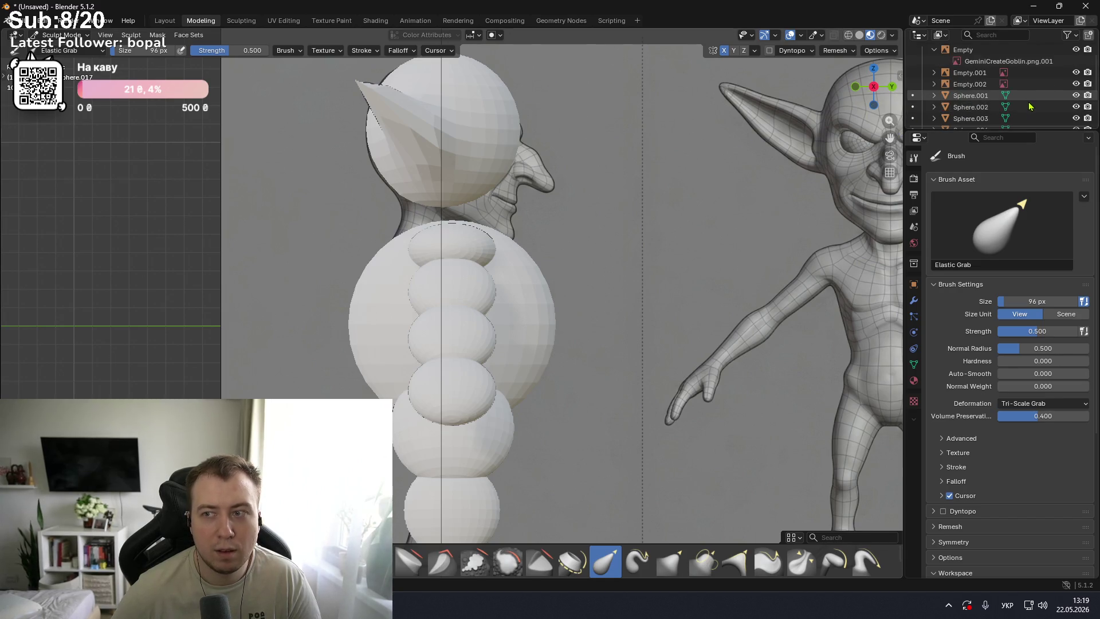
- Click through Sphere.002 to Sphere.008 in the Outliner, ending on the torso sphere Sphere.001
{"action": "left_click", "coordinate": [1076, 96]}
{"action": "left_click", "coordinate": [1076, 96]}
{"action": "left_click", "coordinate": [1056, 108]}
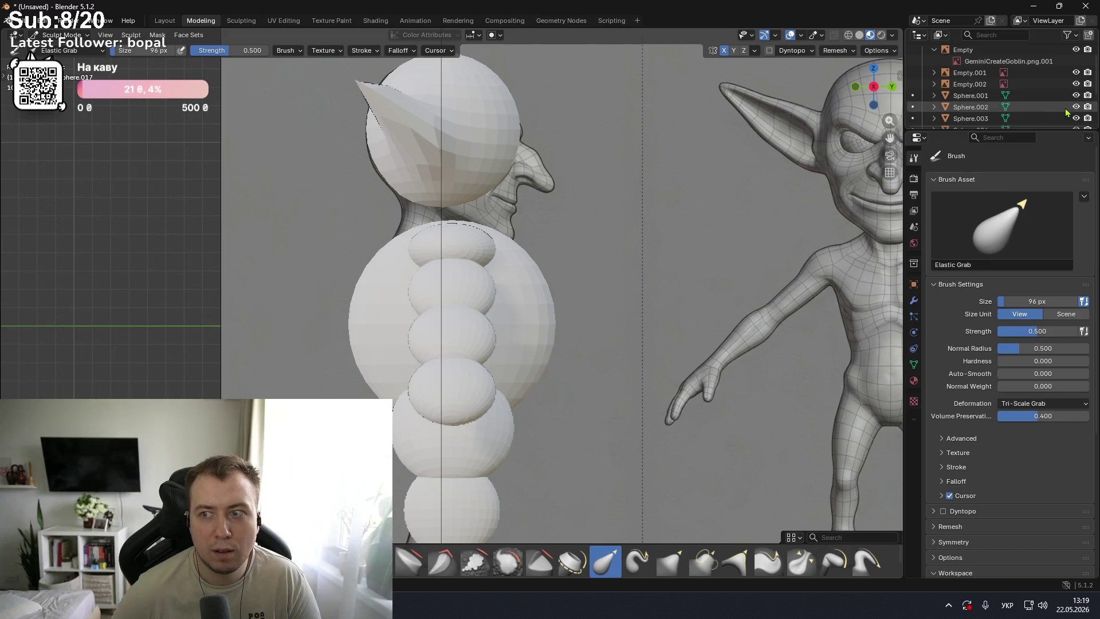
{"action": "left_click", "coordinate": [1052, 118]}
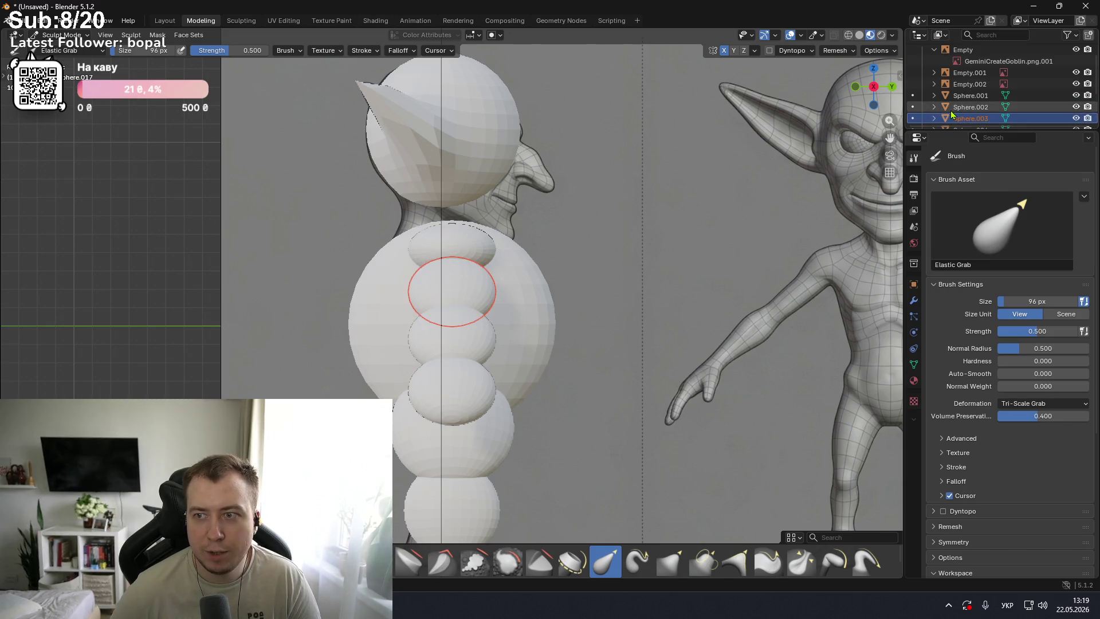
{"action": "left_click_drag", "start_coordinate": [943, 132], "coordinate": [943, 289]}
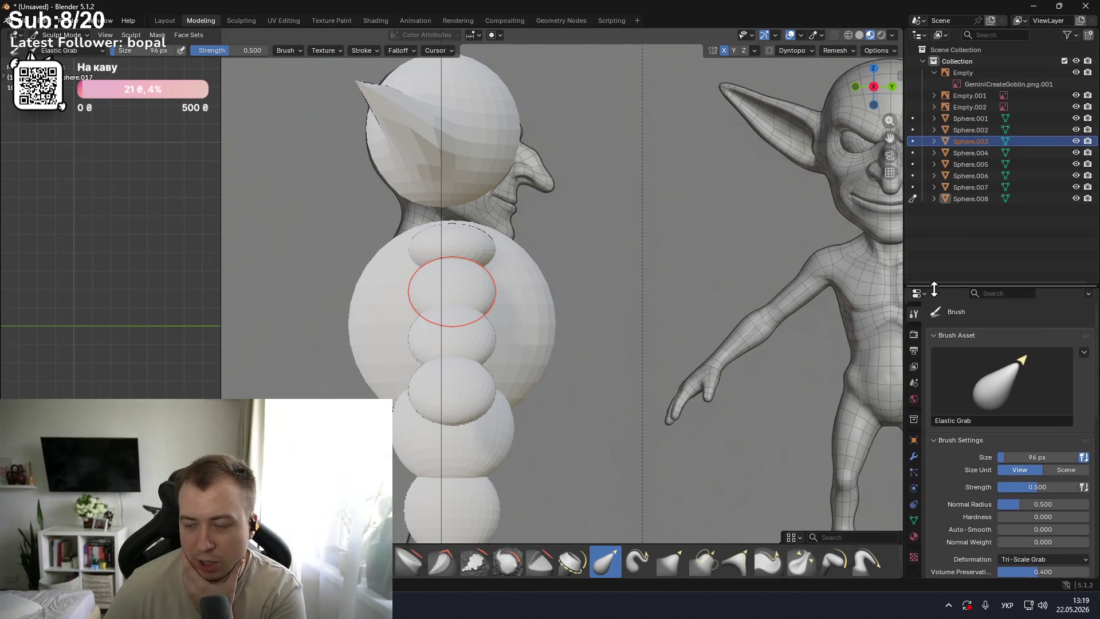
{"action": "left_click", "coordinate": [972, 152]}
{"action": "left_click", "coordinate": [971, 164]}
{"action": "left_click", "coordinate": [972, 186]}
{"action": "left_click", "coordinate": [972, 199]}
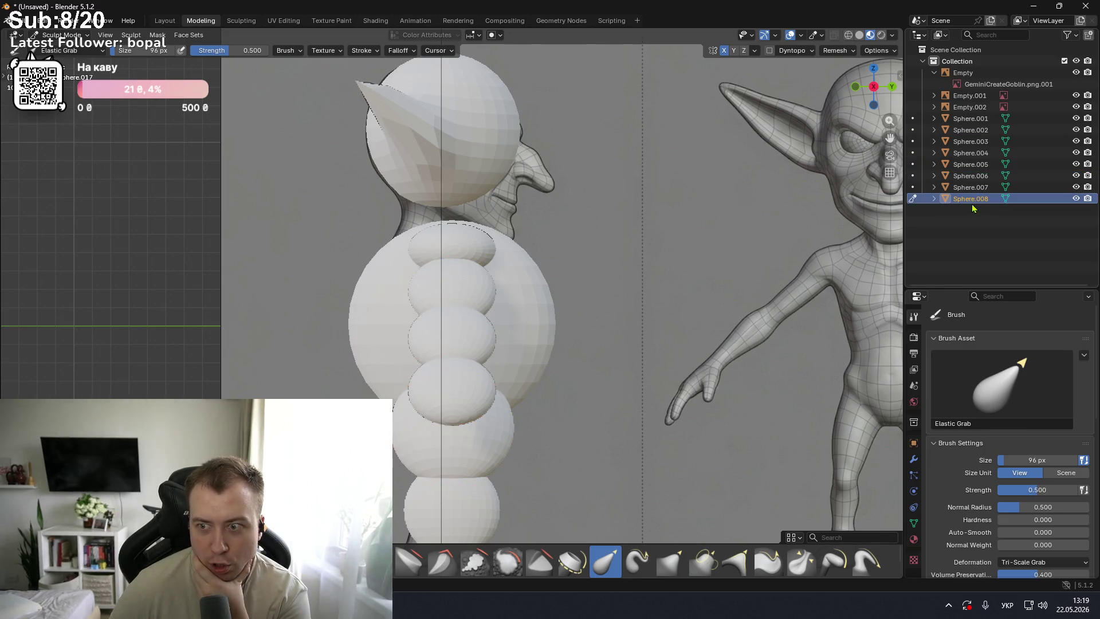
{"action": "left_click", "coordinate": [972, 175]}
{"action": "left_click", "coordinate": [971, 141]}
{"action": "left_click", "coordinate": [971, 118]}
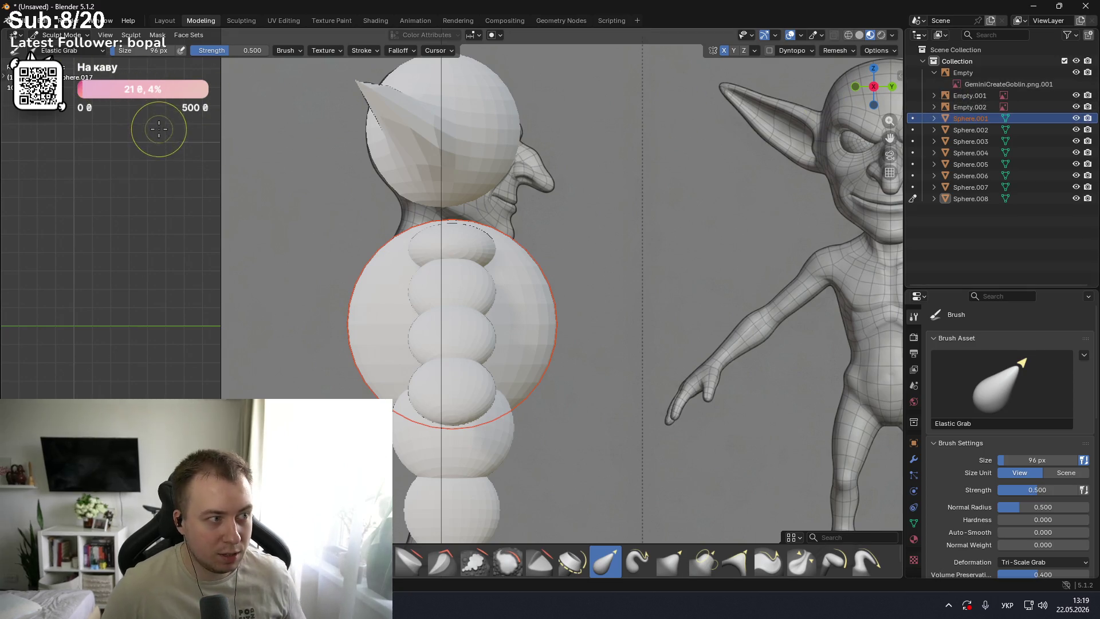
- Put Sphere.001 into Edit Mode and rename it Голова in the Outliner
{"action": "key", "text": "ctrl+Tab"}
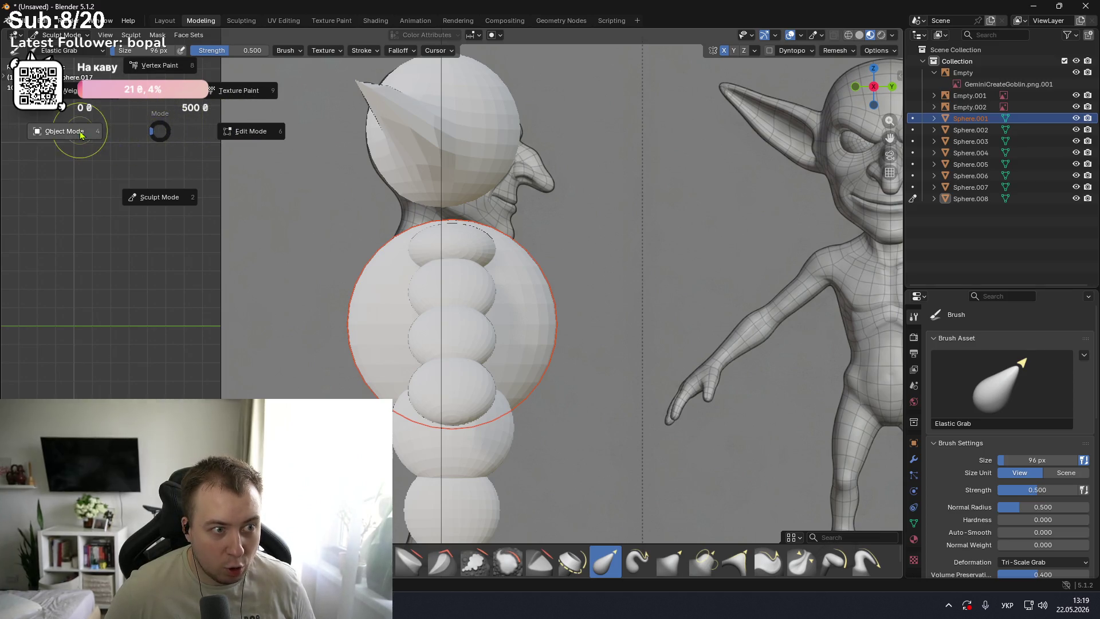
{"action": "left_click", "coordinate": [268, 141]}
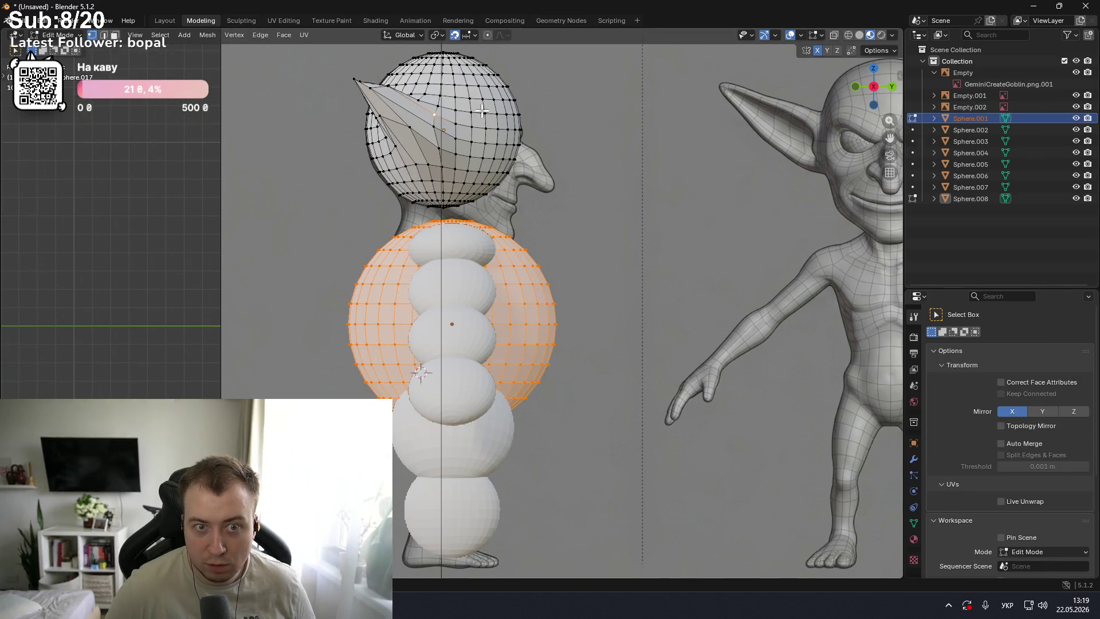
{"action": "left_click", "coordinate": [973, 120]}
{"action": "key", "text": "ctrl+z"}
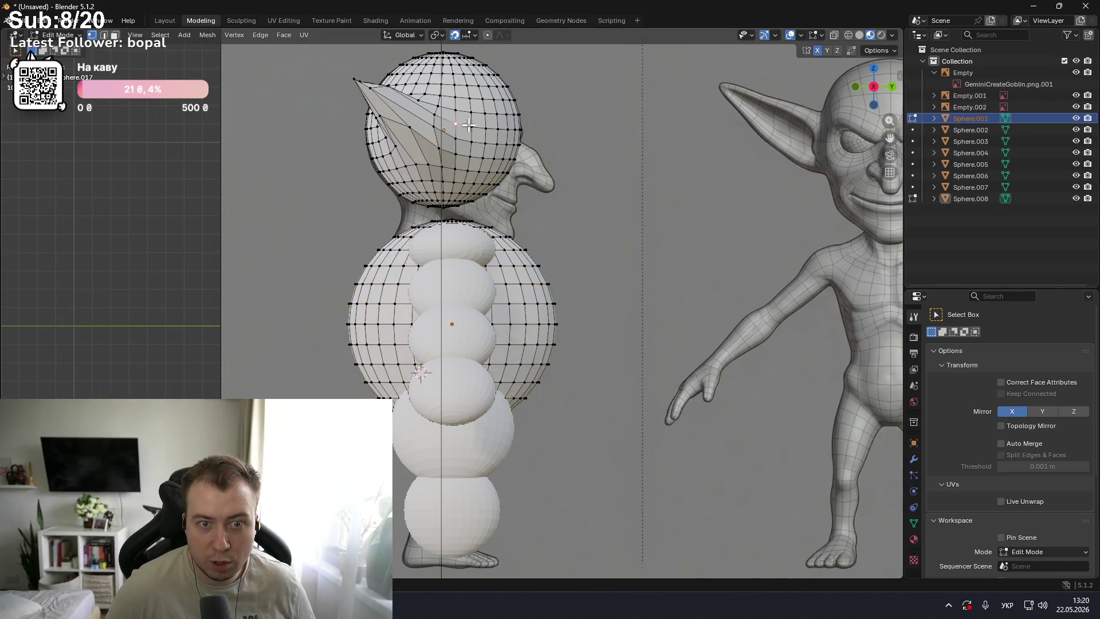
{"action": "mouse_move", "coordinate": [968, 120]}
{"action": "left_mouse_down"}
{"action": "mouse_move", "coordinate": [978, 109]}
{"action": "mouse_move", "coordinate": [963, 118]}
{"action": "left_mouse_up"}
{"action": "double_click", "coordinate": [963, 117]}
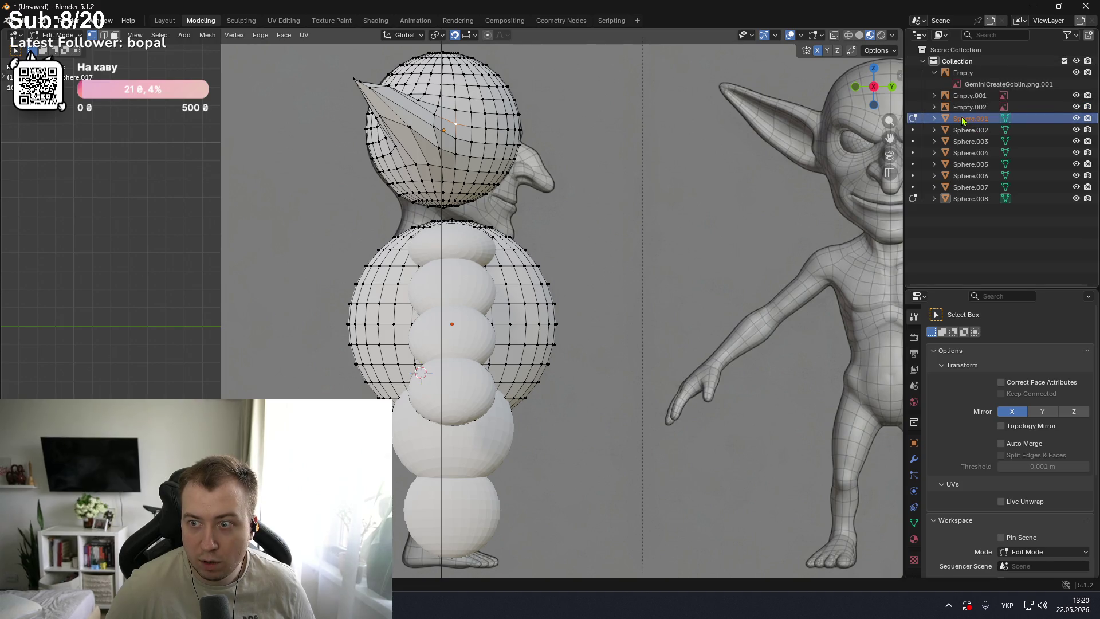
{"action": "type", "text": "г"}
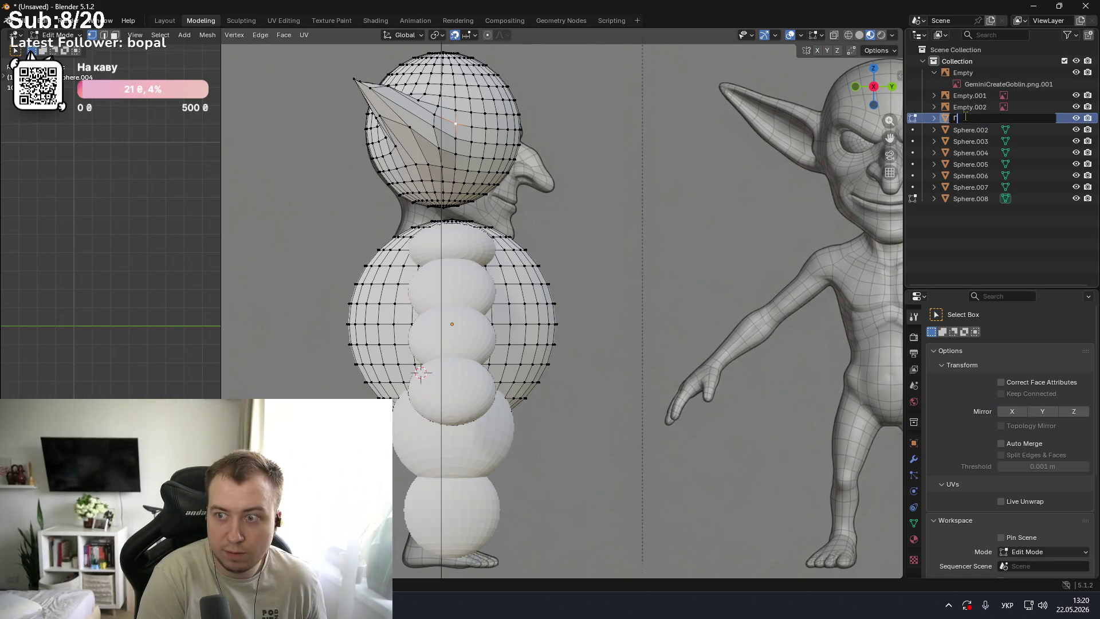
{"action": "key", "text": "Return"}
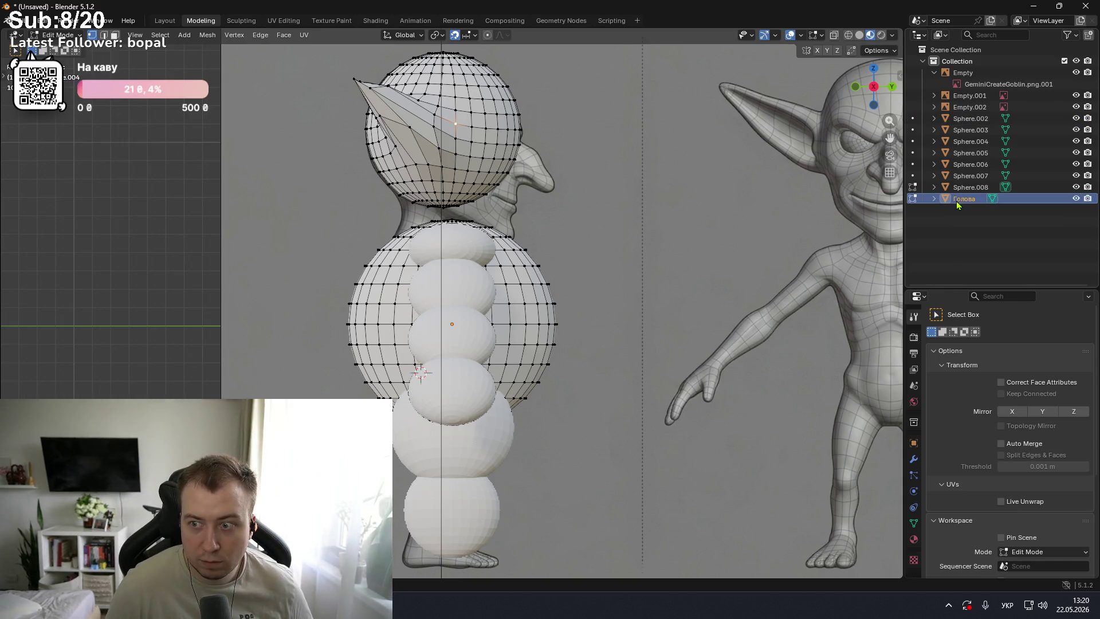
- Rename the torso sphere from Голова to Пузо
{"action": "mouse_move", "coordinate": [605, 185]}
{"action": "middle_mouse_down"}
{"action": "mouse_move", "coordinate": [601, 205]}
{"action": "mouse_move", "coordinate": [647, 249]}
{"action": "middle_mouse_up"}
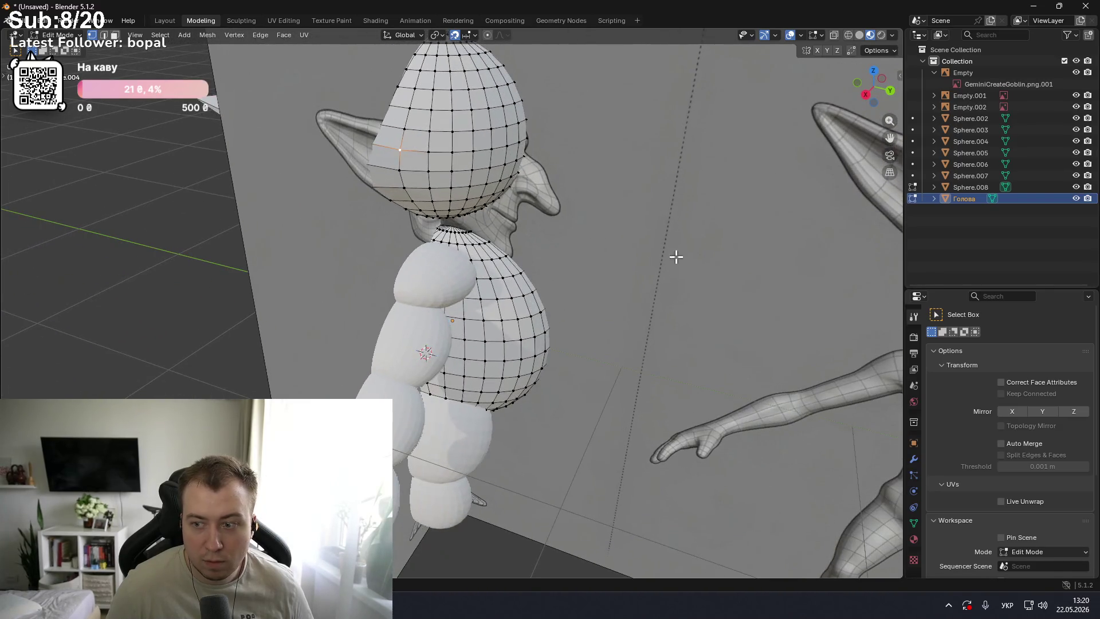
{"action": "left_click", "coordinate": [1077, 198]}
{"action": "left_click", "coordinate": [1077, 199]}
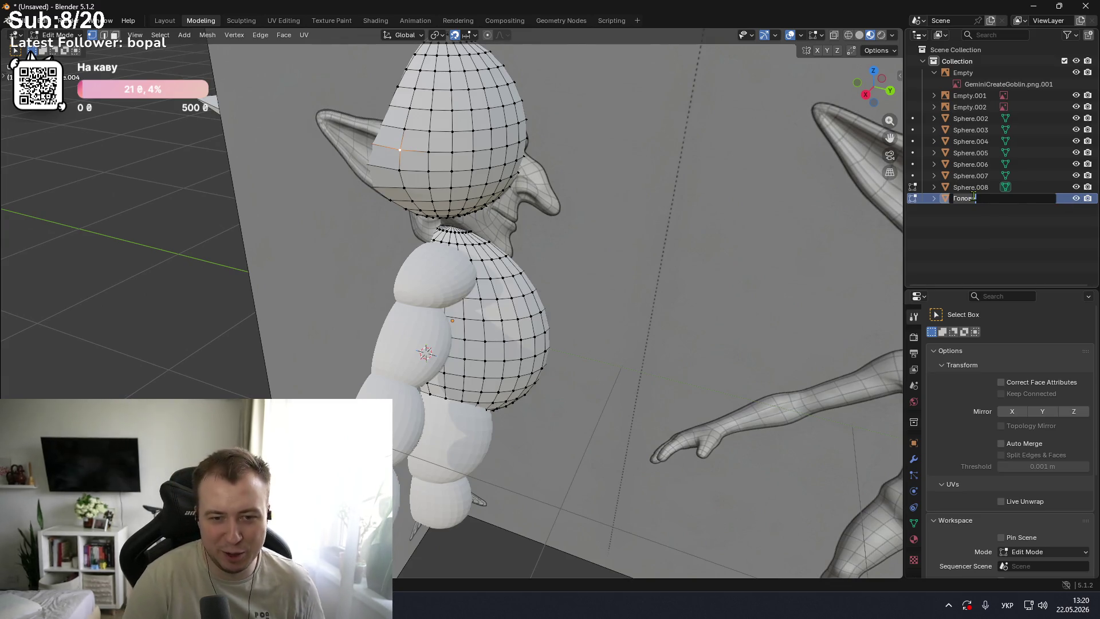
{"action": "type", "text": "а"}
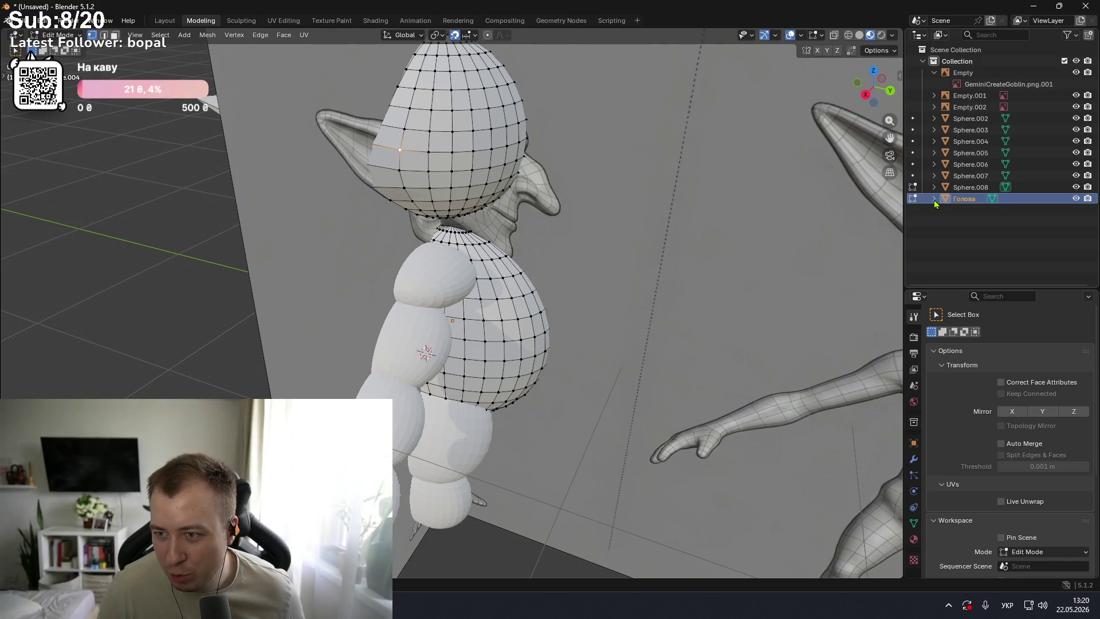
{"action": "left_click", "coordinate": [935, 198]}
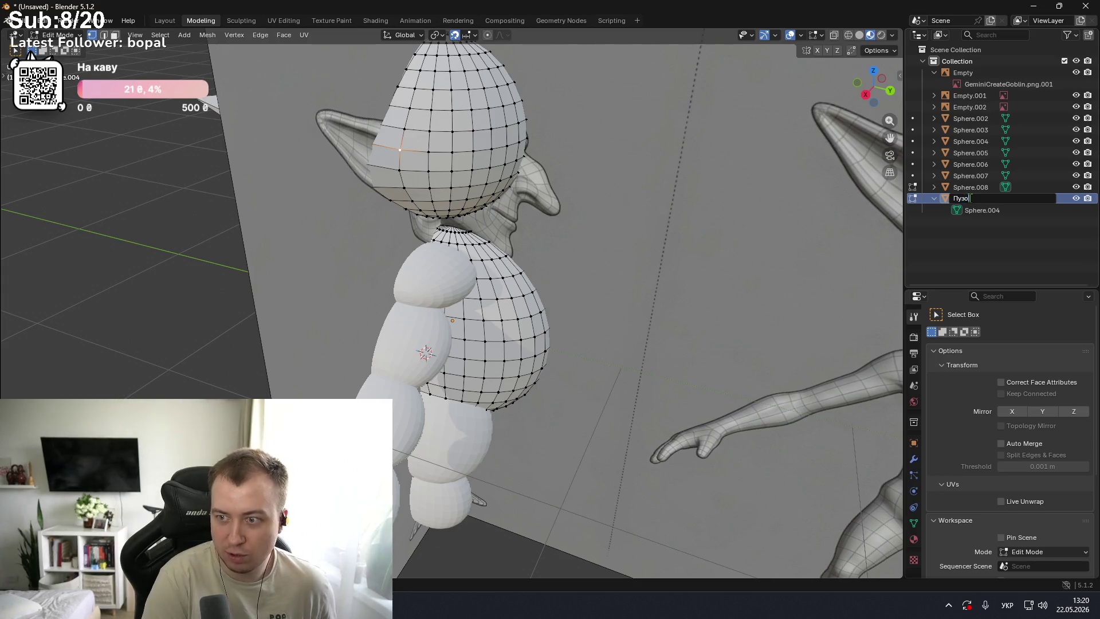
{"action": "type", "text": "Пузо"}
{"action": "key", "text": "Return"}
- Hide Пузо and rename the head sphere Sphere.008 to Голова
{"action": "left_click_drag", "start_coordinate": [1076, 198], "coordinate": [1076, 187]}
{"action": "left_click", "coordinate": [1077, 188]}
{"action": "left_click", "coordinate": [1028, 189]}
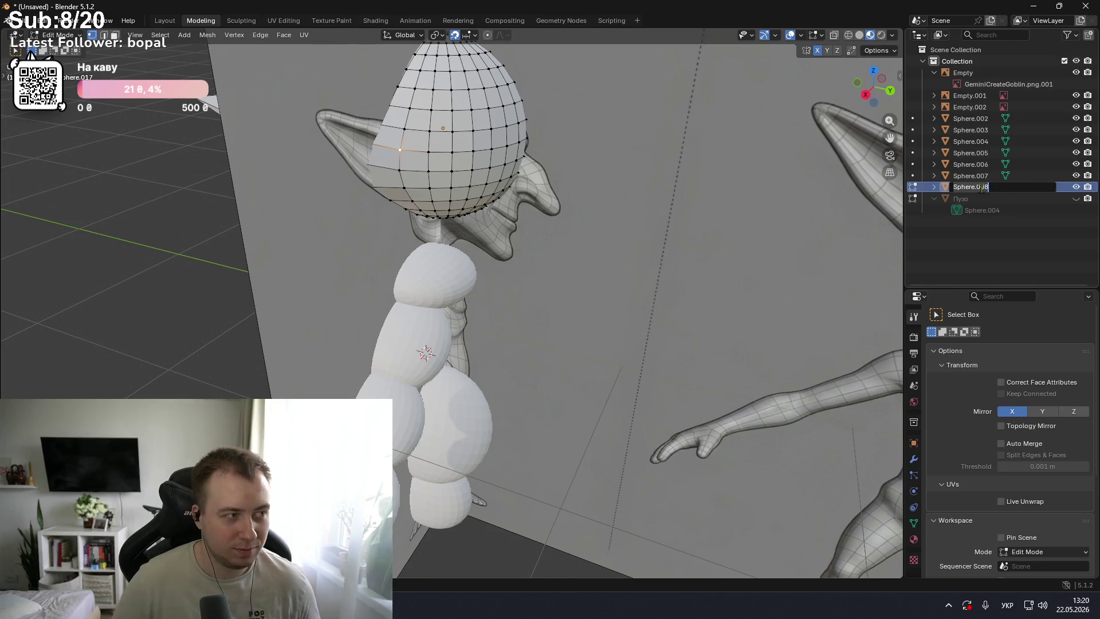
{"action": "type", "text": "Голова"}
{"action": "key", "text": "Return"}
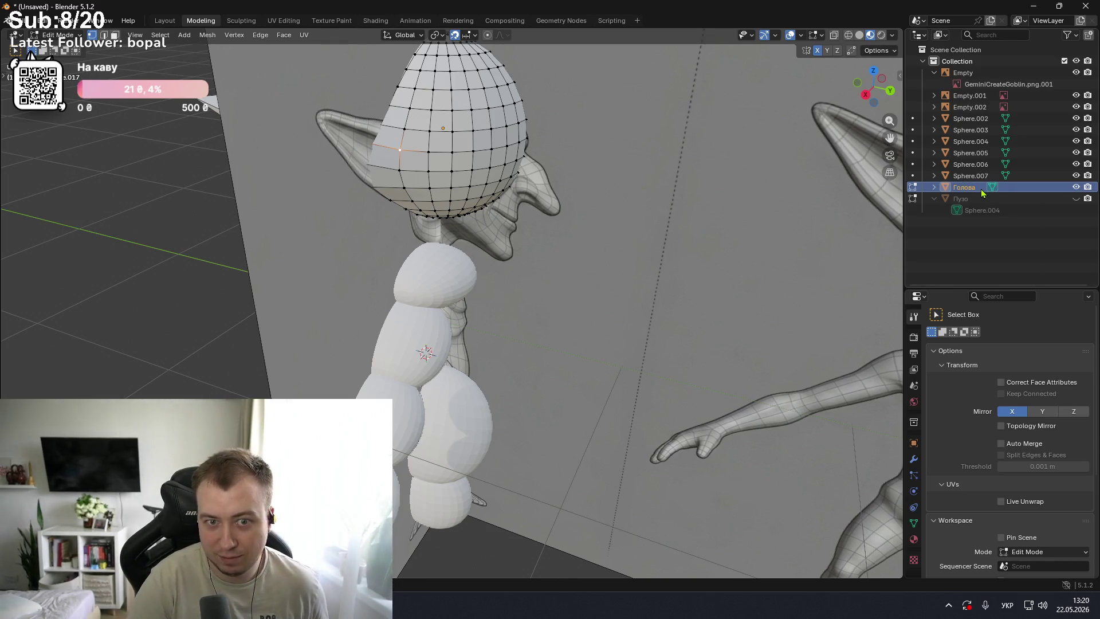
{"action": "left_click", "coordinate": [1076, 188]}
{"action": "left_click", "coordinate": [1076, 187]}
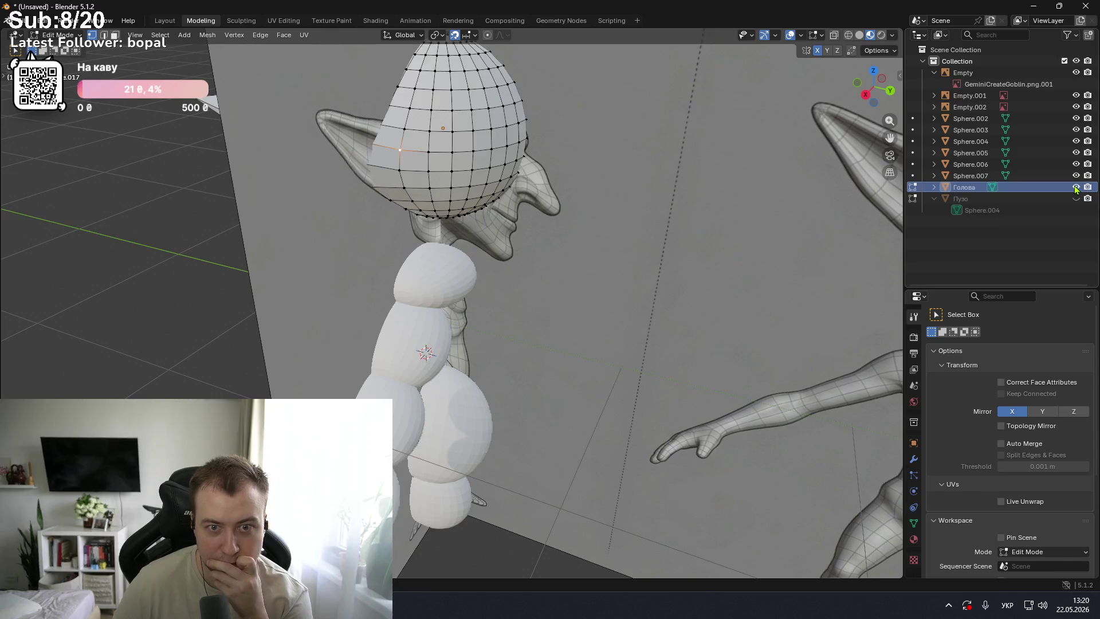
- Toggle the Голова head's visibility while orbiting to a front three-quarter view
{"action": "middle_click_drag", "start_coordinate": [657, 163], "coordinate": [781, 153]}
{"action": "left_click", "coordinate": [1076, 188]}
{"action": "mouse_move", "coordinate": [834, 180]}
{"action": "middle_mouse_down"}
{"action": "mouse_move", "coordinate": [658, 187]}
{"action": "mouse_move", "coordinate": [617, 259]}
{"action": "mouse_move", "coordinate": [508, 213]}
{"action": "mouse_move", "coordinate": [504, 184]}
{"action": "mouse_move", "coordinate": [565, 187]}
{"action": "middle_mouse_up"}
{"action": "left_click", "coordinate": [1076, 187]}
{"action": "left_click", "coordinate": [1076, 188]}
{"action": "left_click", "coordinate": [1077, 187]}
- Orbit around the goblin against the reference images and make Пузо visible again
{"action": "mouse_move", "coordinate": [727, 140]}
{"action": "middle_mouse_down"}
{"action": "mouse_move", "coordinate": [869, 166]}
{"action": "mouse_move", "coordinate": [725, 160]}
{"action": "middle_mouse_up"}
{"action": "scroll", "coordinate": [720, 160], "scroll_direction": "up", "scroll_amount": 2}
{"action": "scroll", "coordinate": [730, 155], "scroll_direction": "up", "scroll_amount": 2}
{"action": "scroll", "coordinate": [730, 155], "scroll_direction": "down", "scroll_amount": 1}
{"action": "scroll", "coordinate": [732, 154], "scroll_direction": "down", "scroll_amount": 2}
{"action": "scroll", "coordinate": [732, 155], "scroll_direction": "down", "scroll_amount": 3}
{"action": "scroll", "coordinate": [699, 163], "scroll_direction": "down", "scroll_amount": 1}
{"action": "mouse_move", "coordinate": [699, 163]}
{"action": "middle_mouse_down"}
{"action": "mouse_move", "coordinate": [727, 157]}
{"action": "mouse_move", "coordinate": [668, 170]}
{"action": "mouse_move", "coordinate": [715, 191]}
{"action": "middle_mouse_up"}
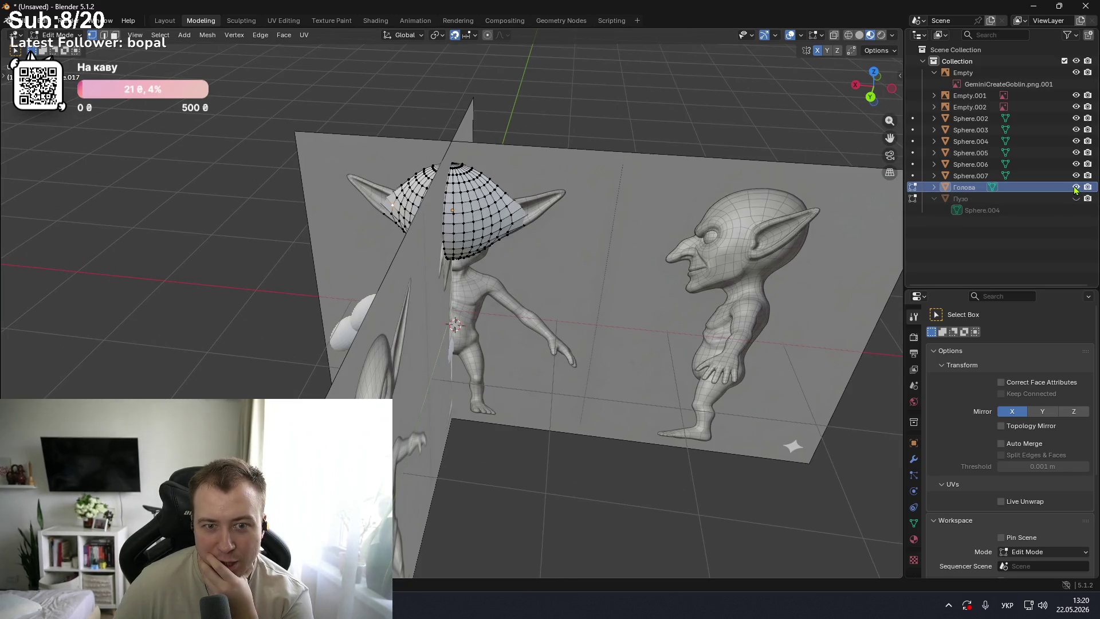
{"action": "mouse_move", "coordinate": [742, 169]}
{"action": "middle_mouse_down"}
{"action": "mouse_move", "coordinate": [636, 155]}
{"action": "mouse_move", "coordinate": [630, 134]}
{"action": "mouse_move", "coordinate": [597, 147]}
{"action": "middle_mouse_up"}
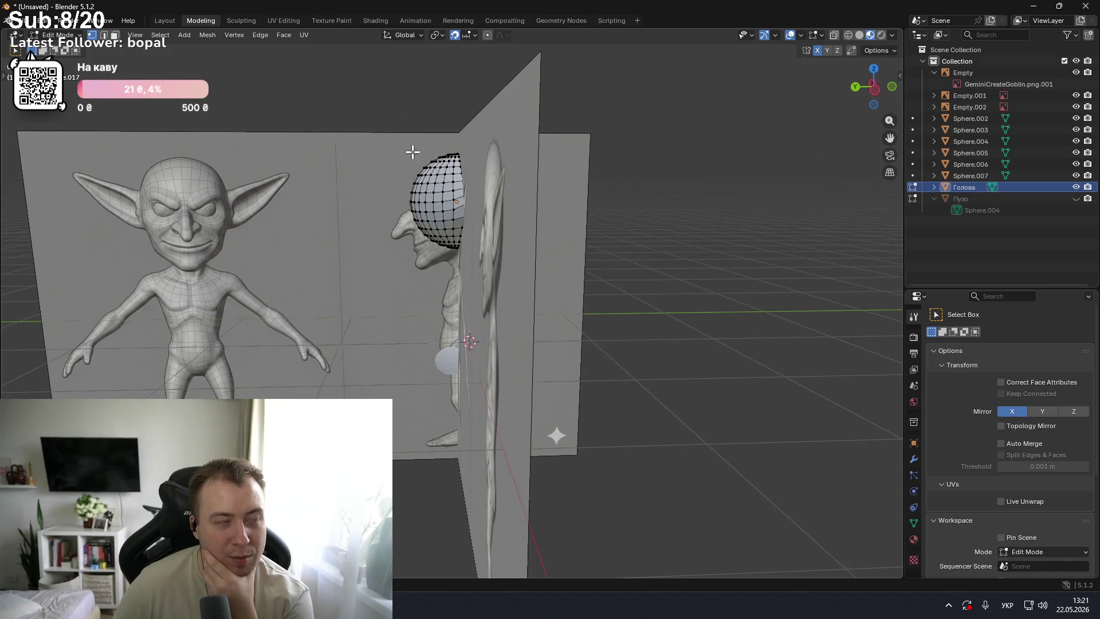
{"action": "scroll", "coordinate": [418, 155], "scroll_direction": "up", "scroll_amount": 3}
{"action": "mouse_move", "coordinate": [417, 155]}
{"action": "middle_mouse_down"}
{"action": "mouse_move", "coordinate": [498, 172]}
{"action": "mouse_move", "coordinate": [535, 157]}
{"action": "mouse_move", "coordinate": [575, 161]}
{"action": "mouse_move", "coordinate": [641, 204]}
{"action": "mouse_move", "coordinate": [651, 197]}
{"action": "mouse_move", "coordinate": [615, 188]}
{"action": "mouse_move", "coordinate": [683, 192]}
{"action": "mouse_move", "coordinate": [654, 184]}
{"action": "mouse_move", "coordinate": [627, 157]}
{"action": "mouse_move", "coordinate": [556, 149]}
{"action": "mouse_move", "coordinate": [830, 187]}
{"action": "middle_mouse_up"}
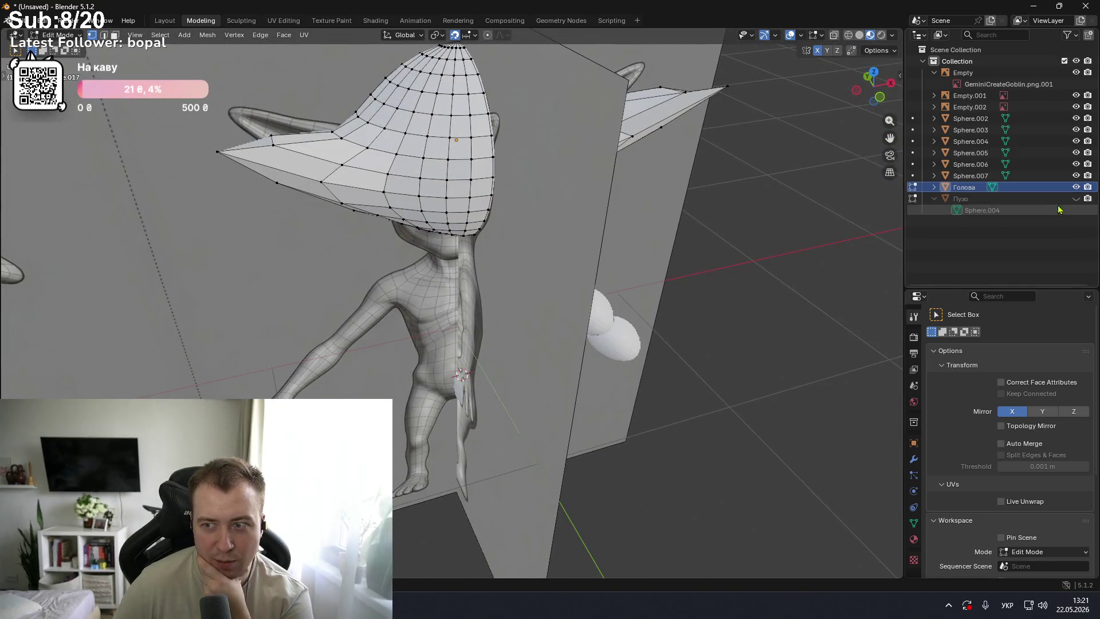
{"action": "left_click", "coordinate": [1076, 198]}
{"action": "mouse_move", "coordinate": [745, 166]}
{"action": "middle_mouse_down"}
{"action": "mouse_move", "coordinate": [371, 157]}
{"action": "mouse_move", "coordinate": [850, 188]}
{"action": "middle_mouse_up"}
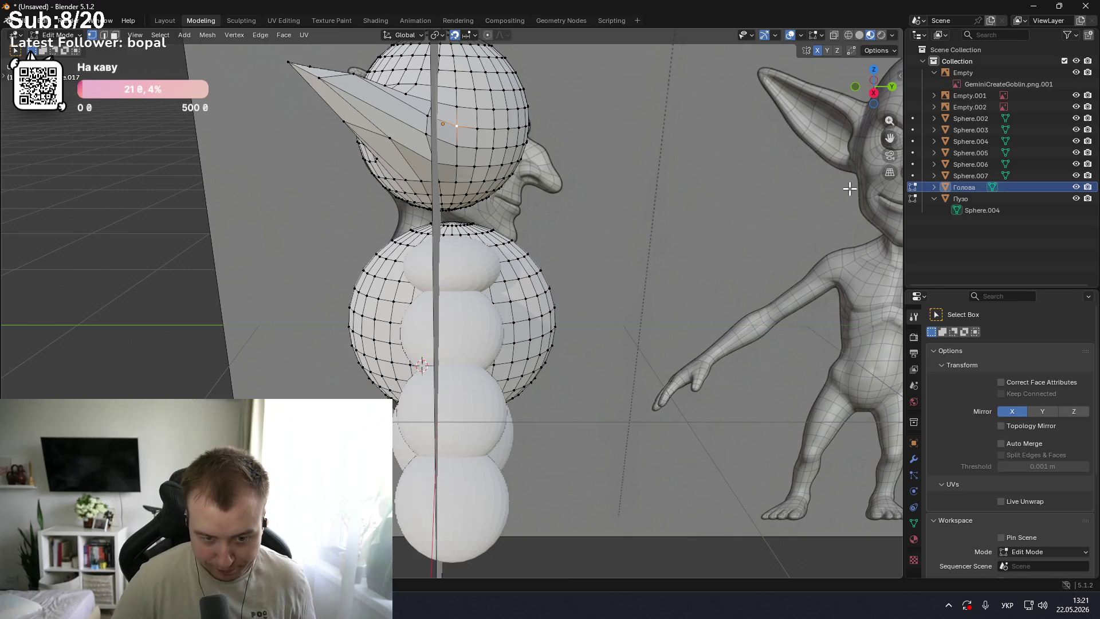
- Turn snapping off and put the head into Sculpt Mode, viewed from the front
{"action": "key", "text": "KP_1"}
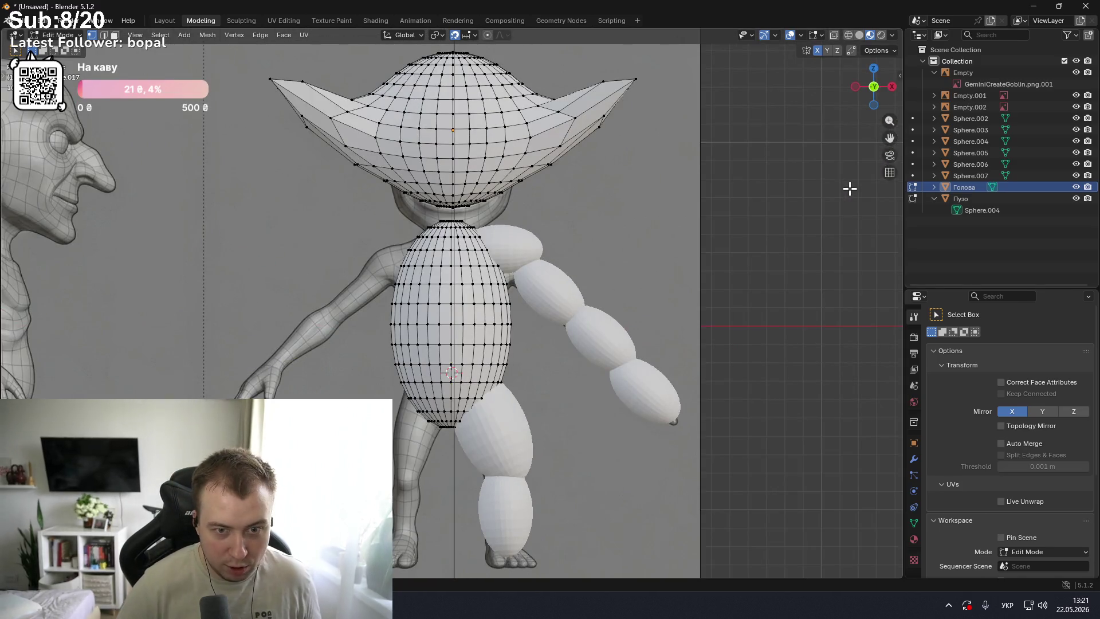
{"action": "key", "text": "shift+Tab"}
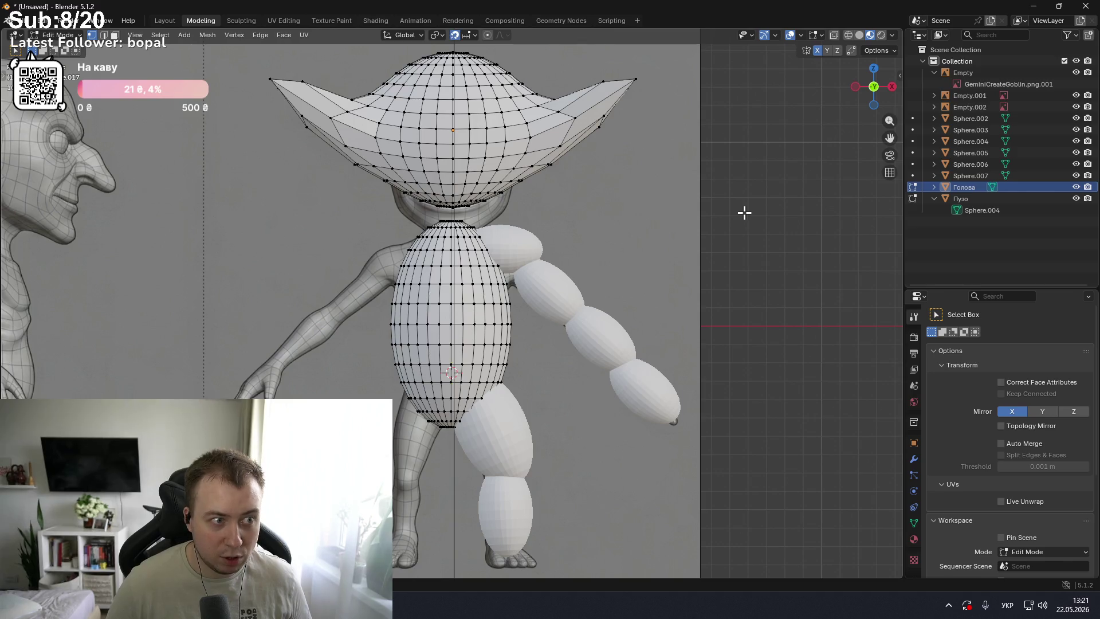
{"action": "key", "text": "ctrl+Tab"}
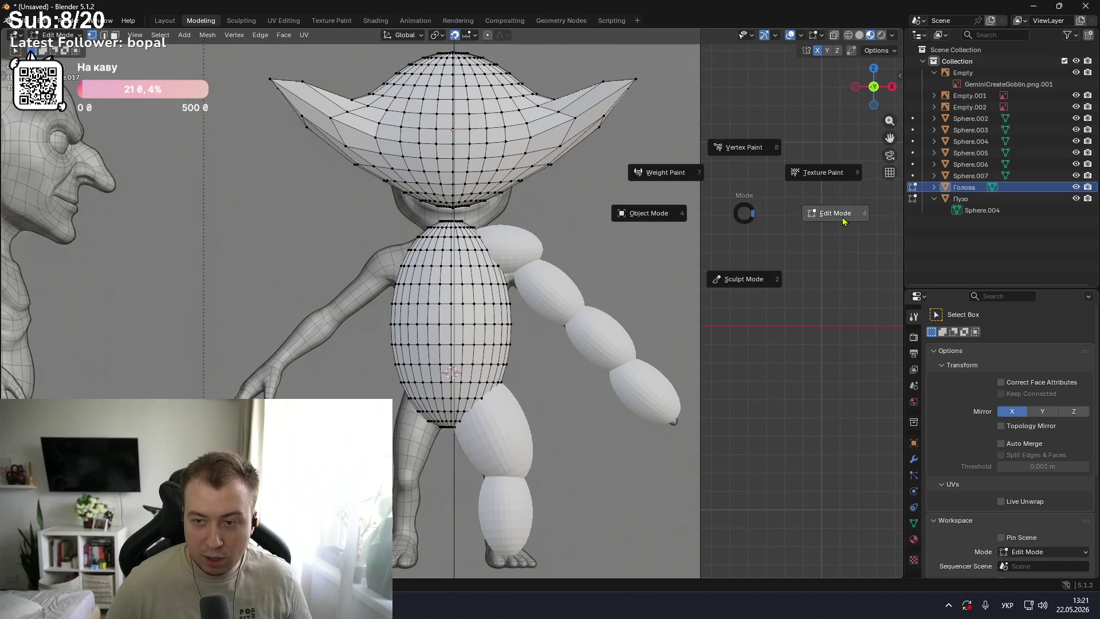
{"action": "left_click", "coordinate": [691, 280]}
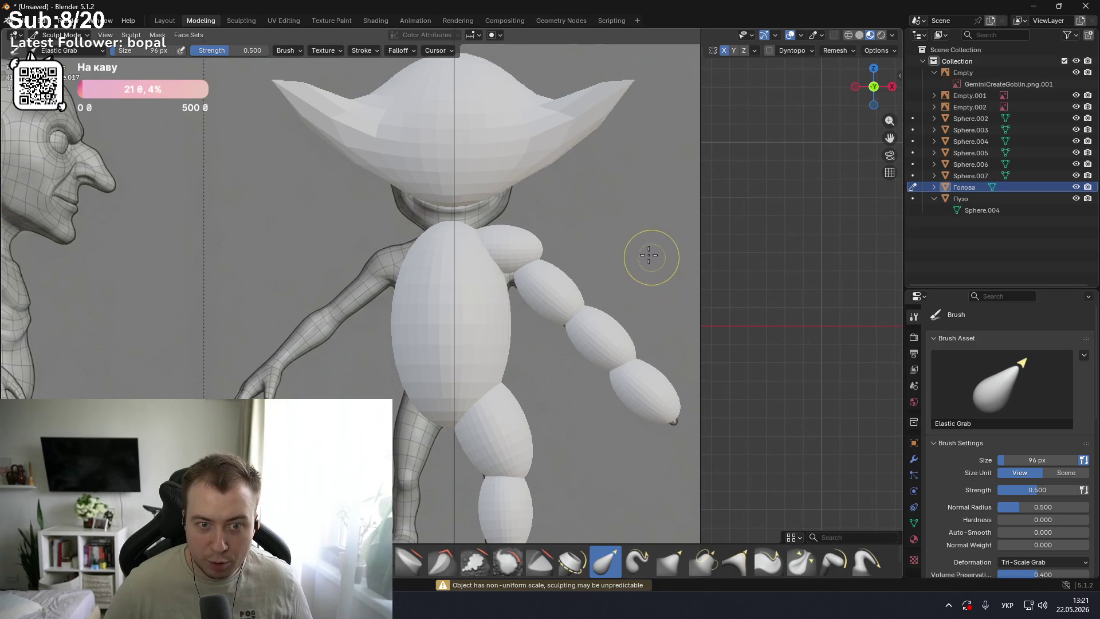
{"action": "middle_click_drag", "start_coordinate": [466, 238], "coordinate": [337, 262]}
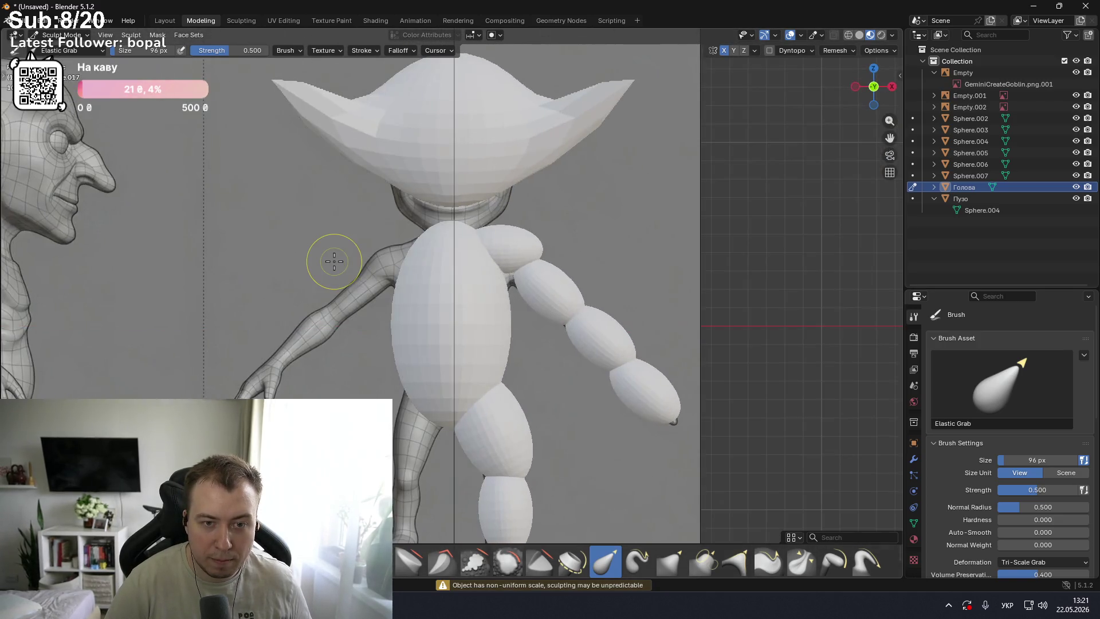
{"action": "key", "text": "KP_1"}
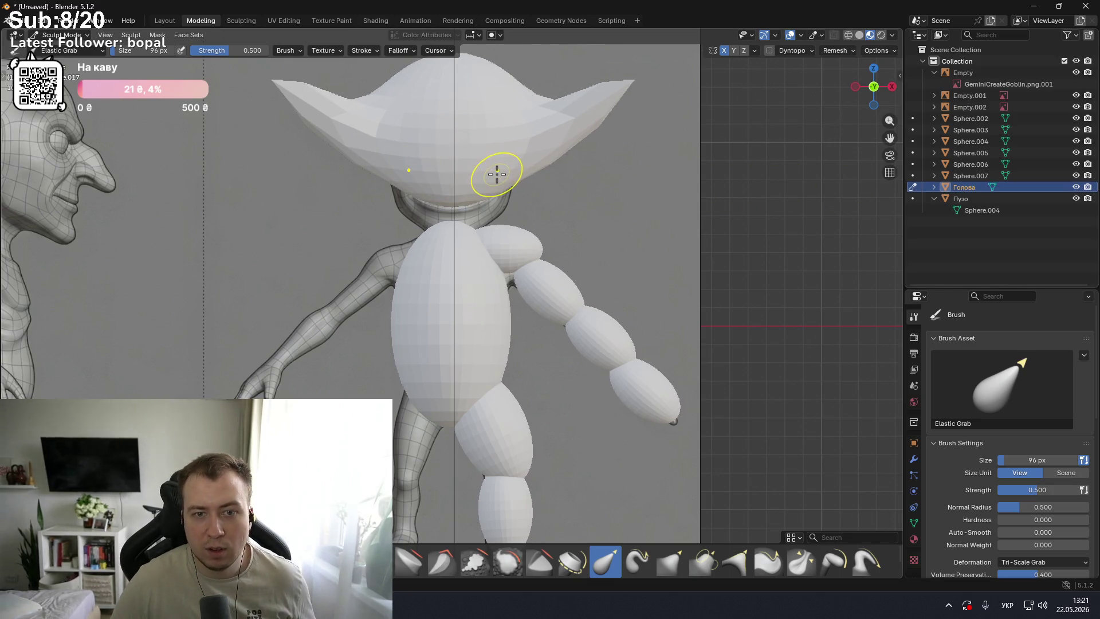
- Switch to the YouTube goblin tutorial in Chrome and pause, then resume it
{"action": "key", "text": "alt+Tab"}
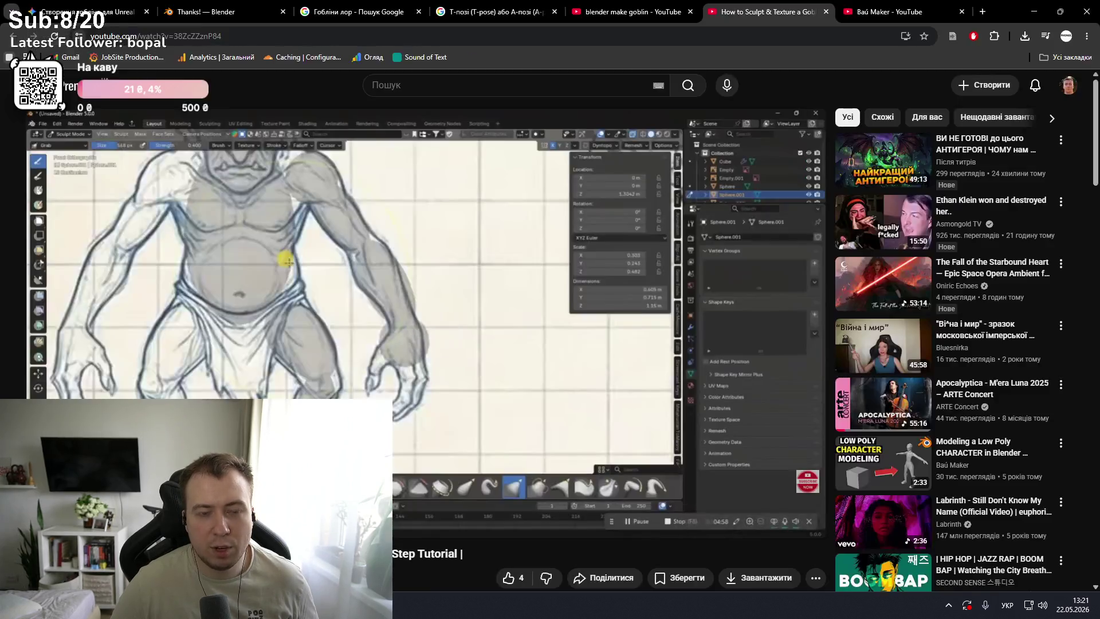
{"action": "left_click", "coordinate": [521, 263]}
{"action": "left_click", "coordinate": [521, 263]}
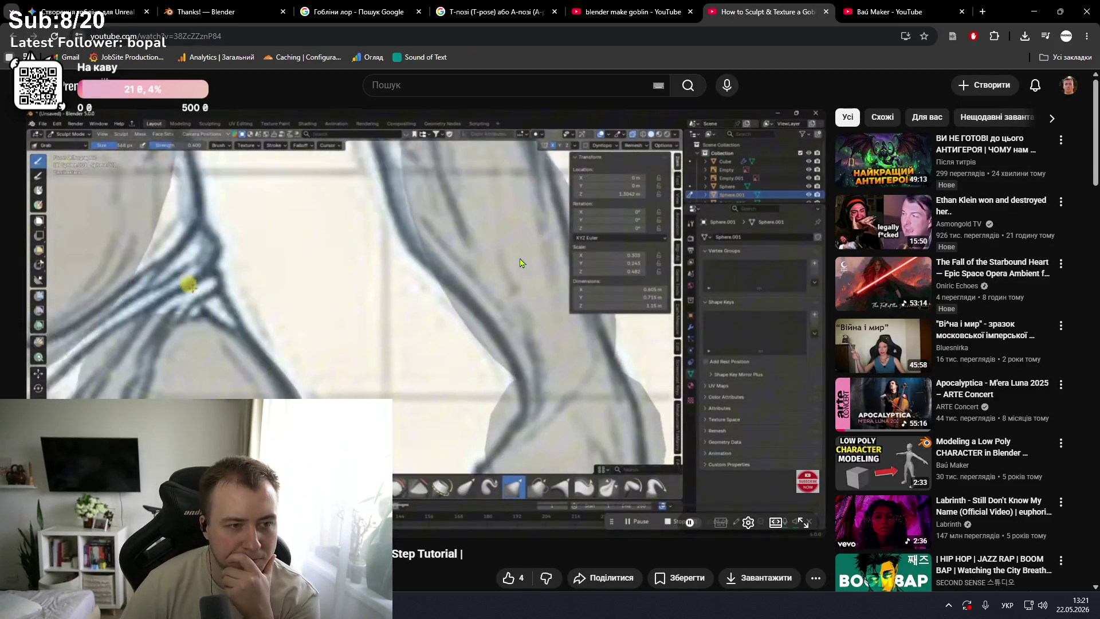
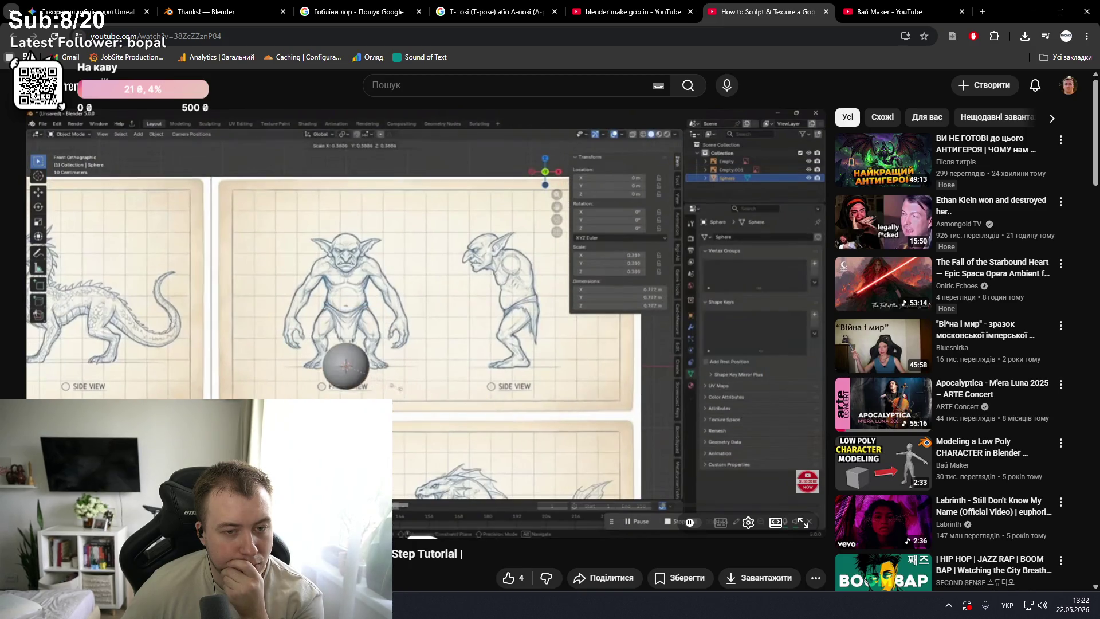
- Pause the goblin blockout tutorial and switch to the Gemini chat of Blender shortcuts
{"action": "key", "text": "space"}
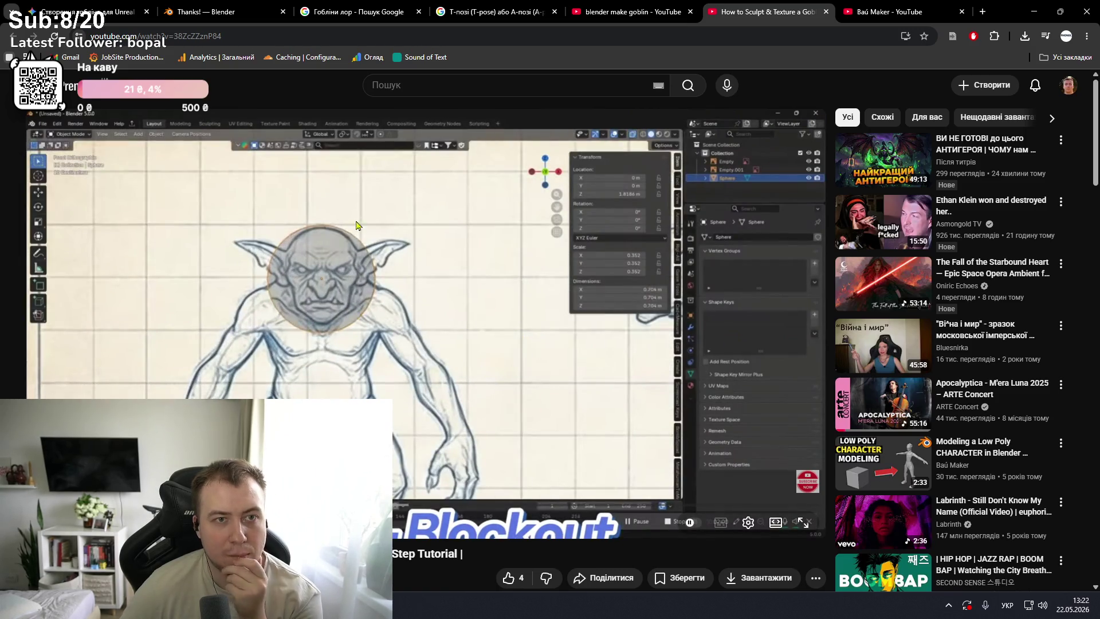
{"action": "left_click", "coordinate": [92, 6]}
{"action": "scroll", "coordinate": [592, 318], "scroll_direction": "down", "scroll_amount": 2}
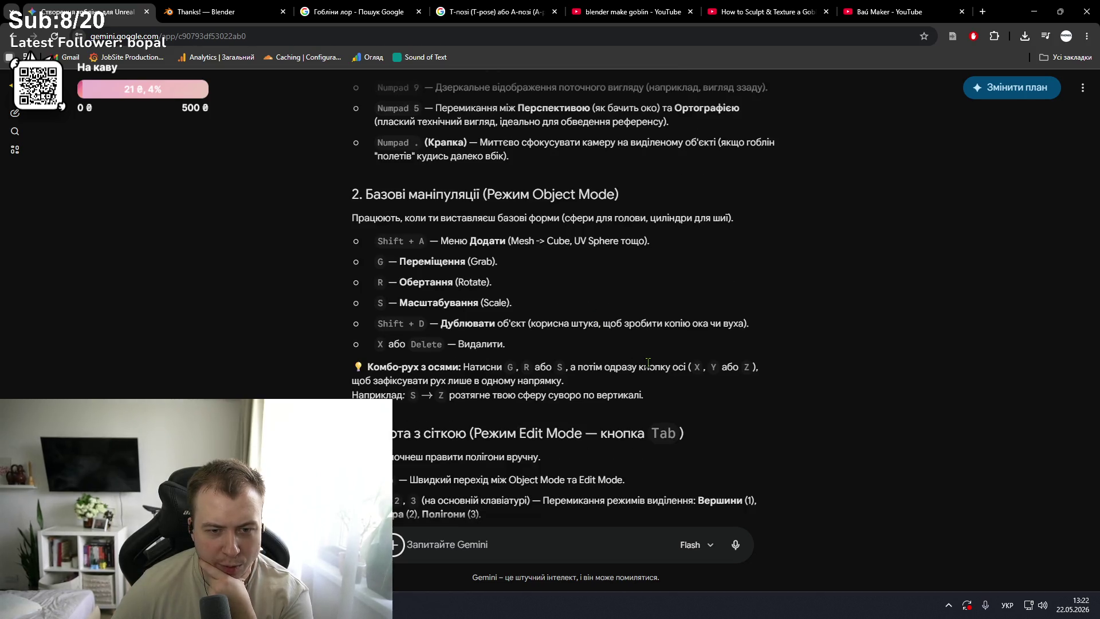
- Scroll Gemini's answer past Edit Mode to Sculpt shortcuts like Voxel Remesh and brush size
{"action": "scroll", "coordinate": [649, 362], "scroll_direction": "down", "scroll_amount": 2}
{"action": "scroll", "coordinate": [650, 367], "scroll_direction": "down", "scroll_amount": 2}
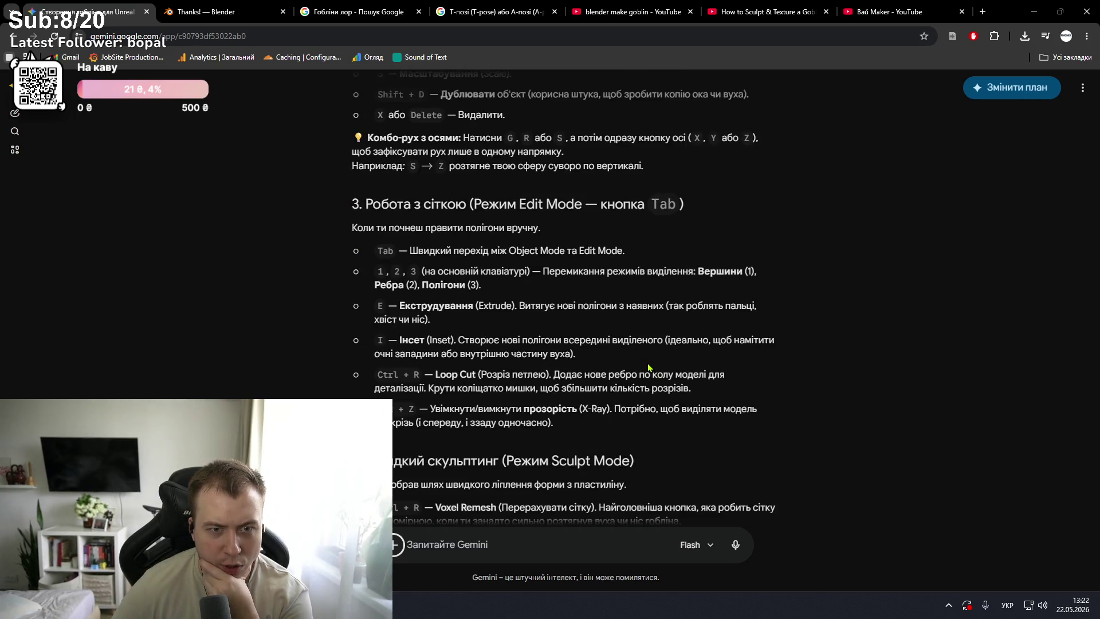
{"action": "scroll", "coordinate": [649, 366], "scroll_direction": "down", "scroll_amount": 2}
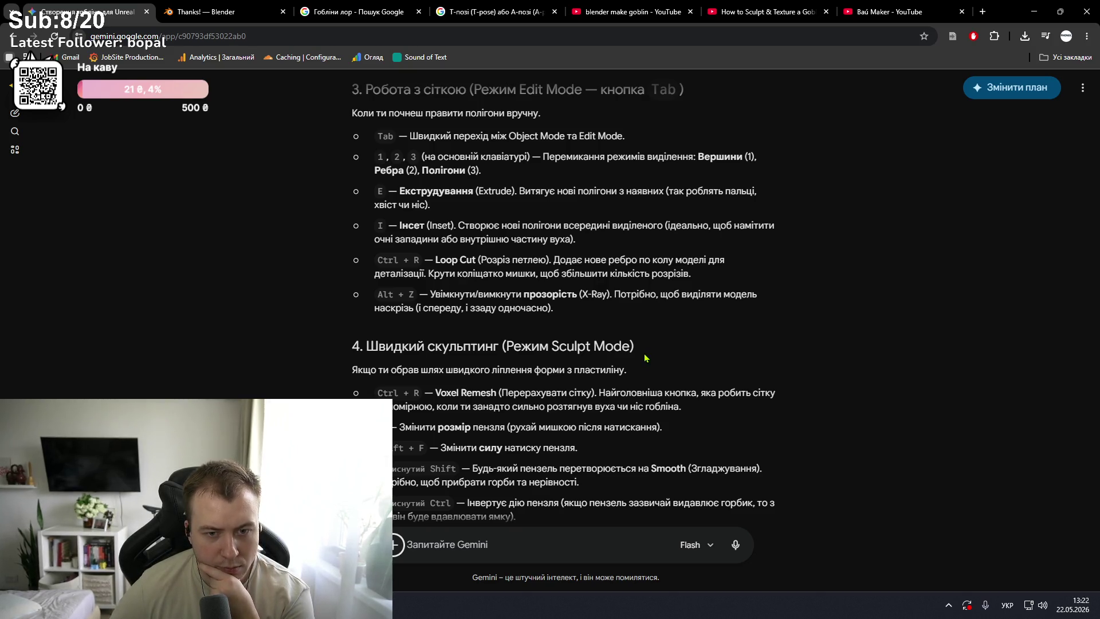
{"action": "scroll", "coordinate": [644, 357], "scroll_direction": "down", "scroll_amount": 2}
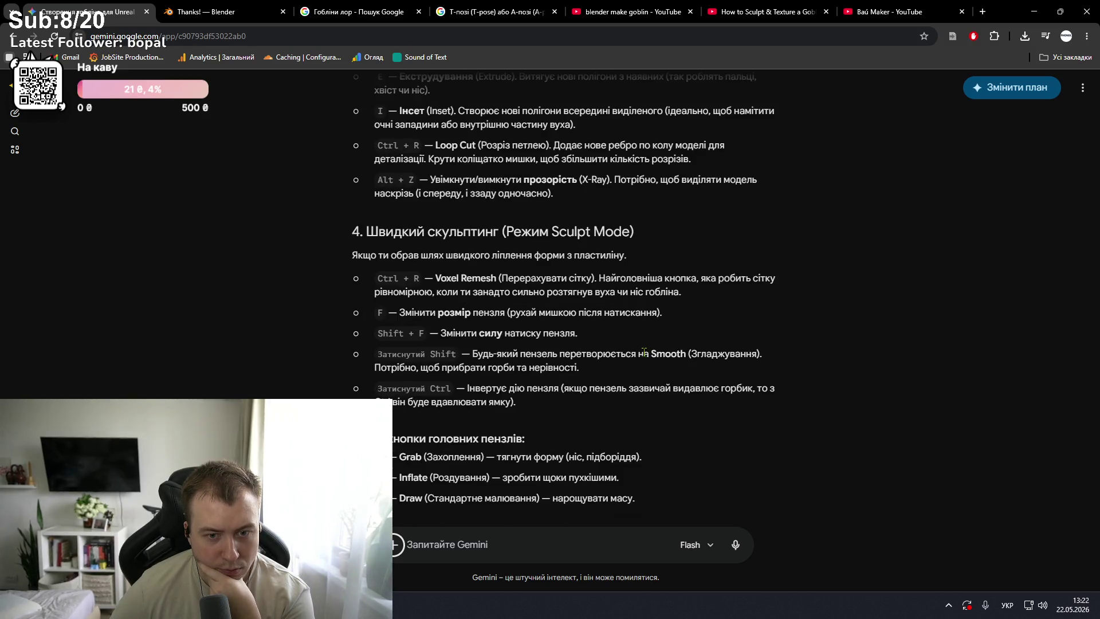
- Ask Gemini, in Ukrainian, how to mirror the finished left leg to the right side
{"action": "left_click", "coordinate": [564, 539]}
{"action": "key", "text": "alt+shift"}
{"action": "key", "text": "alt+shift"}
{"action": "type", "text": "а якщо я зробив ліво"}
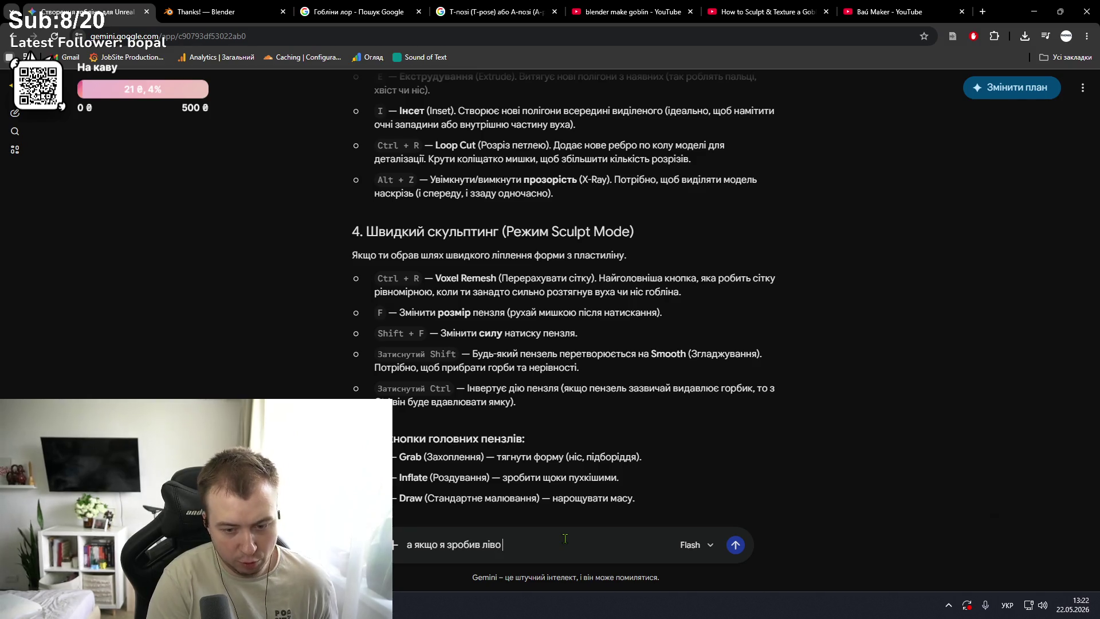
{"action": "type", "text": " ногу як м"}
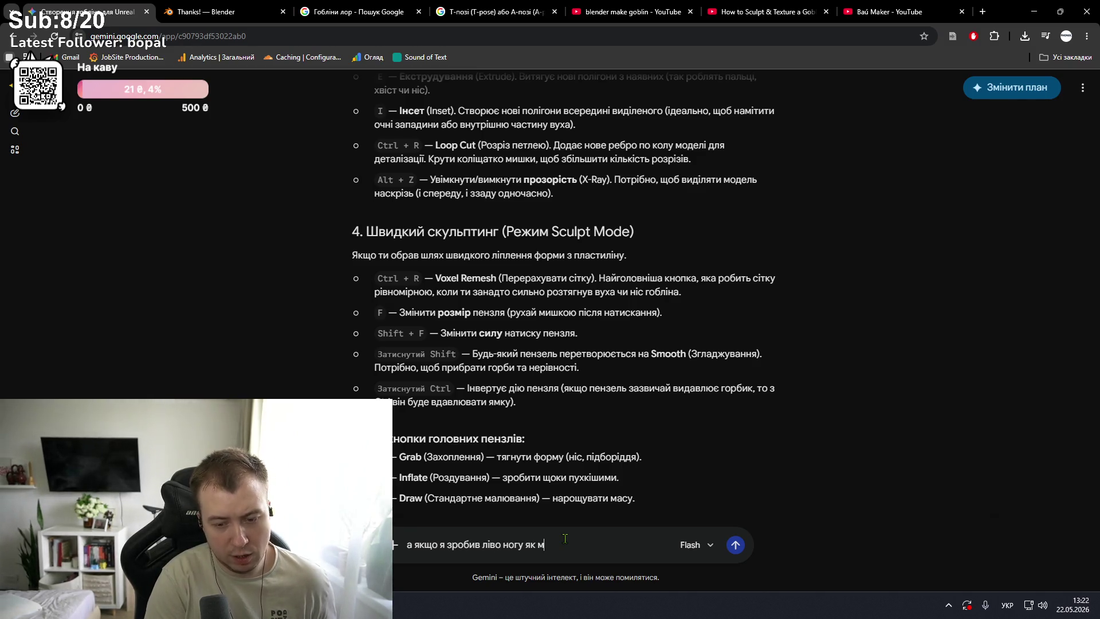
{"action": "type", "text": "ені дзеркально"}
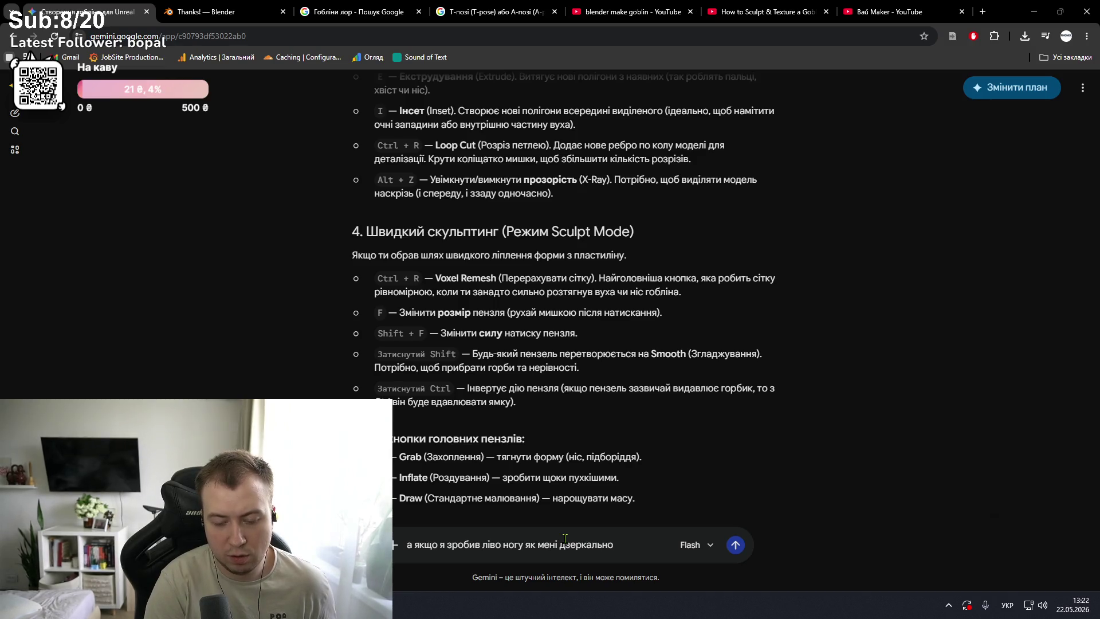
{"action": "key", "text": "BackSpace"}
{"action": "type", "text": "зр"}
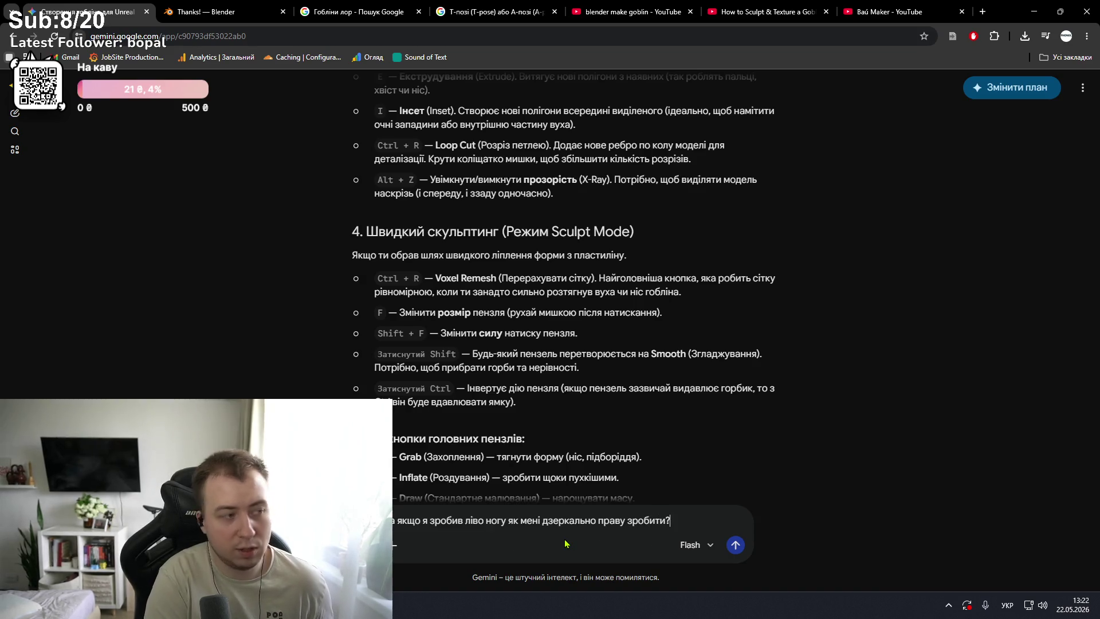
{"action": "key", "text": "Return"}
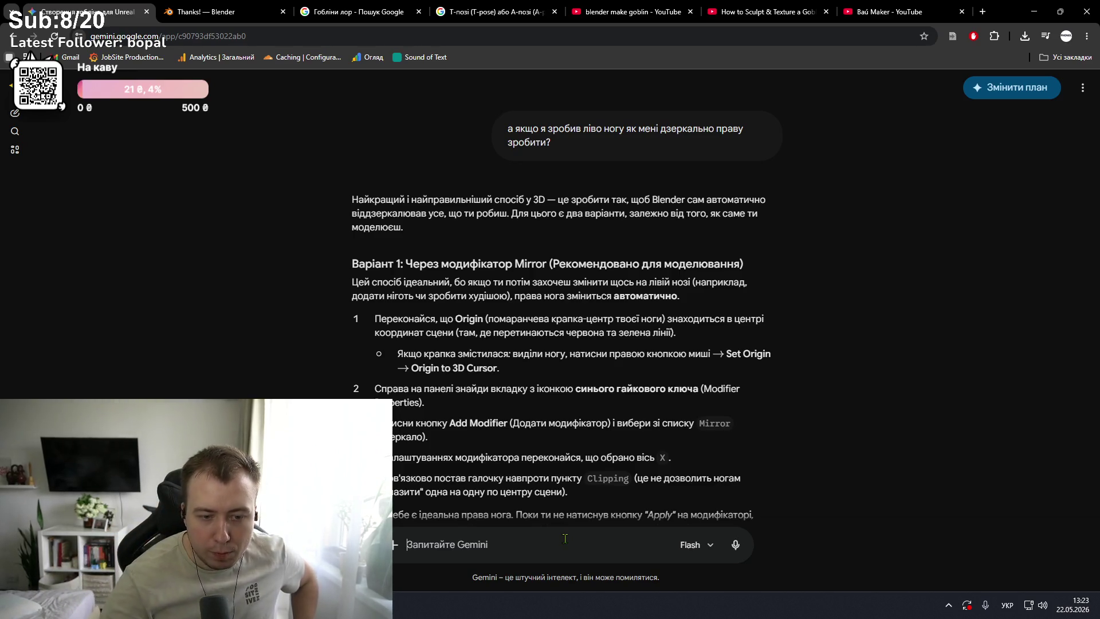
- Read the reply's options: Mirror modifier, duplicate-and-flip, or Sculpt symmetry
{"action": "scroll", "coordinate": [613, 508], "scroll_direction": "down", "scroll_amount": 2}
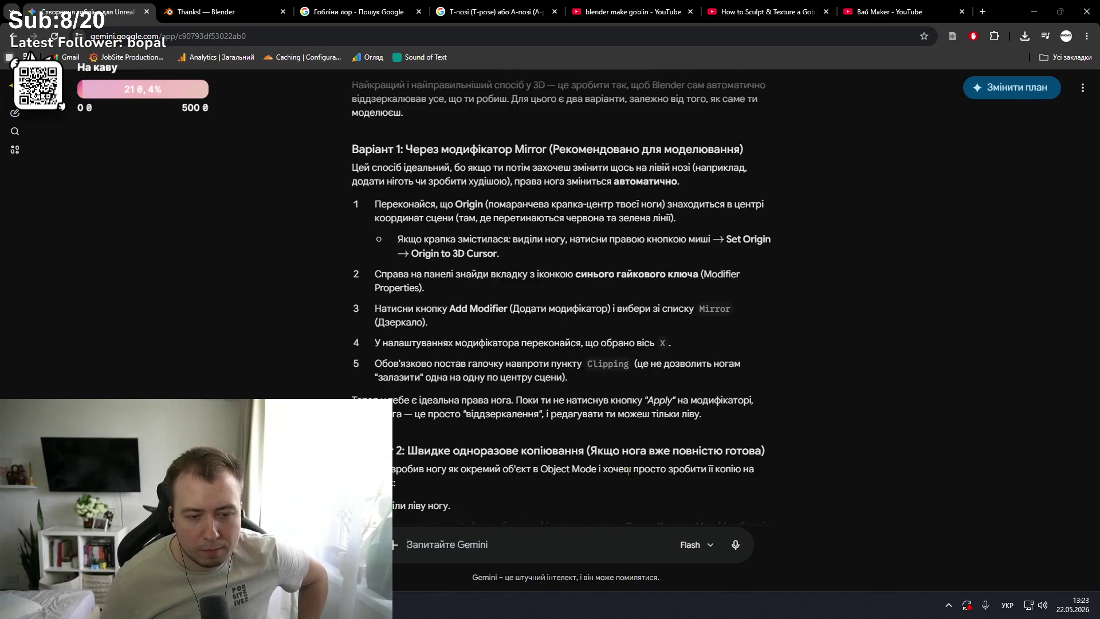
{"action": "scroll", "coordinate": [627, 466], "scroll_direction": "down", "scroll_amount": 5}
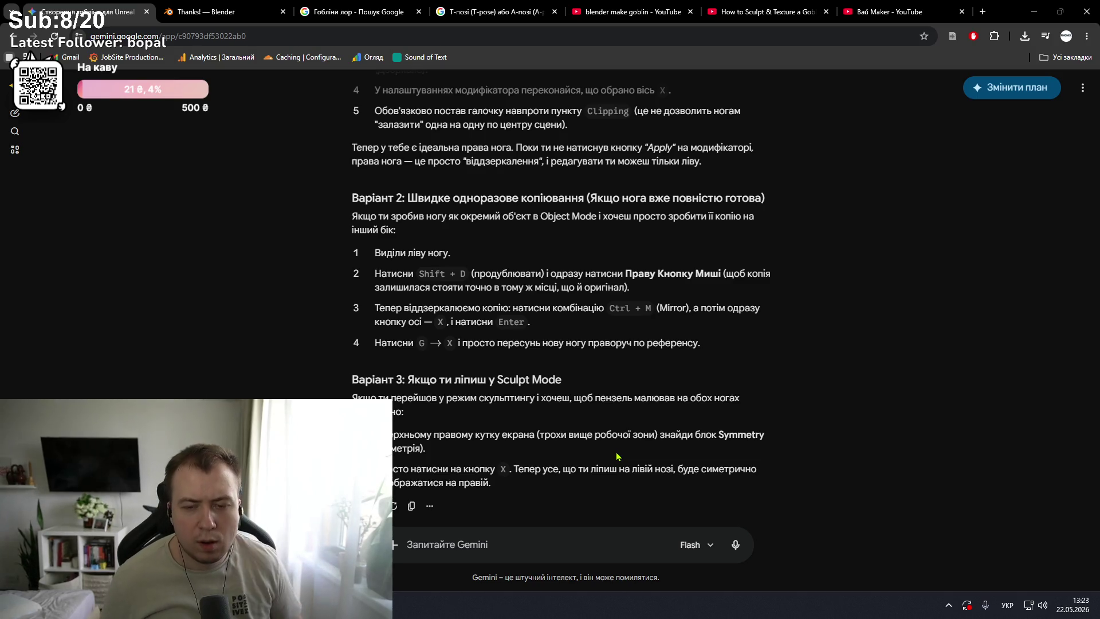
{"action": "key", "text": "alt+Tab"}
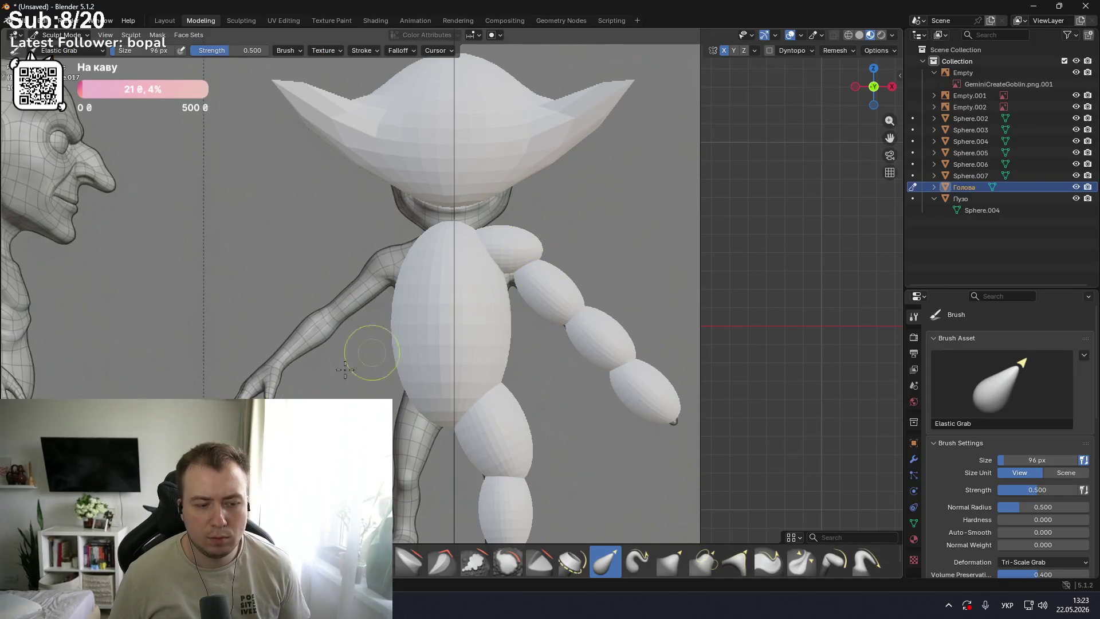
- Switch to Object Mode and trial an X-axis mirror of Sphere.003, cancelling it
{"action": "key", "text": "ctrl+Tab"}
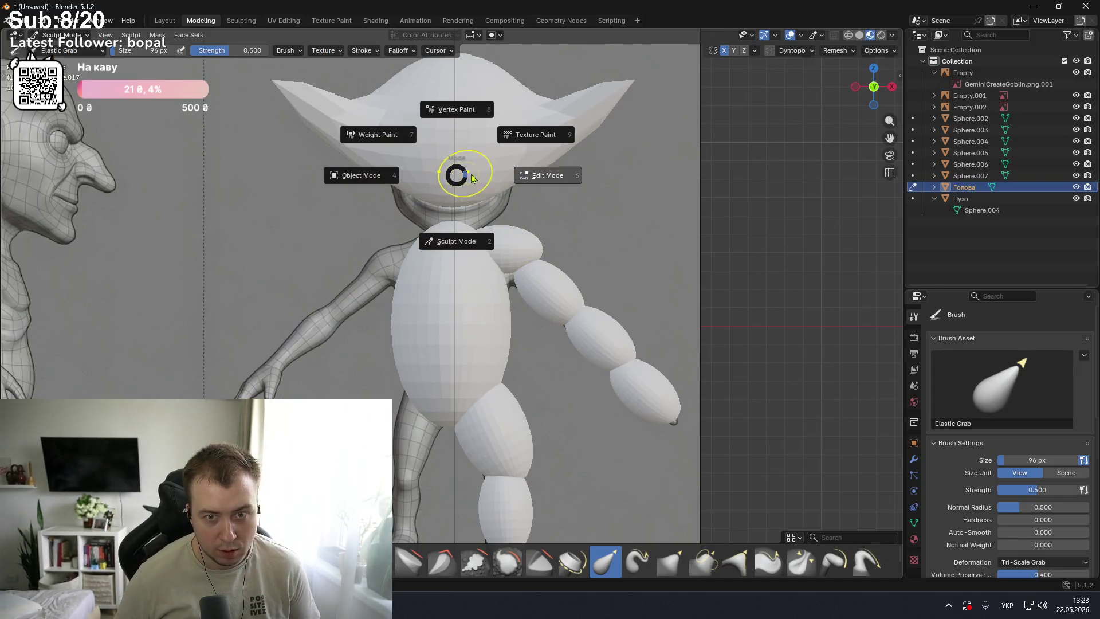
{"action": "left_click", "coordinate": [334, 177]}
{"action": "left_click", "coordinate": [569, 299]}
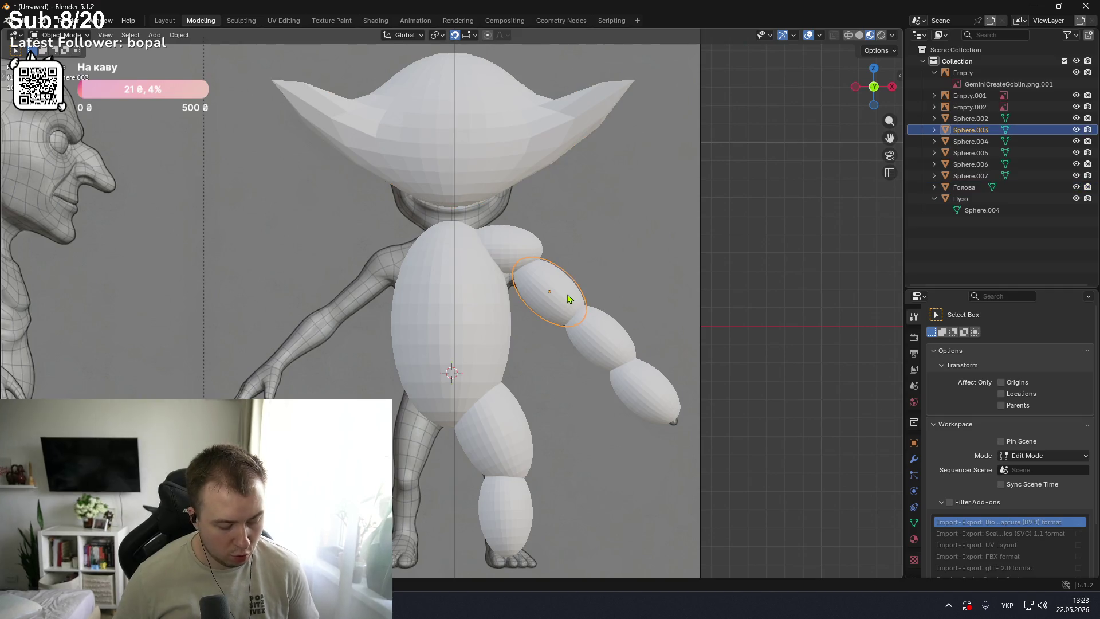
{"action": "key", "text": "ctrl+m"}
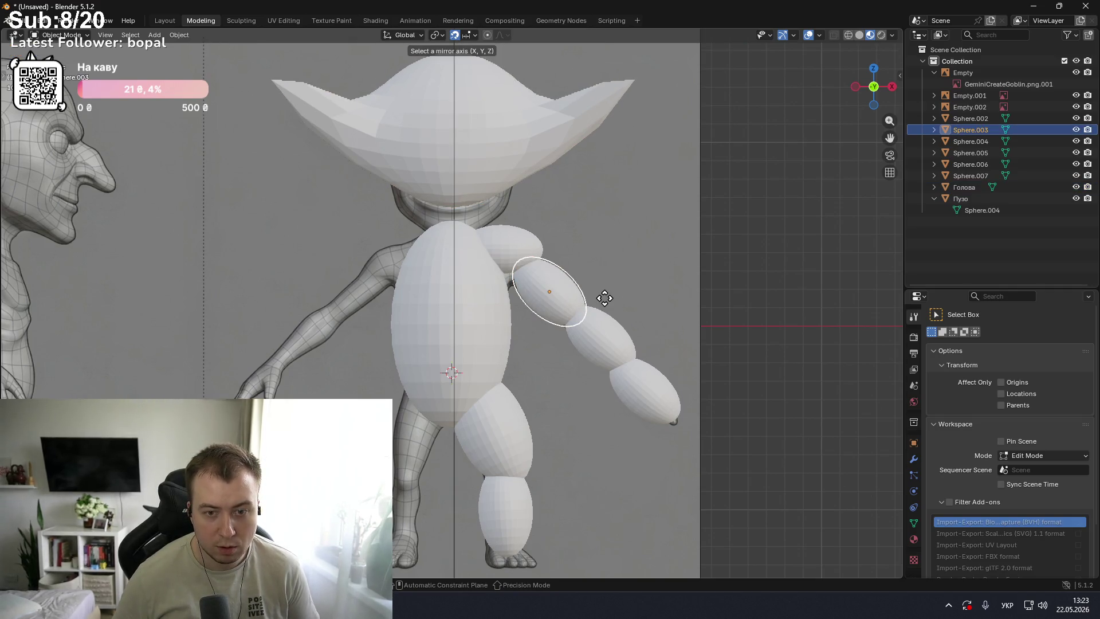
{"action": "key", "text": "x"}
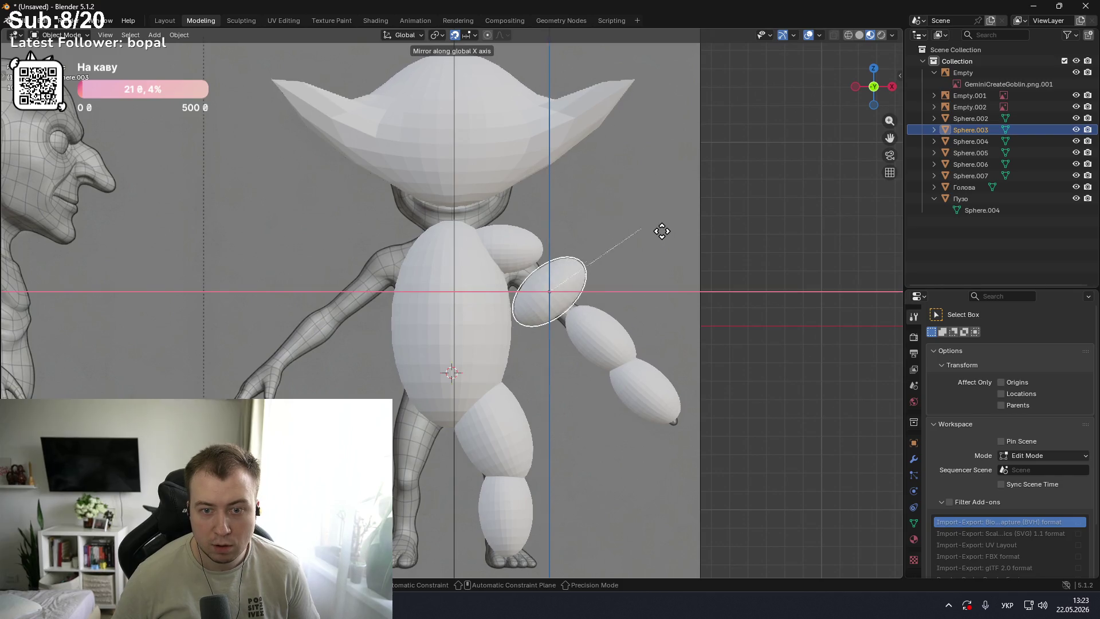
{"action": "key", "text": "Escape"}
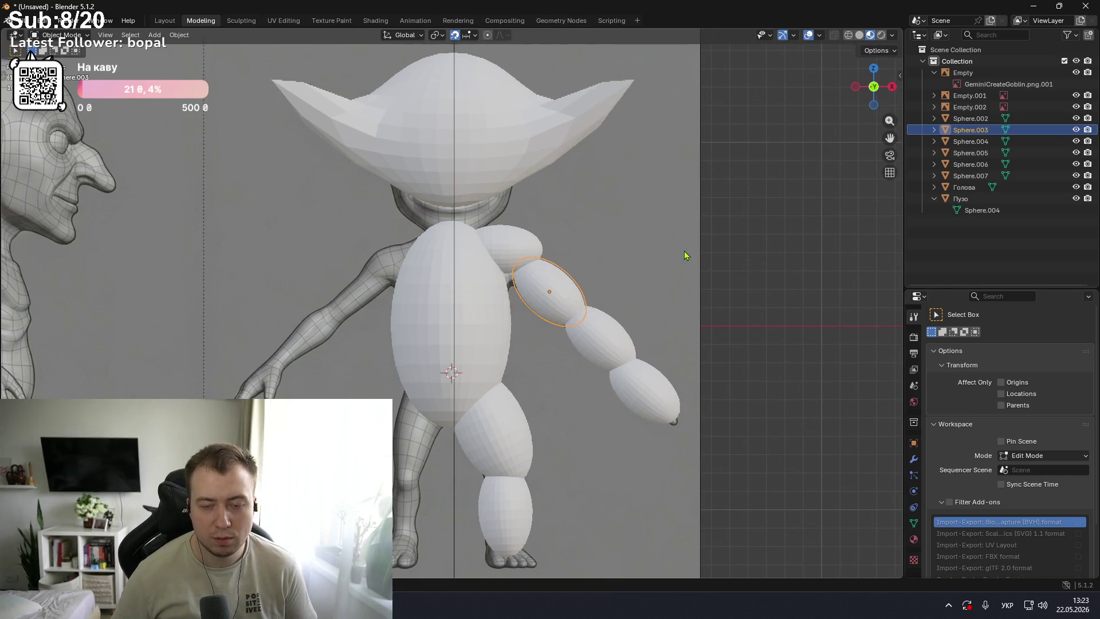
{"action": "key", "text": "alt+Tab"}
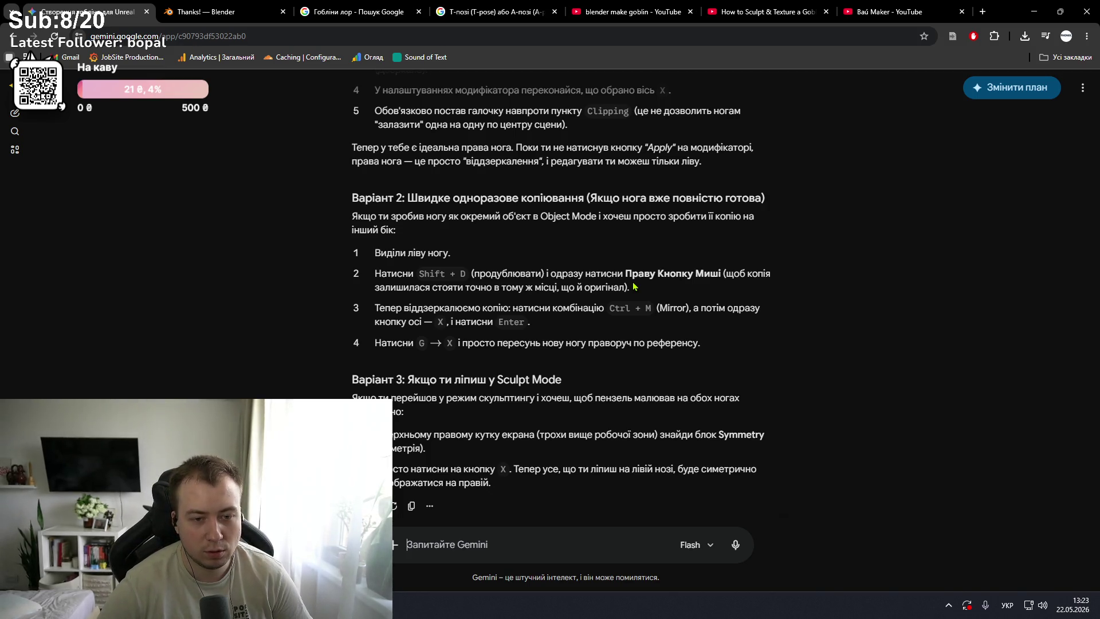
- Load the streamer's Twitch channel page in a new browser tab
{"action": "left_click", "coordinate": [982, 12]}
{"action": "key", "text": "alt+shift"}
{"action": "type", "text": "ttw"}
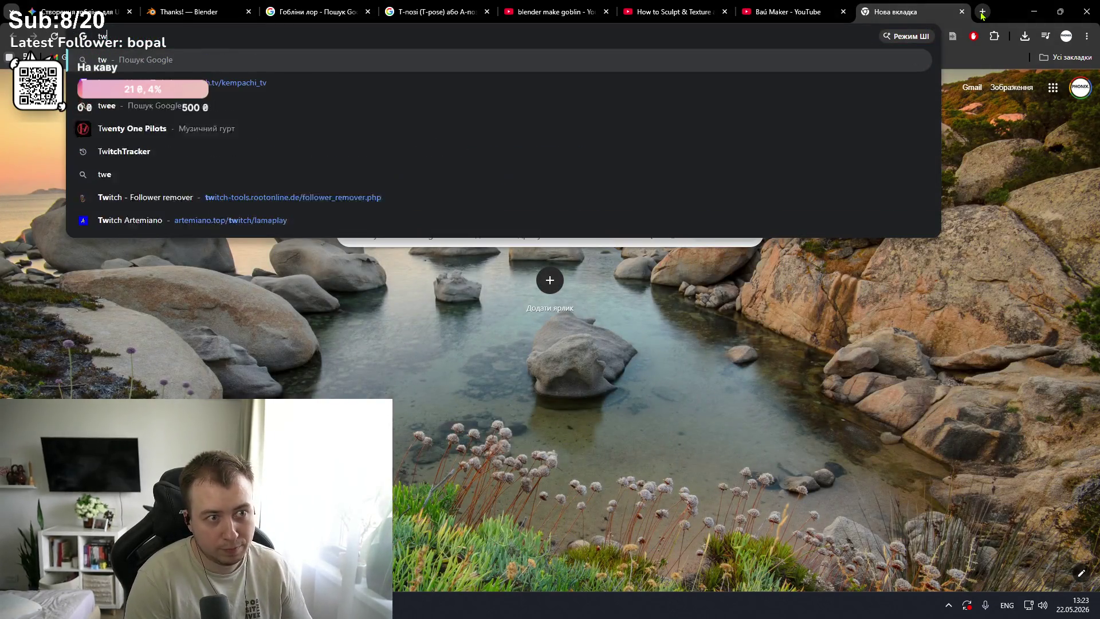
{"action": "key", "text": "BackSpace"}
{"action": "key", "text": "BackSpace"}
{"action": "type", "text": "w"}
{"action": "key", "text": "Return"}
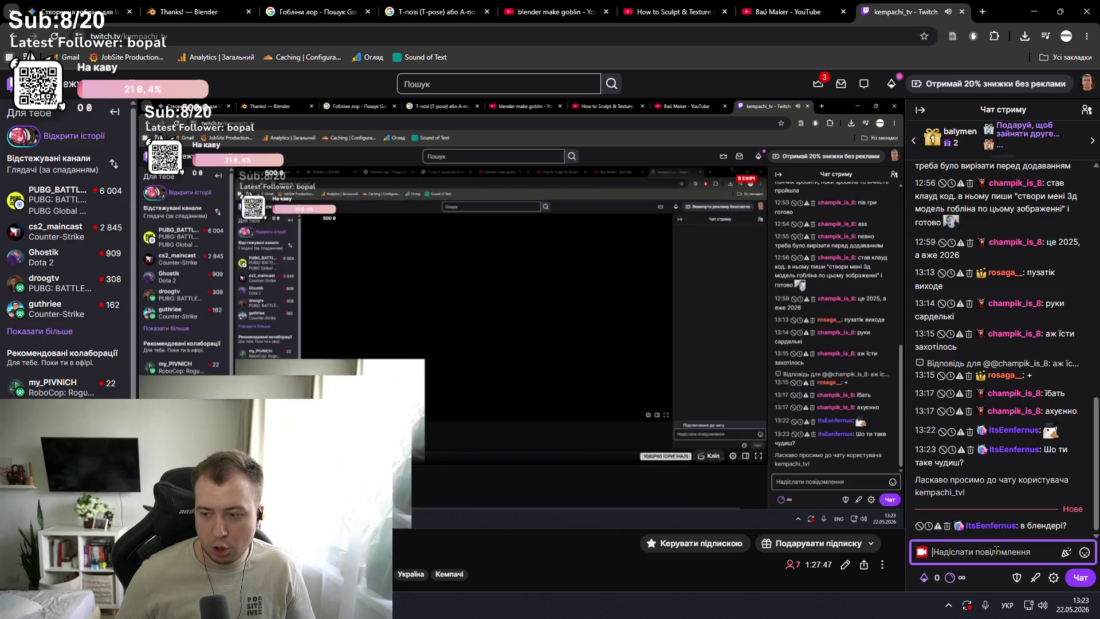
- Start a reply to the viewer's Blender question in the stream chat box
{"action": "left_click", "coordinate": [997, 551]}
{"action": "key", "text": "alt+shift"}
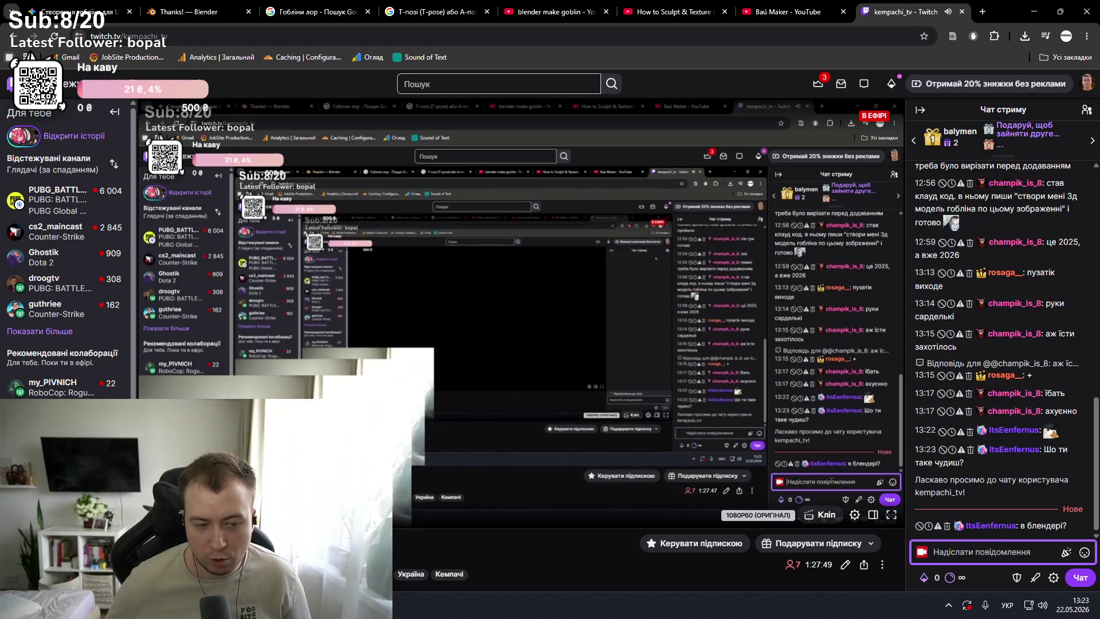
{"action": "left_click", "coordinate": [831, 469]}
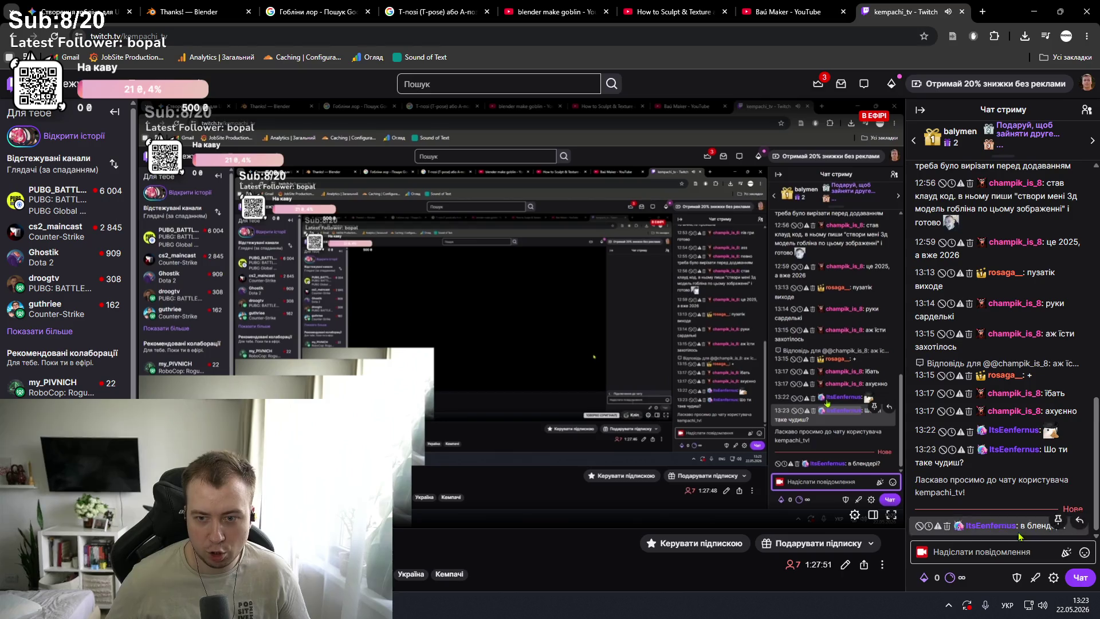
{"action": "left_click", "coordinate": [1017, 550]}
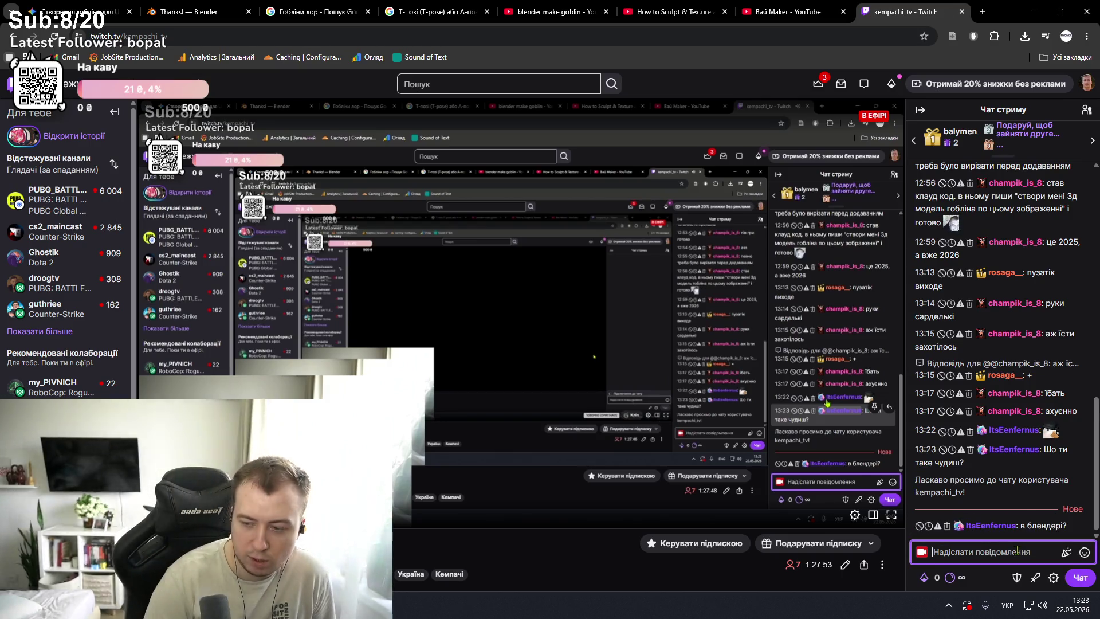
{"action": "type", "text": "В"}
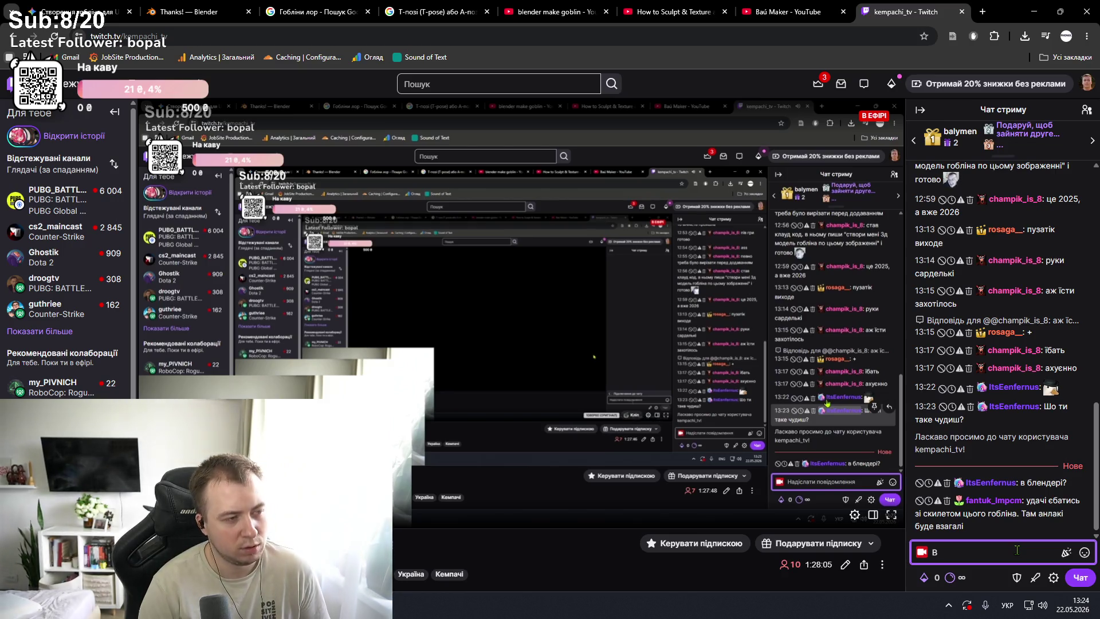
- Type the chat message 'Робимо свою гру - Перший День - Вчимось натискати кнопки в Блендері'
{"action": "key", "text": "BackSpace"}
{"action": "type", "text": "Робимо"}
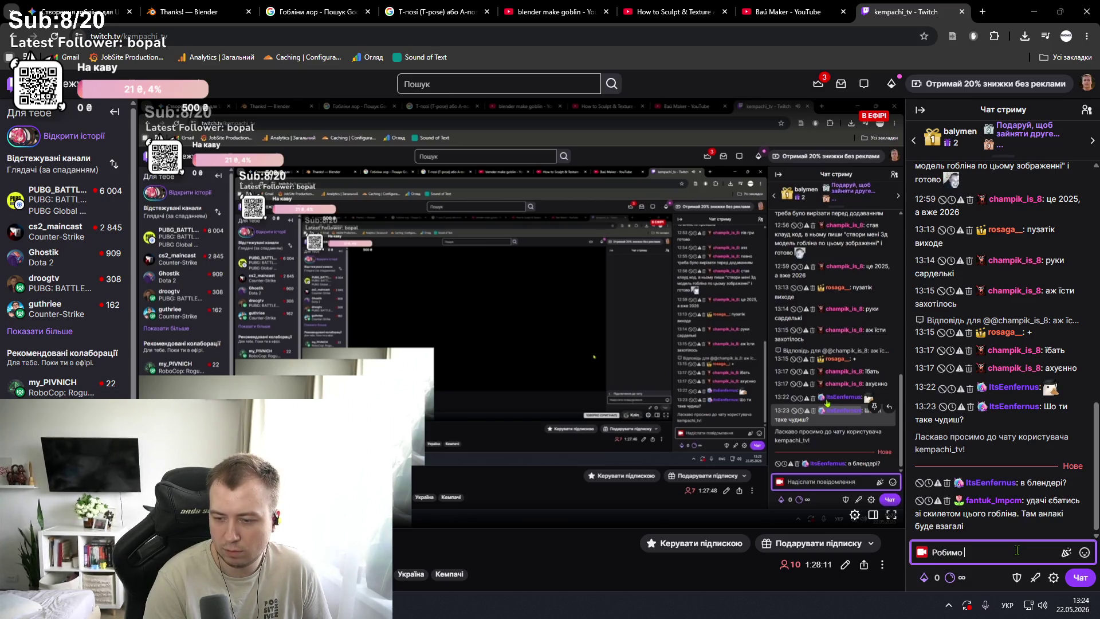
{"action": "key", "text": "ctrl+BackSpace"}
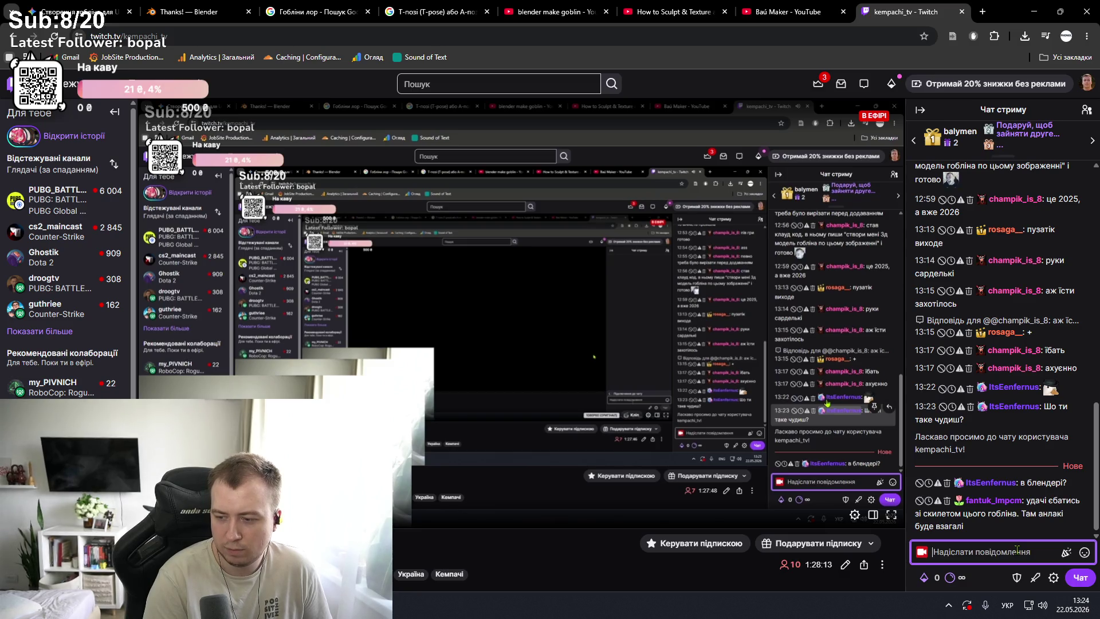
{"action": "type", "text": "Перший де"}
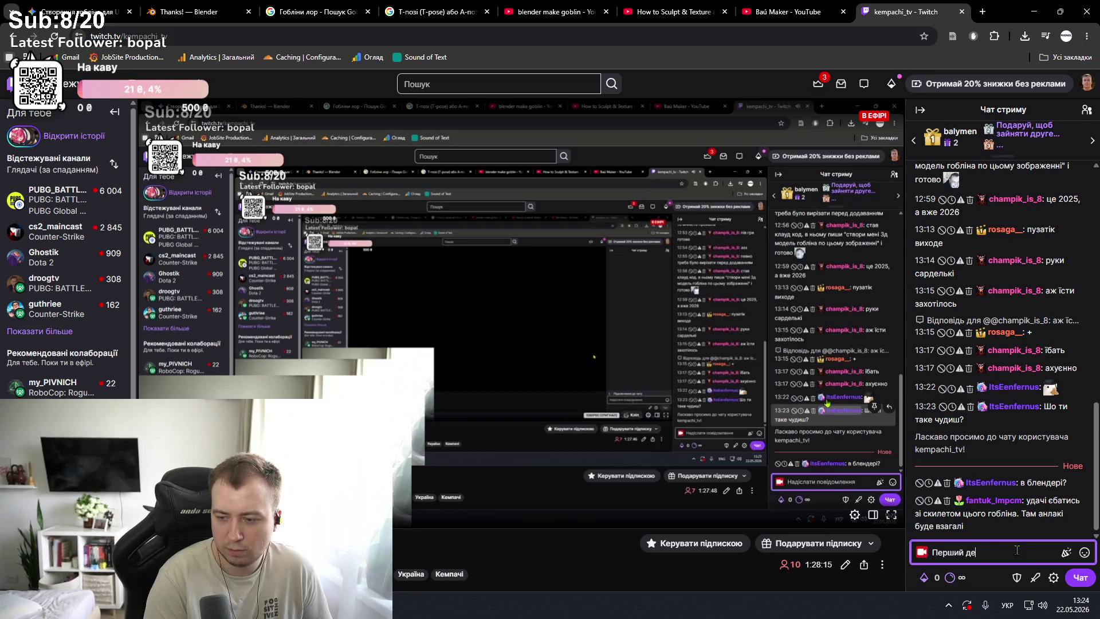
{"action": "key", "text": "ctrl+BackSpace"}
{"action": "type", "text": "Робимо свою гру Пер"}
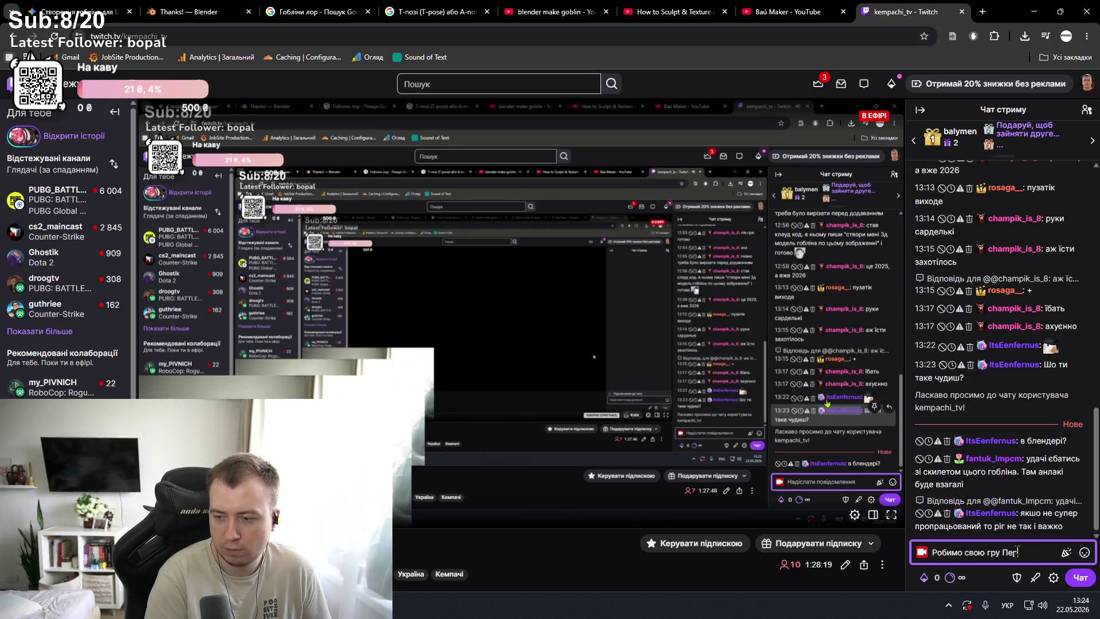
{"action": "type", "text": "ший День"}
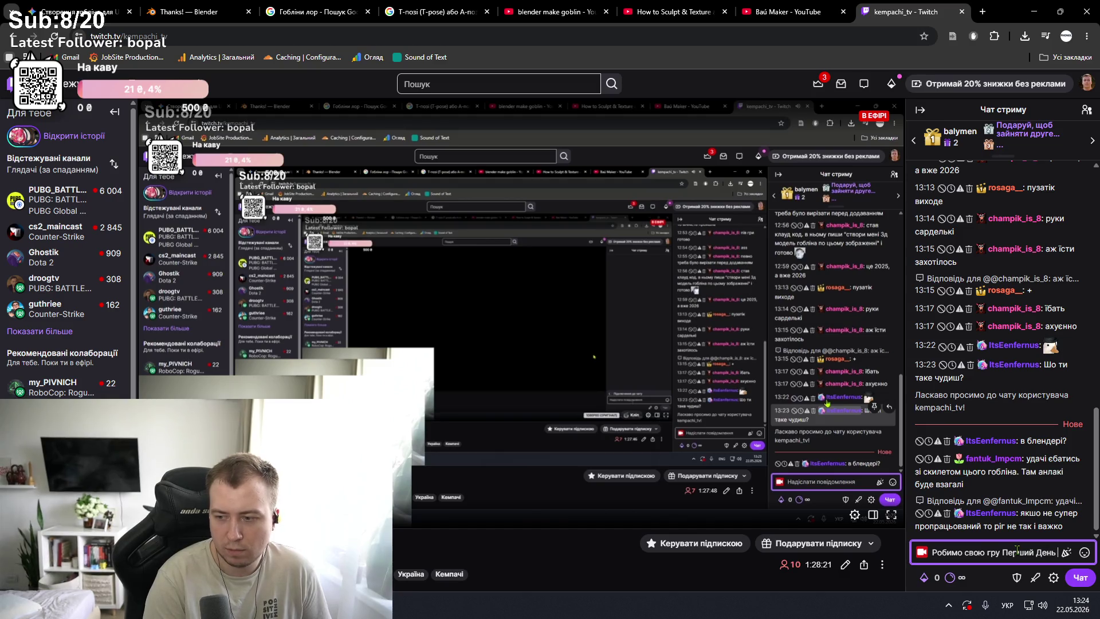
{"action": "key", "text": "BackSpace"}
{"action": "type", "text": "-"}
{"action": "key", "text": "End"}
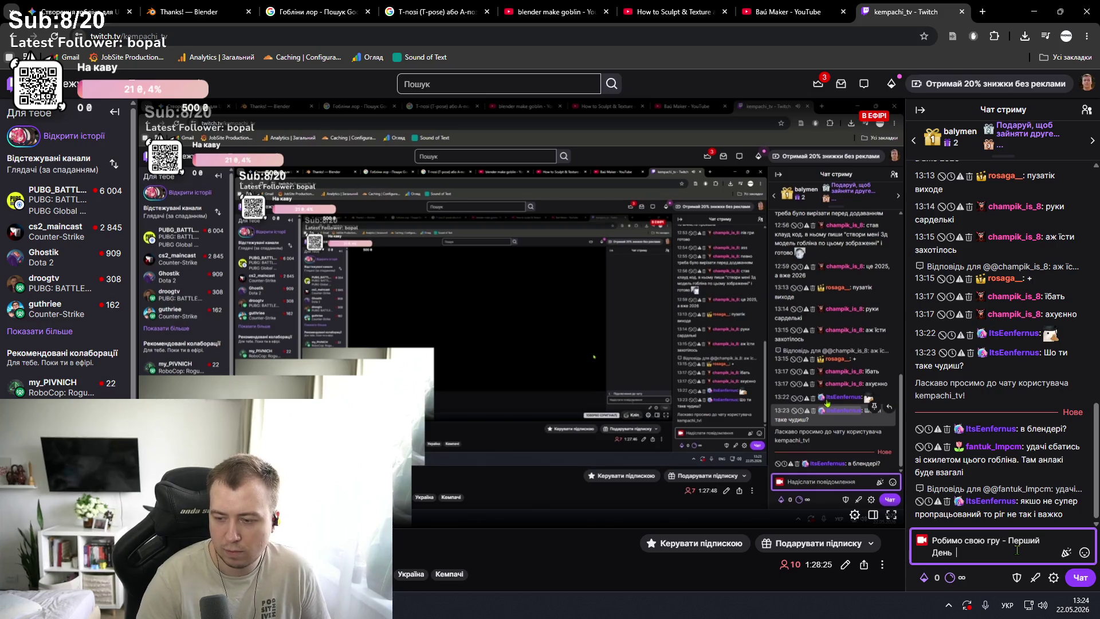
{"action": "type", "text": "- Вчио"}
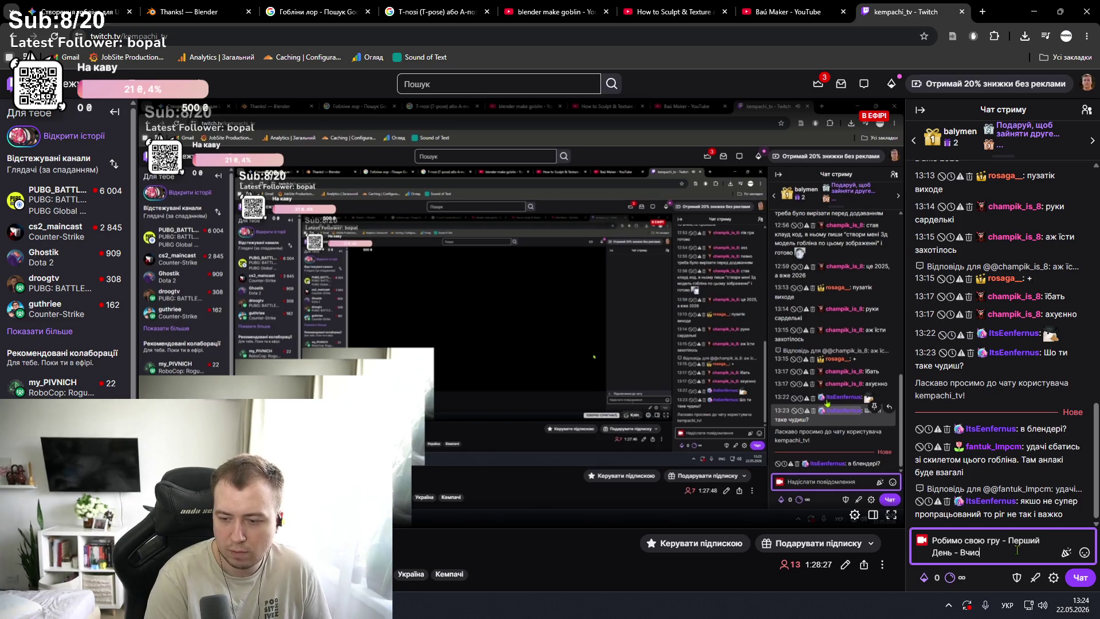
{"action": "key", "text": "BackSpace"}
{"action": "type", "text": "мось натиск"}
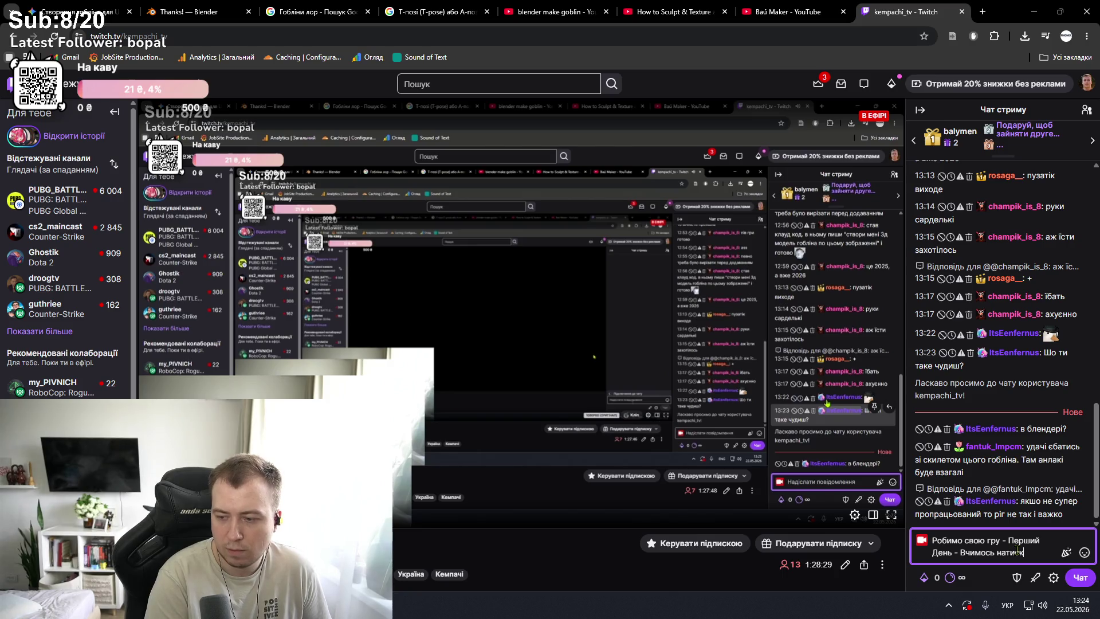
{"action": "type", "text": "ати кнопки в "}
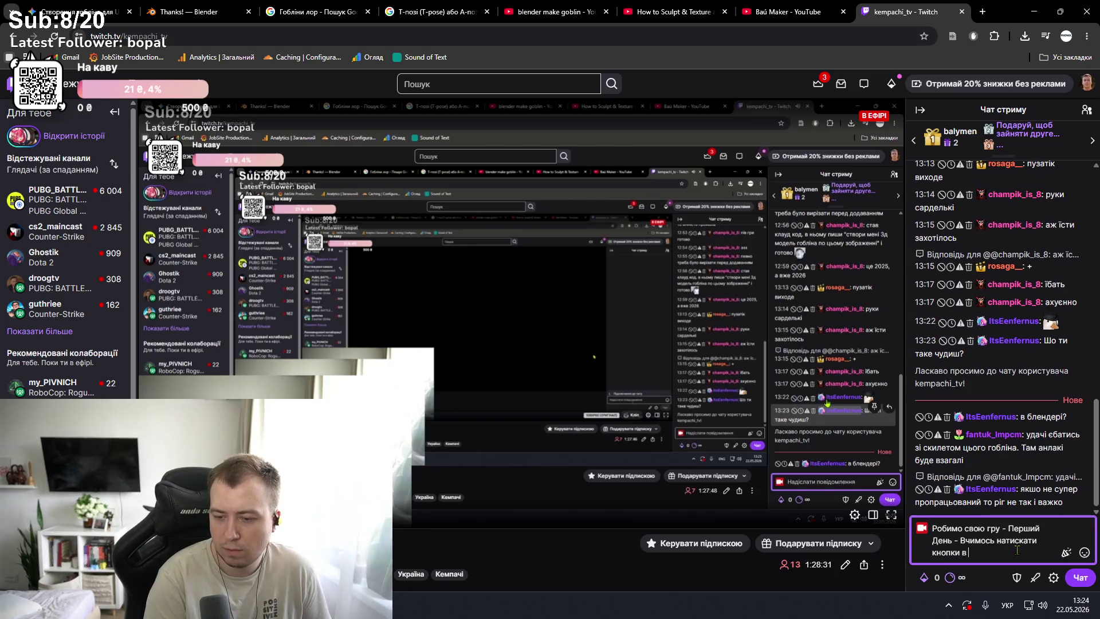
{"action": "type", "text": "Блендері =)"}
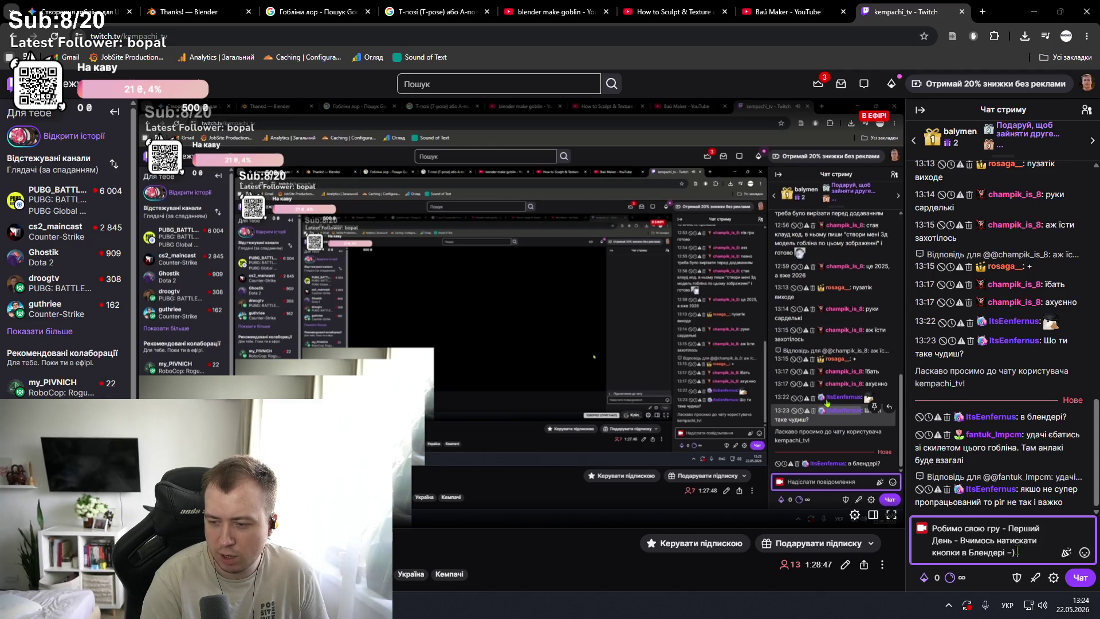
- Send and pin the chat message, then close the Twitch tab
{"action": "key", "text": "Return"}
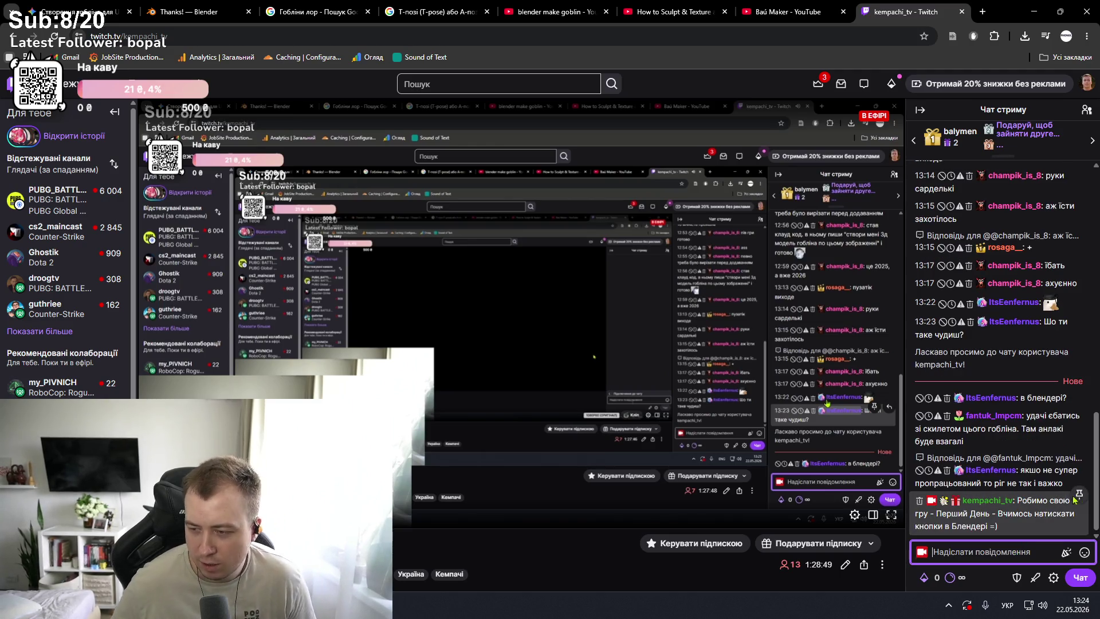
{"action": "left_click", "coordinate": [1078, 493]}
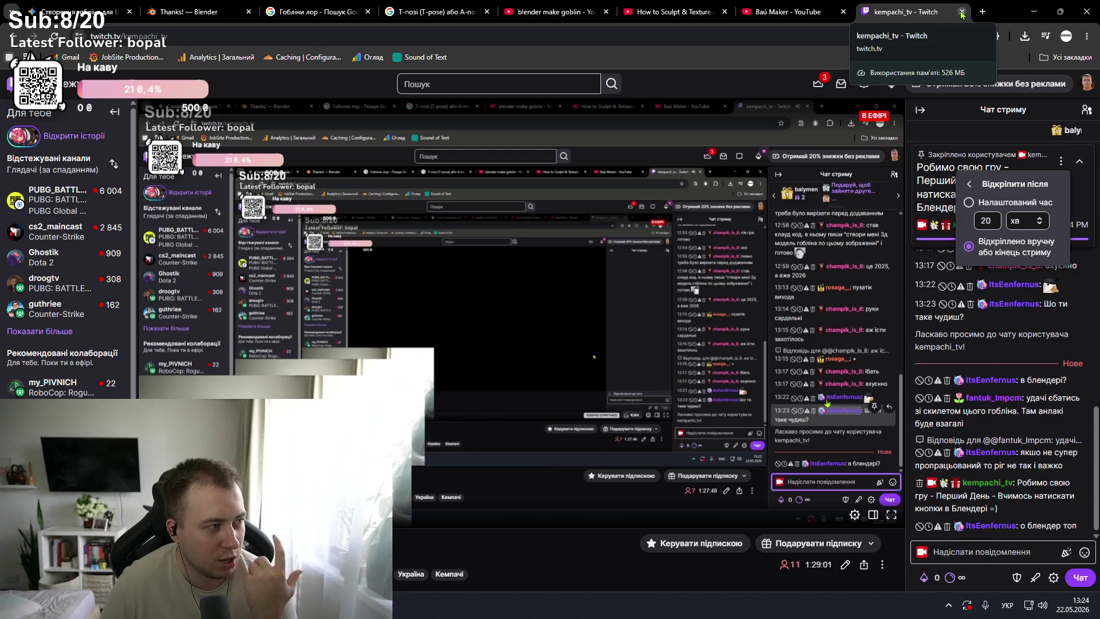
{"action": "left_click", "coordinate": [962, 13]}
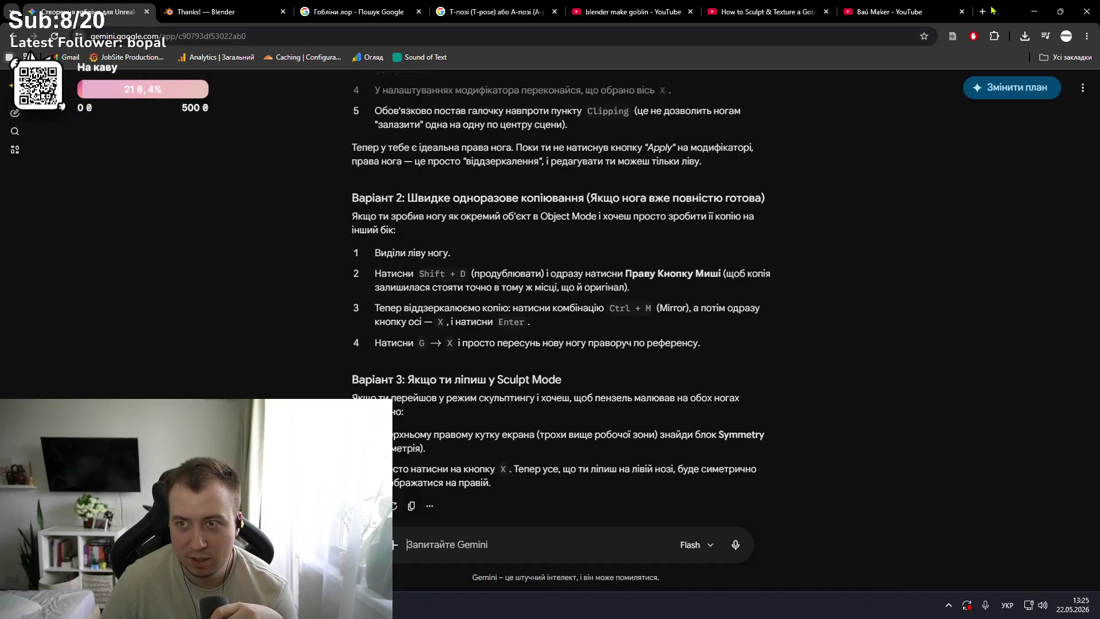
- Return to Blender and orbit around the sphere body toward the goblin references
{"action": "left_click", "coordinate": [1034, 12]}
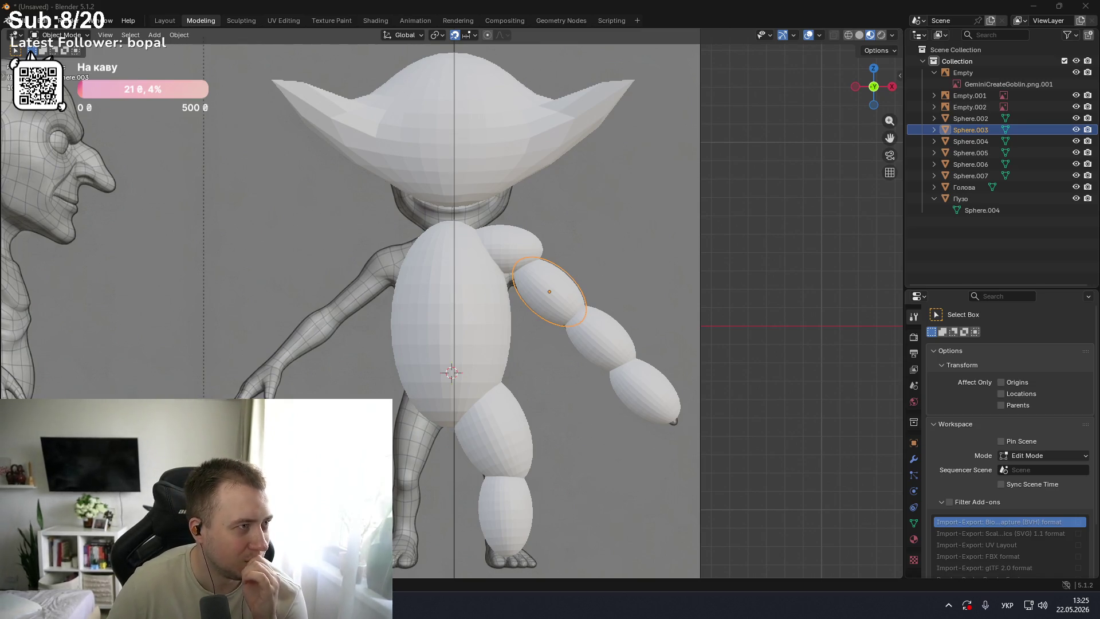
{"action": "mouse_move", "coordinate": [292, 301]}
{"action": "middle_mouse_down"}
{"action": "mouse_move", "coordinate": [448, 301]}
{"action": "mouse_move", "coordinate": [682, 338]}
{"action": "mouse_move", "coordinate": [664, 303]}
{"action": "middle_mouse_up"}
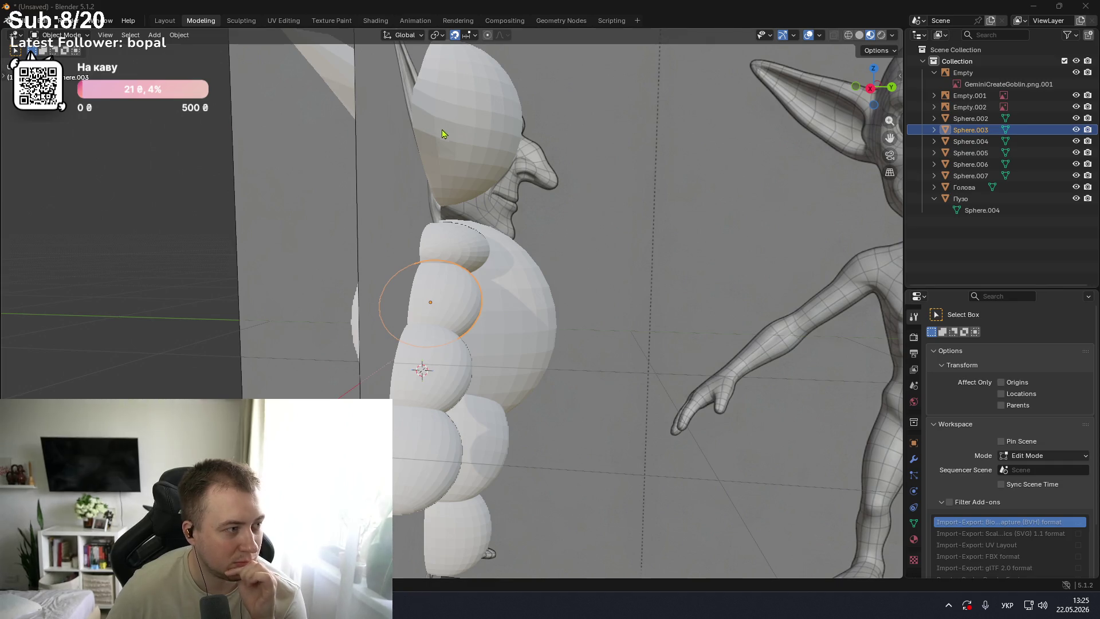
{"action": "scroll", "coordinate": [451, 132], "scroll_direction": "down", "scroll_amount": 3}
{"action": "mouse_move", "coordinate": [451, 132]}
{"action": "middle_mouse_down"}
{"action": "mouse_move", "coordinate": [240, 150]}
{"action": "mouse_move", "coordinate": [444, 155]}
{"action": "mouse_move", "coordinate": [415, 151]}
{"action": "mouse_move", "coordinate": [470, 140]}
{"action": "middle_mouse_up"}
{"action": "scroll", "coordinate": [421, 142], "scroll_direction": "up", "scroll_amount": 3}
{"action": "scroll", "coordinate": [495, 158], "scroll_direction": "up", "scroll_amount": 3}
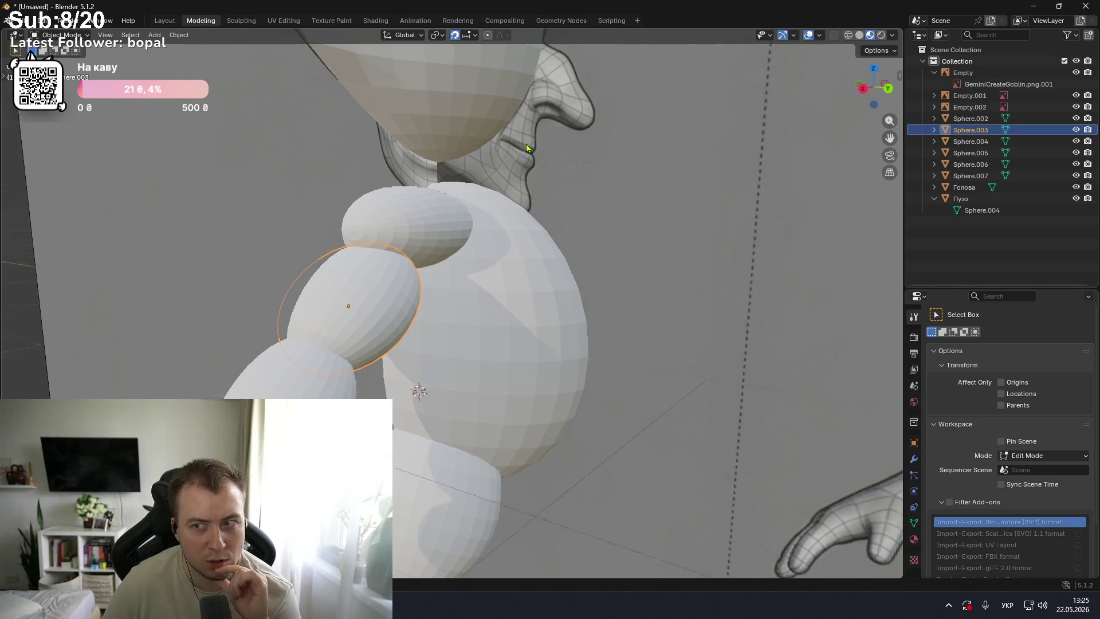
{"action": "middle_click_drag", "start_coordinate": [525, 149], "coordinate": [572, 166]}
{"action": "scroll", "coordinate": [576, 163], "scroll_direction": "down", "scroll_amount": 3}
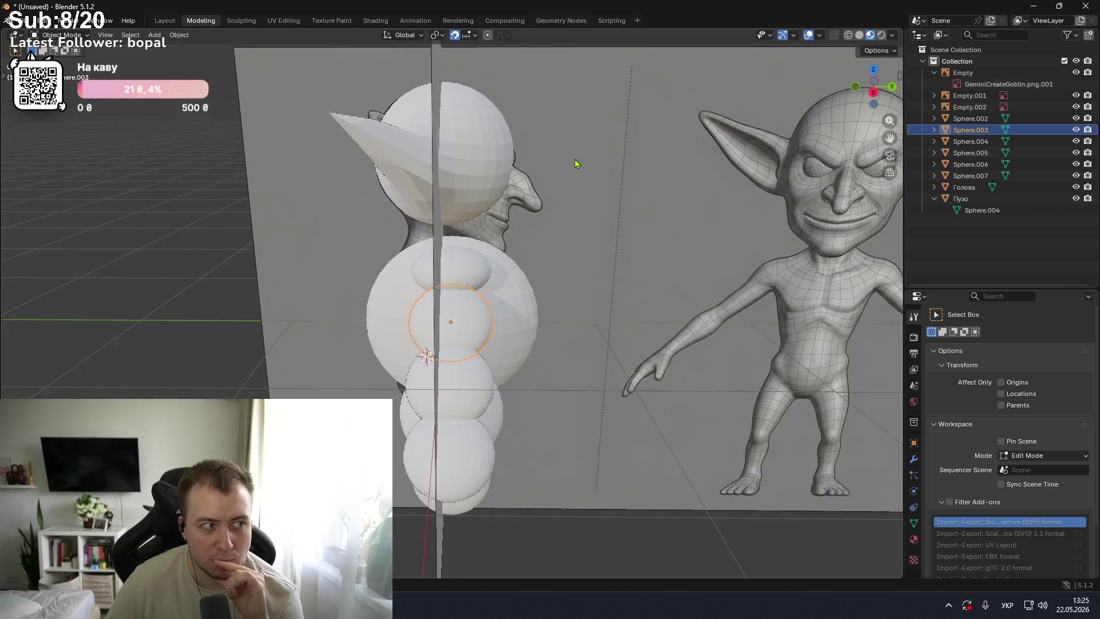
{"action": "middle_click_drag", "start_coordinate": [561, 168], "coordinate": [489, 177]}
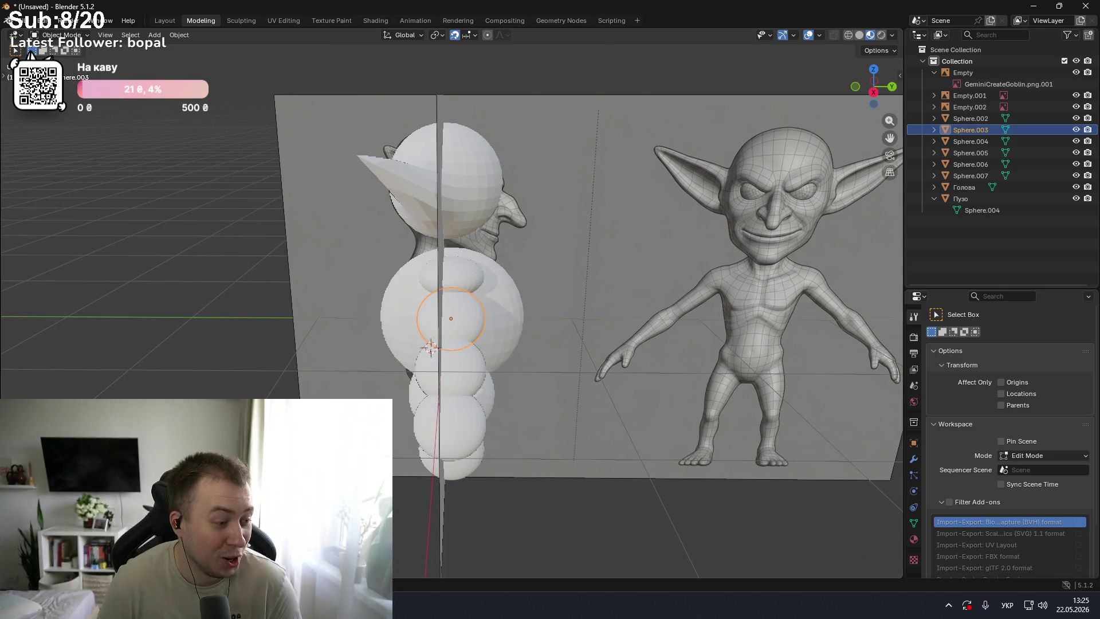
{"action": "mouse_move", "coordinate": [456, 290]}
{"action": "middle_mouse_down"}
{"action": "mouse_move", "coordinate": [467, 179]}
{"action": "mouse_move", "coordinate": [587, 182]}
{"action": "mouse_move", "coordinate": [458, 173]}
{"action": "middle_mouse_up"}
- Switch to orthographic front, then side view, and zoom in on the spheres
{"action": "key", "text": "KP_4"}
{"action": "key", "text": "KP_4"}
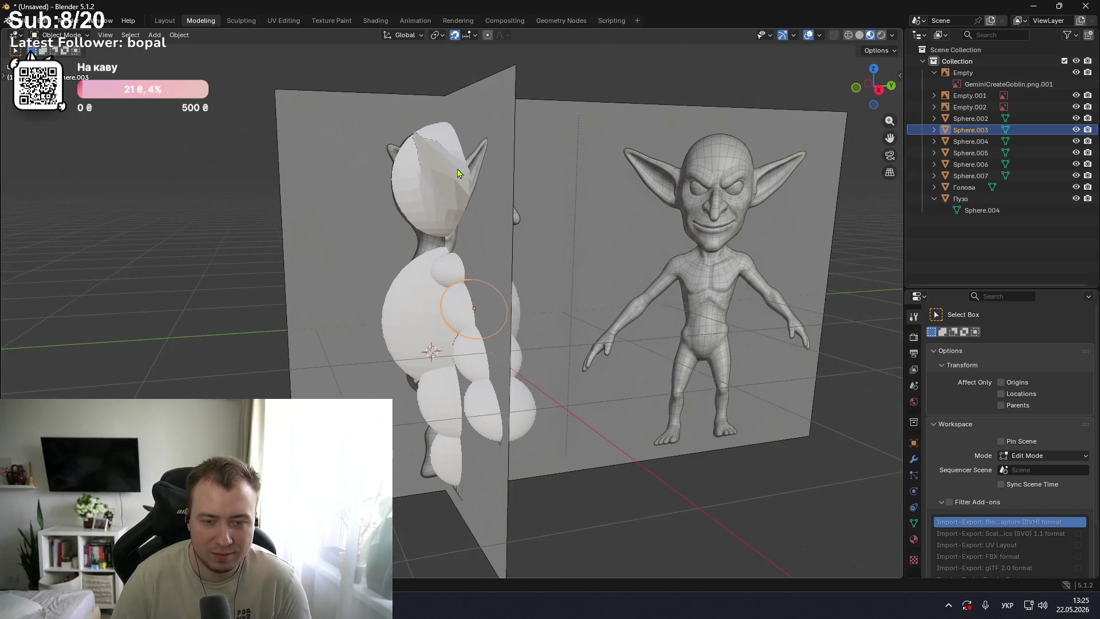
{"action": "key", "text": "KP_3"}
{"action": "key", "text": "KP_1"}
{"action": "key", "text": "KP_4"}
{"action": "key", "text": "KP_4"}
{"action": "key", "text": "KP_3"}
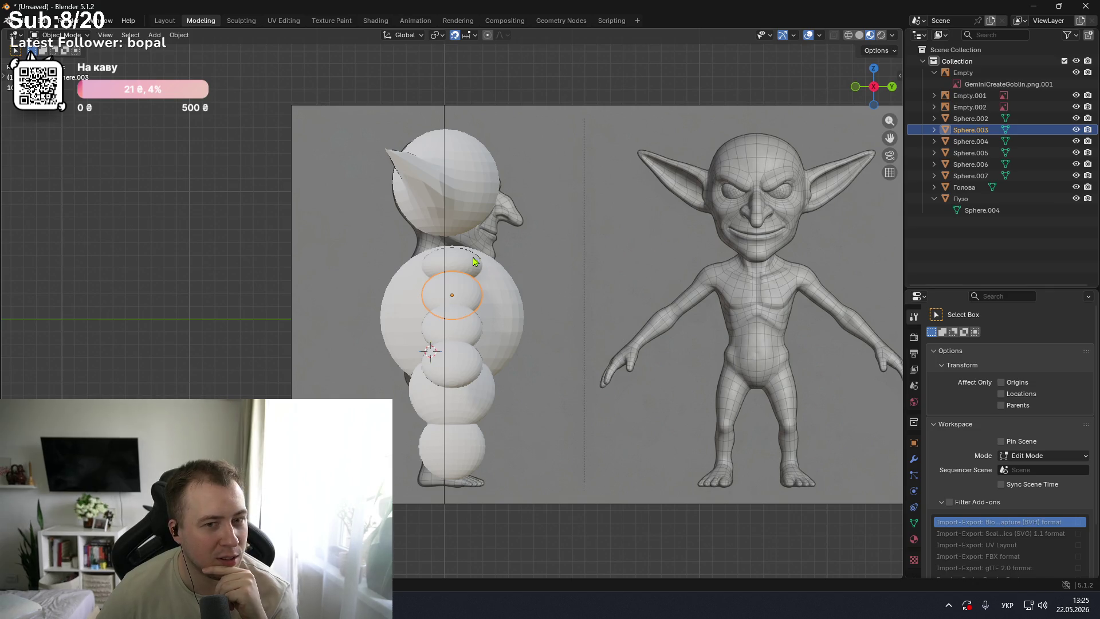
{"action": "scroll", "coordinate": [475, 261], "scroll_direction": "up", "scroll_amount": 2}
{"action": "scroll", "coordinate": [462, 257], "scroll_direction": "up", "scroll_amount": 1}
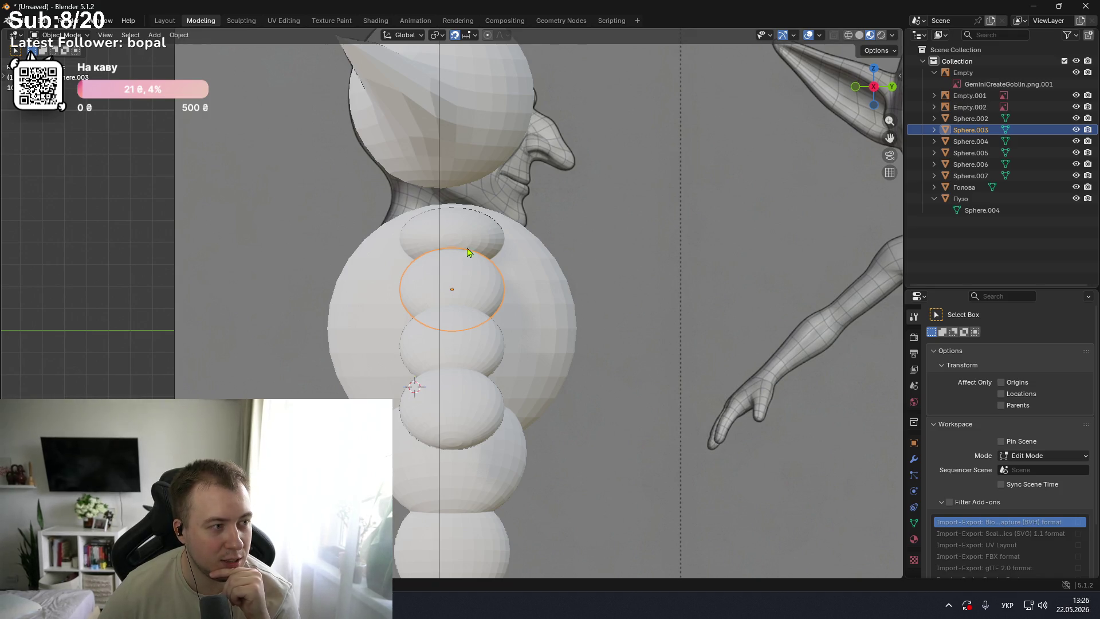
{"action": "scroll", "coordinate": [497, 194], "scroll_direction": "down", "scroll_amount": 3}
{"action": "scroll", "coordinate": [496, 195], "scroll_direction": "up", "scroll_amount": 1}
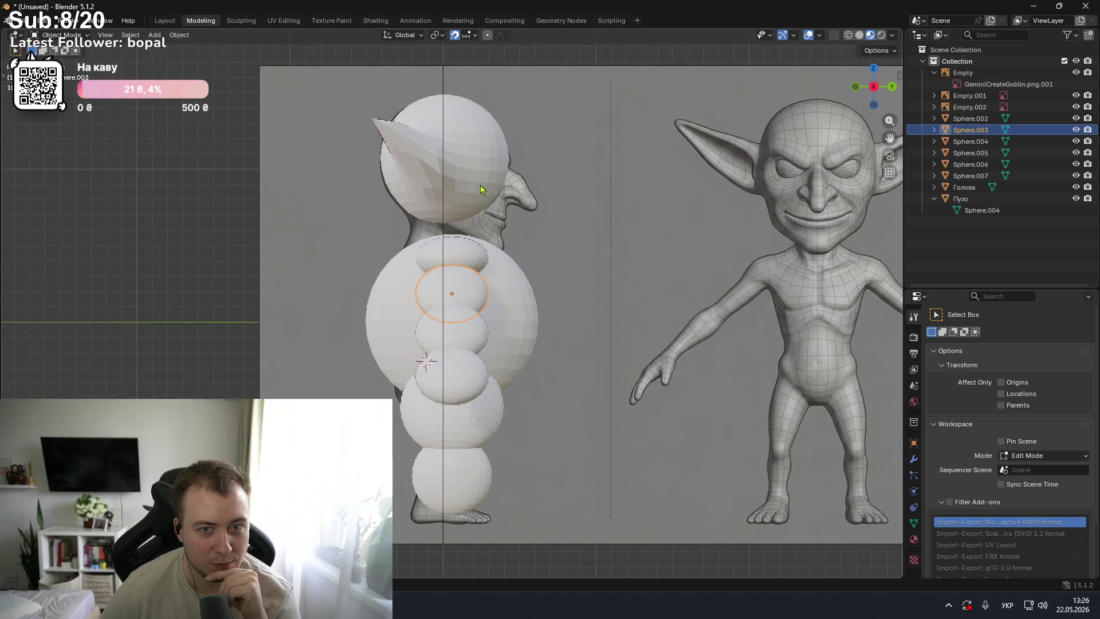
{"action": "left_click", "coordinate": [481, 189]}
{"action": "left_click", "coordinate": [466, 258]}
{"action": "mouse_move", "coordinate": [466, 257]}
{"action": "middle_mouse_down"}
{"action": "mouse_move", "coordinate": [361, 247]}
{"action": "mouse_move", "coordinate": [439, 277]}
{"action": "mouse_move", "coordinate": [450, 196]}
{"action": "middle_mouse_up"}
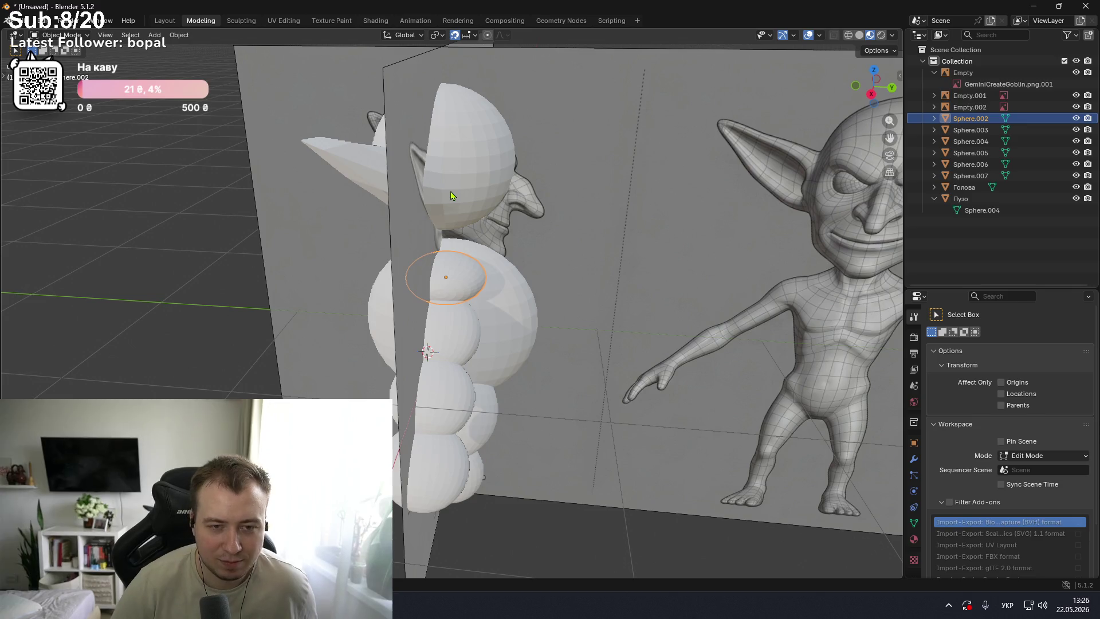
{"action": "key", "text": "KP_1"}
{"action": "key", "text": "KP_3"}
{"action": "key", "text": "KP_1"}
{"action": "key", "text": "KP_3"}
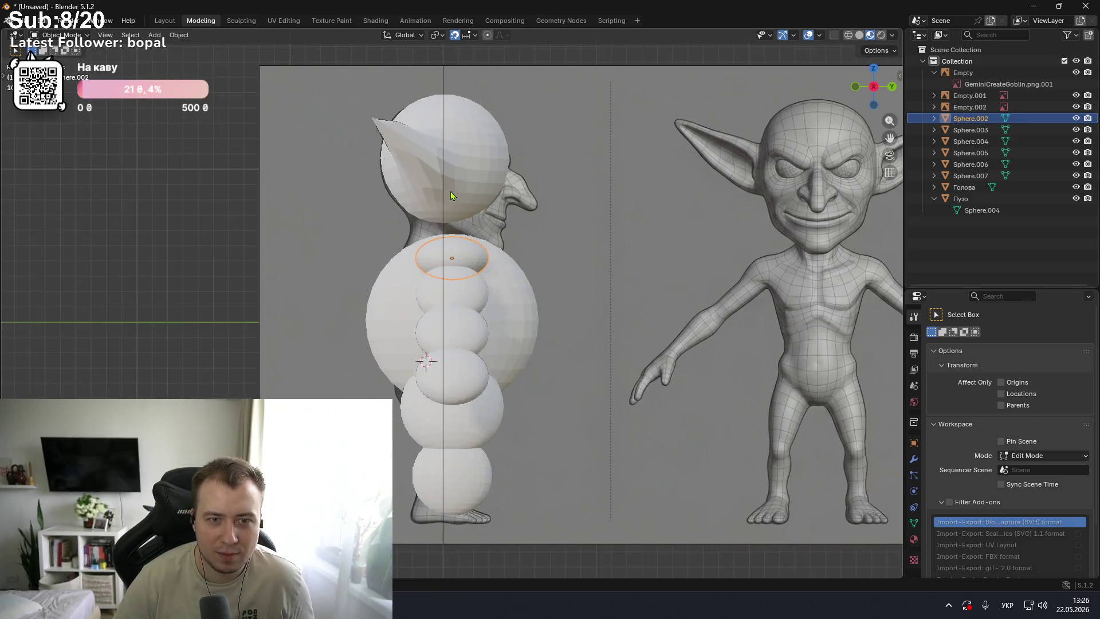
{"action": "left_click", "coordinate": [516, 308]}
{"action": "key", "text": "s"}
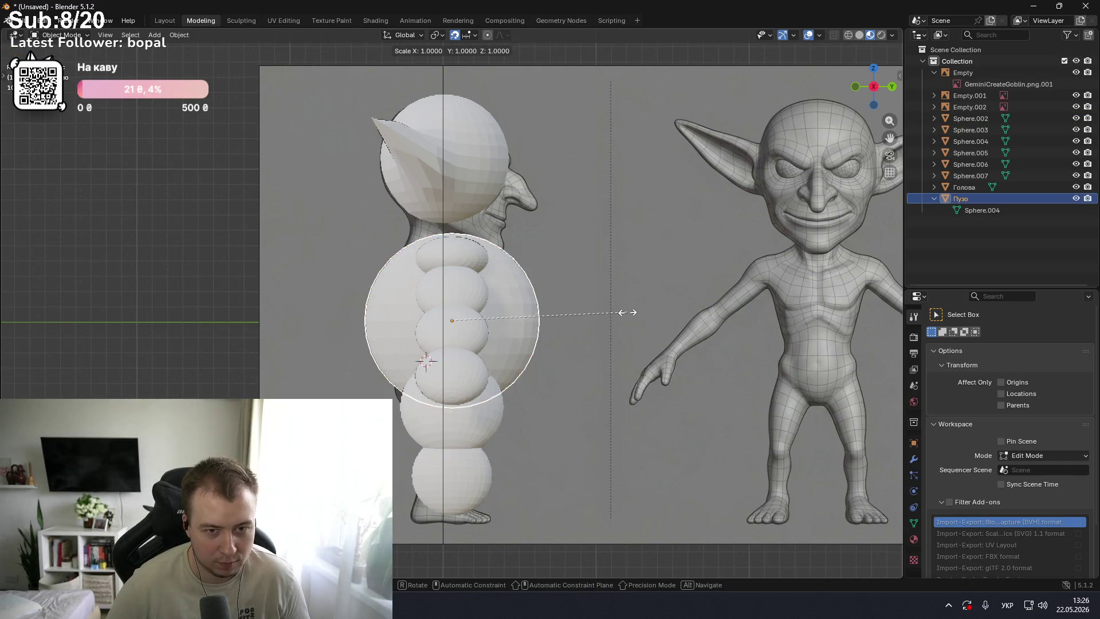
{"action": "left_click", "coordinate": [521, 320]}
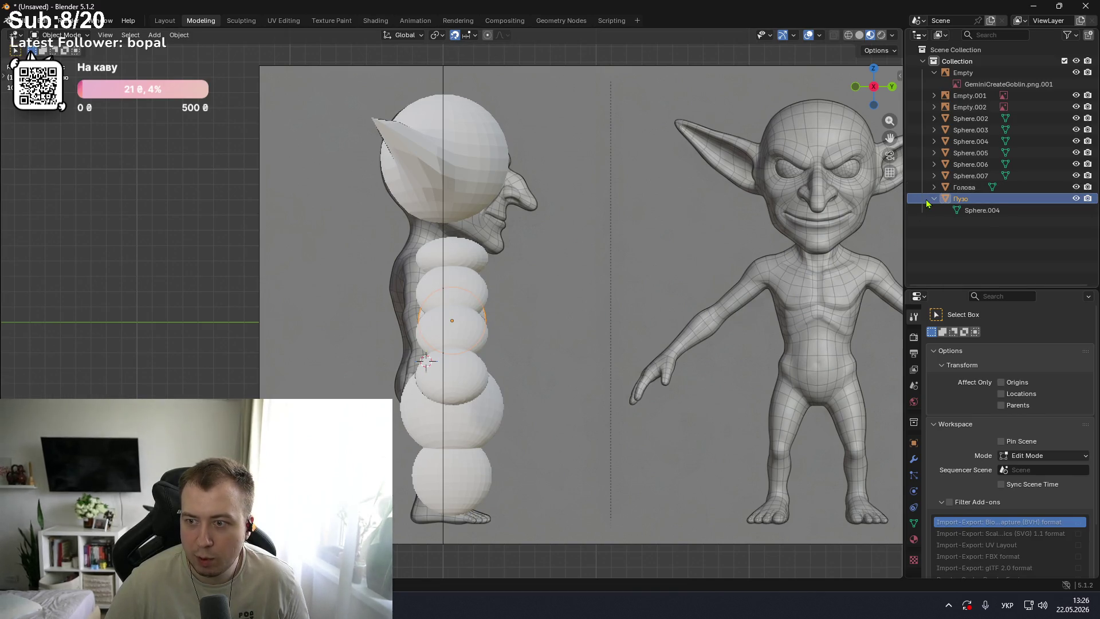
{"action": "key", "text": "ctrl+z"}
- Hide the stacked spine spheres and show the goblin reference images again
{"action": "left_click_drag", "start_coordinate": [1076, 176], "coordinate": [1076, 95]}
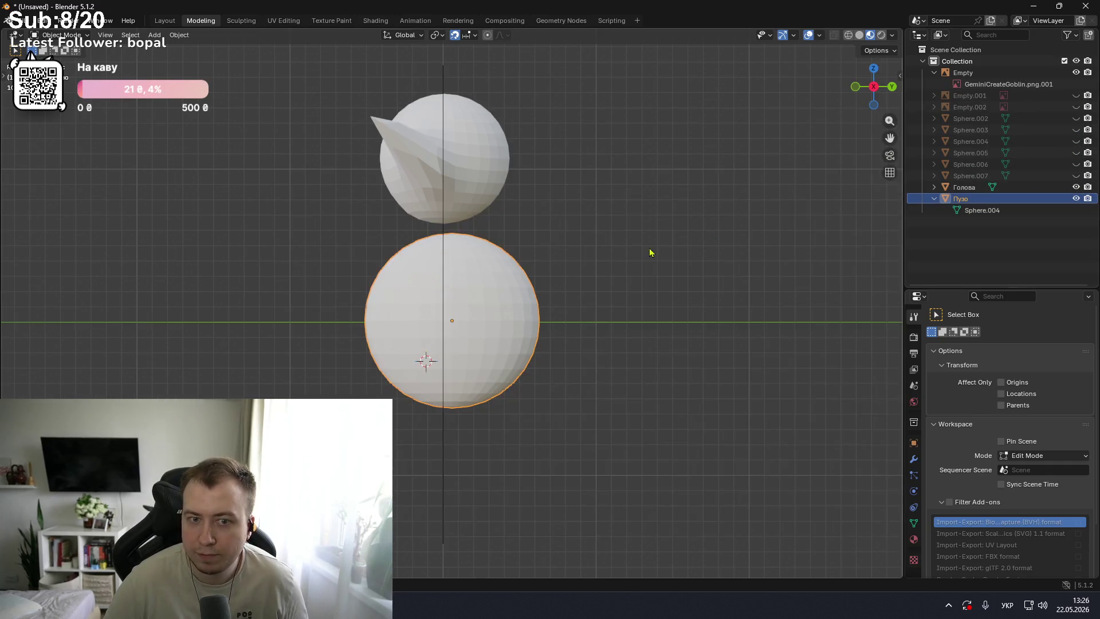
{"action": "left_click", "coordinate": [1076, 95]}
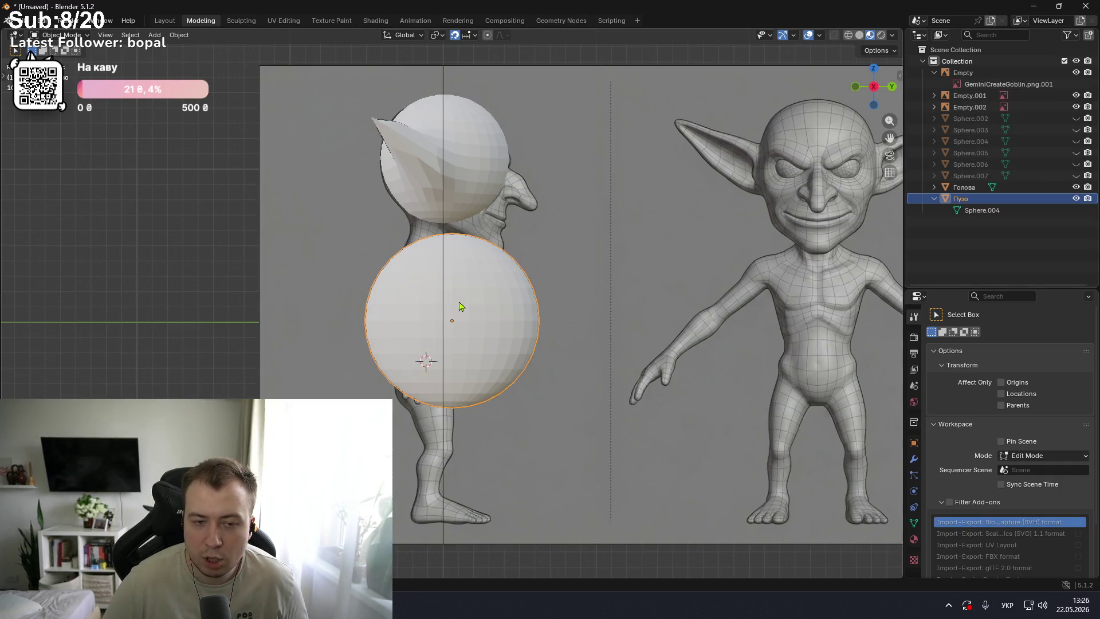
{"action": "scroll", "coordinate": [459, 298], "scroll_direction": "up", "scroll_amount": 2}
{"action": "scroll", "coordinate": [455, 267], "scroll_direction": "up", "scroll_amount": 2}
{"action": "scroll", "coordinate": [502, 306], "scroll_direction": "down", "scroll_amount": 1}
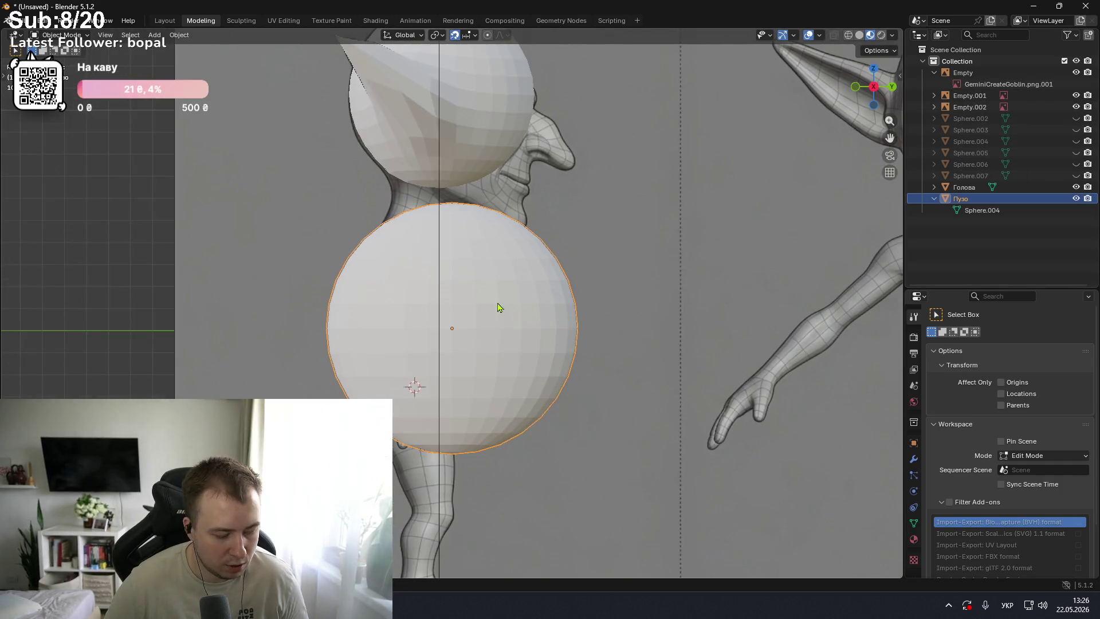
- Reshape the belly sphere into a slim, tall, slightly tilted ellipse
{"action": "key", "text": "s"}
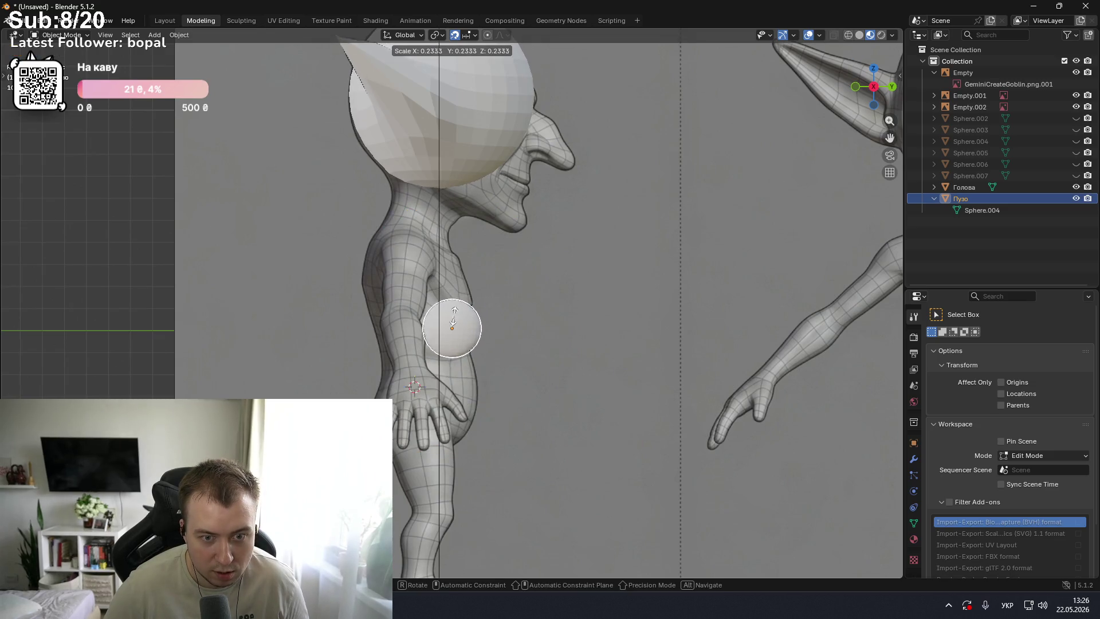
{"action": "key", "text": "x"}
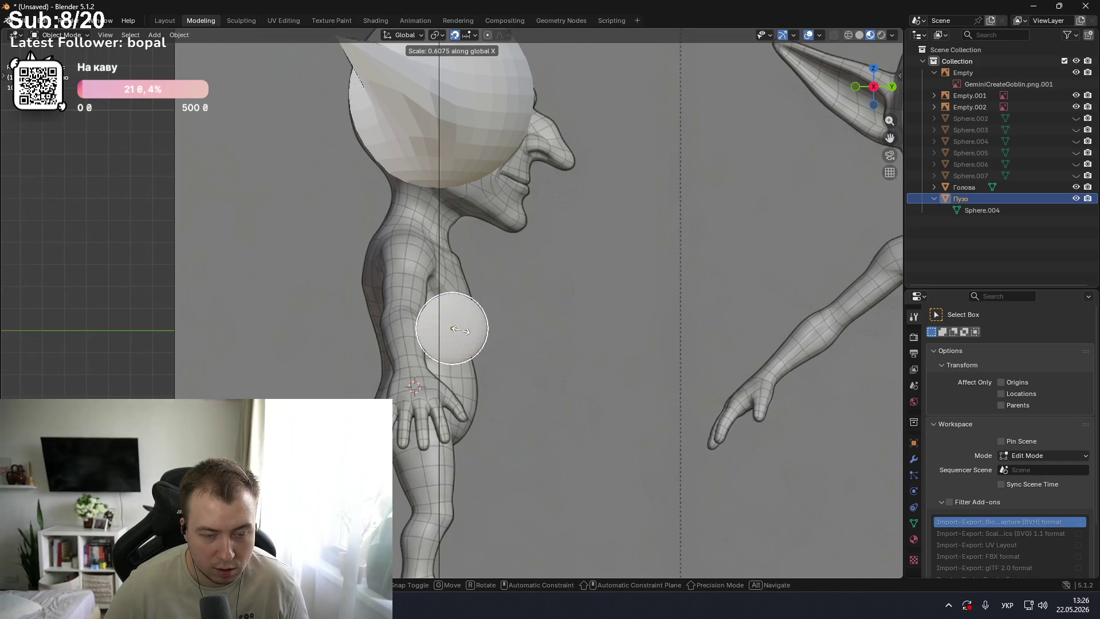
{"action": "left_click", "coordinate": [462, 332]}
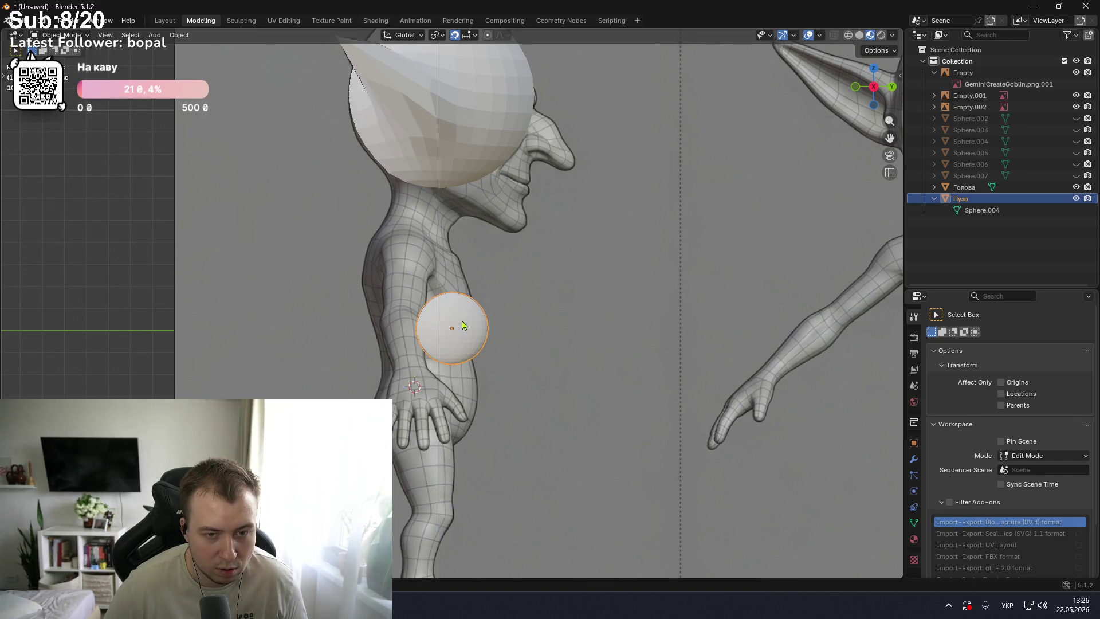
{"action": "key", "text": "s"}
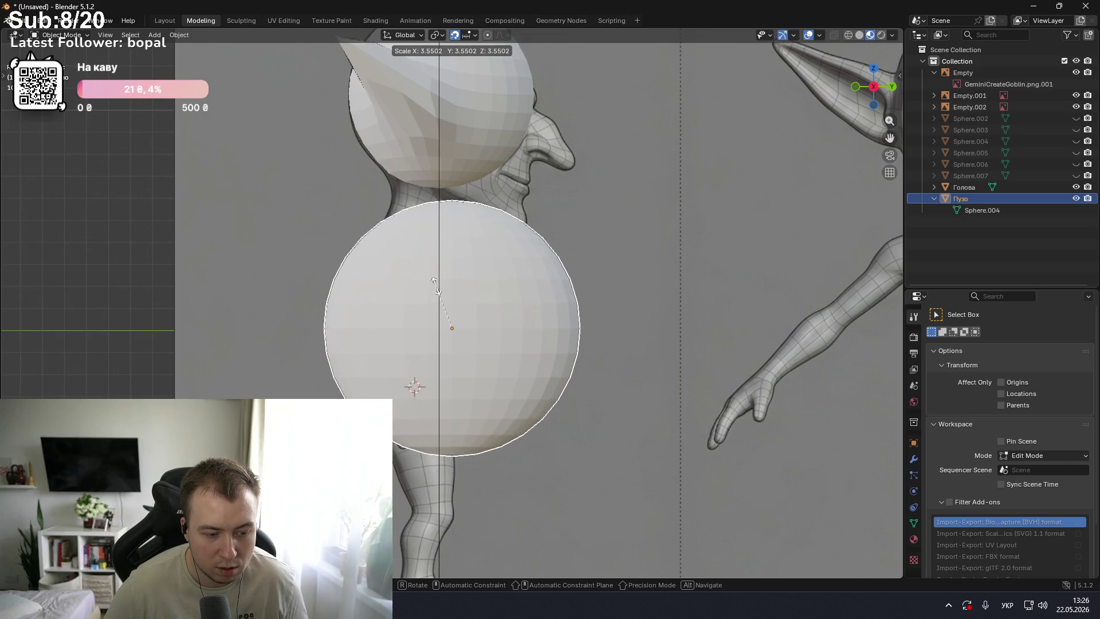
{"action": "key", "text": "x"}
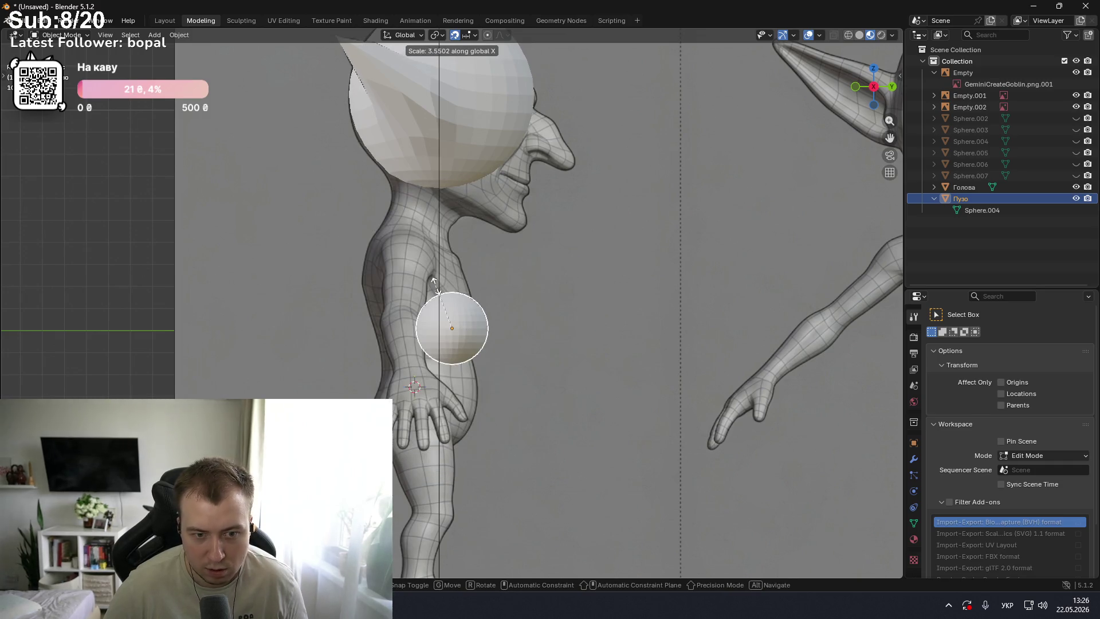
{"action": "key", "text": "z"}
{"action": "left_click", "coordinate": [462, 272]}
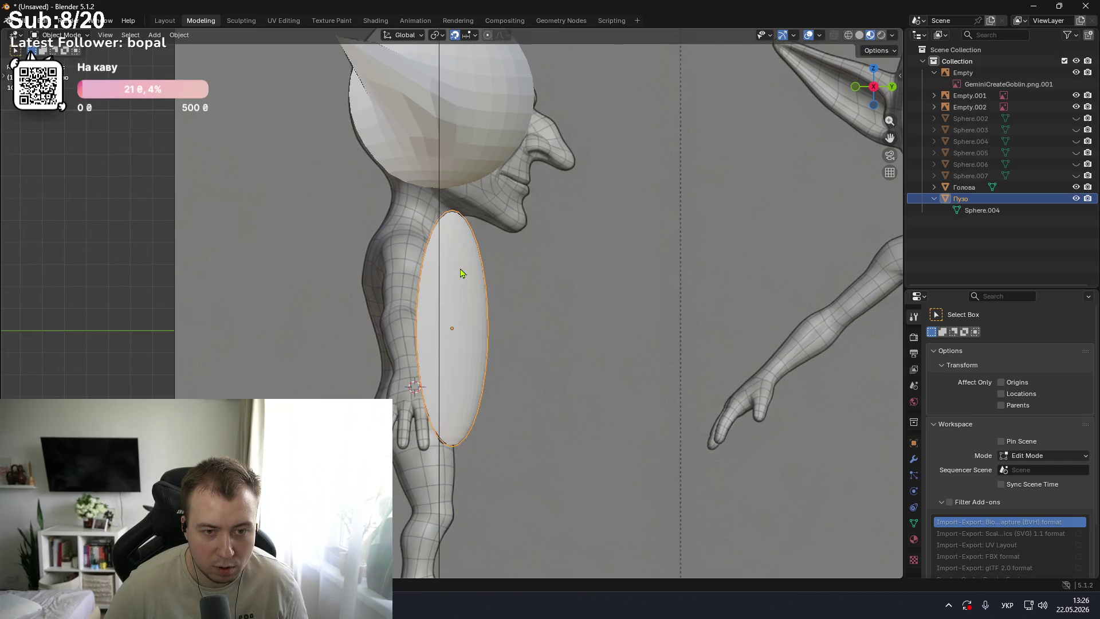
{"action": "key", "text": "r"}
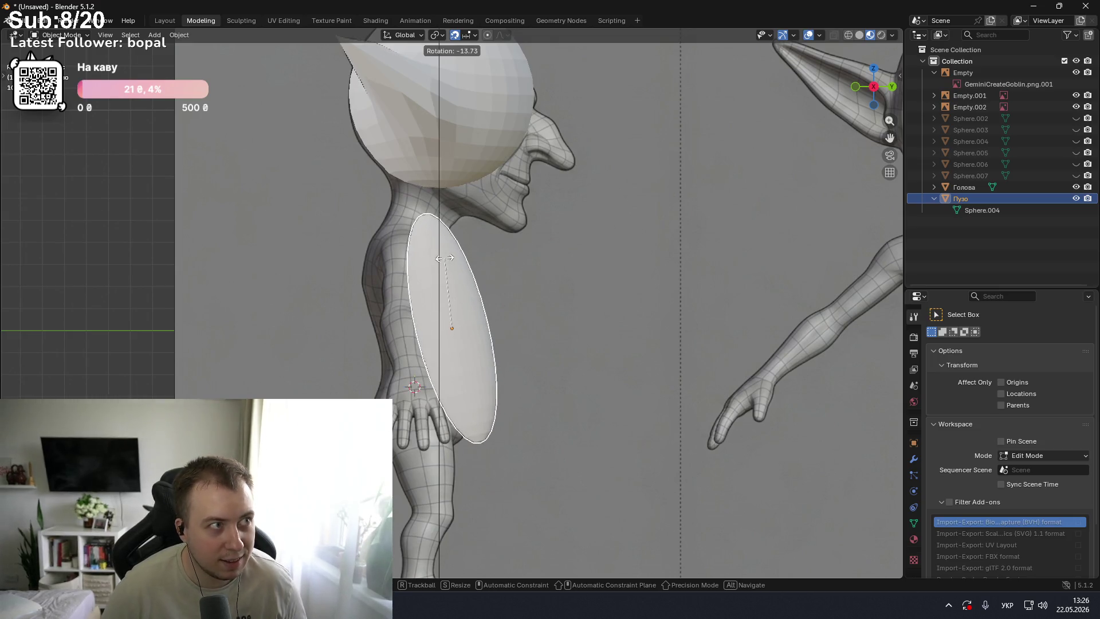
{"action": "left_click", "coordinate": [446, 263]}
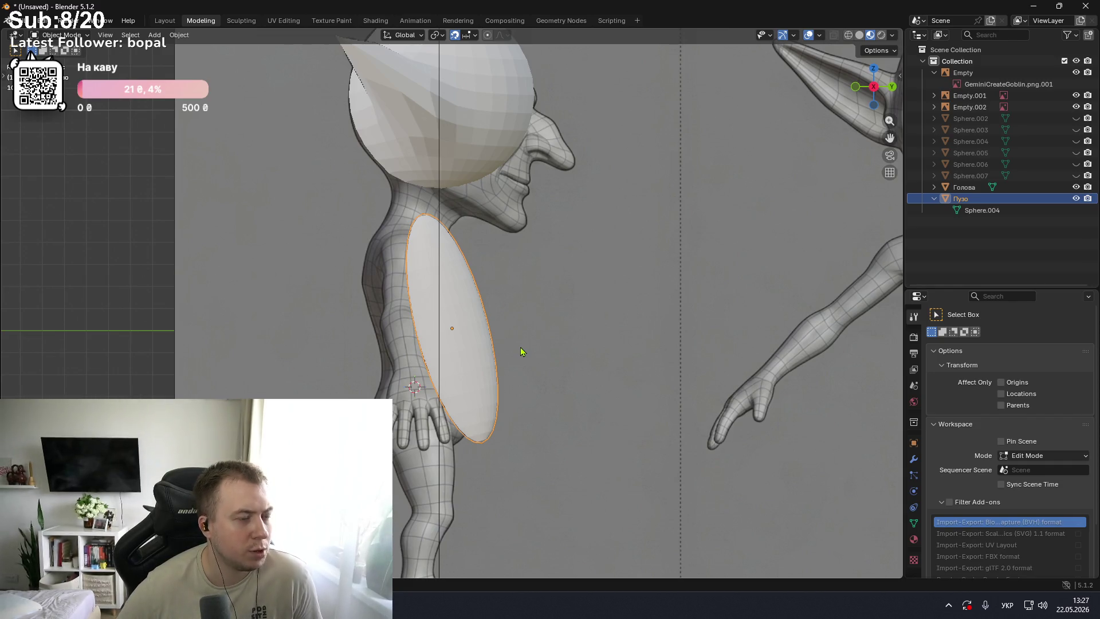
- Select the Голова head sphere covering the reference head
{"action": "scroll", "coordinate": [479, 348], "scroll_direction": "down", "scroll_amount": 1}
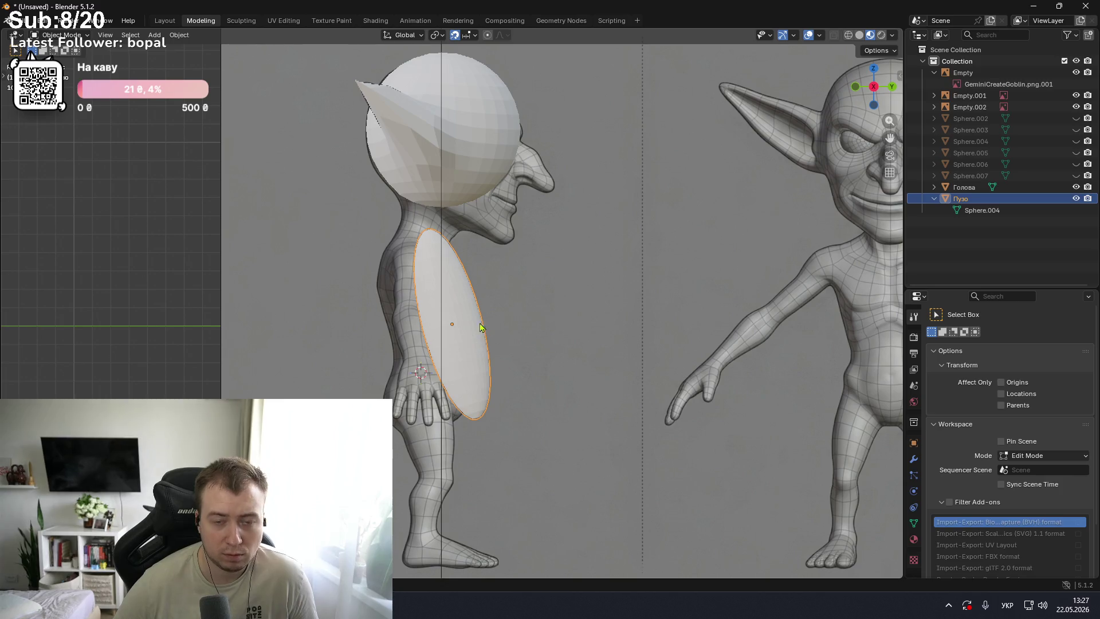
{"action": "left_click", "coordinate": [483, 154]}
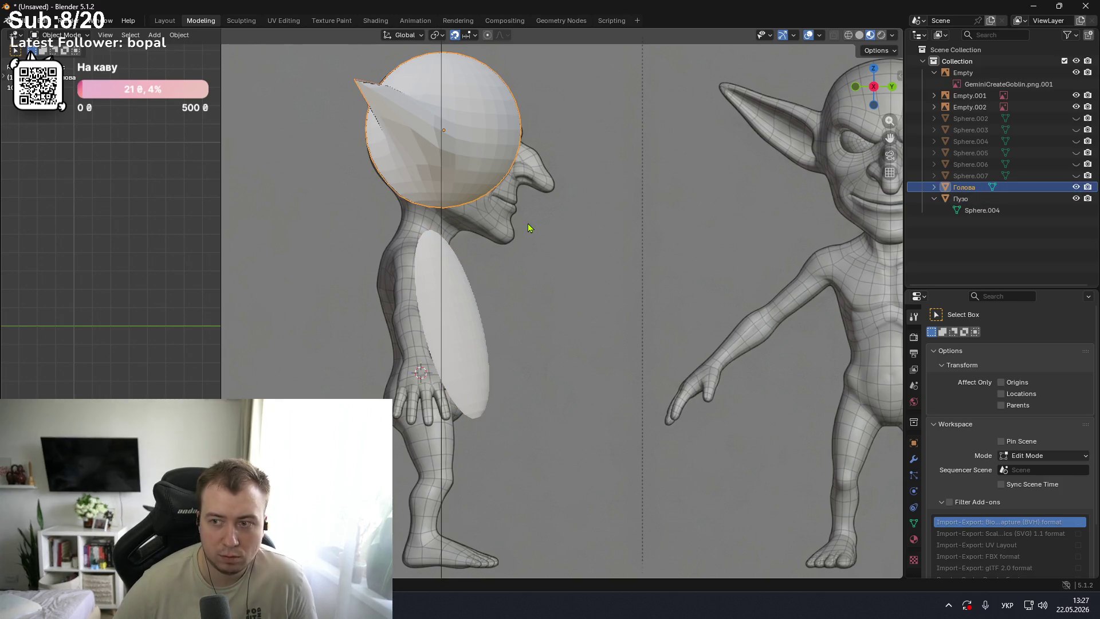
{"action": "scroll", "coordinate": [528, 227], "scroll_direction": "down", "scroll_amount": 3}
{"action": "scroll", "coordinate": [528, 228], "scroll_direction": "up", "scroll_amount": 3}
{"action": "scroll", "coordinate": [528, 227], "scroll_direction": "down", "scroll_amount": 1}
{"action": "scroll", "coordinate": [511, 199], "scroll_direction": "down", "scroll_amount": 1}
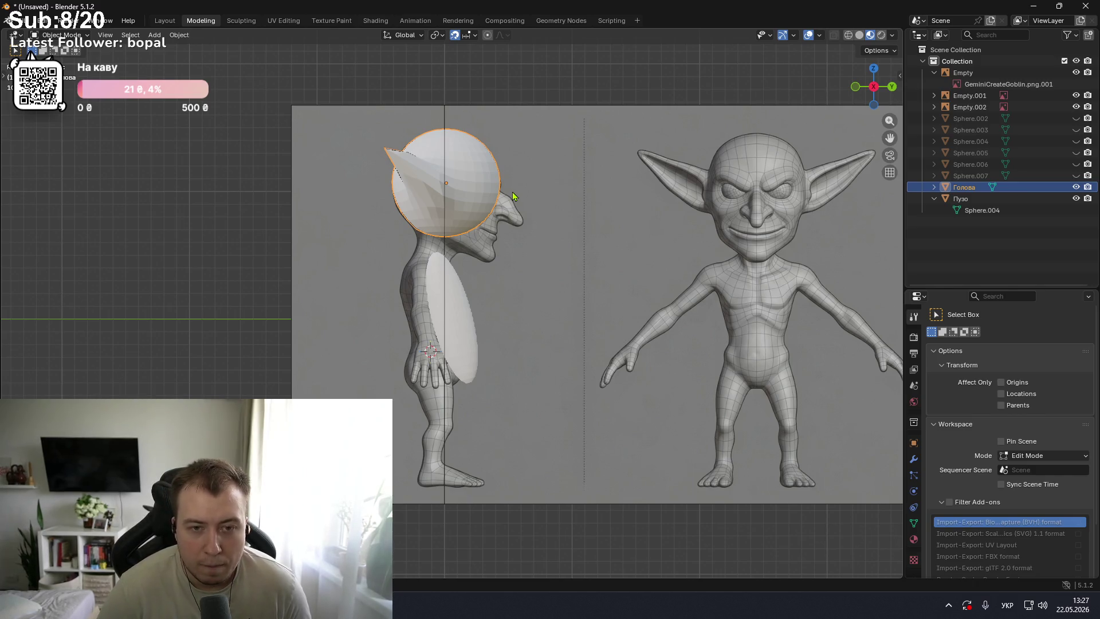
{"action": "scroll", "coordinate": [491, 210], "scroll_direction": "up", "scroll_amount": 2}
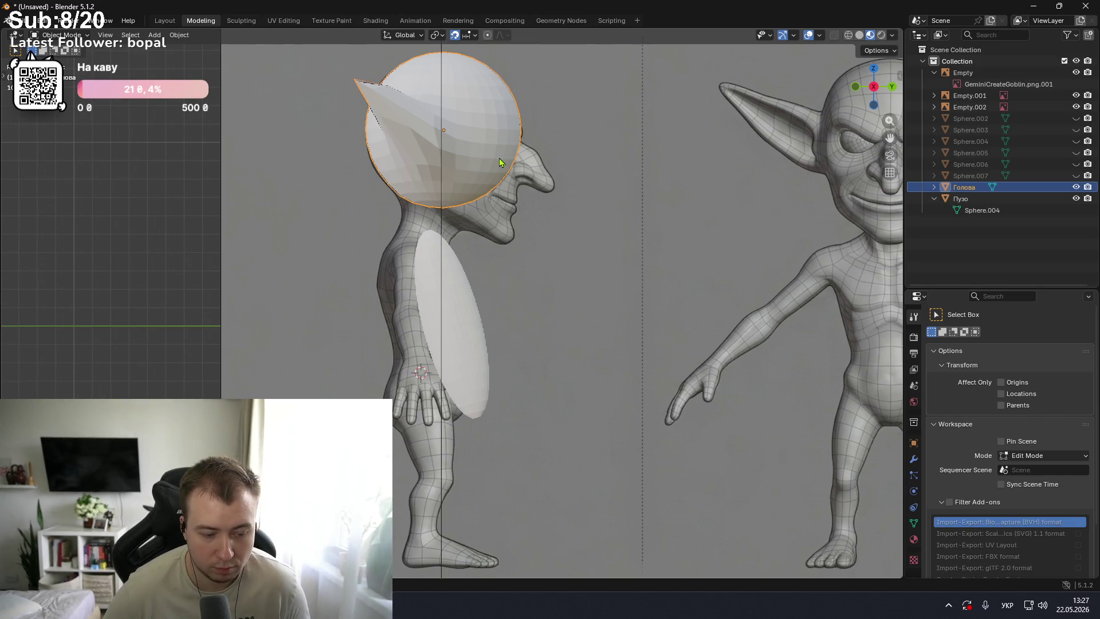
{"action": "key", "text": "ctrl+Tab"}
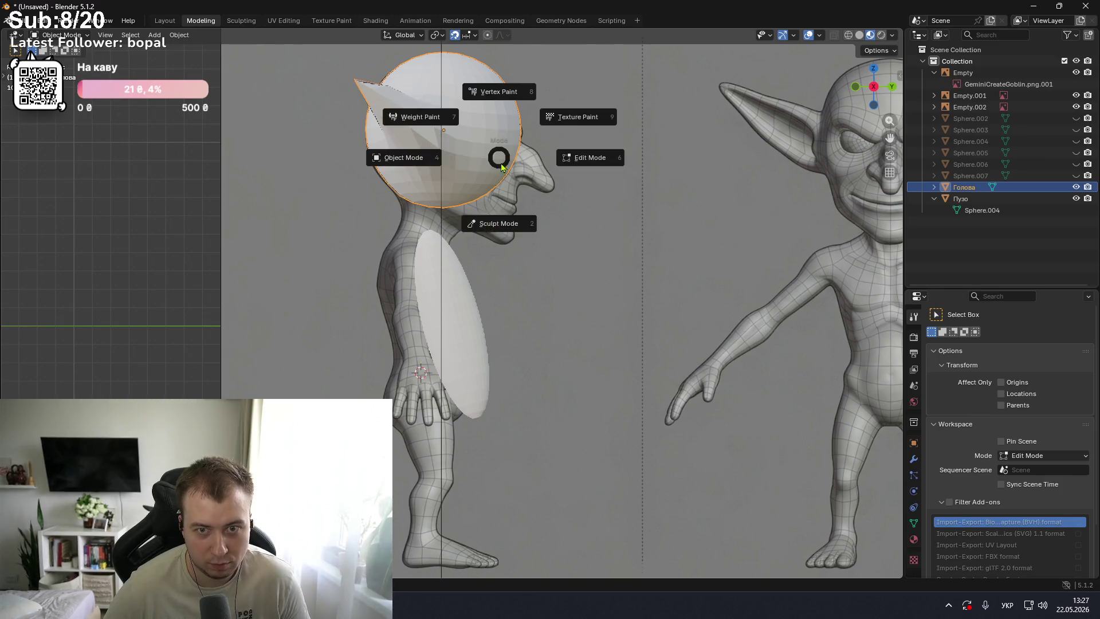
- Enter Sculpt Mode on the head and trial Elastic Grab pulls at the nose, undoing them
{"action": "left_click", "coordinate": [497, 224]}
{"action": "left_click_drag", "start_coordinate": [523, 175], "coordinate": [535, 178]}
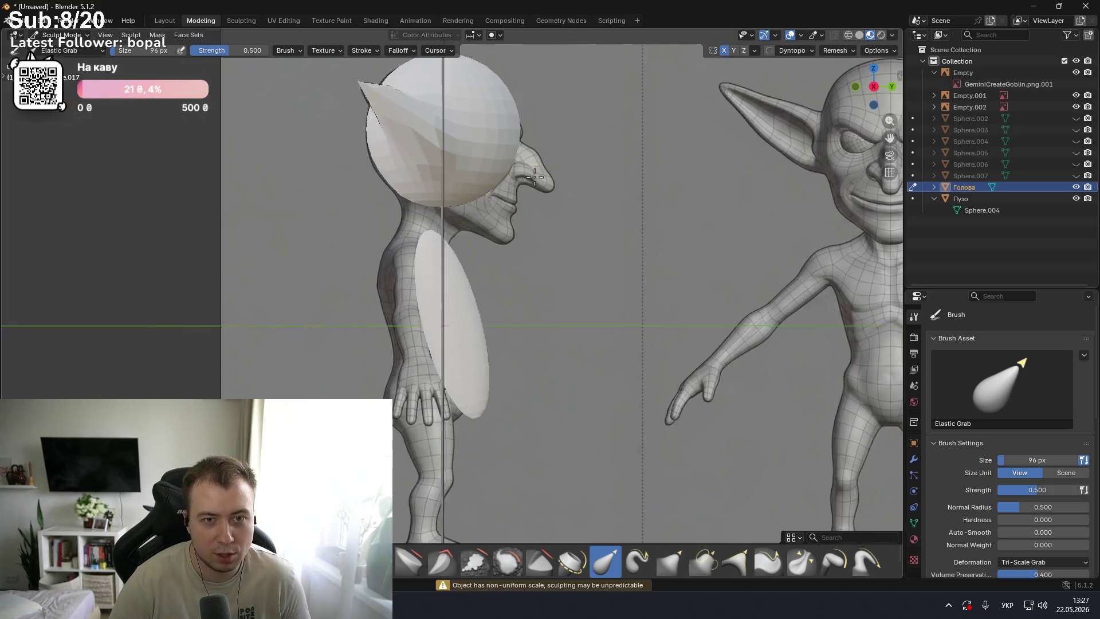
{"action": "left_click_drag", "start_coordinate": [534, 177], "coordinate": [520, 174]}
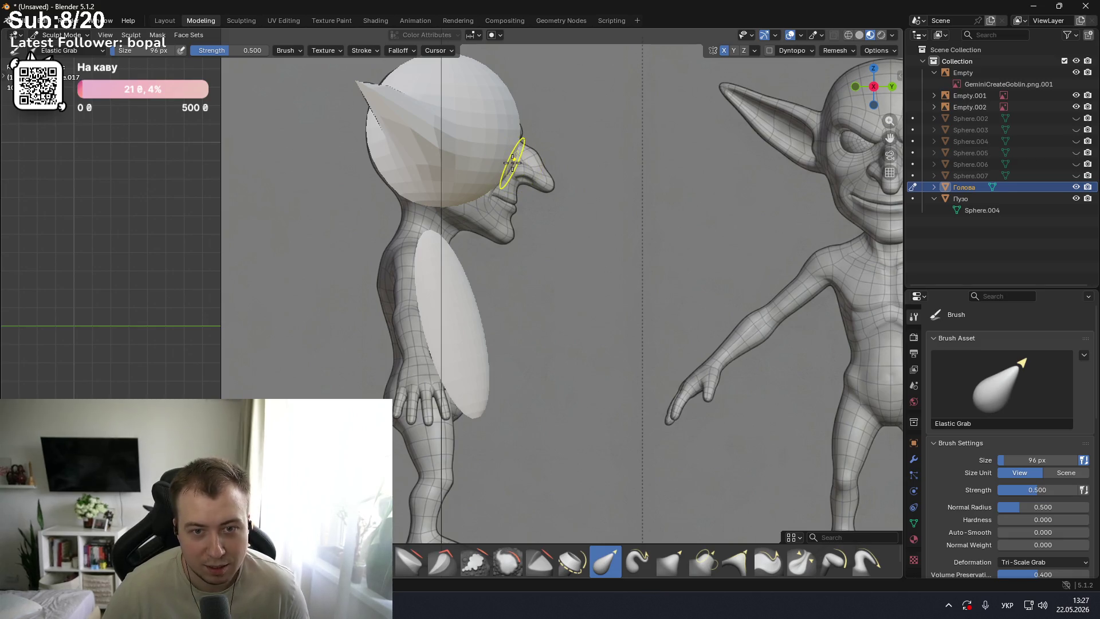
{"action": "left_click_drag", "start_coordinate": [522, 170], "coordinate": [549, 185]}
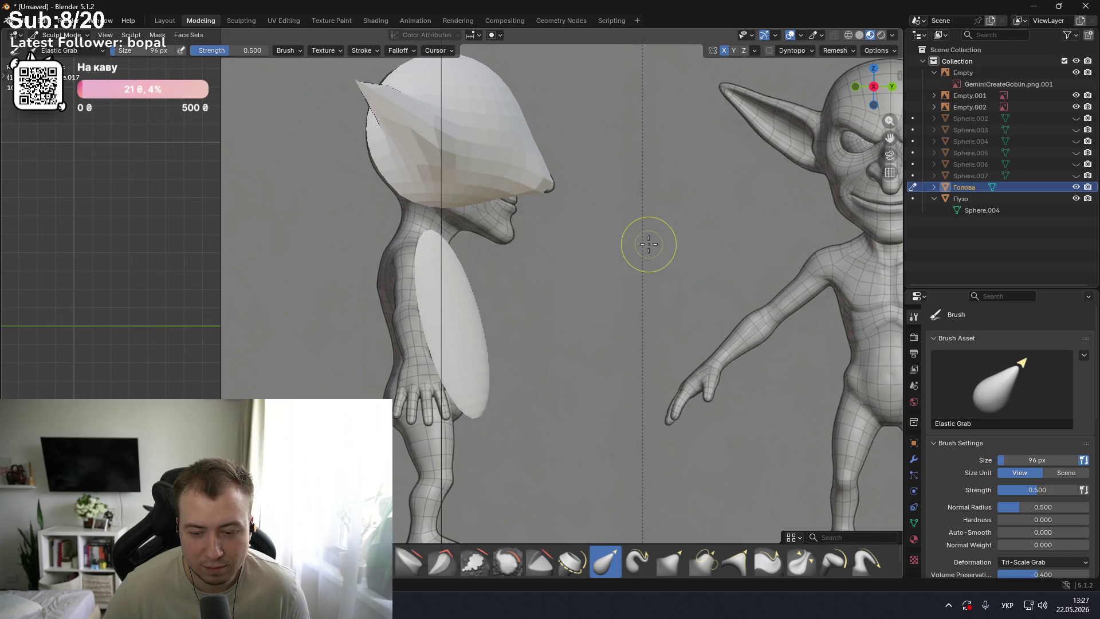
{"action": "key", "text": "ctrl+z"}
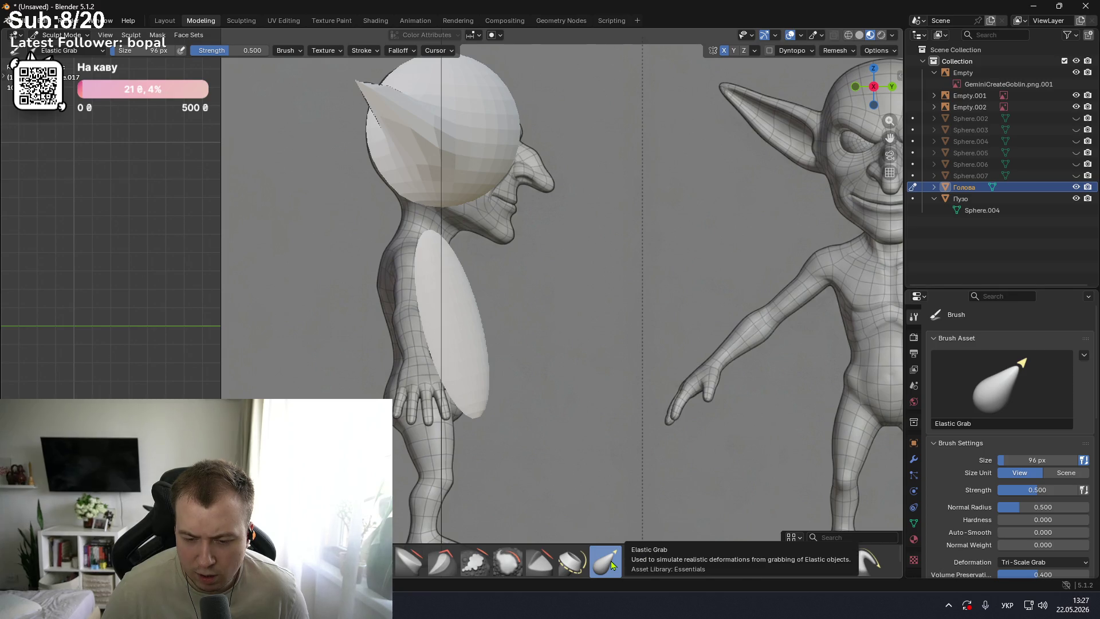
- Switch to the Elastic Snake Hook brush and undo a trial pull toward the nose
{"action": "left_click", "coordinate": [638, 562]}
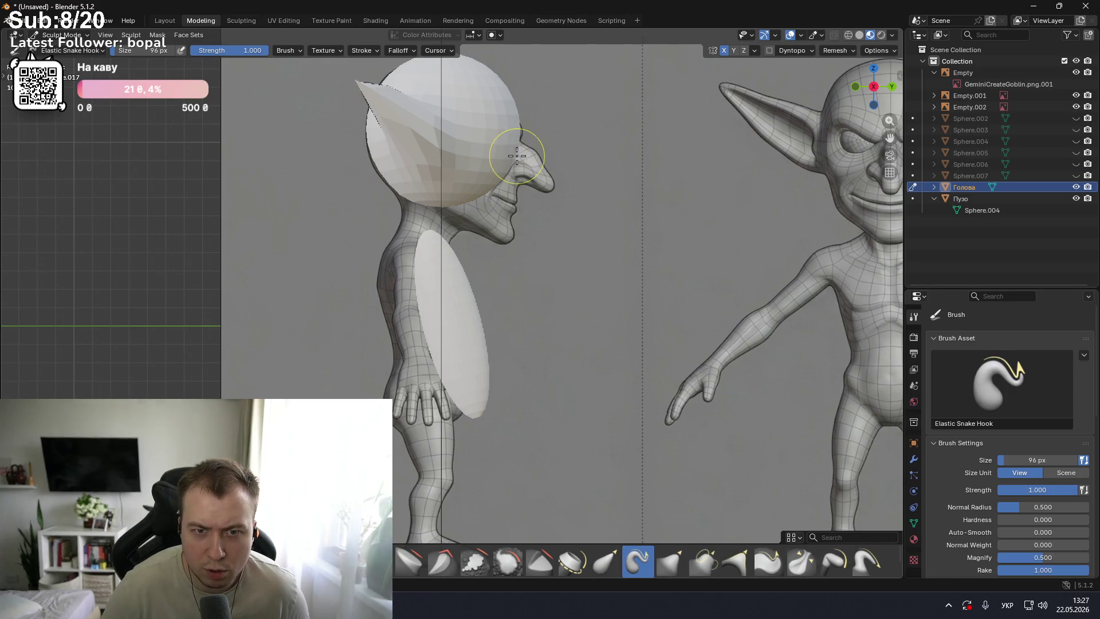
{"action": "left_click_drag", "start_coordinate": [513, 160], "coordinate": [547, 183]}
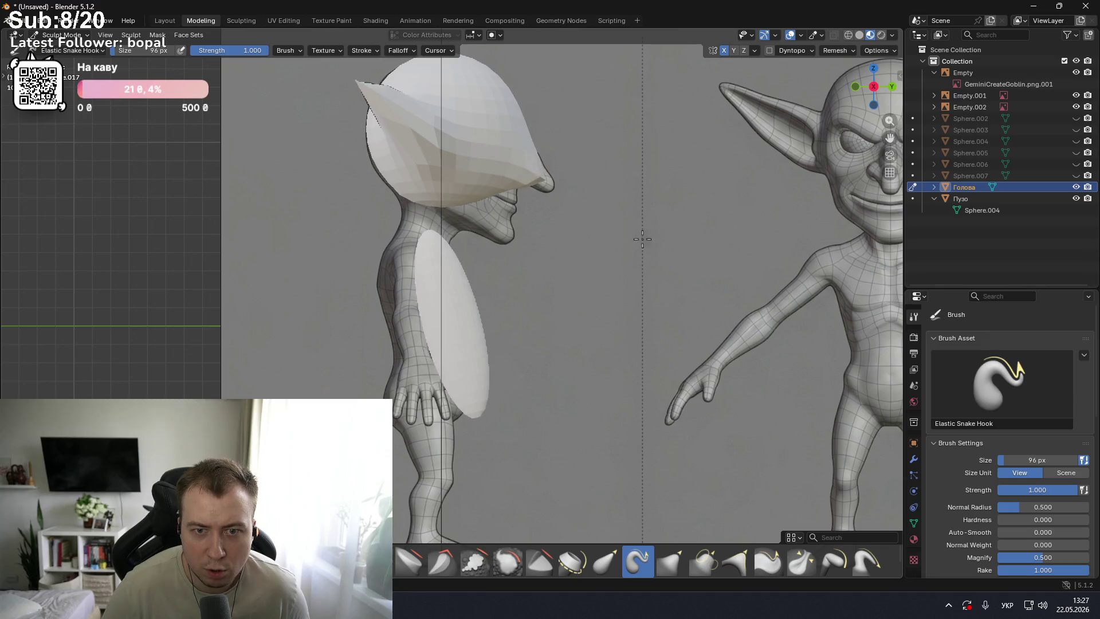
{"action": "key", "text": "ctrl+z"}
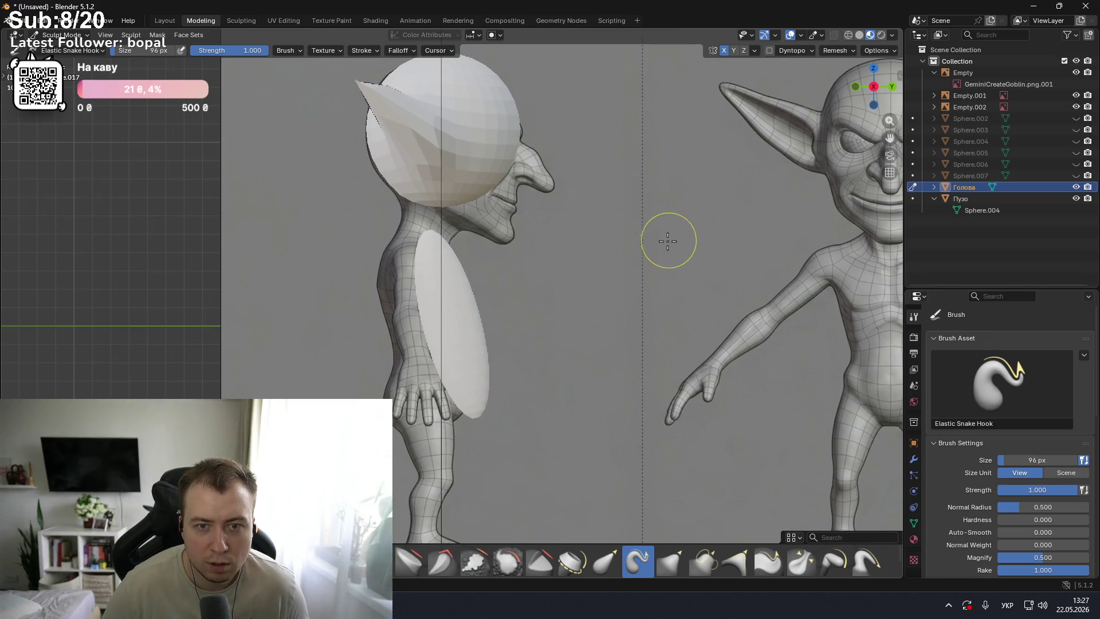
{"action": "scroll", "coordinate": [544, 151], "scroll_direction": "down", "scroll_amount": 2}
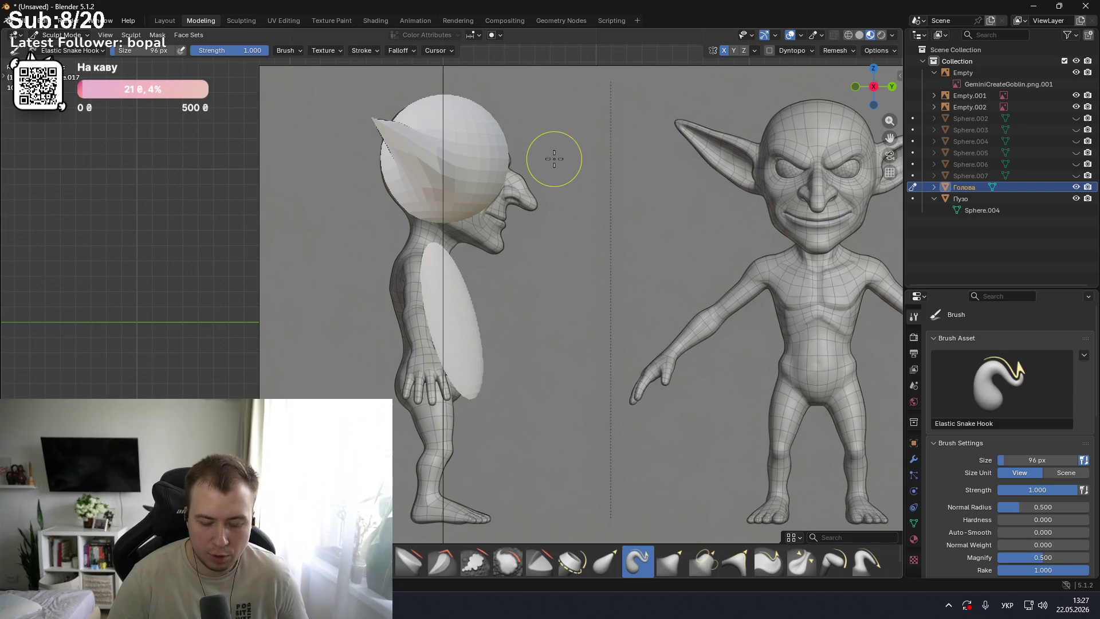
- Compare the head against the reference in front and side views
{"action": "key", "text": "KP_1"}
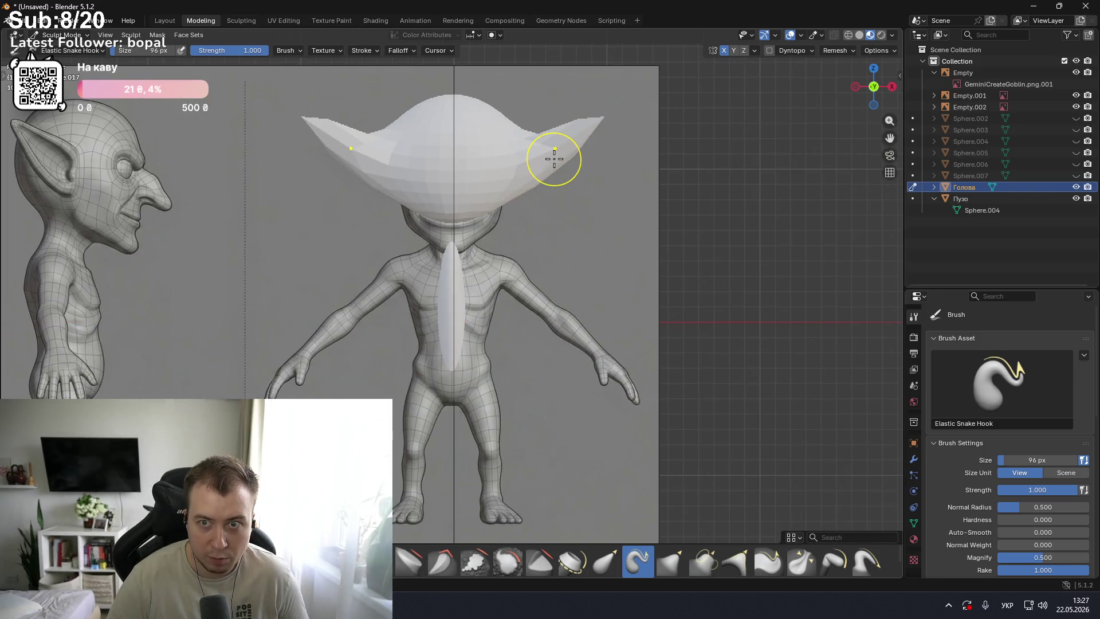
{"action": "key", "text": "KP_3"}
{"action": "key", "text": "KP_1"}
{"action": "key", "text": "KP_3"}
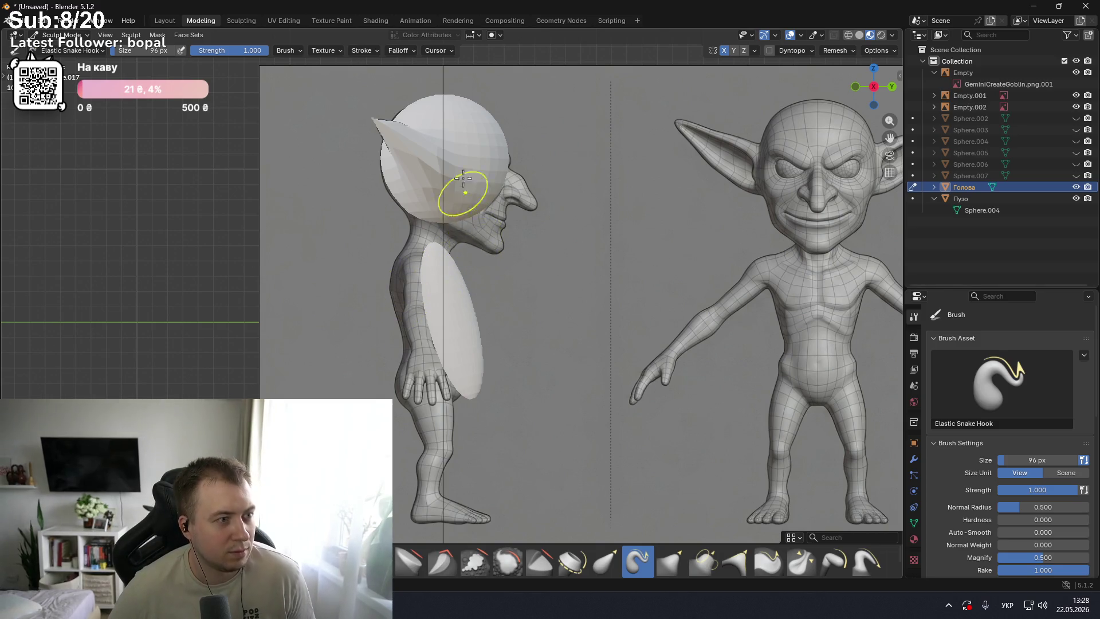
{"action": "scroll", "coordinate": [474, 122], "scroll_direction": "up", "scroll_amount": 1}
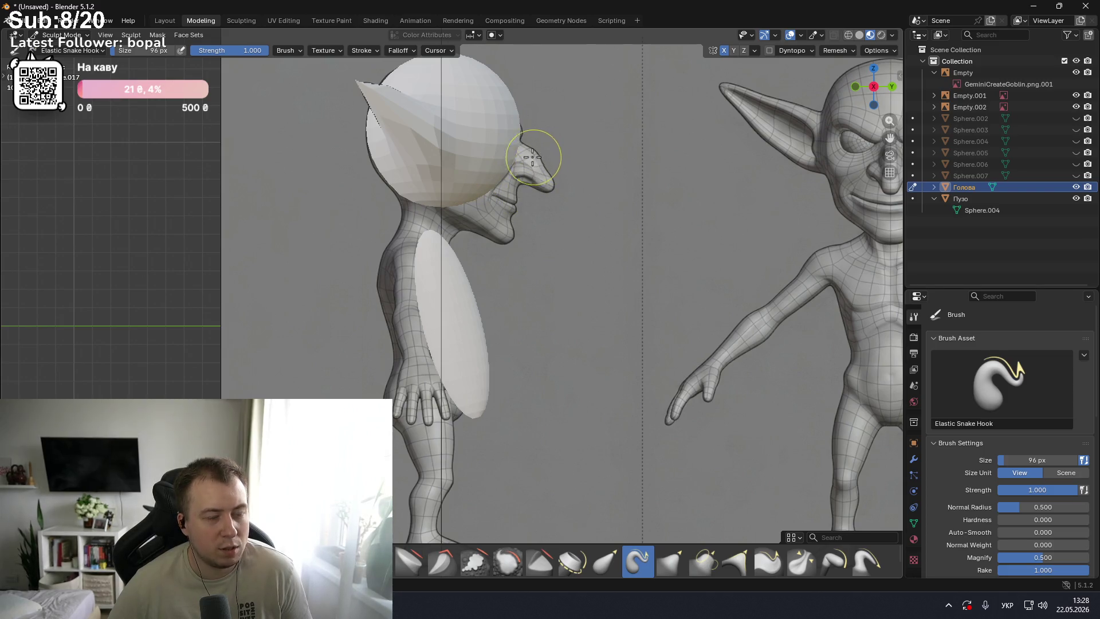
- Pull the head's front into a pointed nose with Snake Hook, undoing the extra strokes
{"action": "left_click_drag", "start_coordinate": [523, 163], "coordinate": [585, 202]}
{"action": "left_click_drag", "start_coordinate": [524, 166], "coordinate": [570, 182]}
{"action": "key", "text": "ctrl+z"}
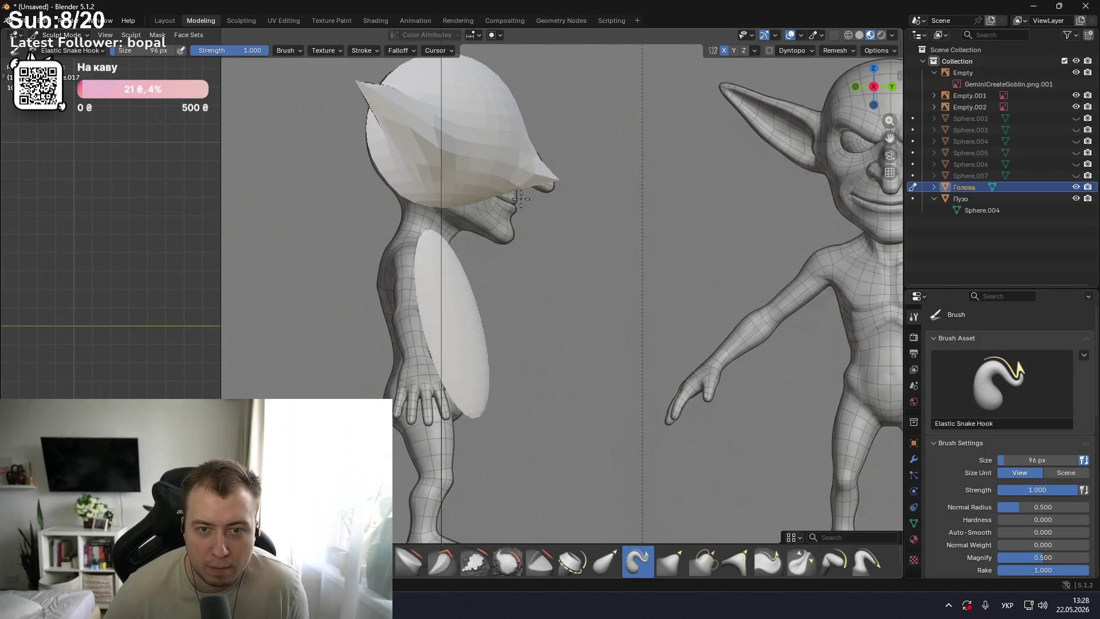
{"action": "key", "text": "ctrl+z"}
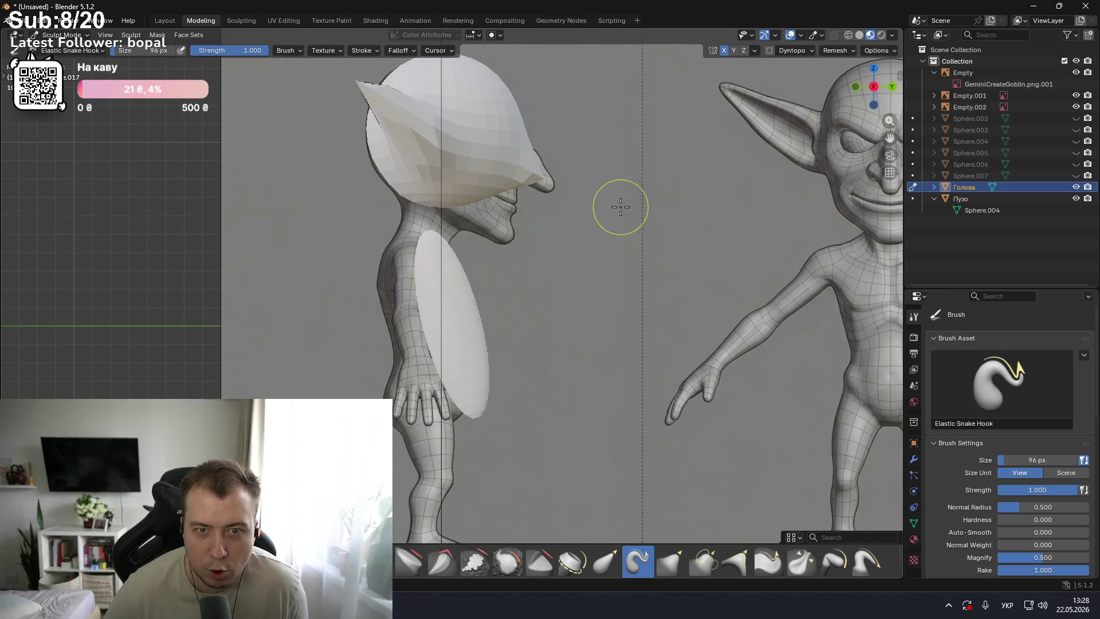
- With Elastic Grab, pull the nose, chin and lips into shape under the hat brim
{"action": "left_click", "coordinate": [605, 560]}
{"action": "left_click_drag", "start_coordinate": [516, 172], "coordinate": [551, 185]}
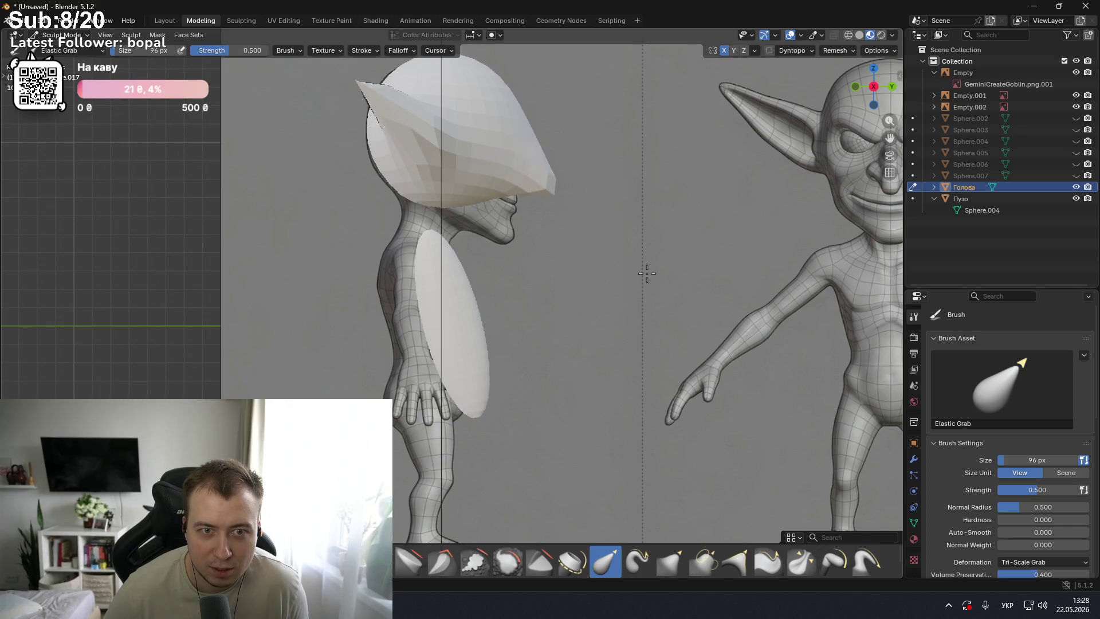
{"action": "scroll", "coordinate": [533, 184], "scroll_direction": "down", "scroll_amount": 2}
{"action": "left_click_drag", "start_coordinate": [485, 218], "coordinate": [516, 314]}
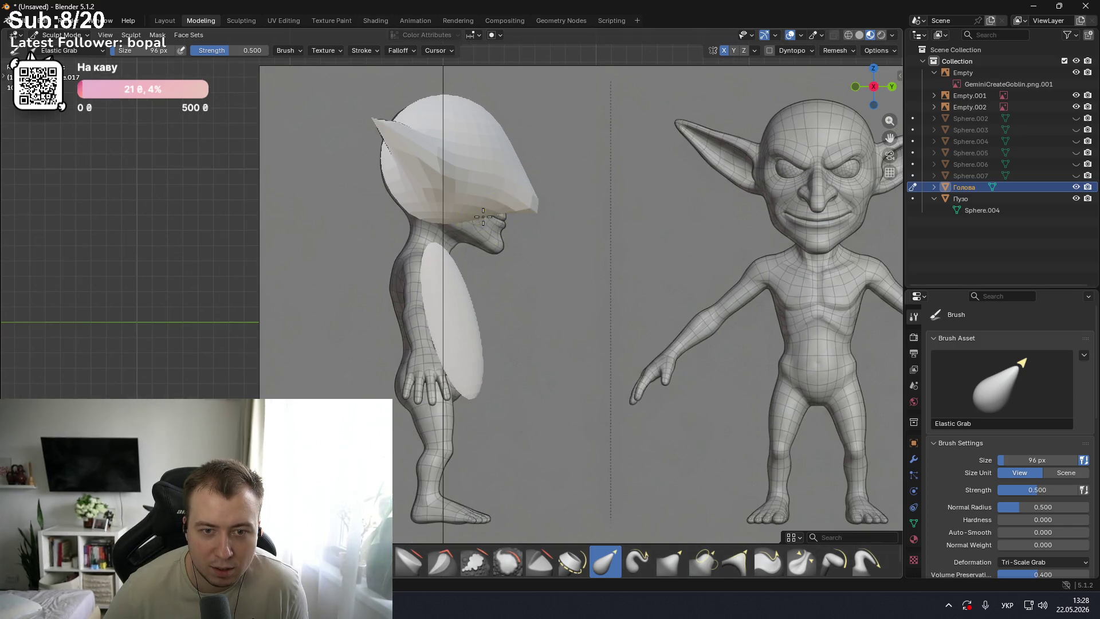
{"action": "left_click_drag", "start_coordinate": [523, 241], "coordinate": [494, 232]}
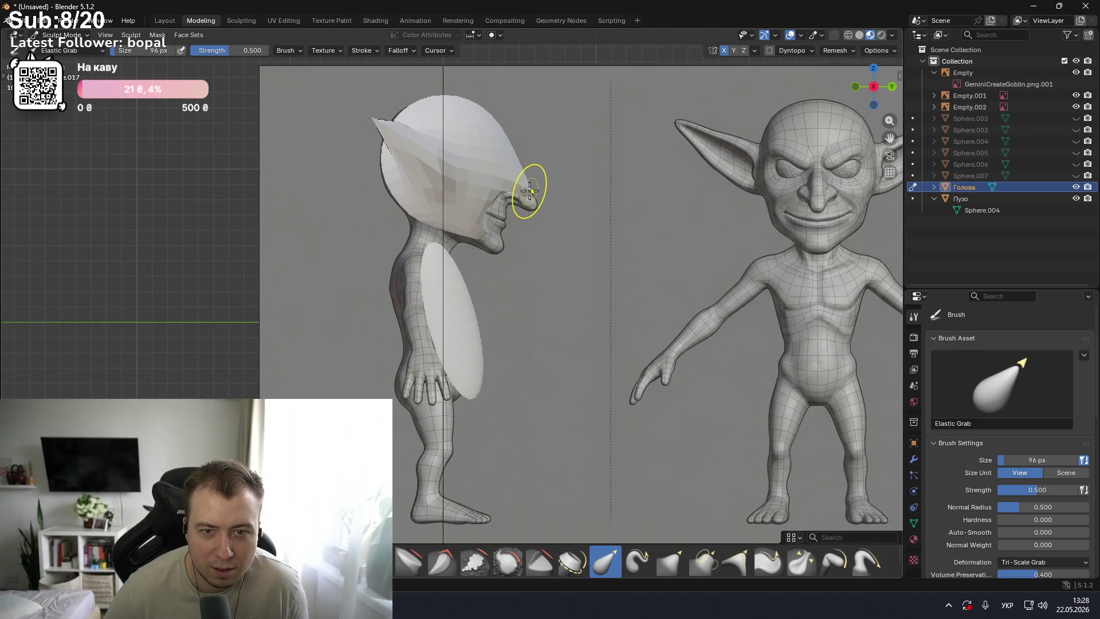
{"action": "mouse_move", "coordinate": [524, 212]}
{"action": "left_mouse_down"}
{"action": "mouse_move", "coordinate": [497, 208]}
{"action": "mouse_move", "coordinate": [493, 247]}
{"action": "left_mouse_up"}
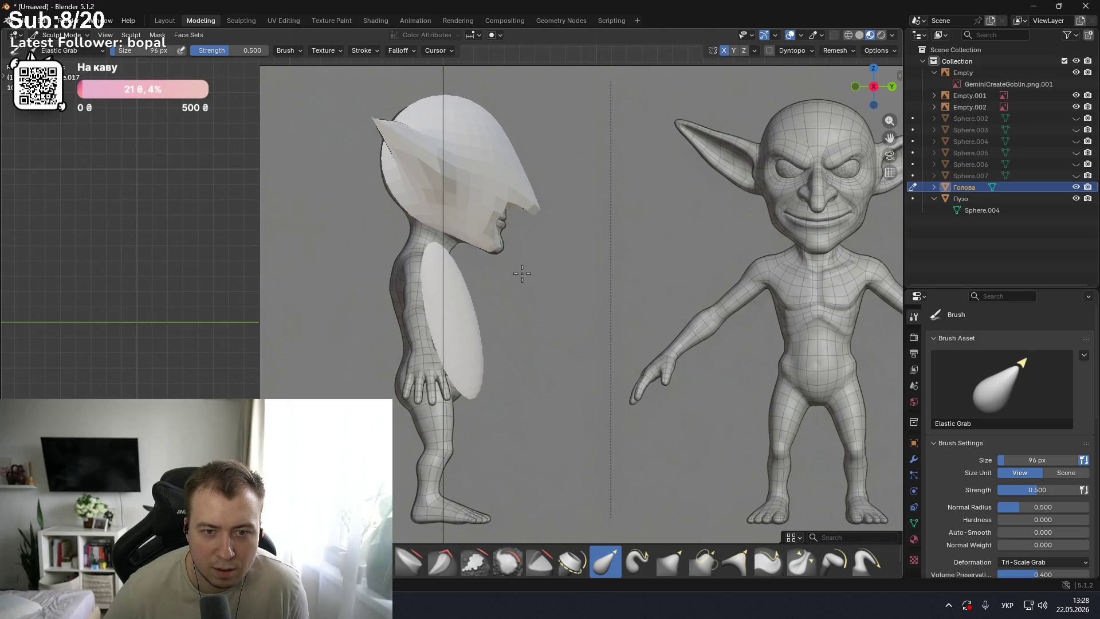
{"action": "scroll", "coordinate": [494, 195], "scroll_direction": "up", "scroll_amount": 2}
{"action": "left_click_drag", "start_coordinate": [498, 190], "coordinate": [536, 190]}
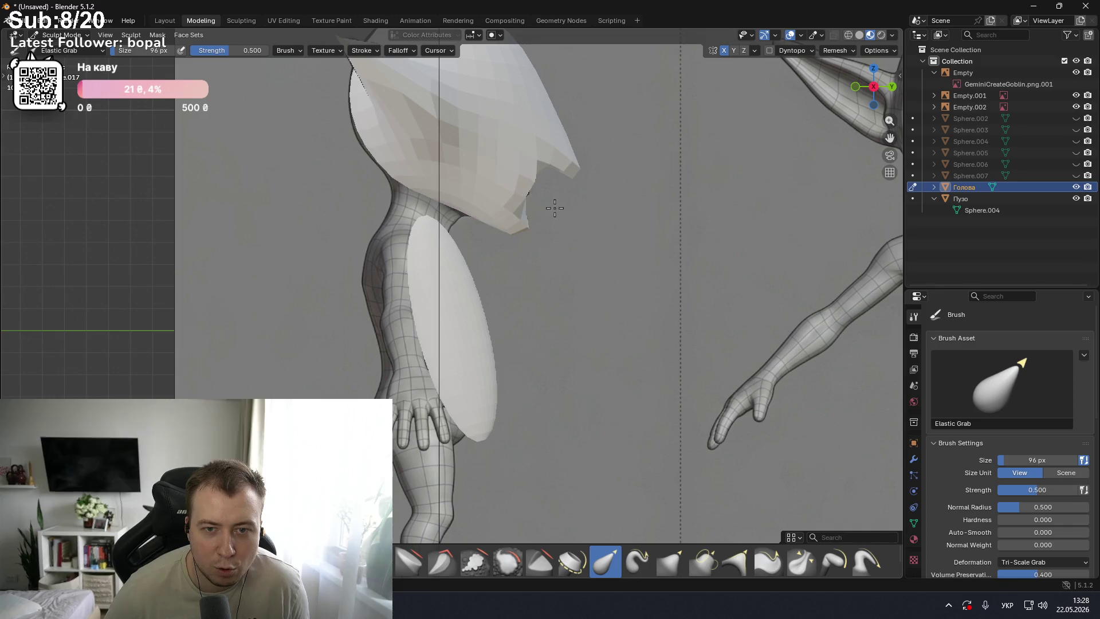
- Inspect the goblin from an angle and from the opposite side, then return to the side view
{"action": "scroll", "coordinate": [559, 148], "scroll_direction": "up", "scroll_amount": 2}
{"action": "scroll", "coordinate": [559, 148], "scroll_direction": "down", "scroll_amount": 2}
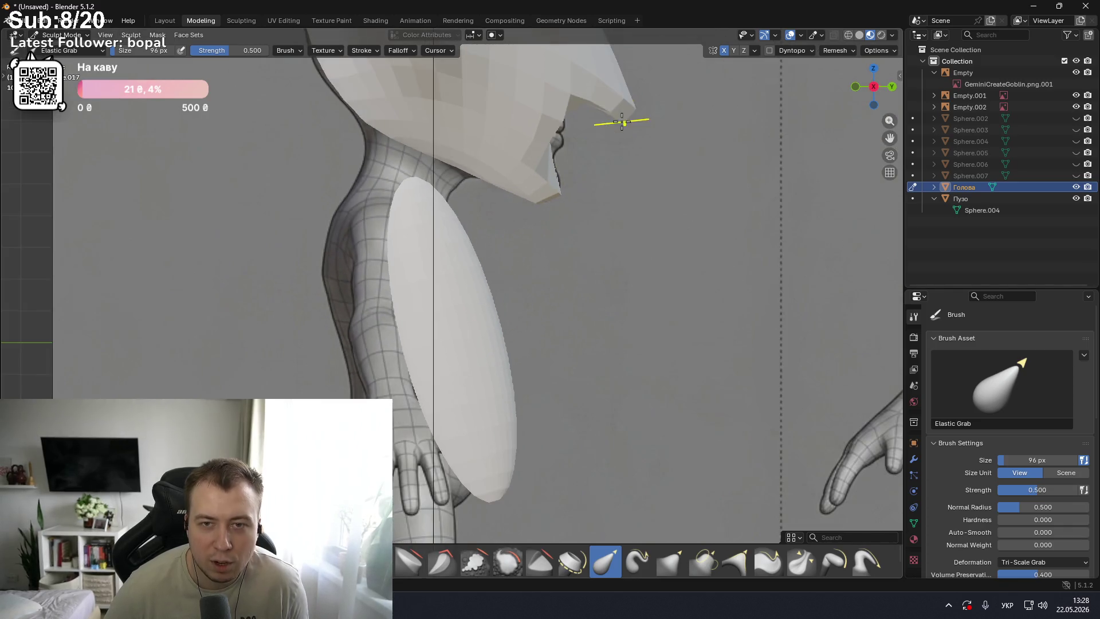
{"action": "key", "text": "Up"}
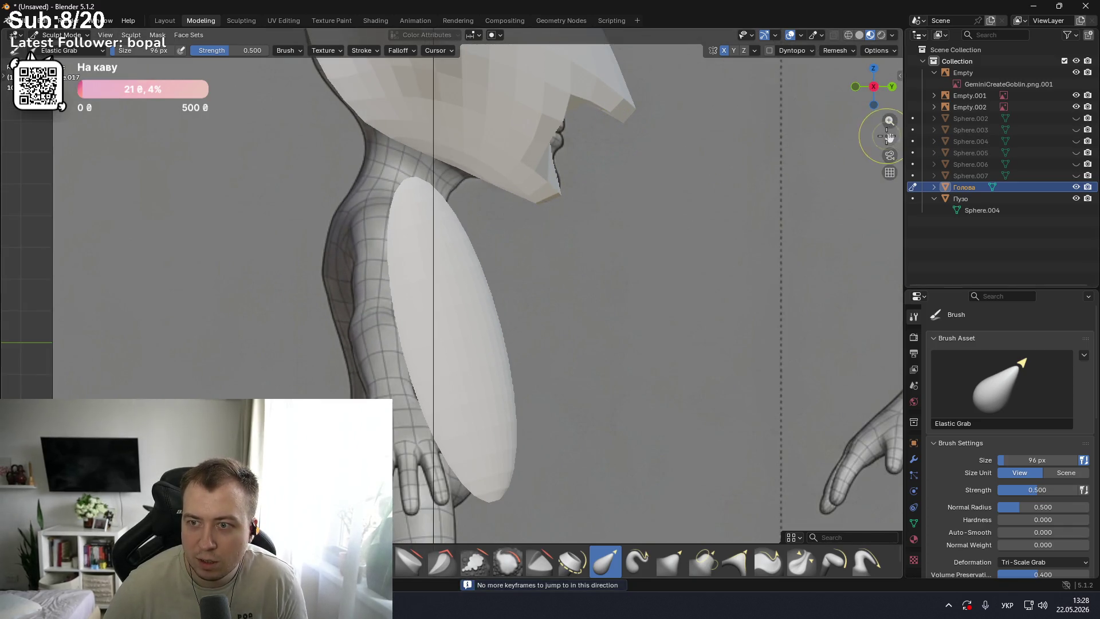
{"action": "middle_click_drag", "start_coordinate": [720, 142], "coordinate": [714, 147]}
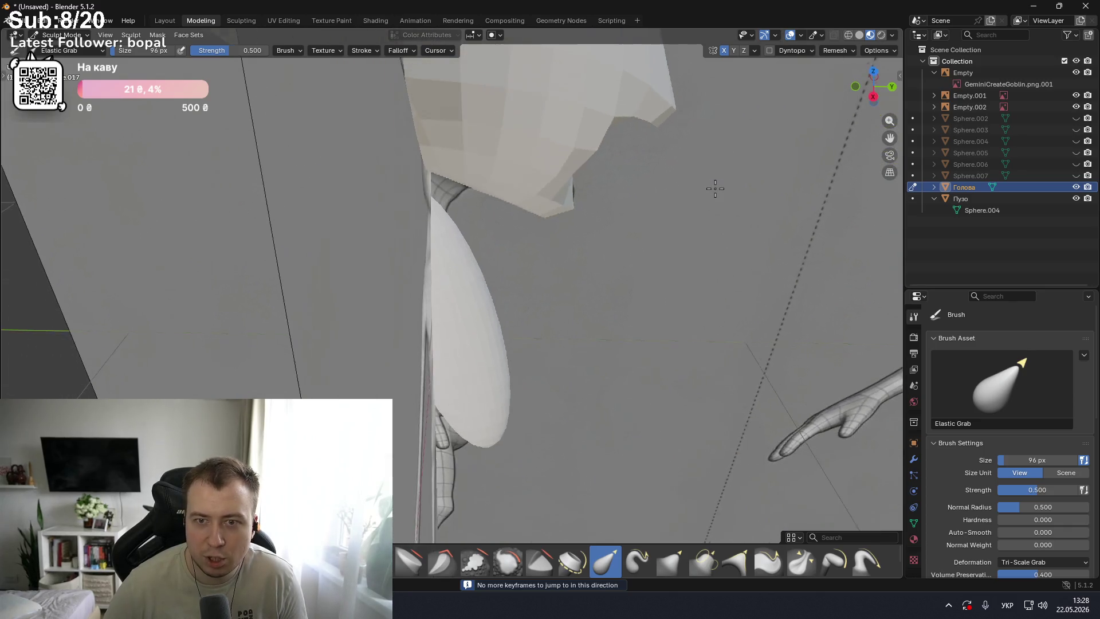
{"action": "scroll", "coordinate": [705, 152], "scroll_direction": "down", "scroll_amount": 5}
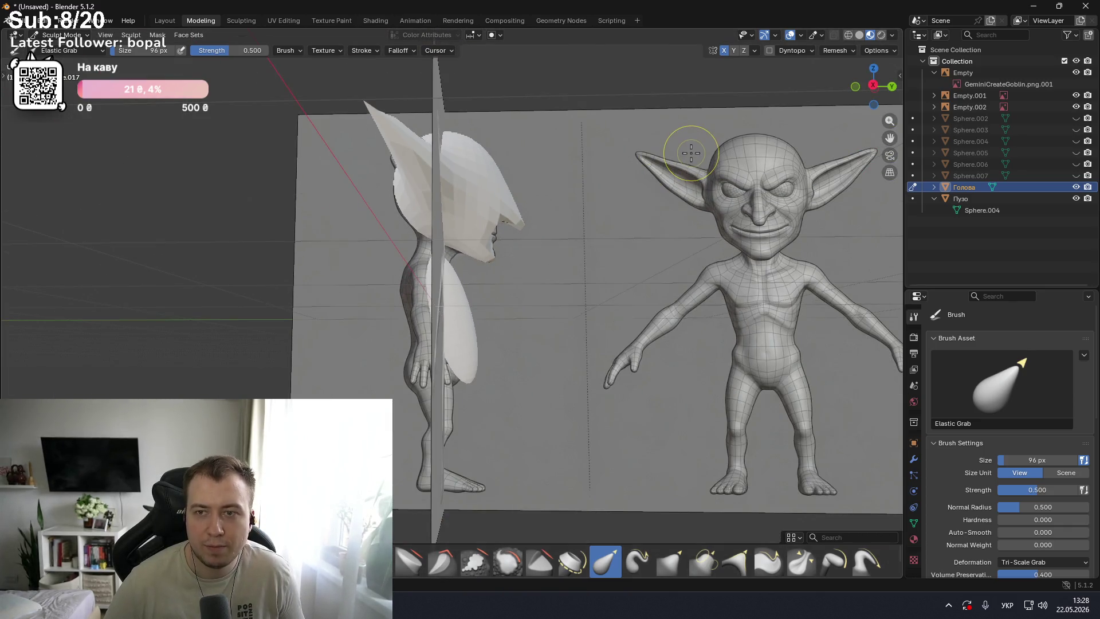
{"action": "middle_click_drag", "start_coordinate": [609, 204], "coordinate": [610, 221]}
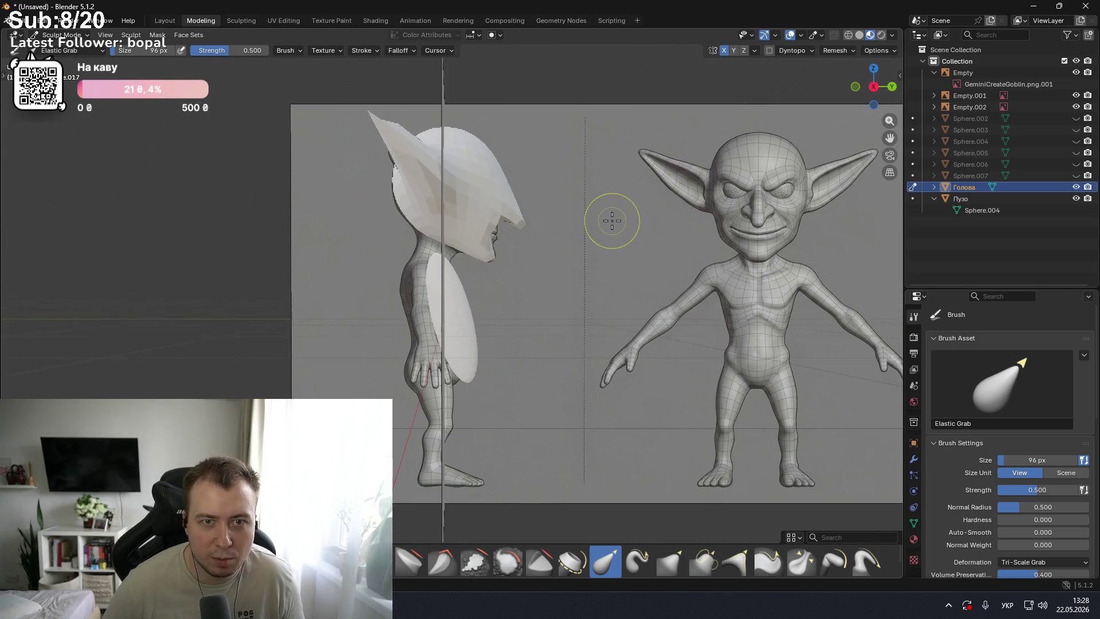
{"action": "key", "text": "ctrl+KP_3"}
{"action": "key", "text": "KP_3"}
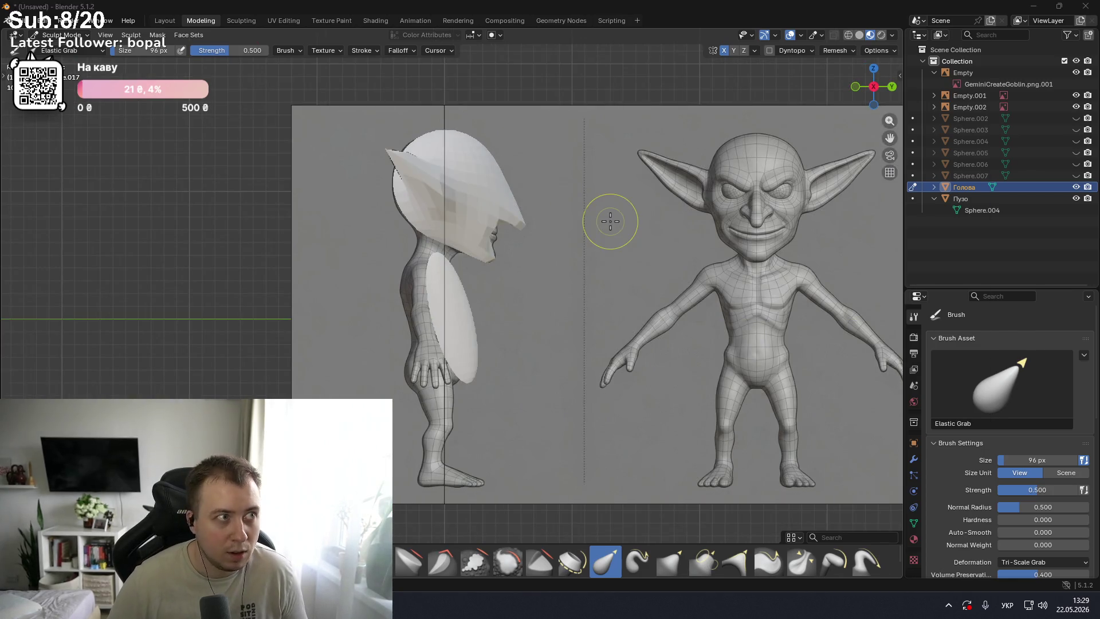
- Switch to the Gemini goblin-plan chat and begin a new question
{"action": "key", "text": "alt+Tab"}
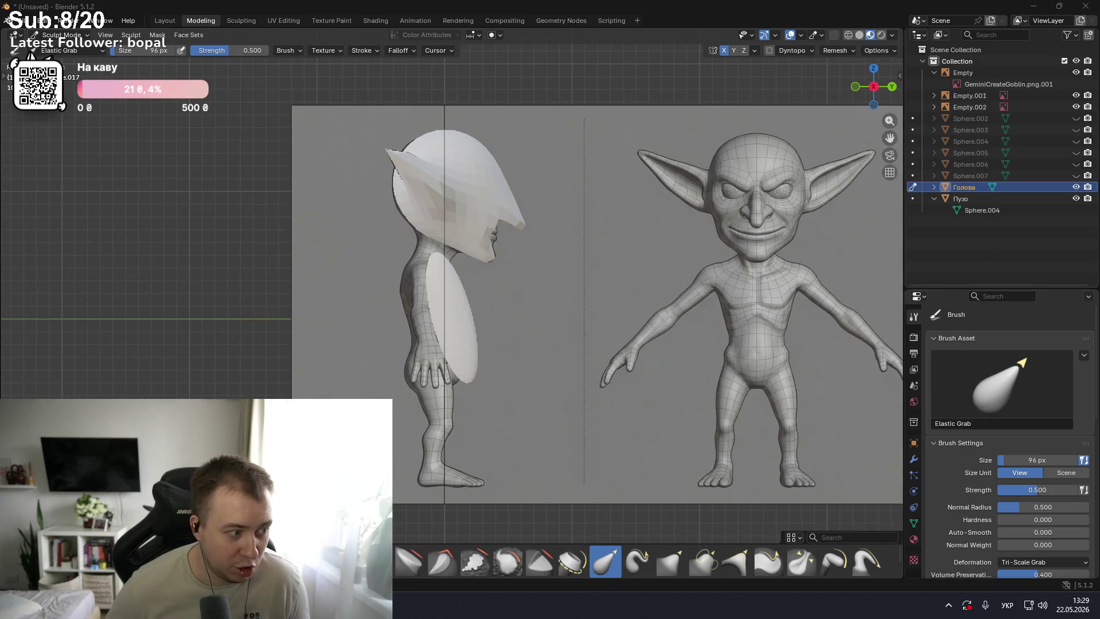
{"action": "key", "text": "alt+Tab"}
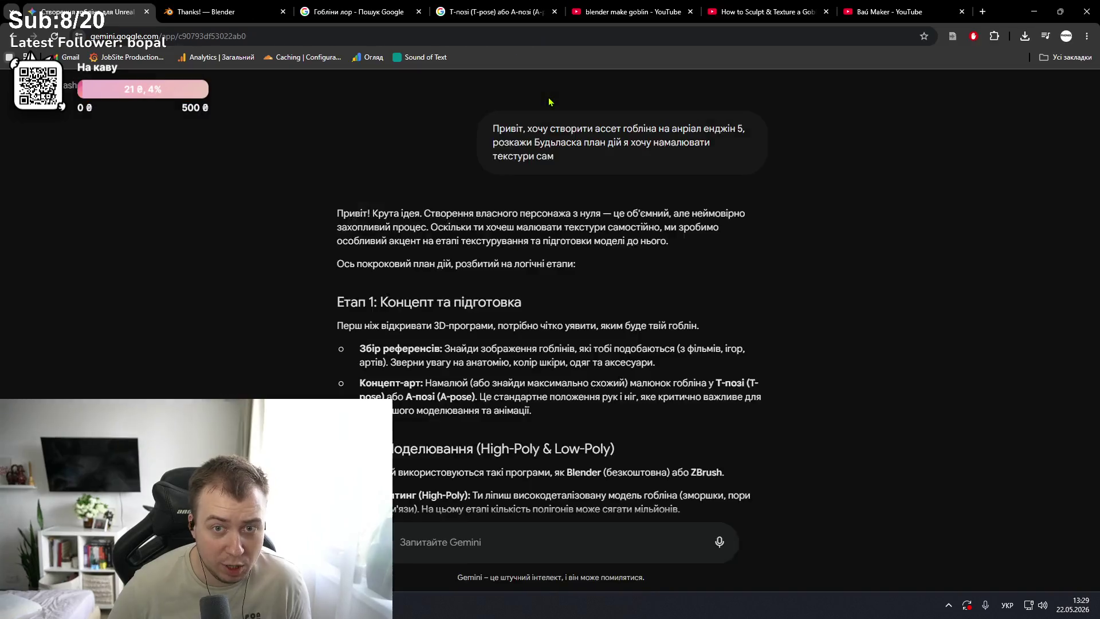
{"action": "left_click", "coordinate": [510, 541]}
- Send Gemini a question about raising the viewport camera higher, then return to Blender
{"action": "type", "text": "Д"}
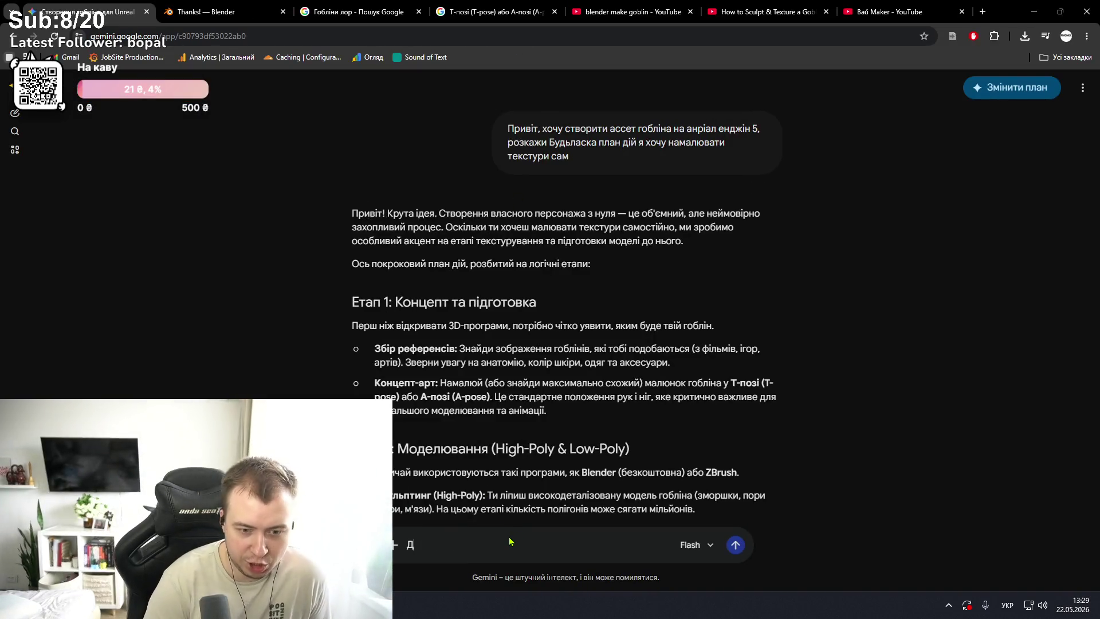
{"action": "type", "text": "ЖЕМІНІ"}
{"action": "type", "text": " РЯТЦ"}
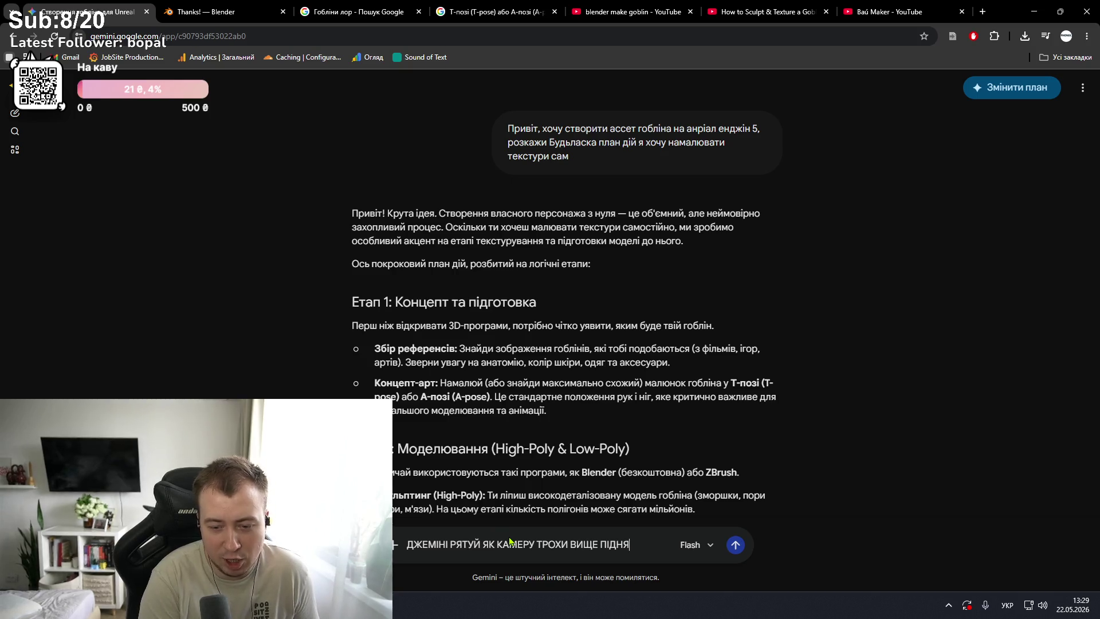
{"action": "type", "text": "УДЬ"}
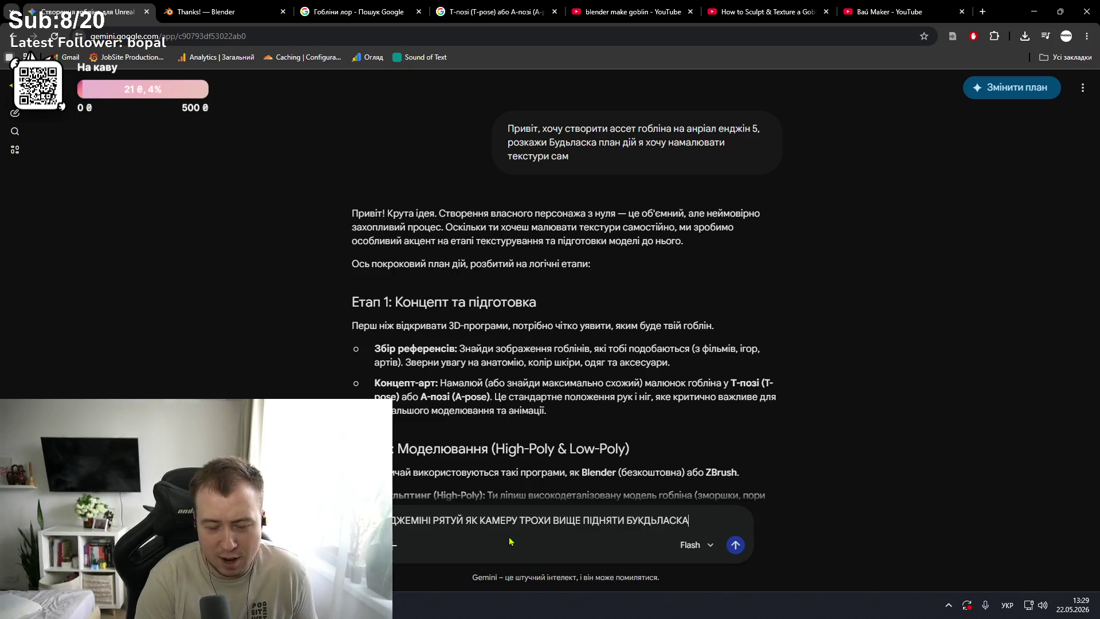
{"action": "key", "text": "Return"}
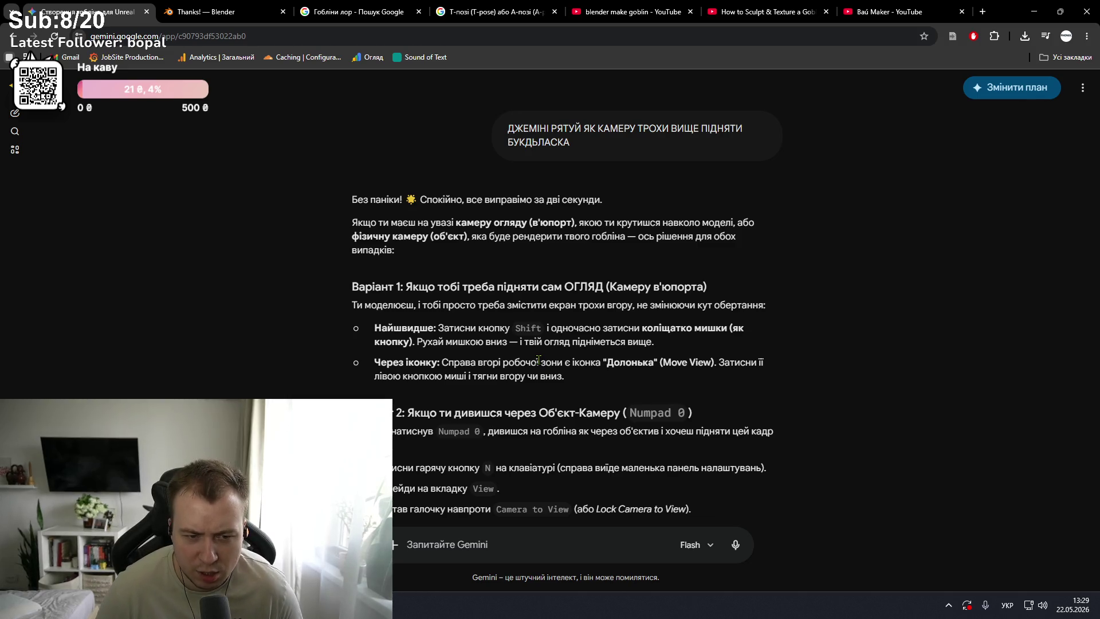
{"action": "key", "text": "alt+Tab"}
- Frame the head and ear, then pull the chin silhouette down and left with Elastic Grab
{"action": "mouse_move", "coordinate": [550, 327]}
{"action": "middle_mouse_down", "text": "shift"}
{"action": "mouse_move", "coordinate": [549, 364]}
{"action": "mouse_move", "coordinate": [504, 343]}
{"action": "middle_mouse_up", "text": "shift"}
{"action": "scroll", "coordinate": [547, 361], "scroll_direction": "down", "scroll_amount": 2}
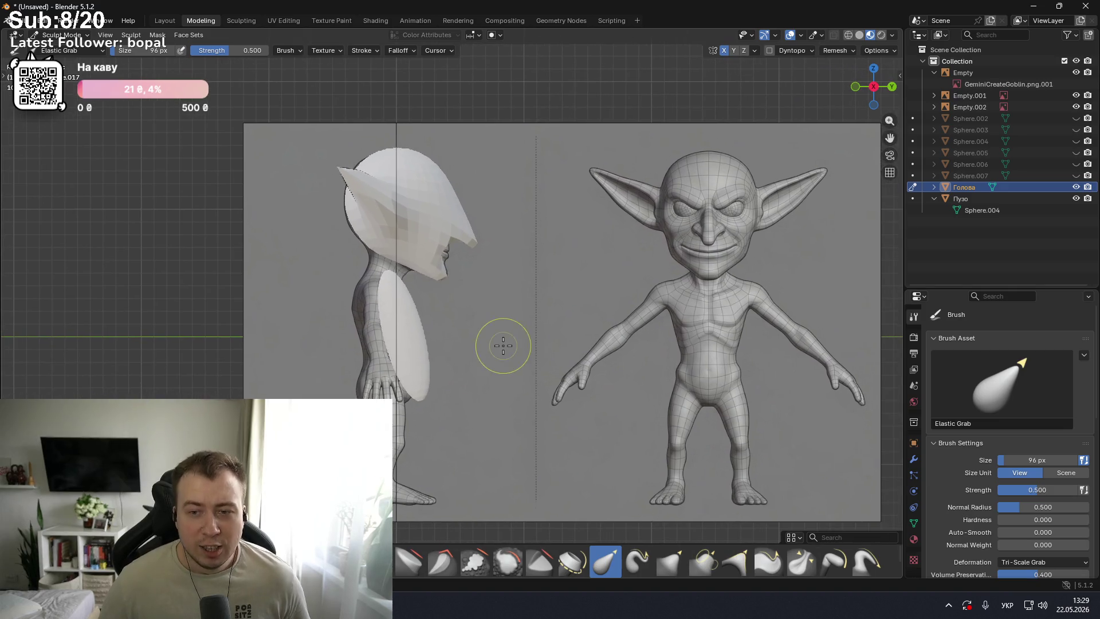
{"action": "scroll", "coordinate": [499, 337], "scroll_direction": "down", "scroll_amount": 1}
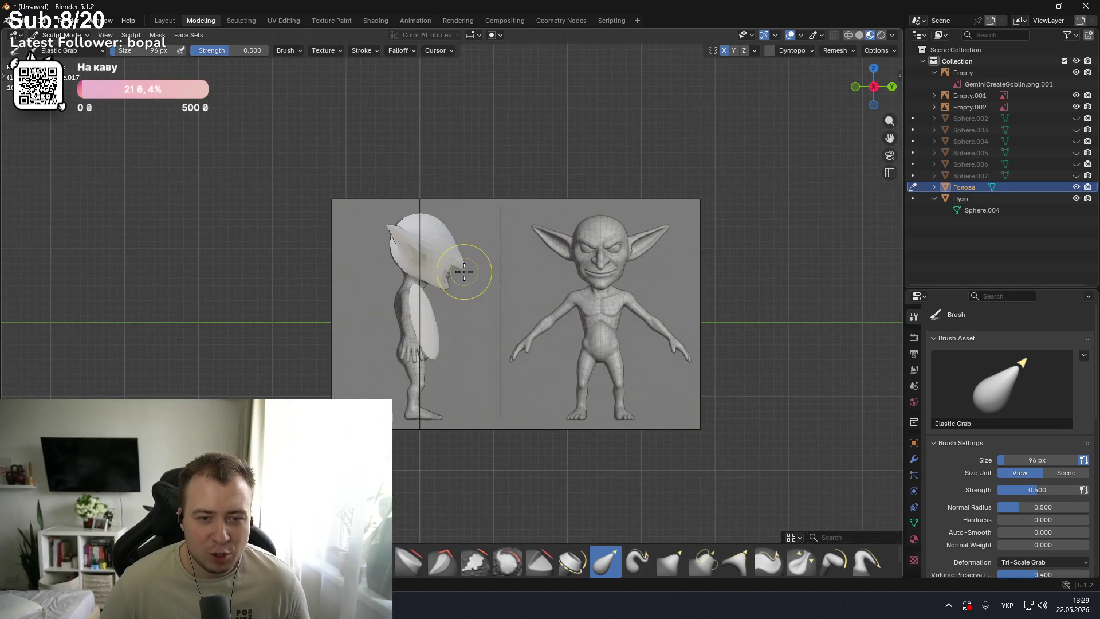
{"action": "scroll", "coordinate": [472, 272], "scroll_direction": "up", "scroll_amount": 5}
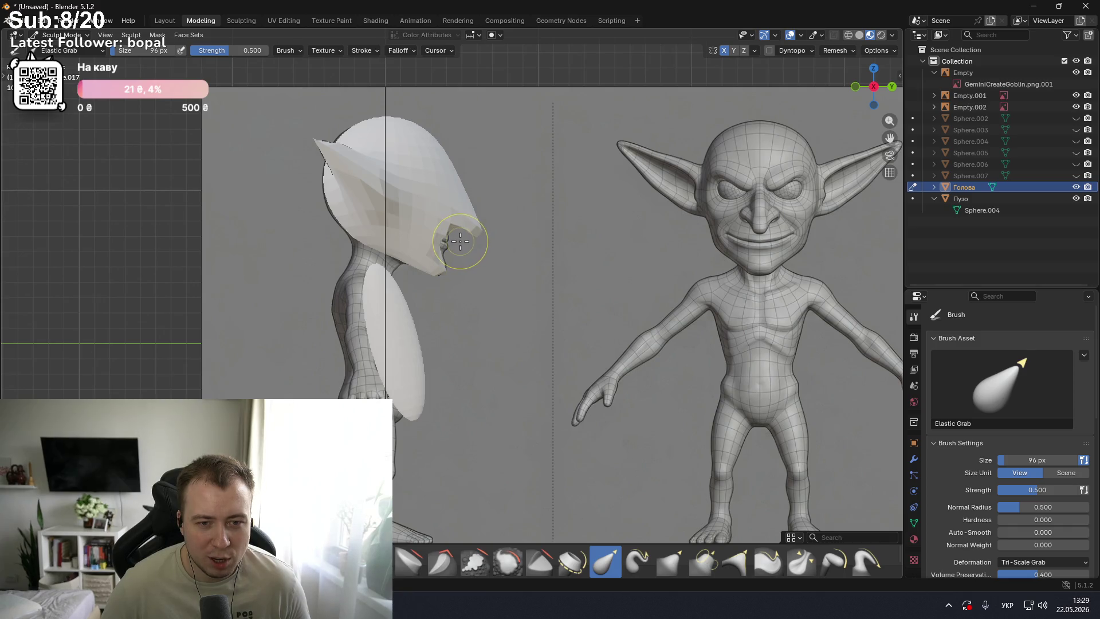
{"action": "scroll", "coordinate": [459, 237], "scroll_direction": "up", "scroll_amount": 4}
{"action": "middle_click_drag", "start_coordinate": [459, 216], "coordinate": [439, 344], "text": "shift"}
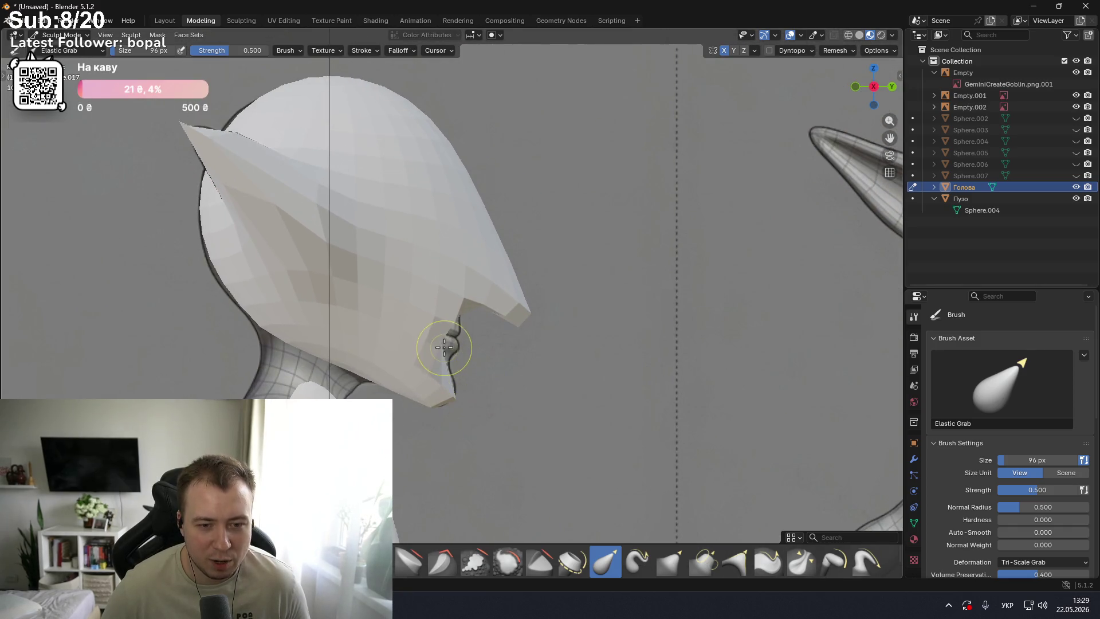
{"action": "mouse_move", "coordinate": [440, 344]}
{"action": "left_mouse_down"}
{"action": "mouse_move", "coordinate": [448, 333]}
{"action": "mouse_move", "coordinate": [456, 354]}
{"action": "left_mouse_up"}
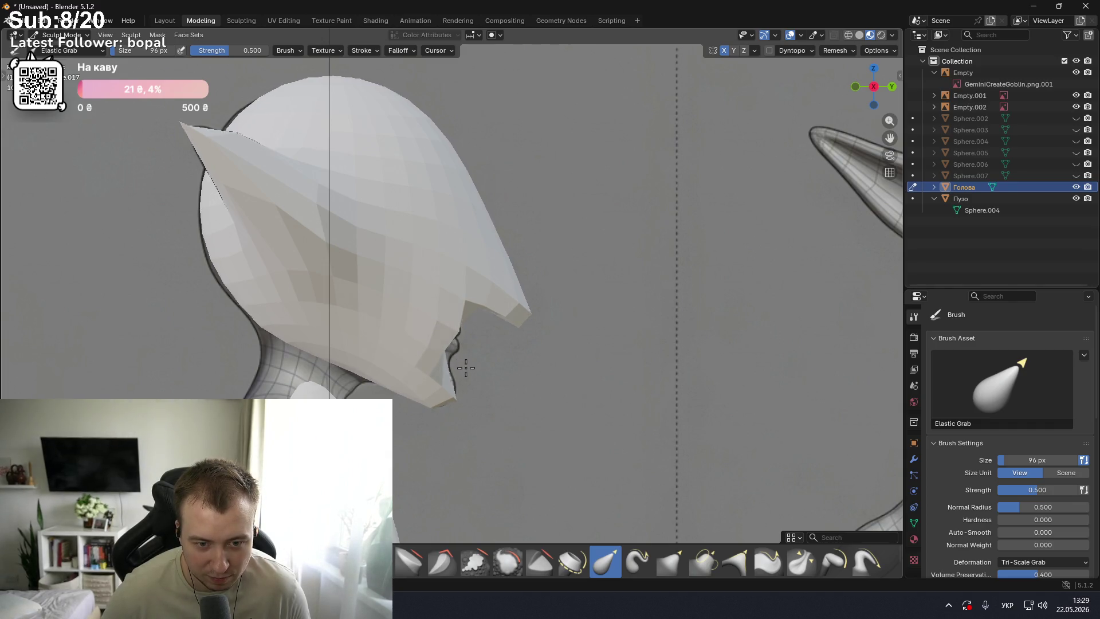
{"action": "scroll", "coordinate": [458, 339], "scroll_direction": "up", "scroll_amount": 4}
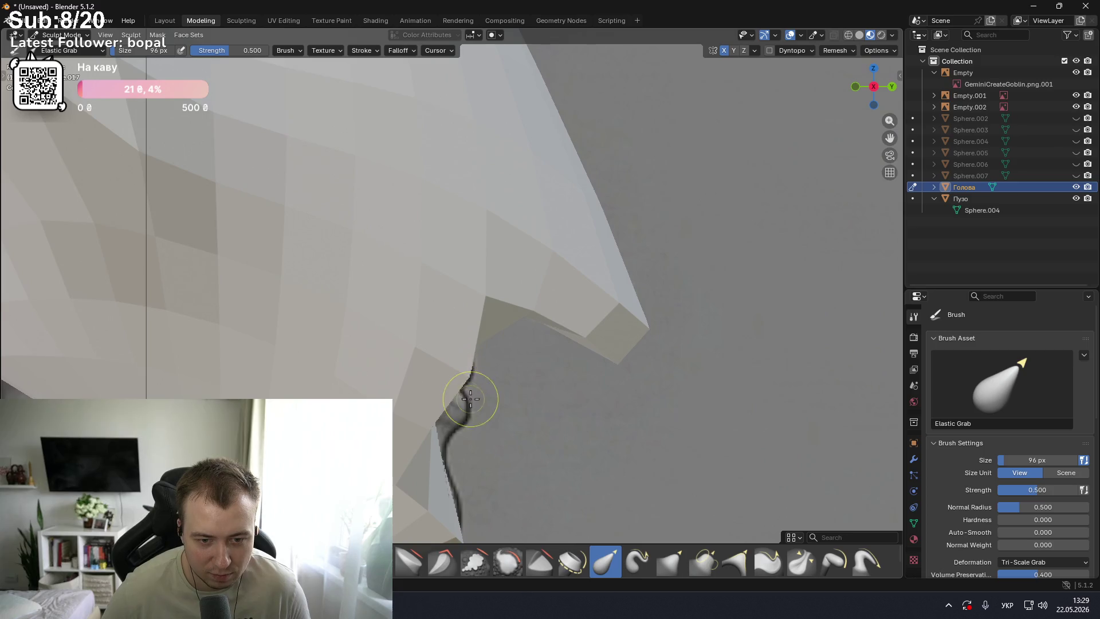
{"action": "left_click_drag", "start_coordinate": [467, 398], "coordinate": [427, 431]}
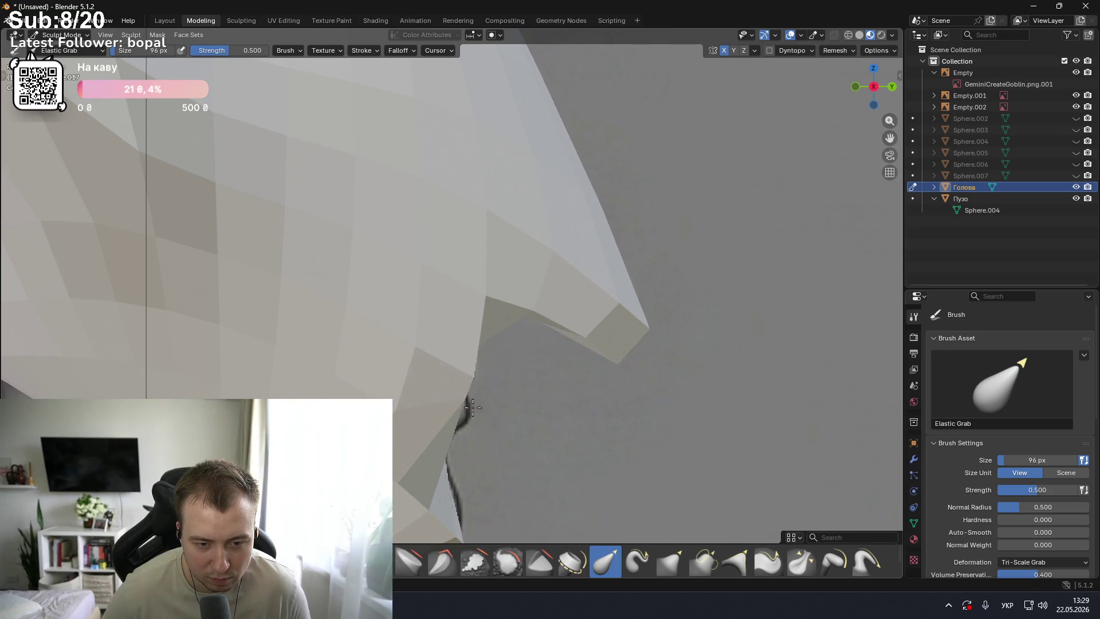
- Hook out a chin bulge with Elastic Snake Hook, then clean the chin with Elastic Grab
{"action": "left_click", "coordinate": [637, 560]}
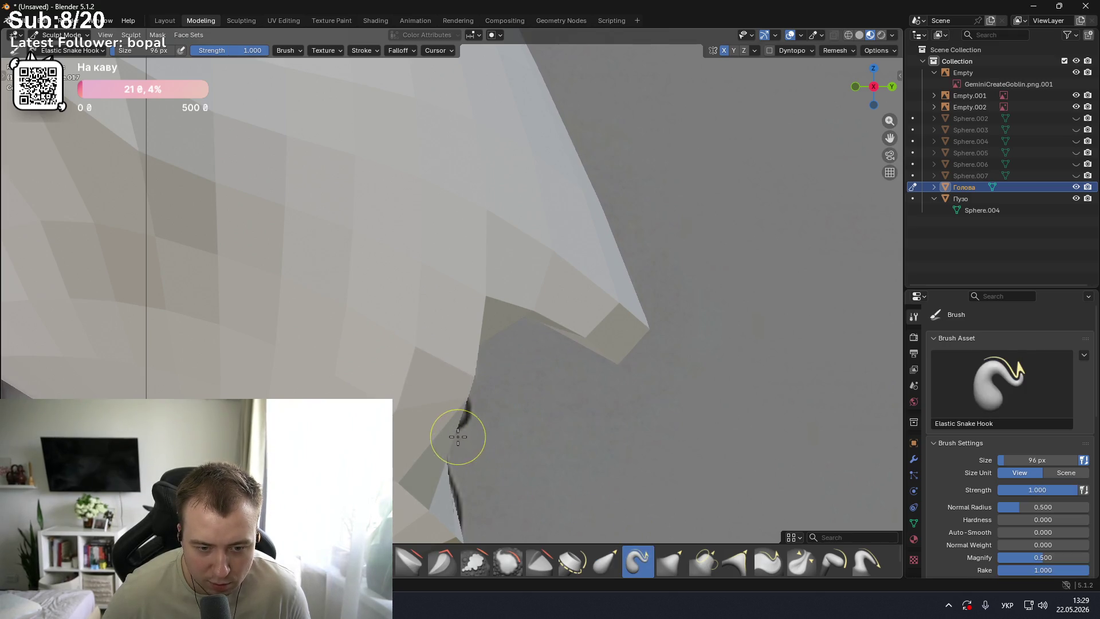
{"action": "left_click_drag", "start_coordinate": [464, 423], "coordinate": [457, 427]}
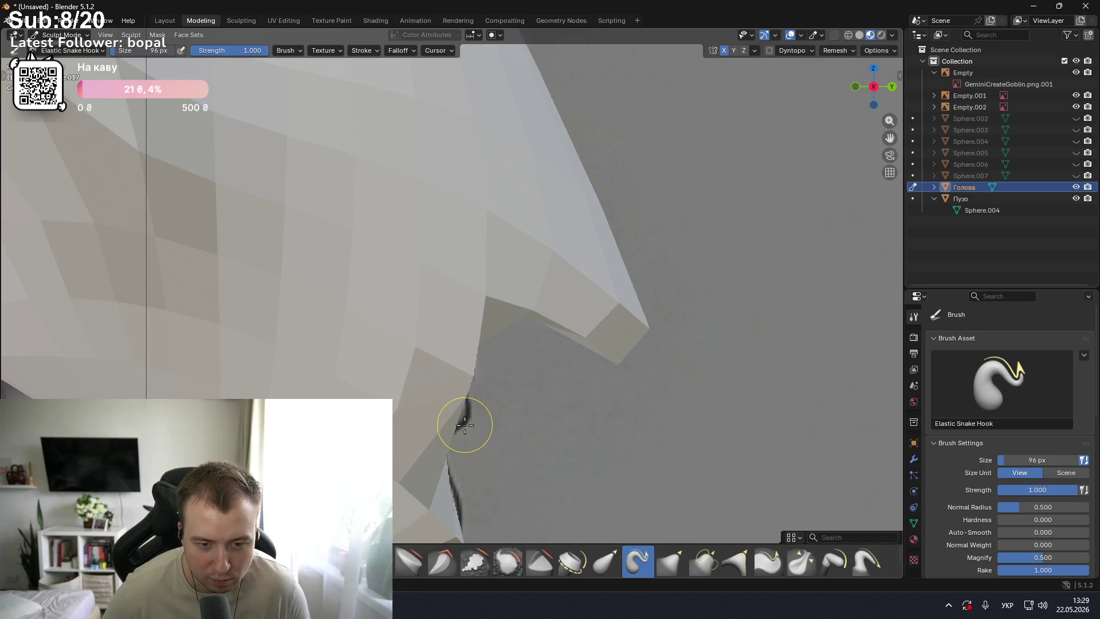
{"action": "left_click", "coordinate": [605, 561]}
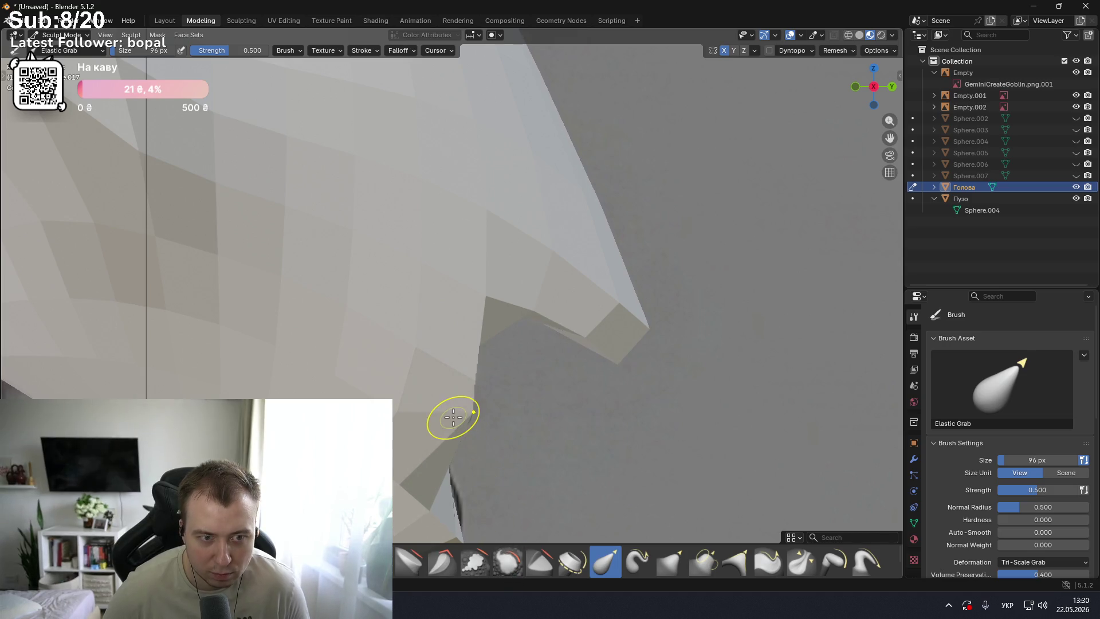
{"action": "scroll", "coordinate": [453, 435], "scroll_direction": "down", "scroll_amount": 2}
{"action": "left_click_drag", "start_coordinate": [445, 426], "coordinate": [463, 439]}
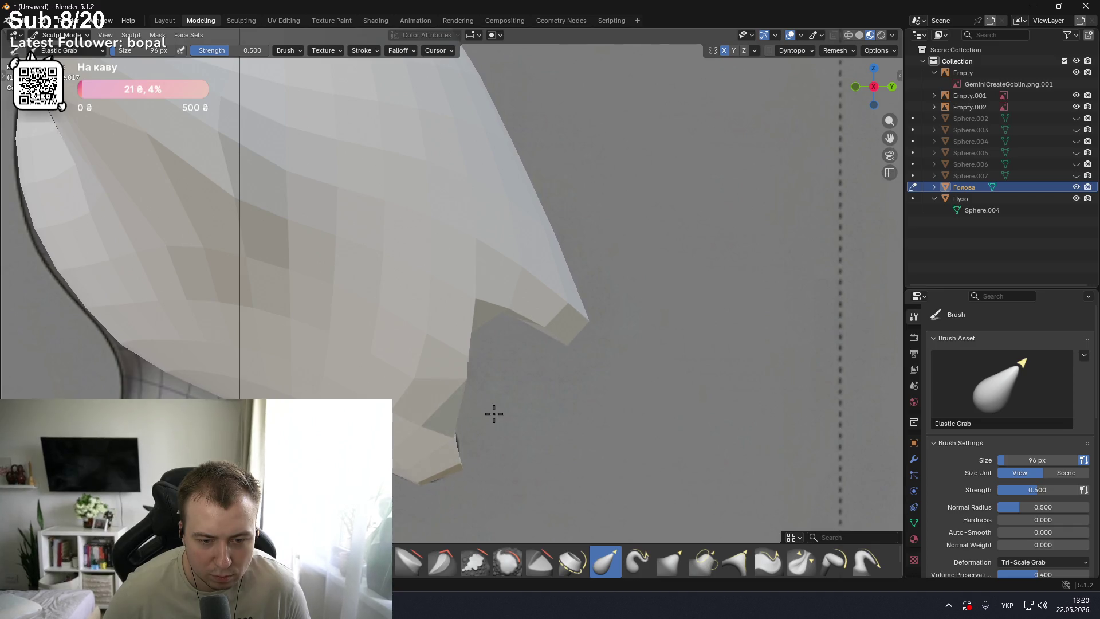
{"action": "key", "text": "ctrl+z"}
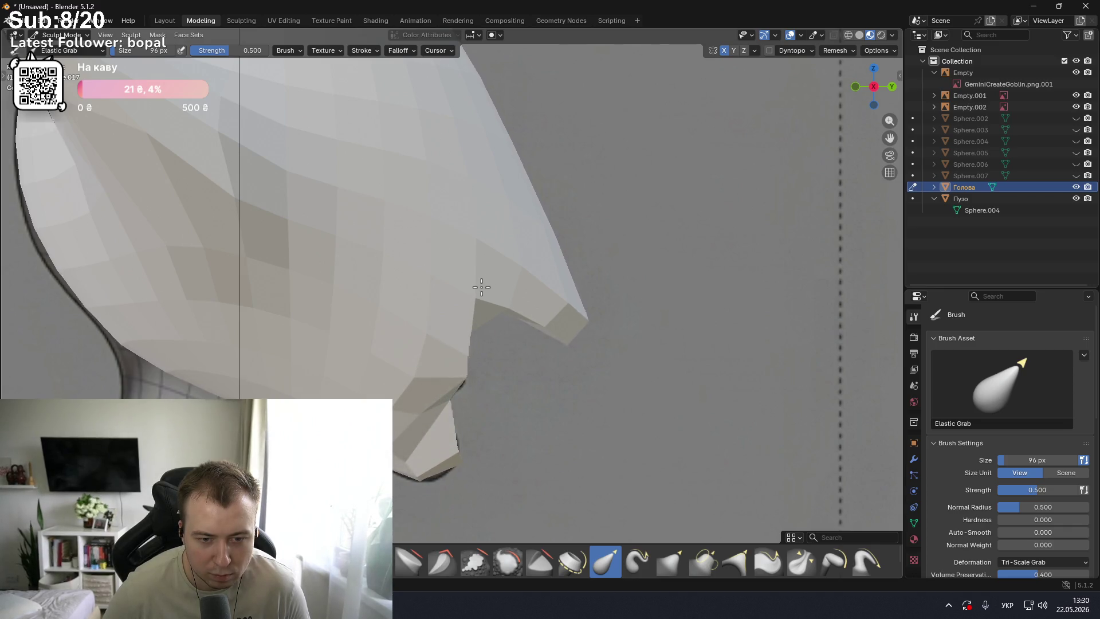
{"action": "left_click_drag", "start_coordinate": [457, 390], "coordinate": [465, 378]}
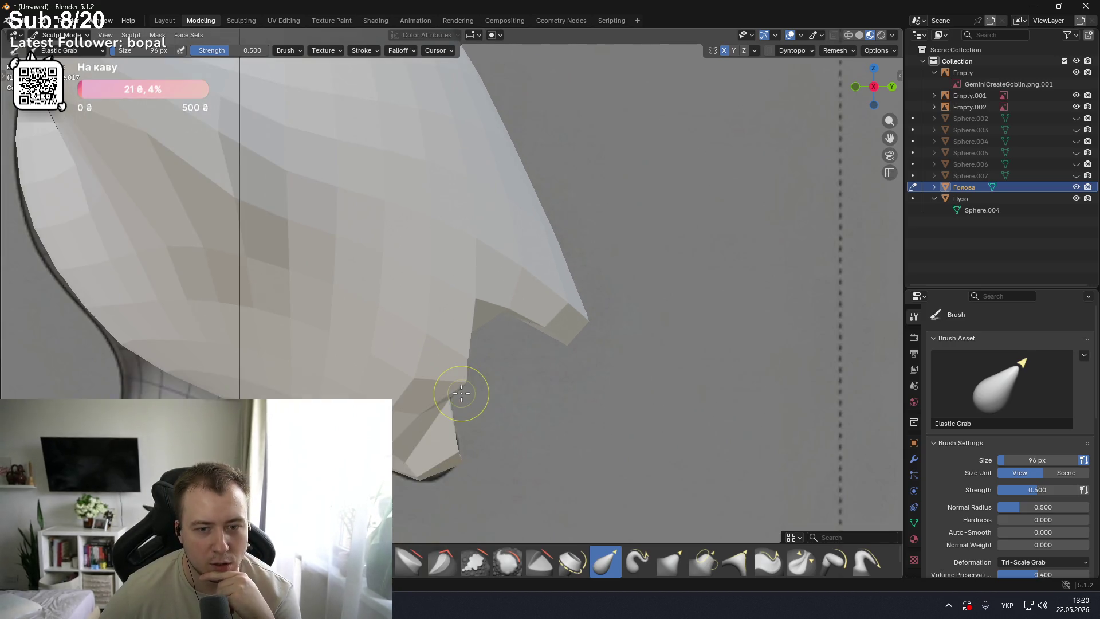
{"action": "left_click_drag", "start_coordinate": [465, 383], "coordinate": [456, 481]}
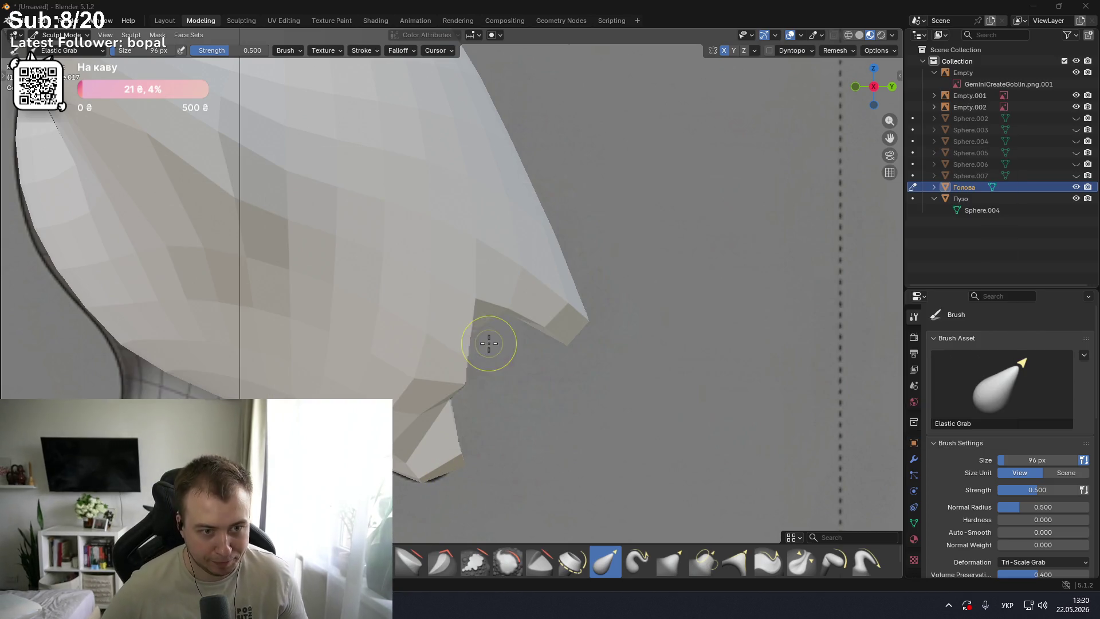
{"action": "key", "text": "alt+Tab"}
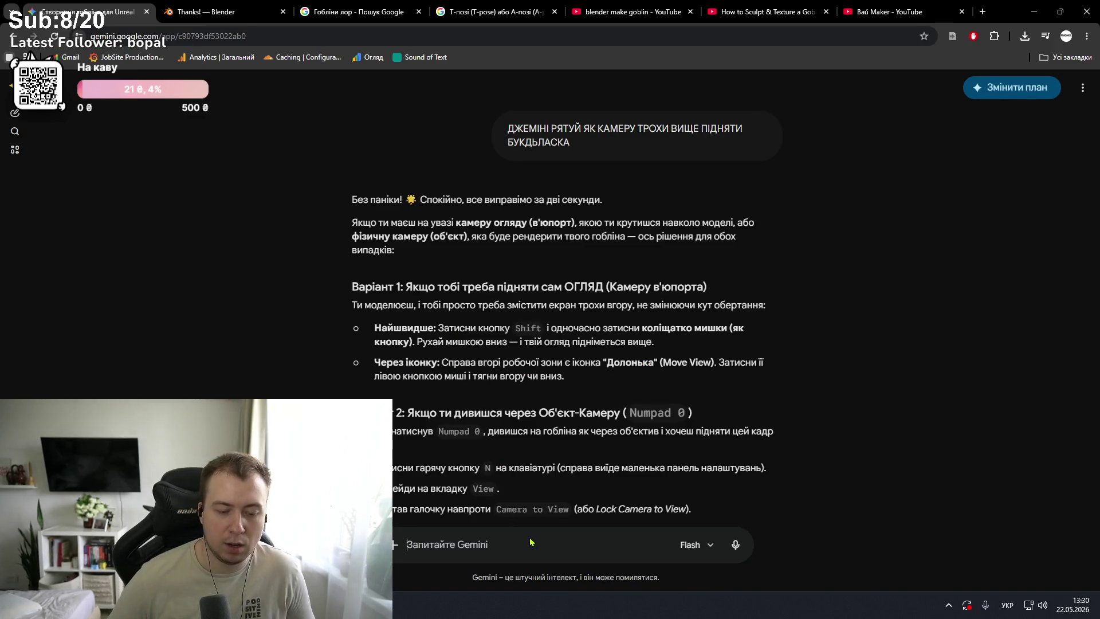
- Ask Gemini, in Ukrainian, how to add a point or make a hole in the head model
{"action": "type", "text": "А як на моделі до"}
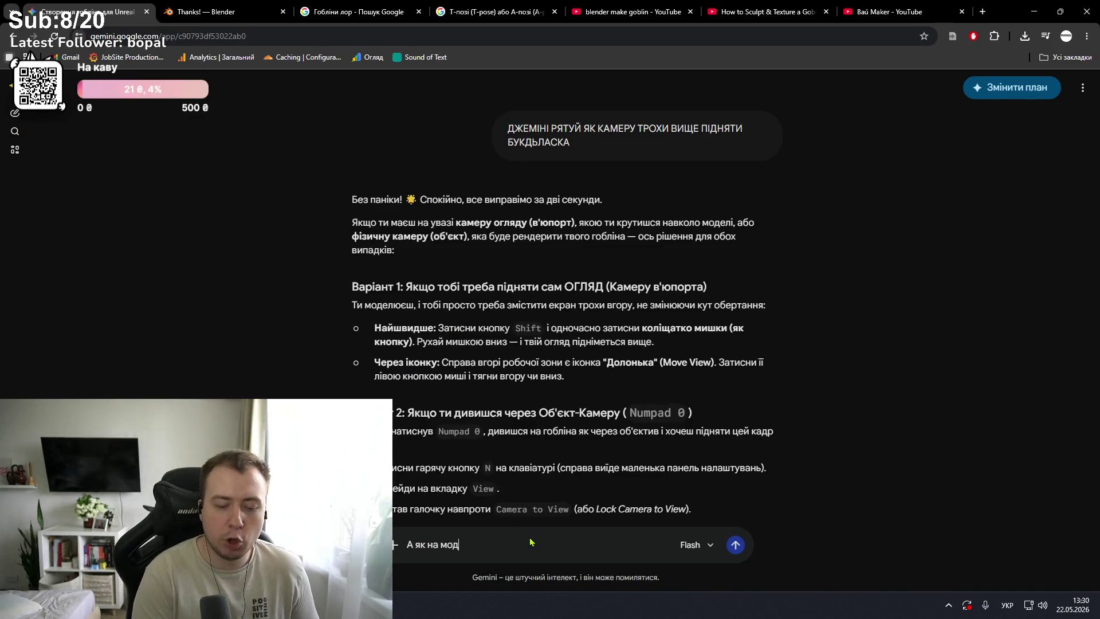
{"action": "type", "text": "дати додаткову точку наприк"}
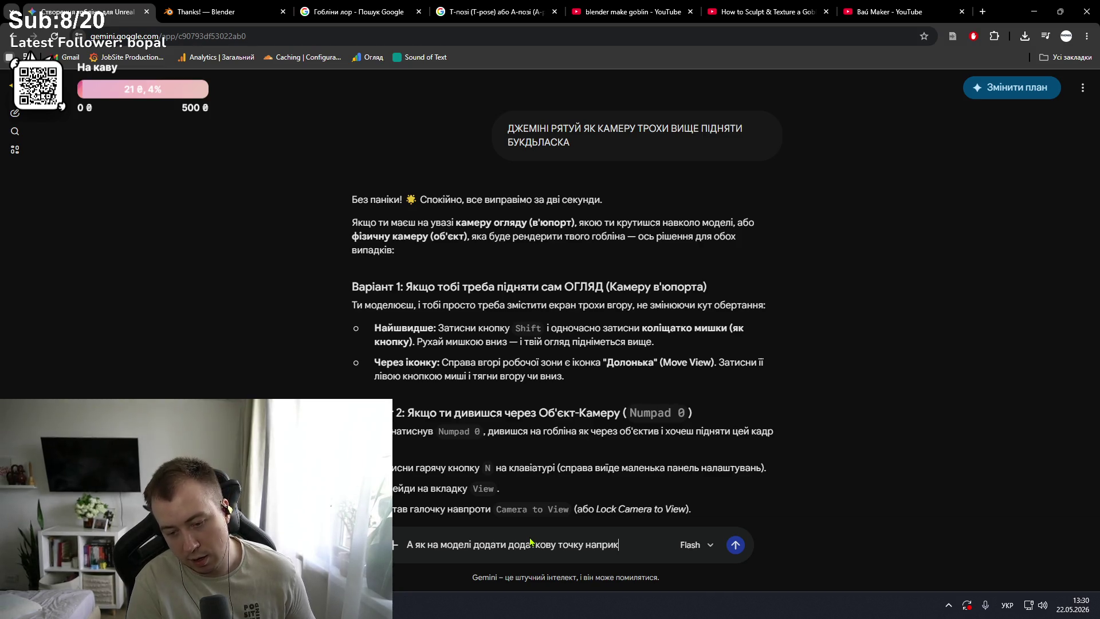
{"action": "type", "text": "лад якщо у мене єж гот"}
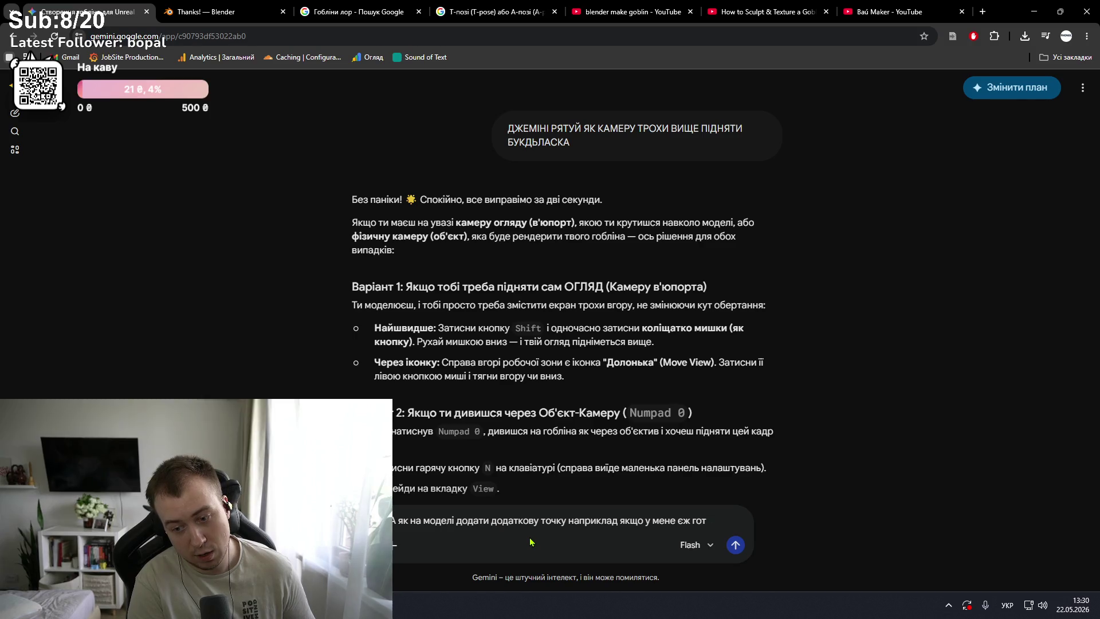
{"action": "type", "text": "а а я"}
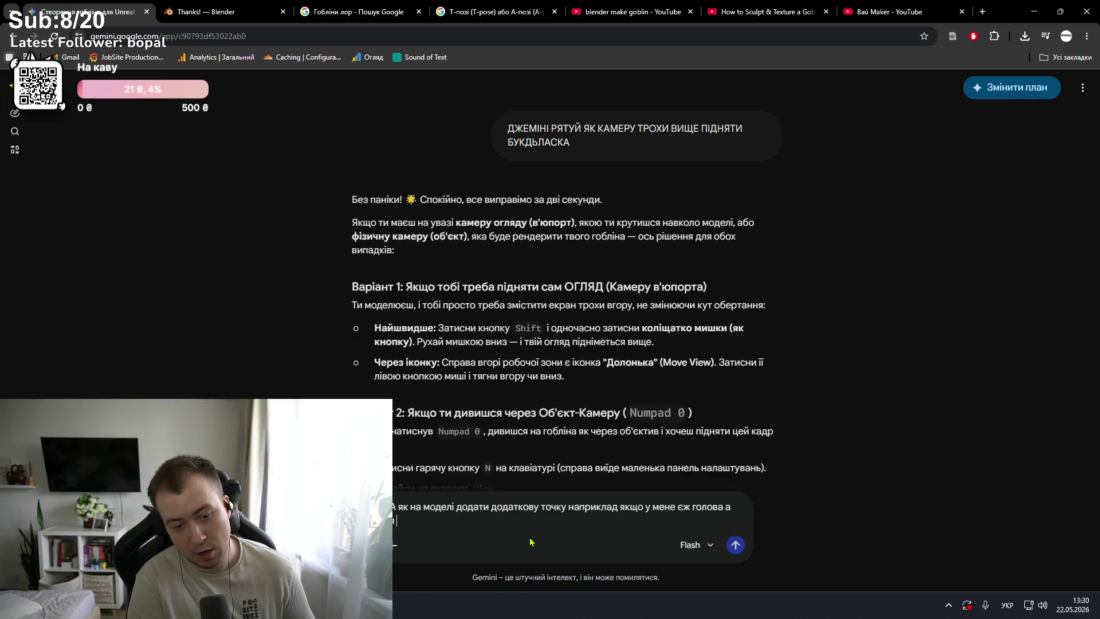
{"action": "type", "text": "хочу ди"}
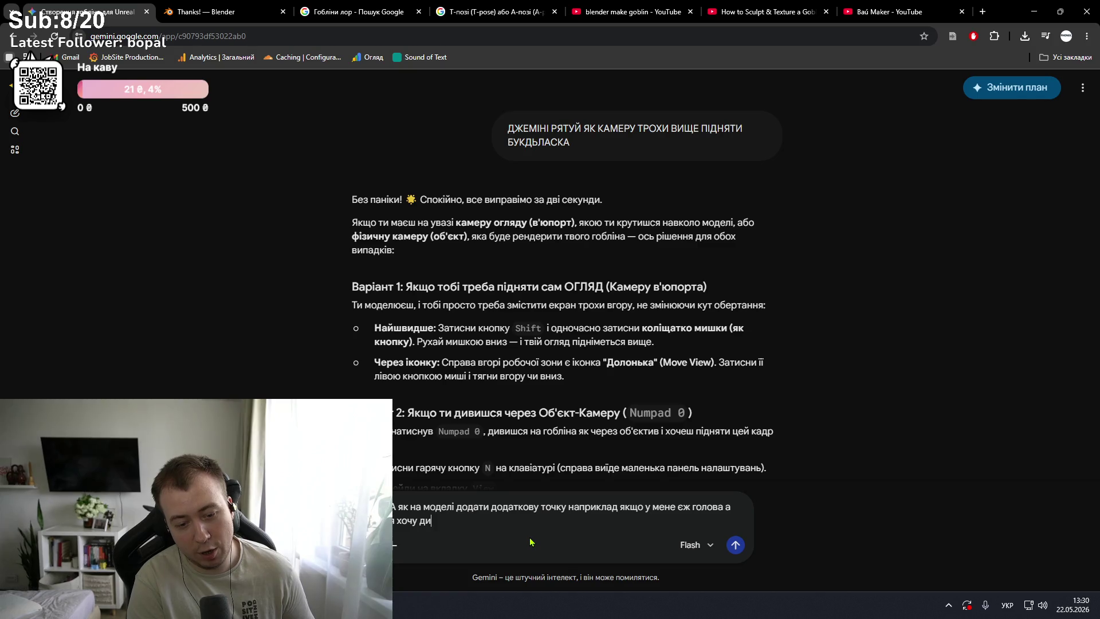
{"action": "type", "text": "роб"}
{"action": "type", "text": "?"}
{"action": "key", "text": "Return"}
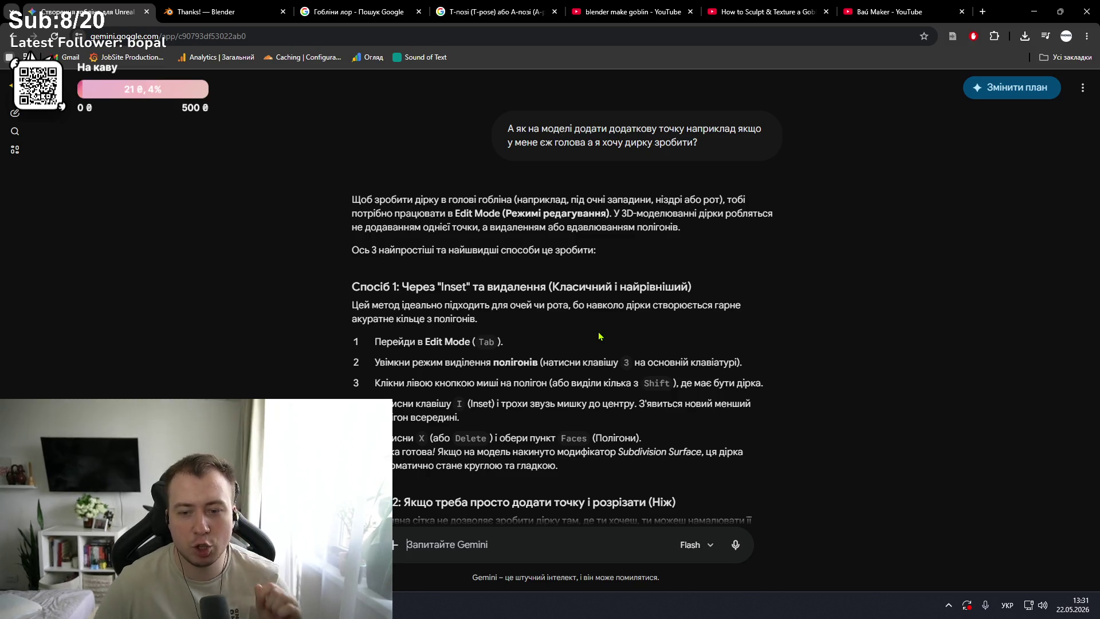
{"action": "key", "text": "alt+Tab"}
{"action": "key", "text": "alt+Tab"}
- Select the two faces at the head's pointed tip, return the head to Object Mode, then go back to Gemini
{"action": "key", "text": "Tab"}
{"action": "key", "text": "Tab"}
{"action": "key", "text": "Tab"}
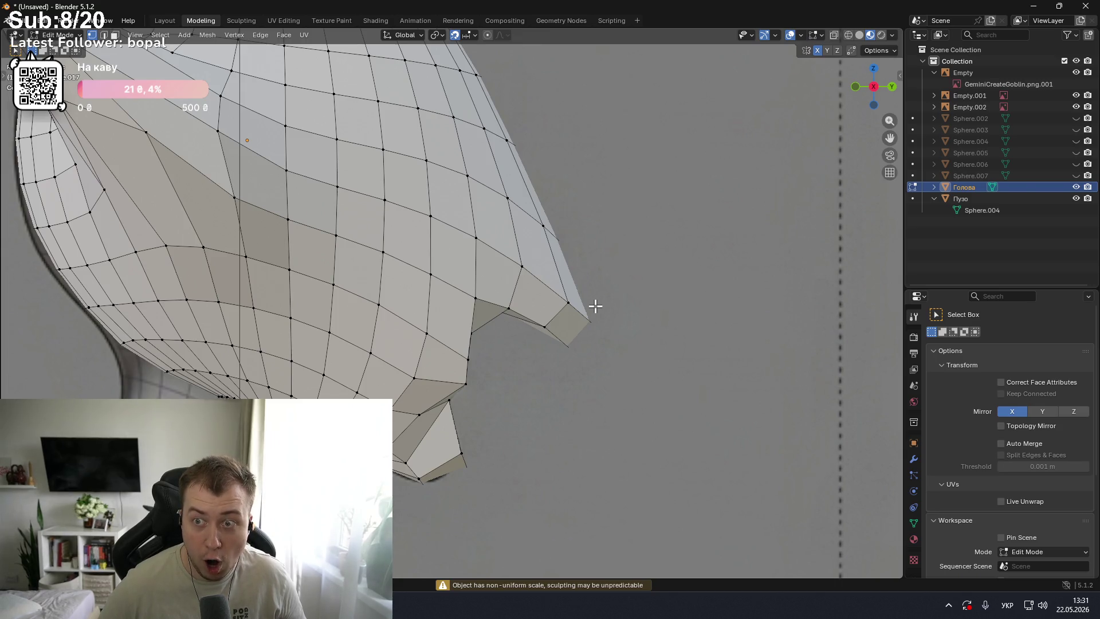
{"action": "left_click", "coordinate": [544, 325]}
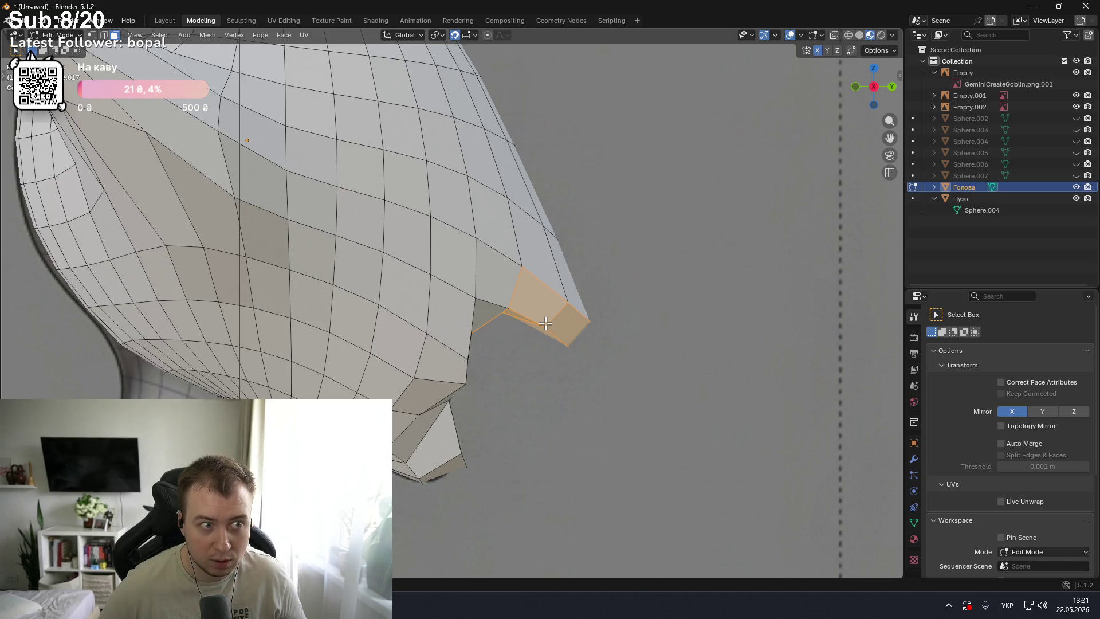
{"action": "key", "text": "Tab"}
{"action": "key", "text": "ctrl+Tab"}
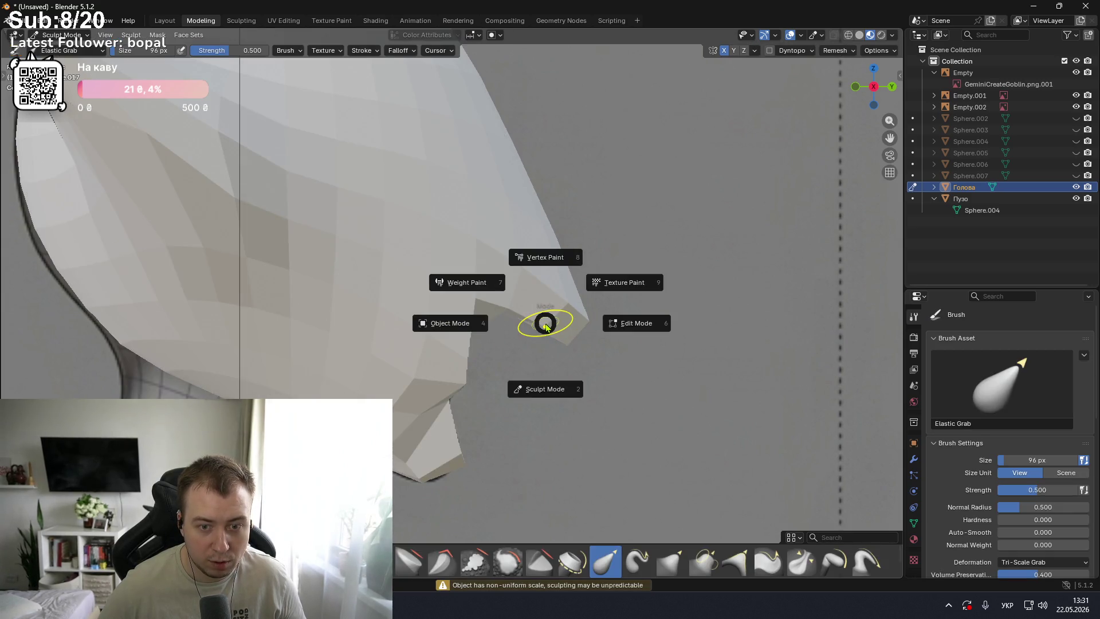
{"action": "left_click", "coordinate": [621, 321]}
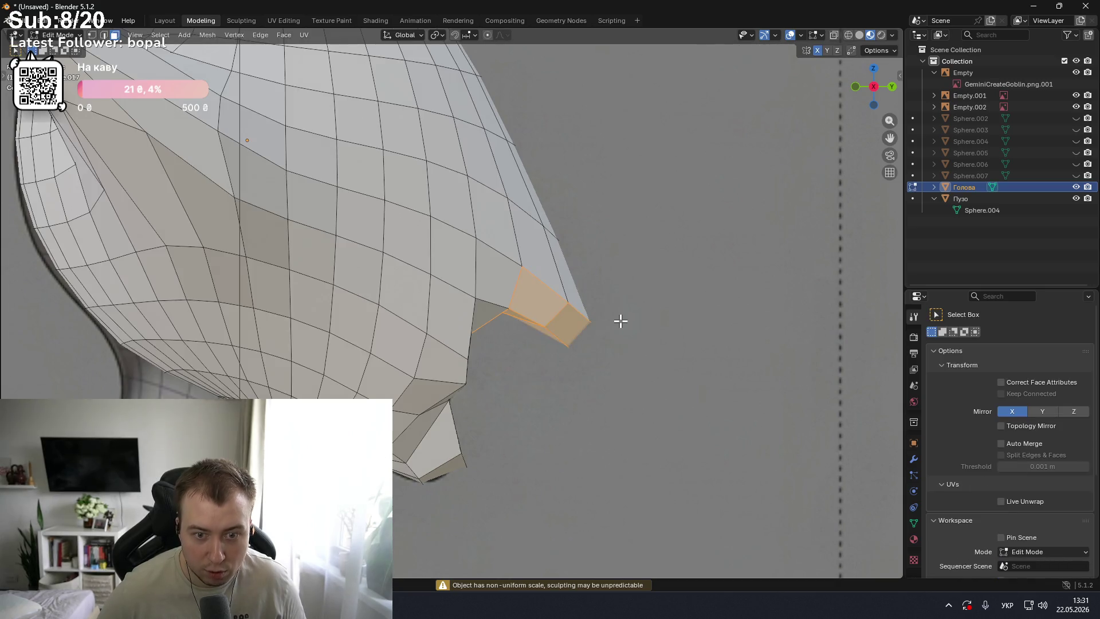
{"action": "key", "text": "Tab"}
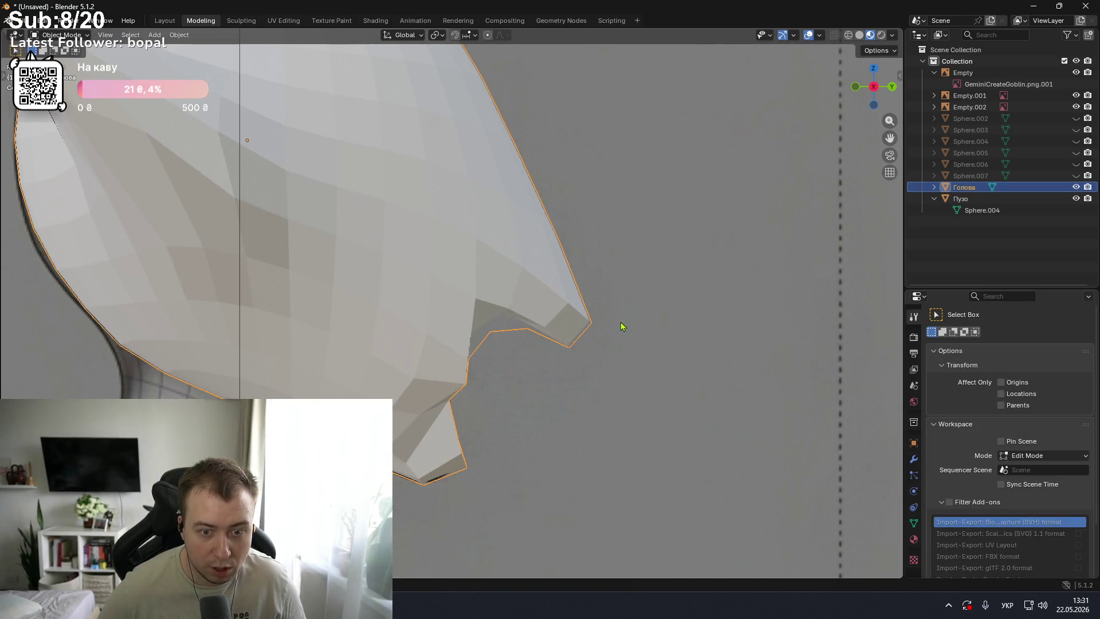
{"action": "key", "text": "alt+Tab"}
{"action": "key", "text": "alt+Tab"}
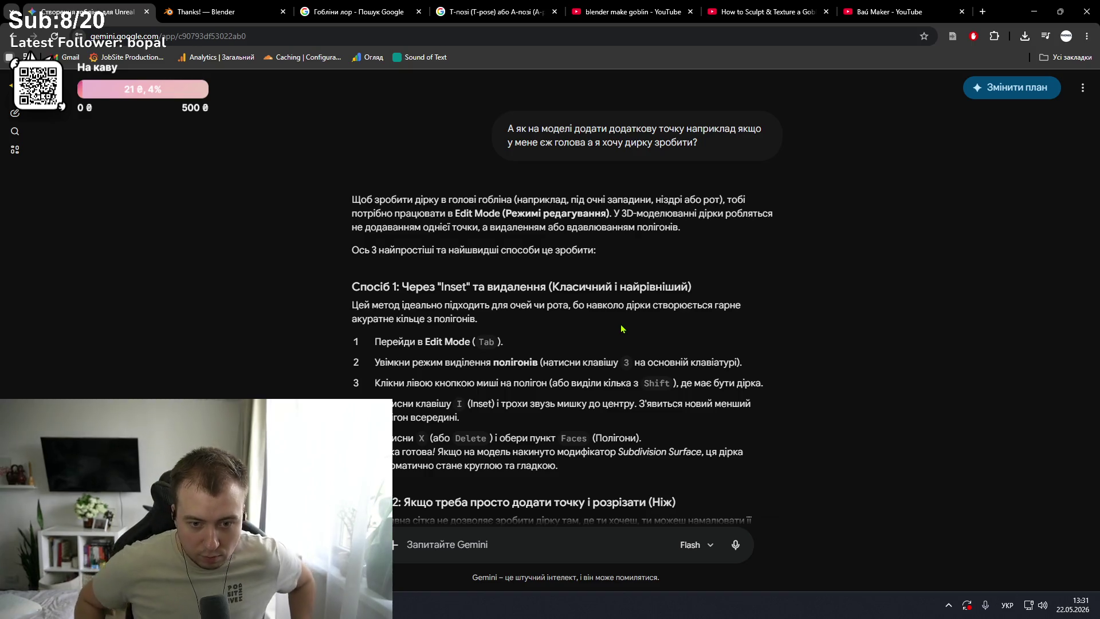
- Read further down Gemini's Inset-and-delete answer, then return to Blender
{"action": "scroll", "coordinate": [631, 338], "scroll_direction": "down", "scroll_amount": 2}
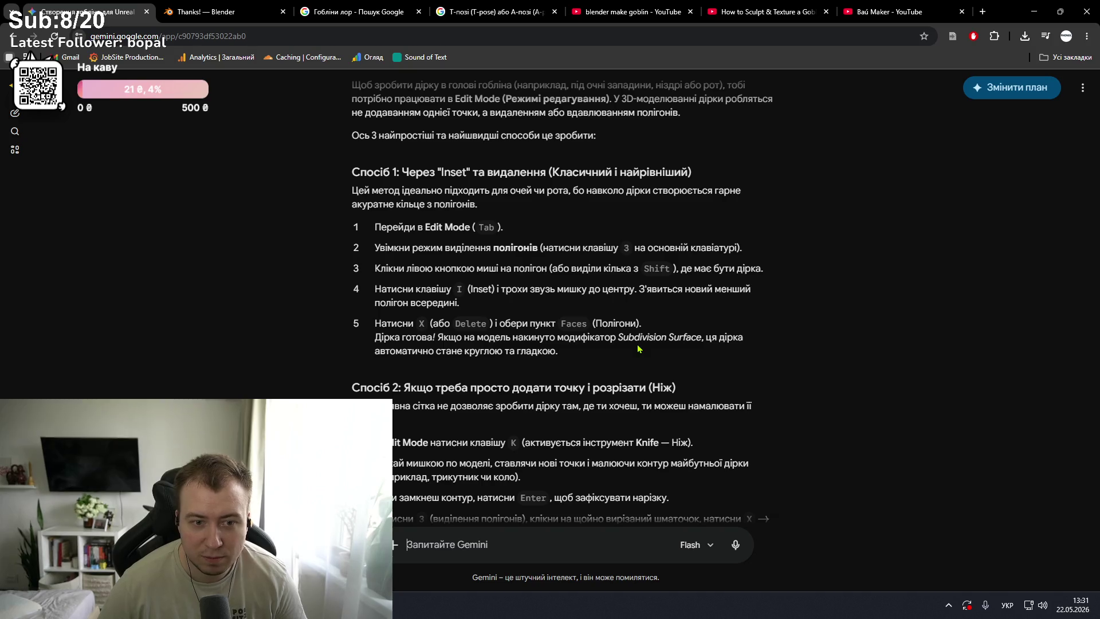
{"action": "key", "text": "alt+Tab"}
{"action": "key", "text": "alt+Tab"}
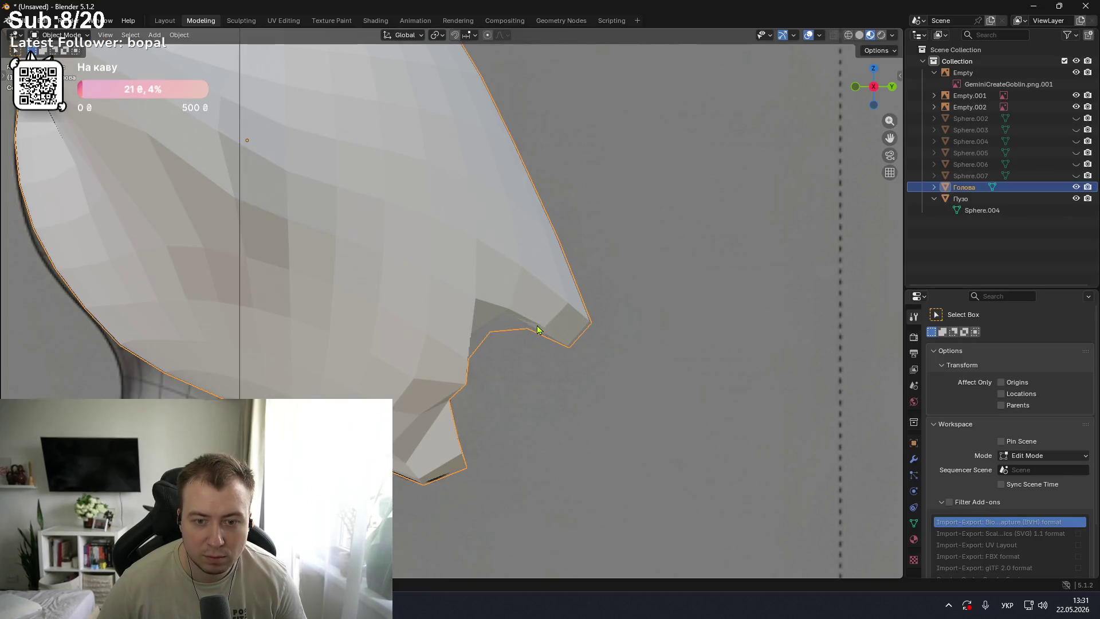
- Select the Голова head, enter Edit Mode and pick the faces at its tip, rechecking Gemini's instructions
{"action": "left_click", "coordinate": [537, 327]}
{"action": "left_click", "coordinate": [537, 320]}
{"action": "key", "text": "Tab"}
{"action": "left_click", "coordinate": [534, 319]}
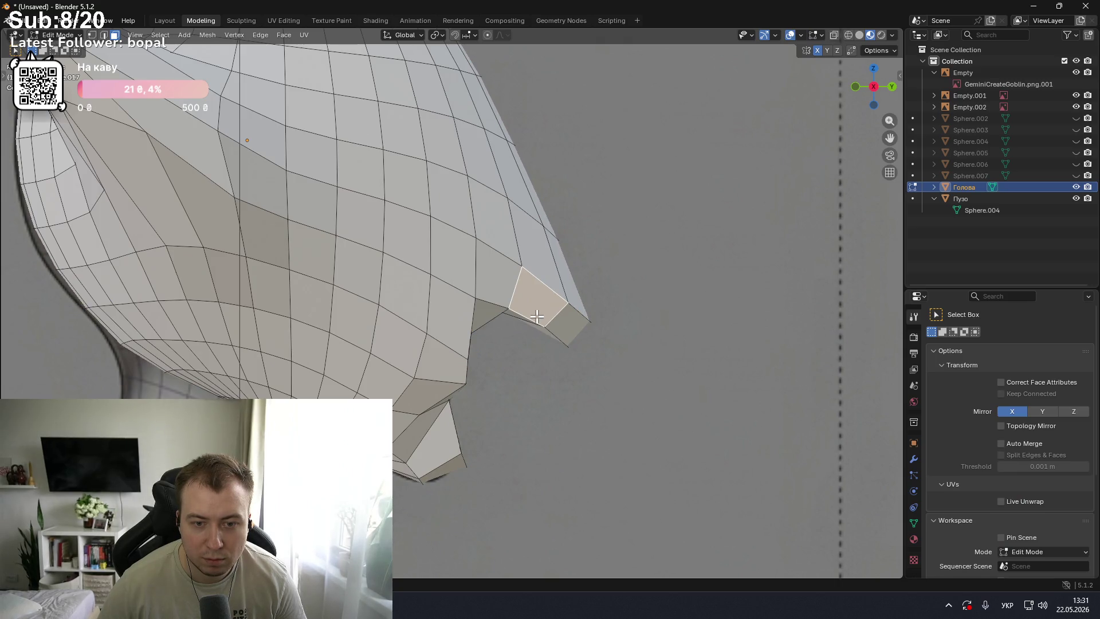
{"action": "left_click", "coordinate": [540, 325], "text": "alt+shift"}
{"action": "scroll", "coordinate": [540, 325], "scroll_direction": "up", "scroll_amount": 1}
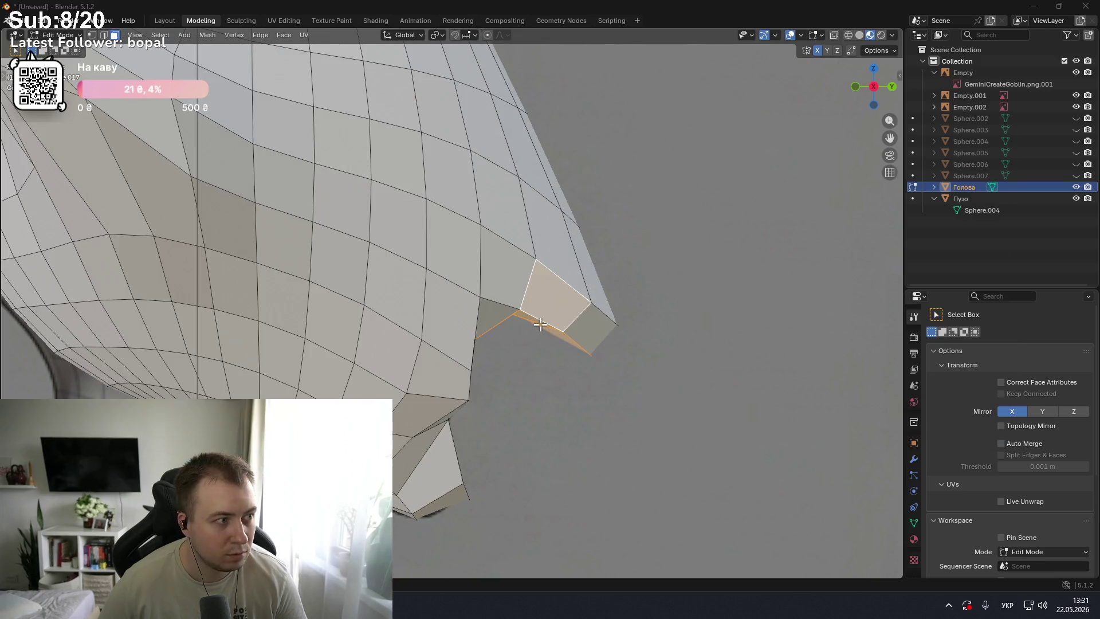
{"action": "key", "text": "alt+Tab"}
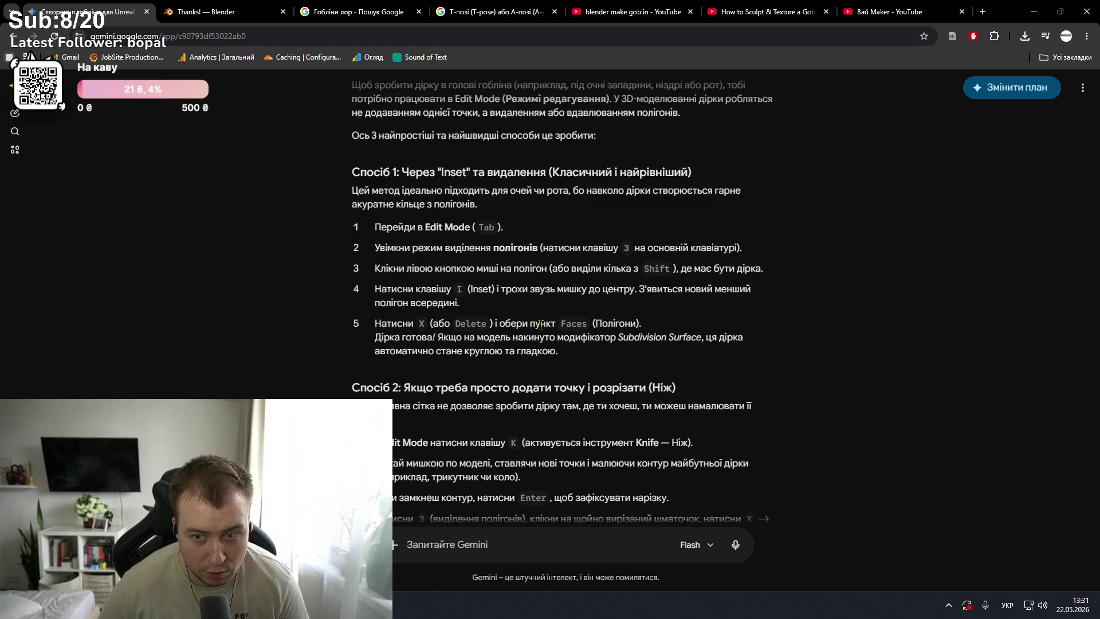
{"action": "key", "text": "alt+Tab"}
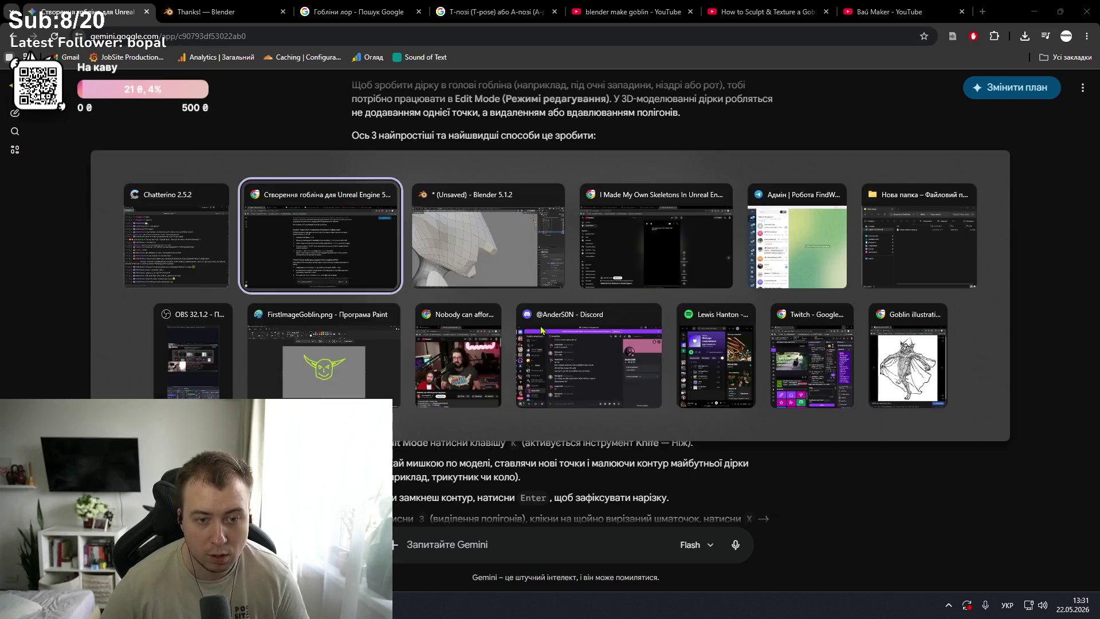
{"action": "key", "text": "alt+Tab"}
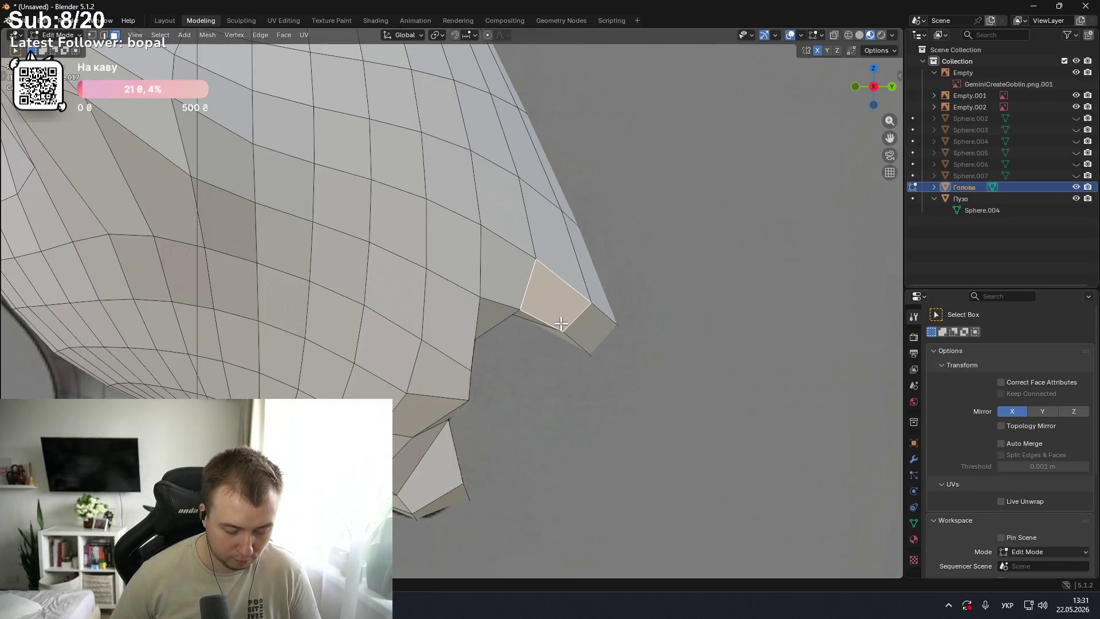
- Inset the tip face once, cancel a second inset, and select the larger diamond face
{"action": "key", "text": "i"}
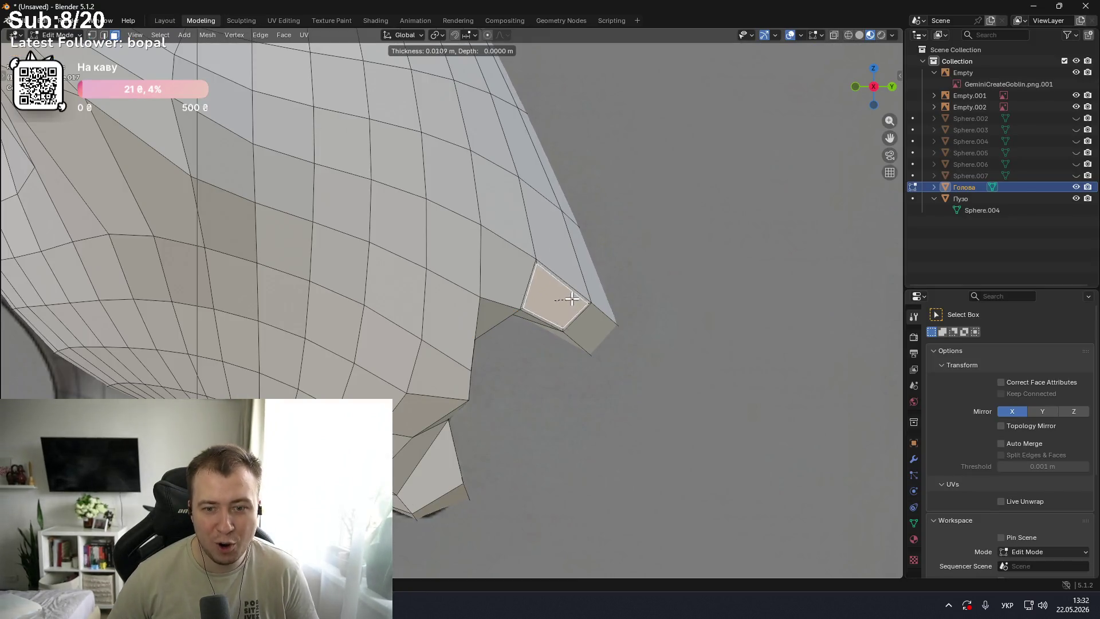
{"action": "left_click", "coordinate": [619, 324]}
{"action": "scroll", "coordinate": [620, 324], "scroll_direction": "up", "scroll_amount": 3}
{"action": "key", "text": "i"}
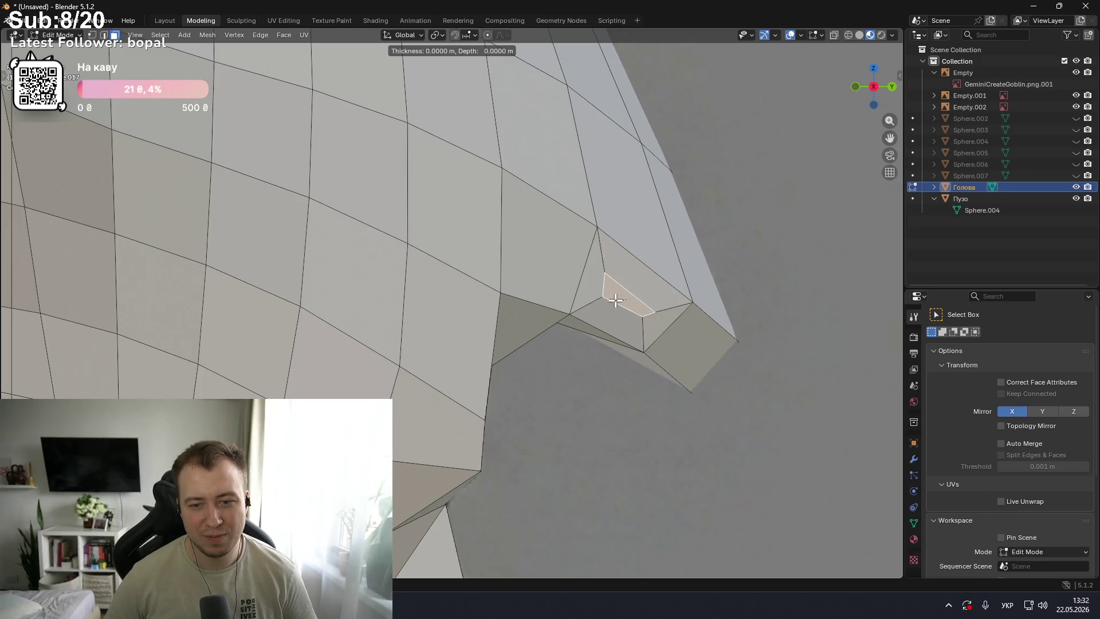
{"action": "right_click", "coordinate": [634, 298]}
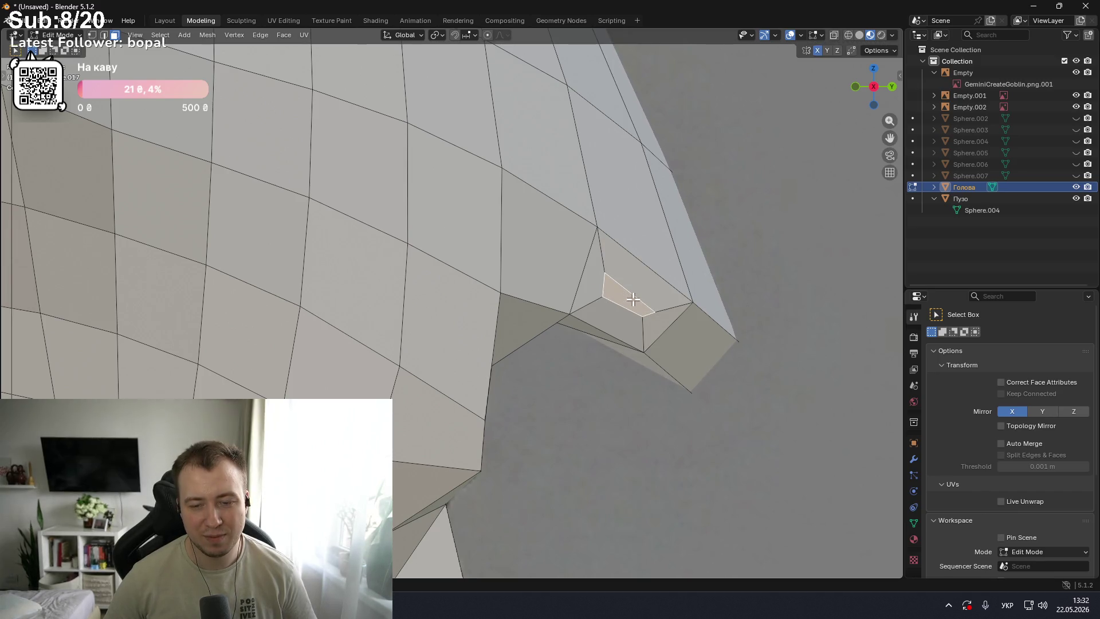
{"action": "left_click", "coordinate": [710, 337]}
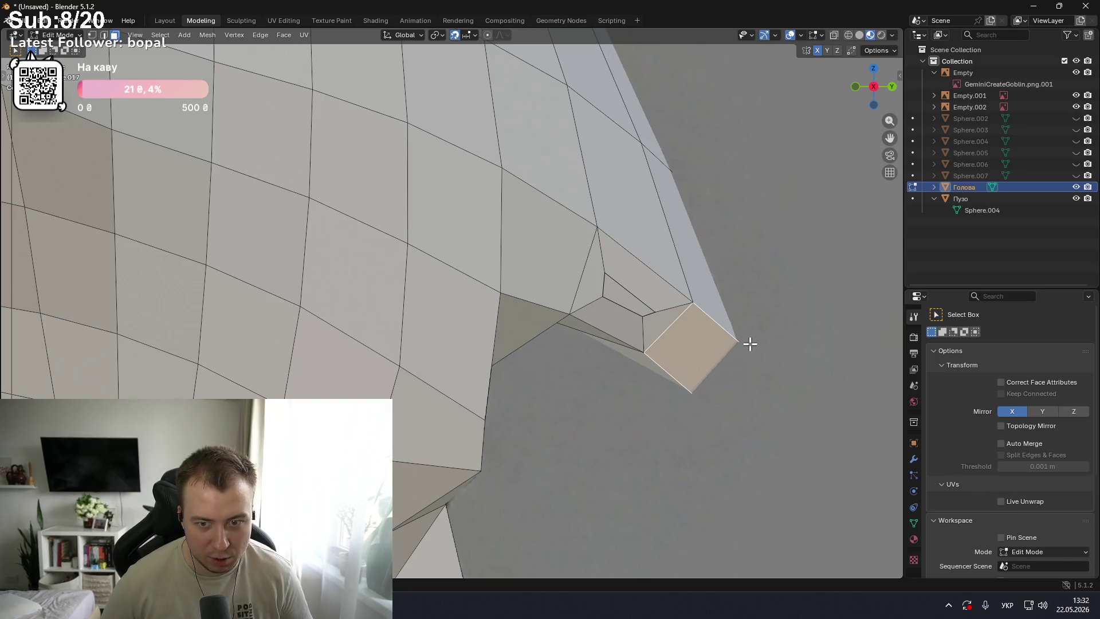
- Switch the head into Sculpt Mode through the mode pie menu
{"action": "key", "text": "ctrl+Tab"}
{"action": "left_click", "coordinate": [768, 404]}
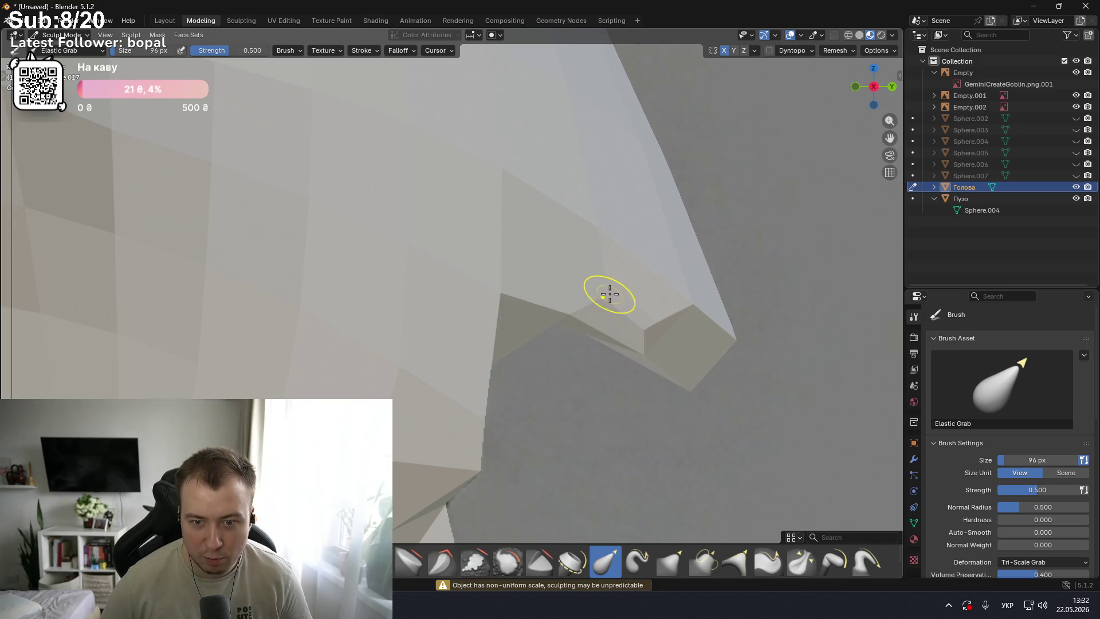
{"action": "scroll", "coordinate": [646, 393], "scroll_direction": "down", "scroll_amount": 5}
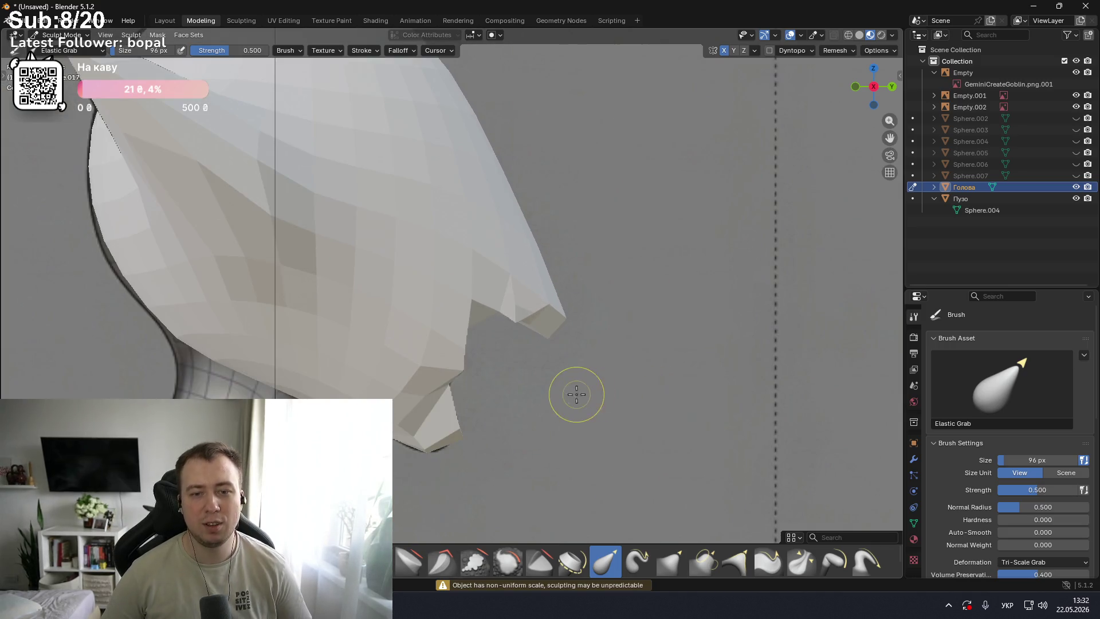
{"action": "scroll", "coordinate": [578, 394], "scroll_direction": "down", "scroll_amount": 2}
{"action": "key", "text": "KP_1"}
{"action": "key", "text": "KP_3"}
{"action": "scroll", "coordinate": [535, 376], "scroll_direction": "up", "scroll_amount": 2}
{"action": "key", "text": "KP_8"}
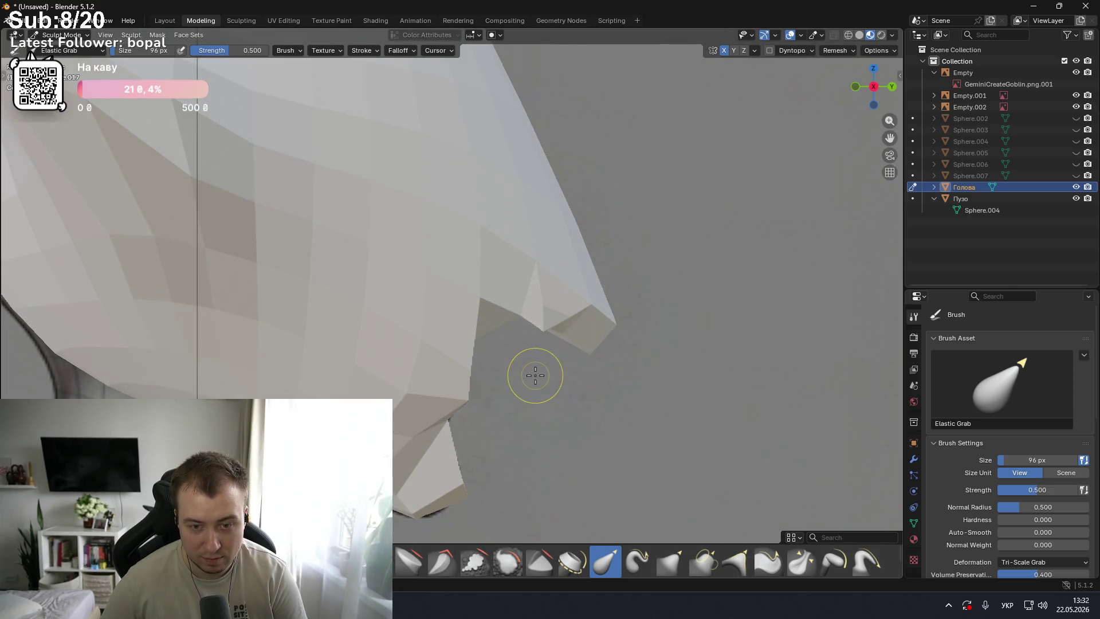
{"action": "key", "text": "KP_8"}
{"action": "key", "text": "KP_8"}
{"action": "key", "text": "KP_8"}
{"action": "key", "text": "KP_8"}
{"action": "key", "text": "KP_8"}
{"action": "key", "text": "KP_8"}
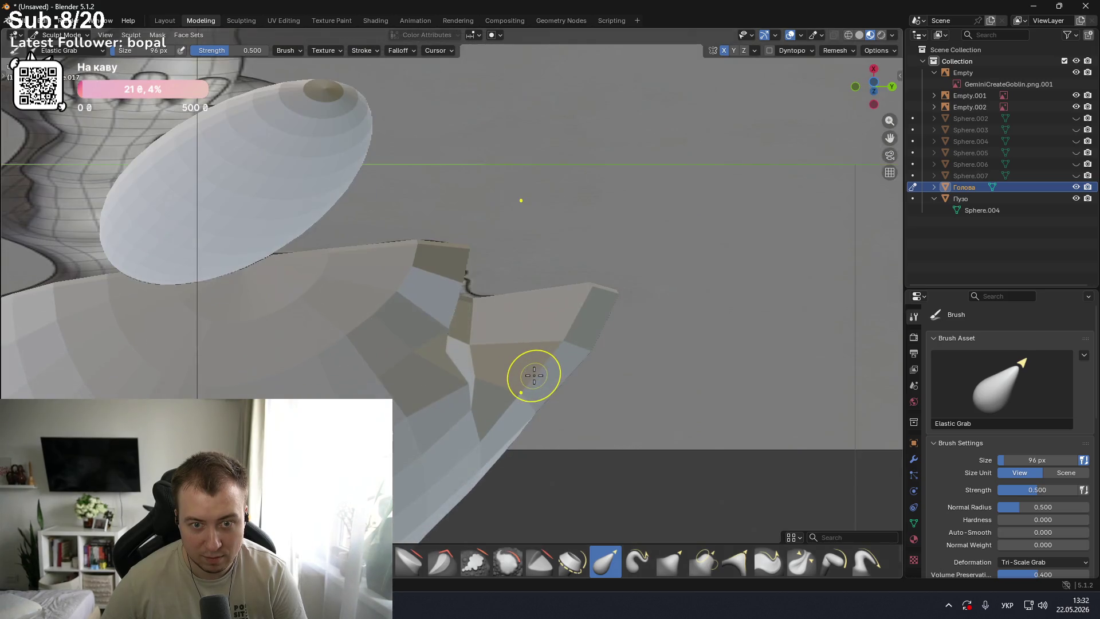
{"action": "key", "text": "KP_8"}
{"action": "key", "text": "KP_8"}
{"action": "key", "text": "KP_8"}
{"action": "key", "text": "KP_8"}
{"action": "key", "text": "KP_8"}
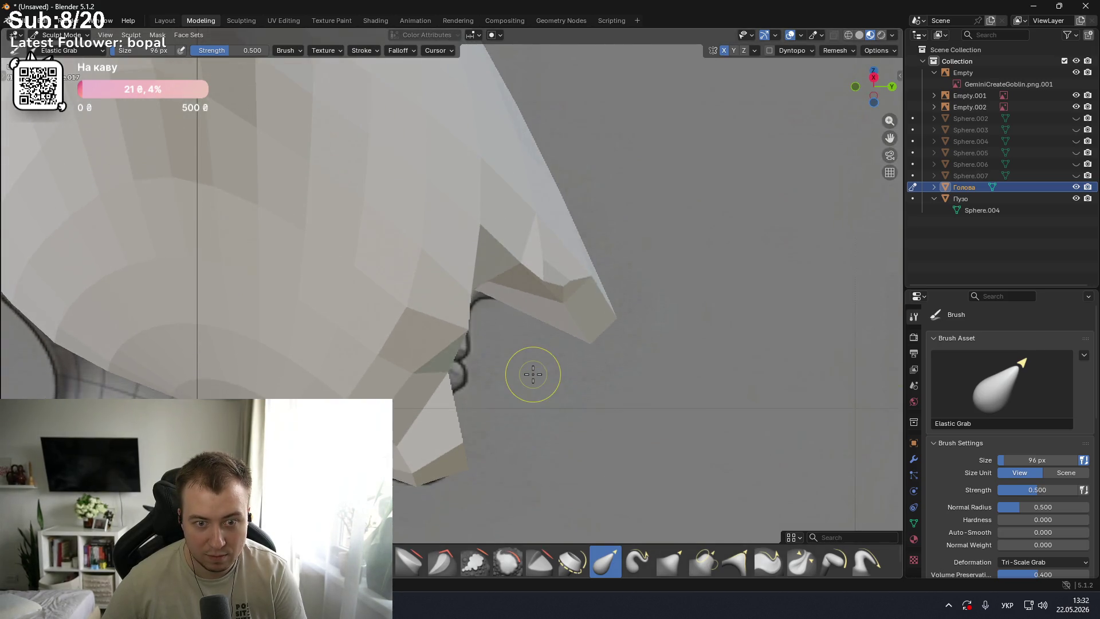
{"action": "key", "text": "KP_8"}
{"action": "key", "text": "KP_8"}
{"action": "key", "text": "KP_8"}
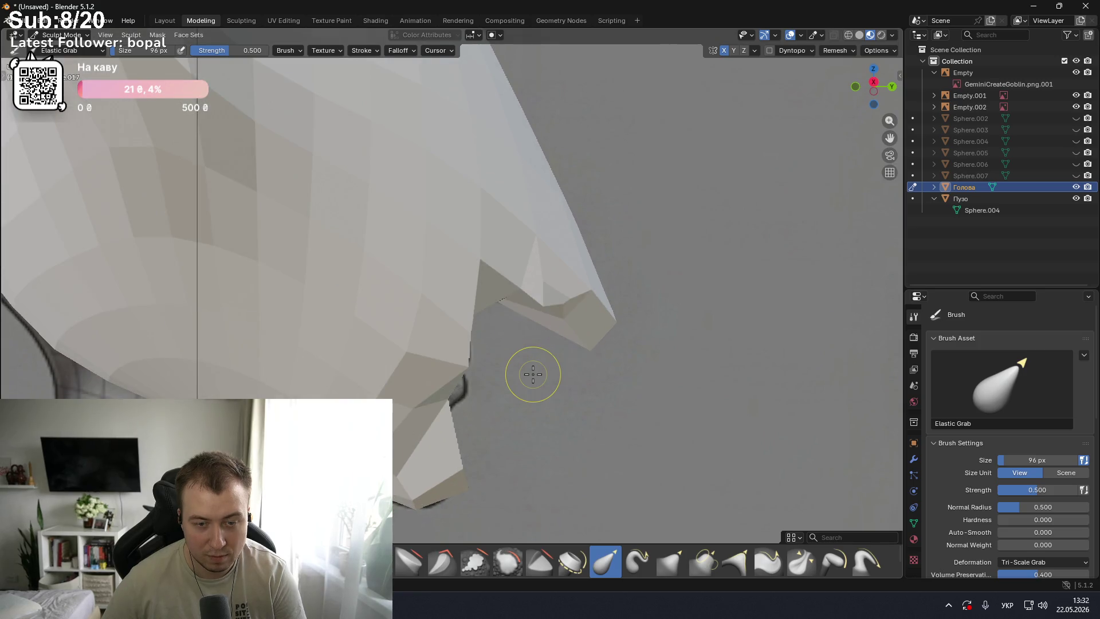
{"action": "key", "text": "Tab"}
{"action": "key", "text": "ctrl+z"}
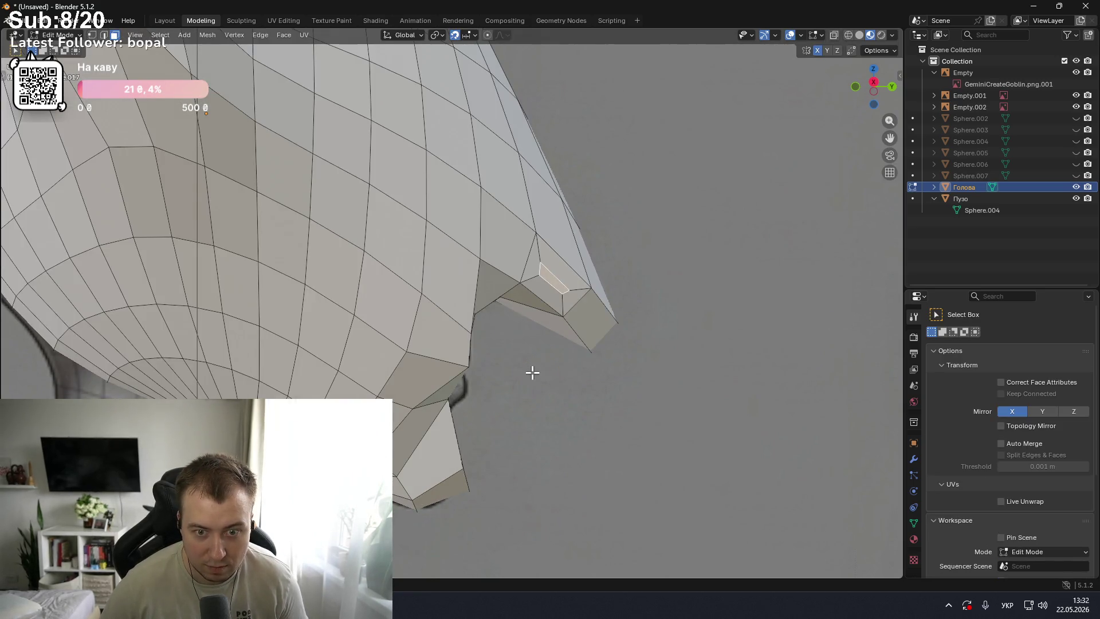
{"action": "scroll", "coordinate": [579, 354], "scroll_direction": "down", "scroll_amount": 3}
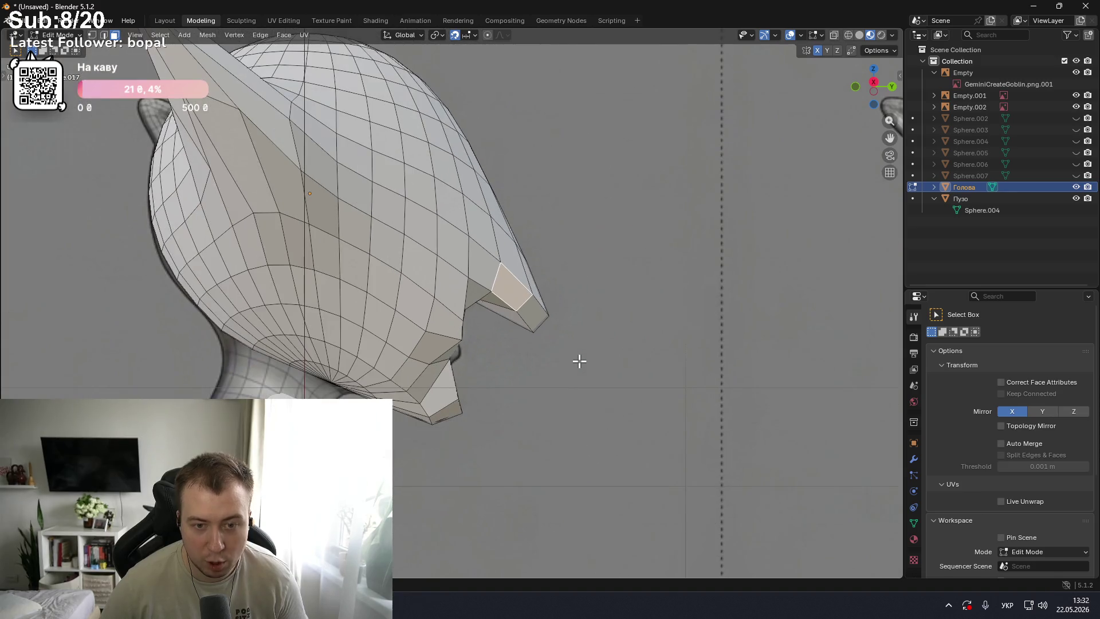
{"action": "scroll", "coordinate": [578, 360], "scroll_direction": "up", "scroll_amount": 2}
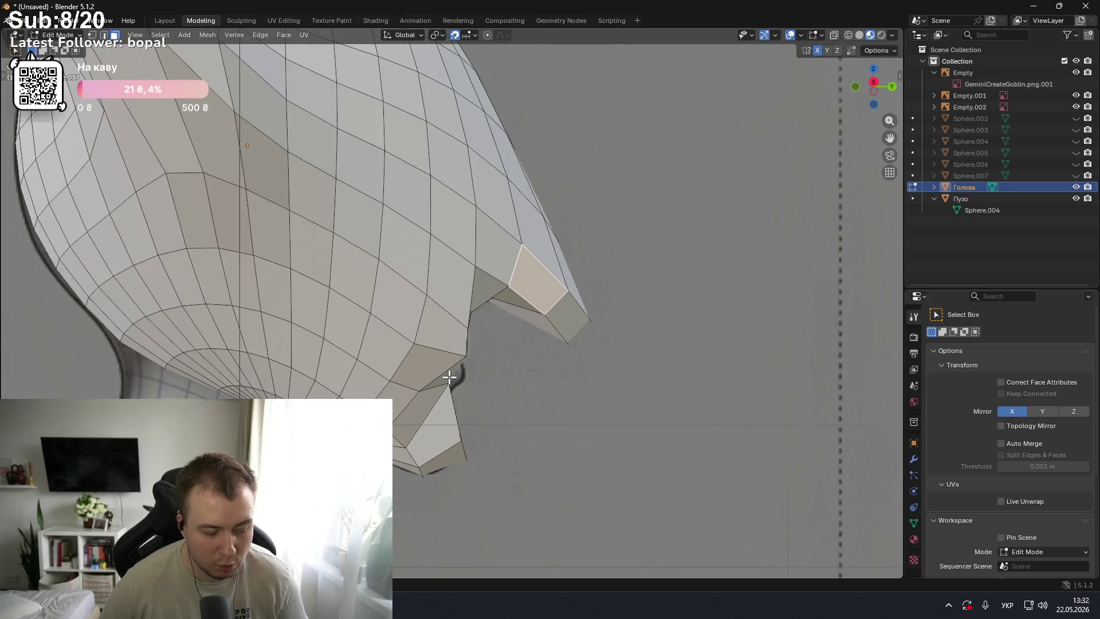
{"action": "key", "text": "ctrl+z"}
{"action": "key", "text": "ctrl+z"}
{"action": "key", "text": "ctrl+Tab"}
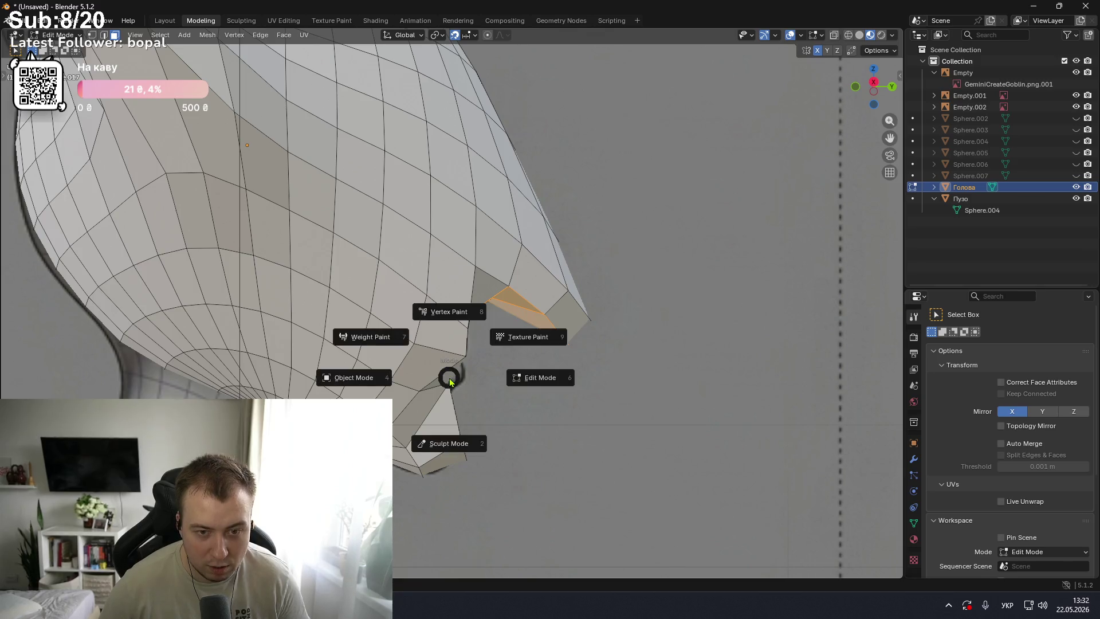
{"action": "left_click", "coordinate": [461, 444]}
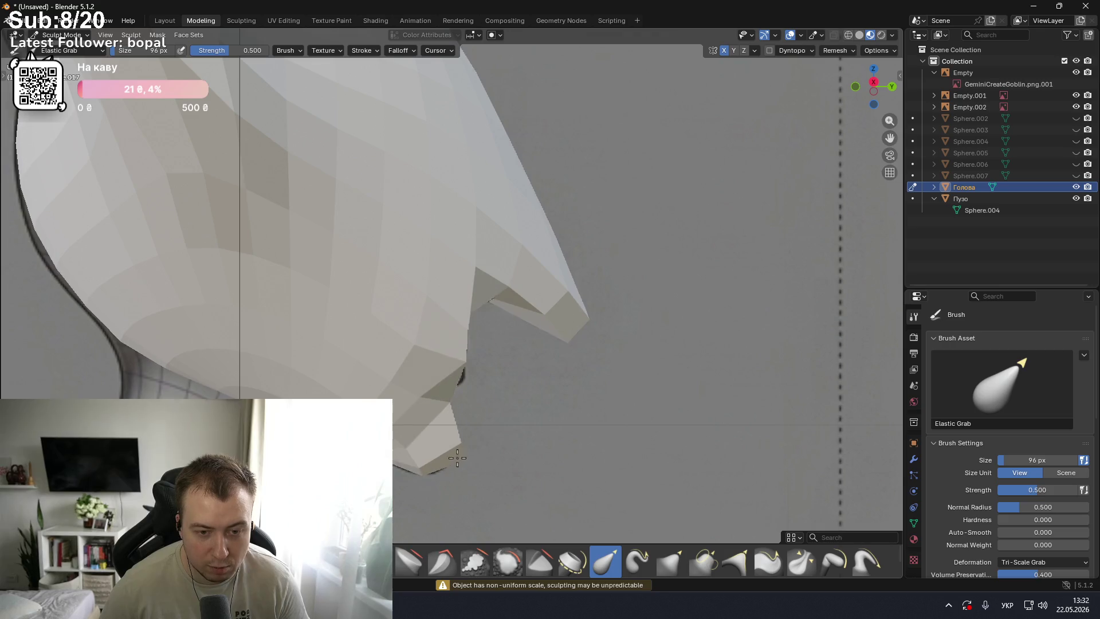
- In front view, pull the head's lower left, right and pointed bottom edges down over the neck
{"action": "scroll", "coordinate": [424, 432], "scroll_direction": "down", "scroll_amount": 3}
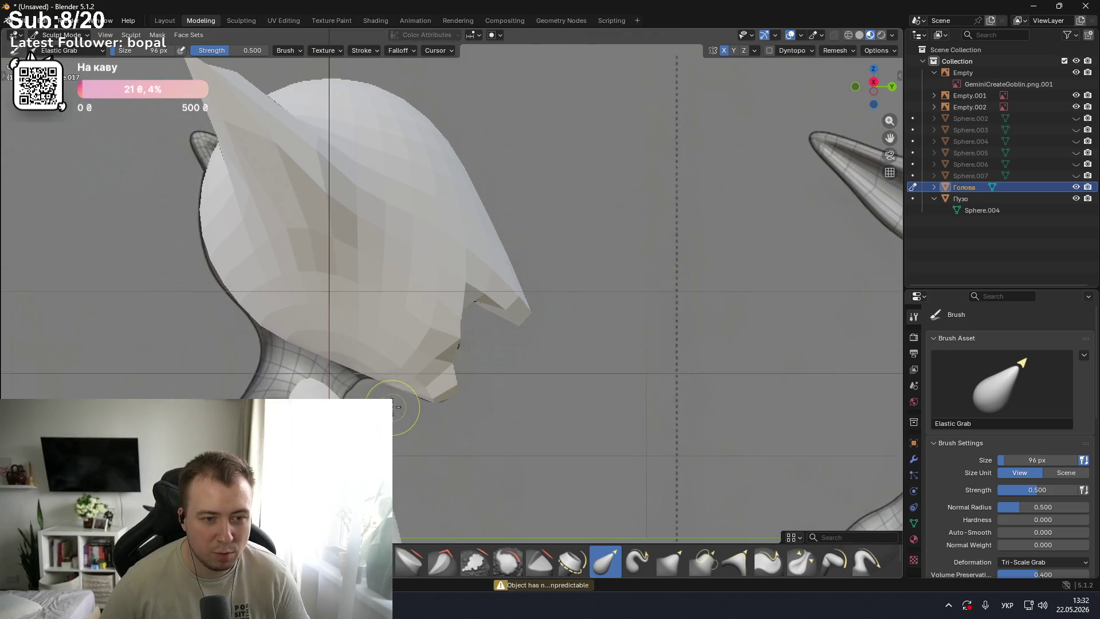
{"action": "scroll", "coordinate": [418, 427], "scroll_direction": "down", "scroll_amount": 3}
{"action": "middle_click_drag", "start_coordinate": [416, 426], "coordinate": [493, 263]}
{"action": "key", "text": "KP_1"}
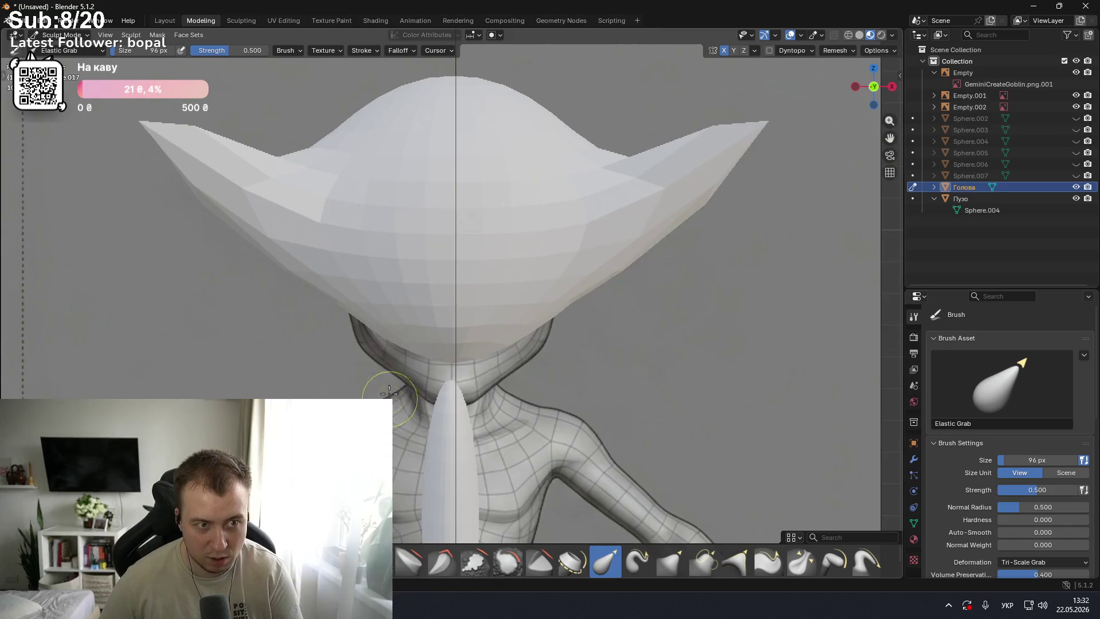
{"action": "mouse_move", "coordinate": [496, 344]}
{"action": "left_mouse_down"}
{"action": "mouse_move", "coordinate": [497, 369]}
{"action": "mouse_move", "coordinate": [555, 390]}
{"action": "left_mouse_up"}
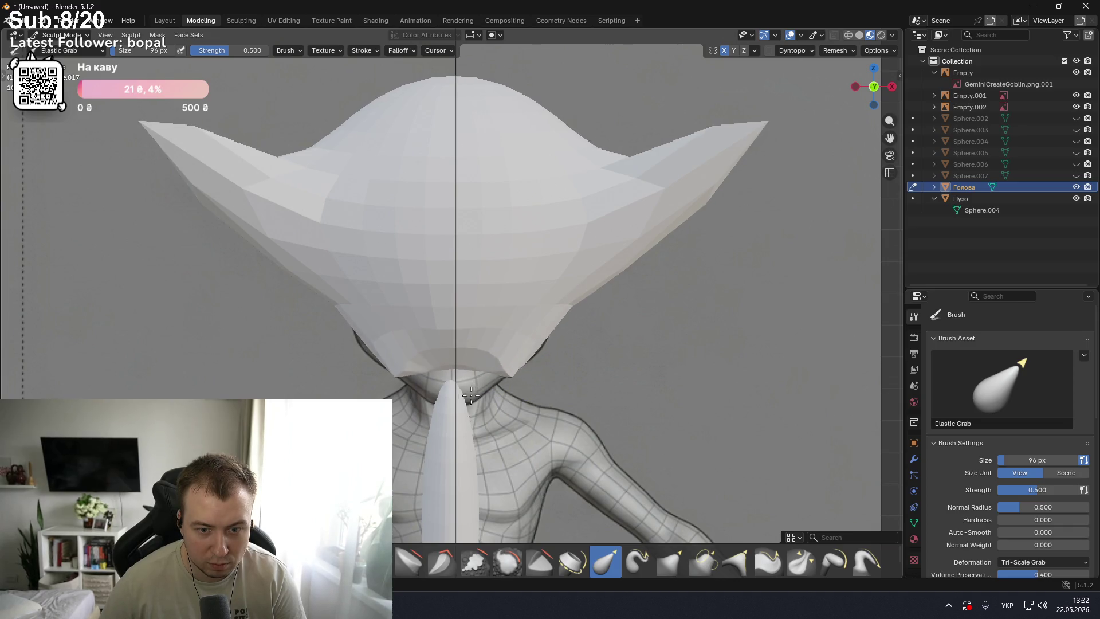
{"action": "left_click_drag", "start_coordinate": [455, 366], "coordinate": [449, 413]}
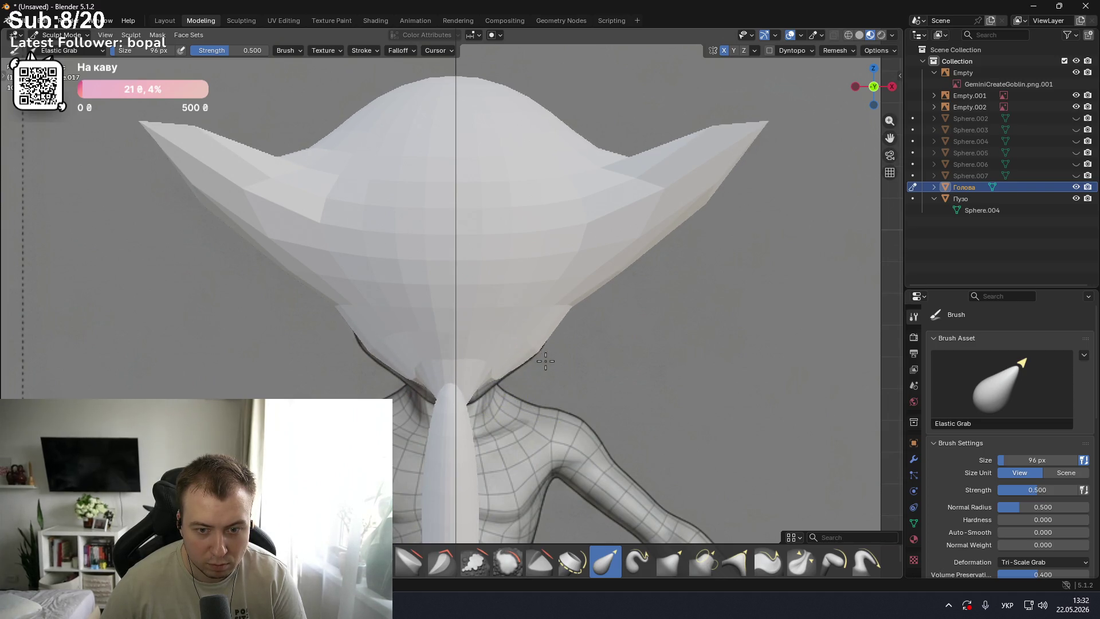
{"action": "left_click_drag", "start_coordinate": [485, 378], "coordinate": [491, 414]}
{"action": "left_click_drag", "start_coordinate": [376, 356], "coordinate": [370, 350]}
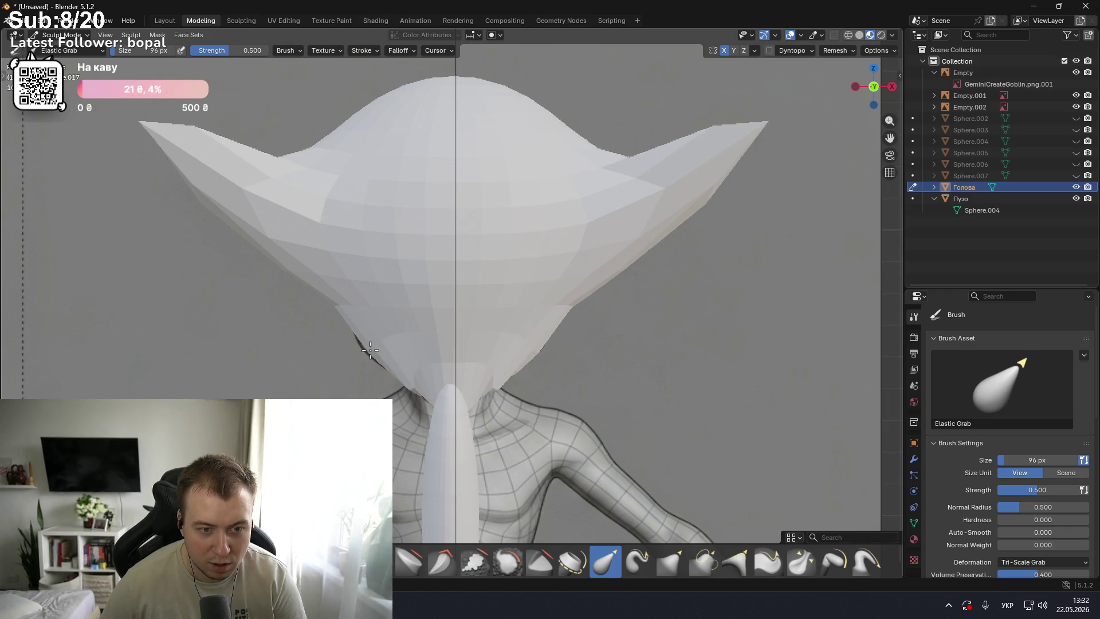
{"action": "scroll", "coordinate": [471, 392], "scroll_direction": "down", "scroll_amount": 1}
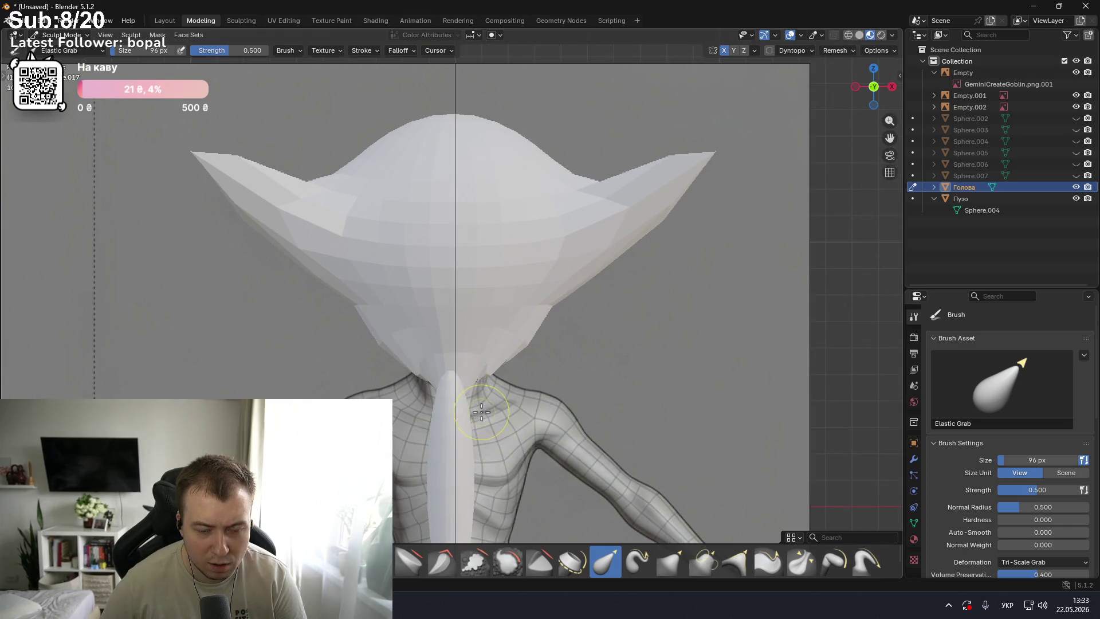
{"action": "scroll", "coordinate": [482, 411], "scroll_direction": "down", "scroll_amount": 2}
{"action": "scroll", "coordinate": [481, 412], "scroll_direction": "down", "scroll_amount": 1}
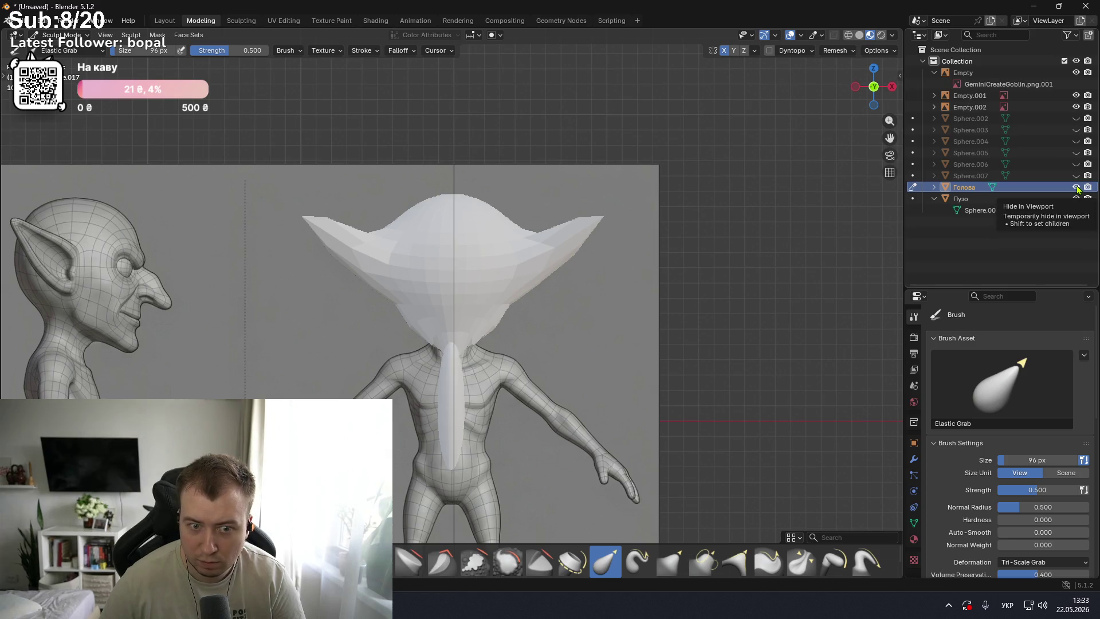
{"action": "scroll", "coordinate": [544, 329], "scroll_direction": "down", "scroll_amount": 2}
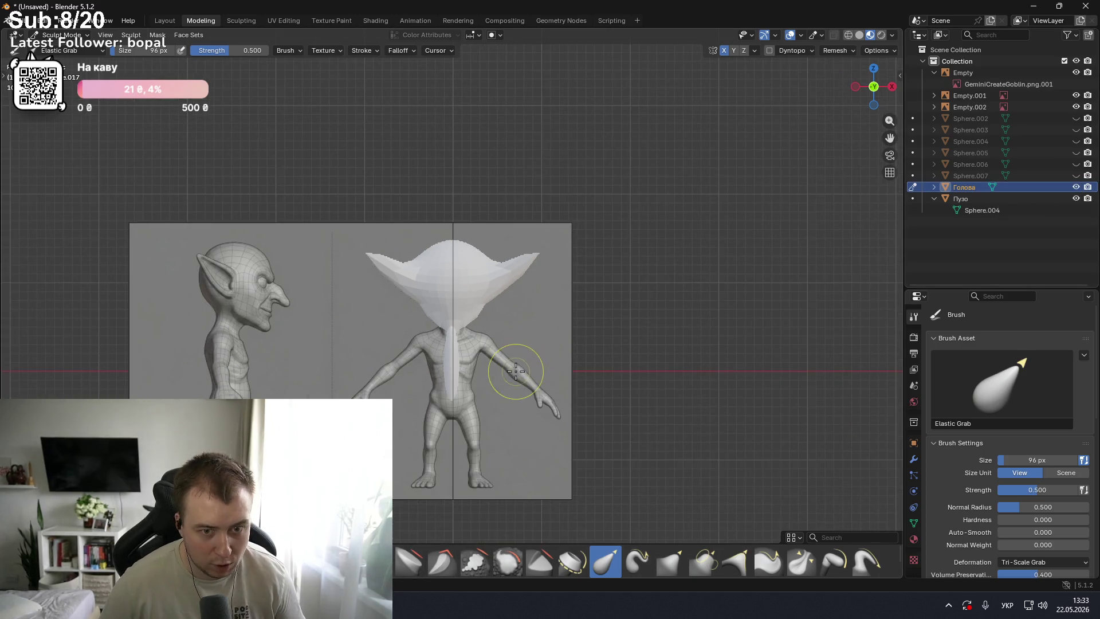
{"action": "middle_click_drag", "start_coordinate": [516, 371], "coordinate": [534, 272], "text": "shift"}
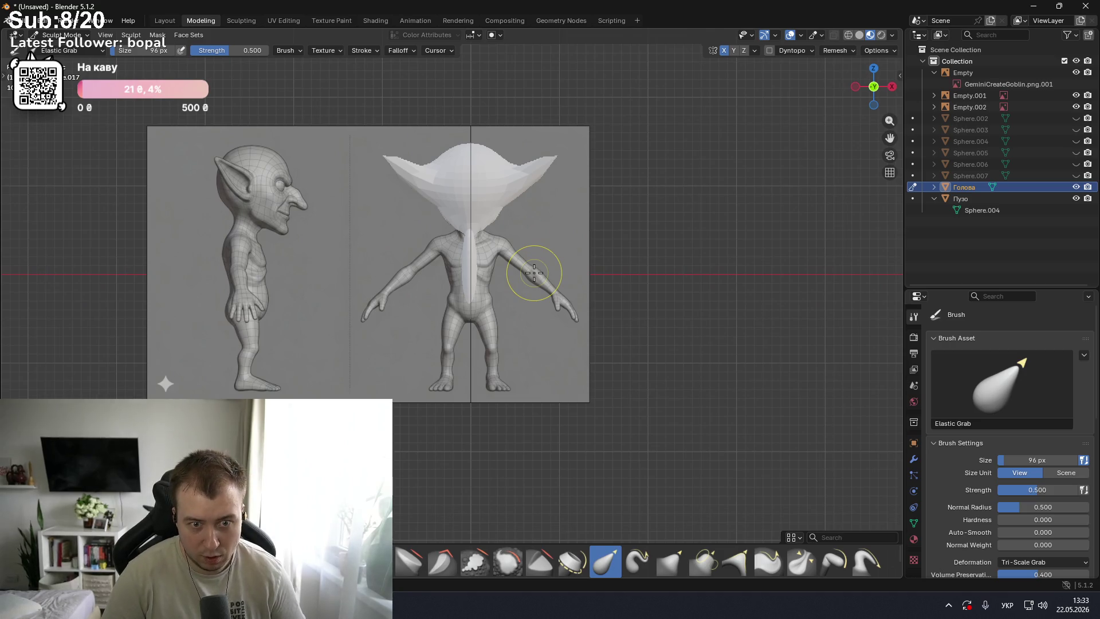
{"action": "scroll", "coordinate": [534, 273], "scroll_direction": "up", "scroll_amount": 3, "text": "shift"}
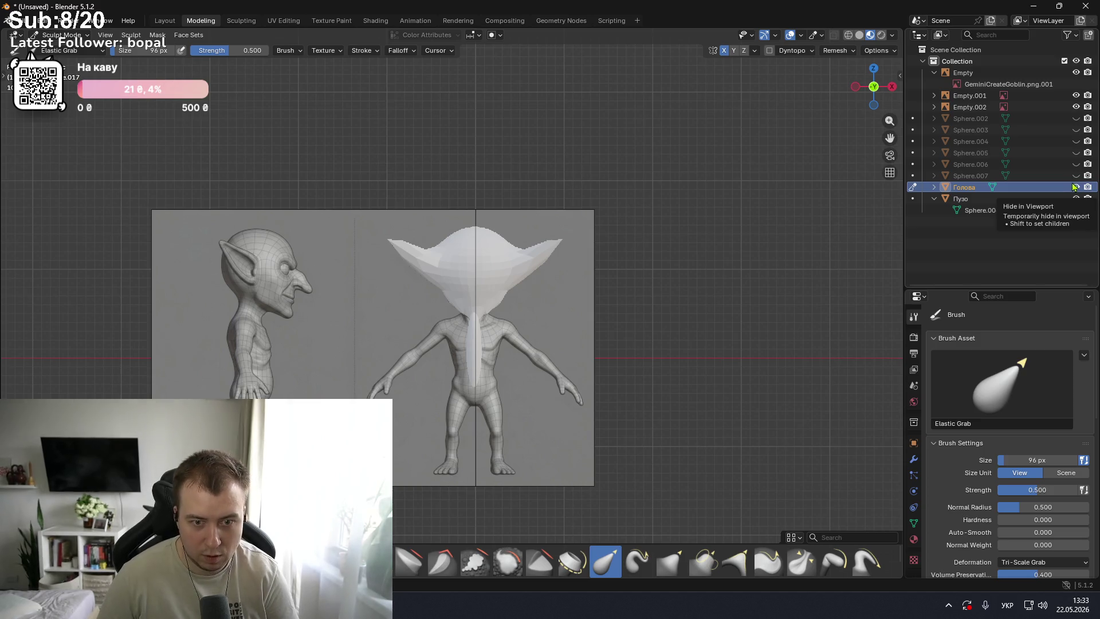
{"action": "key", "text": "KP_3"}
{"action": "key", "text": "ctrl+KP_3"}
{"action": "key", "text": "KP_3"}
{"action": "key", "text": "ctrl+KP_3"}
{"action": "key", "text": "KP_3"}
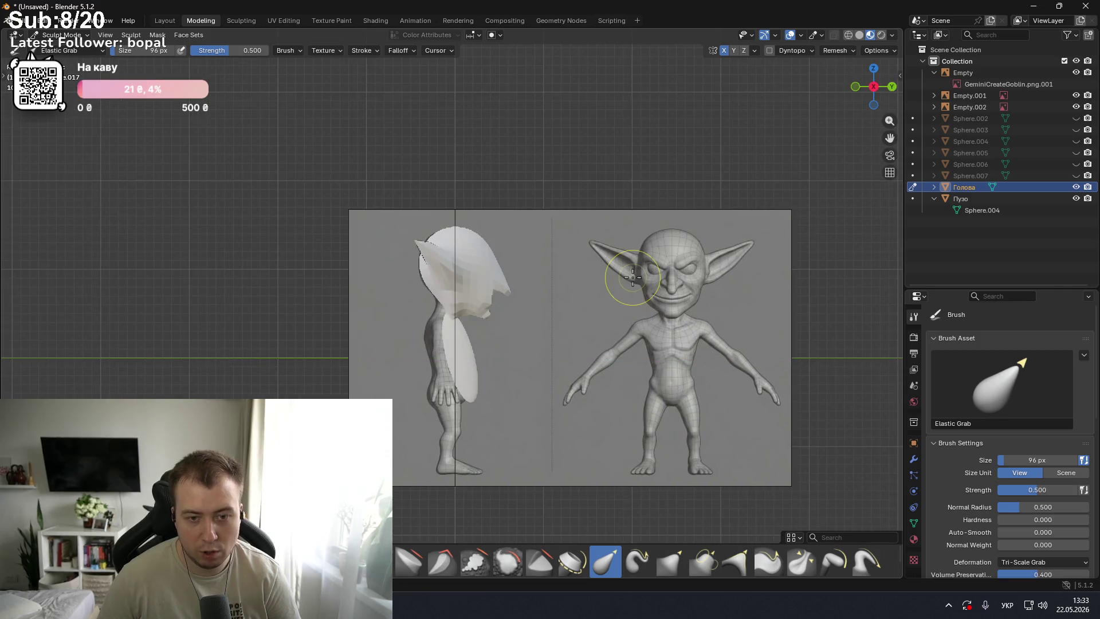
{"action": "key", "text": "ctrl+KP_3"}
{"action": "key", "text": "KP_3"}
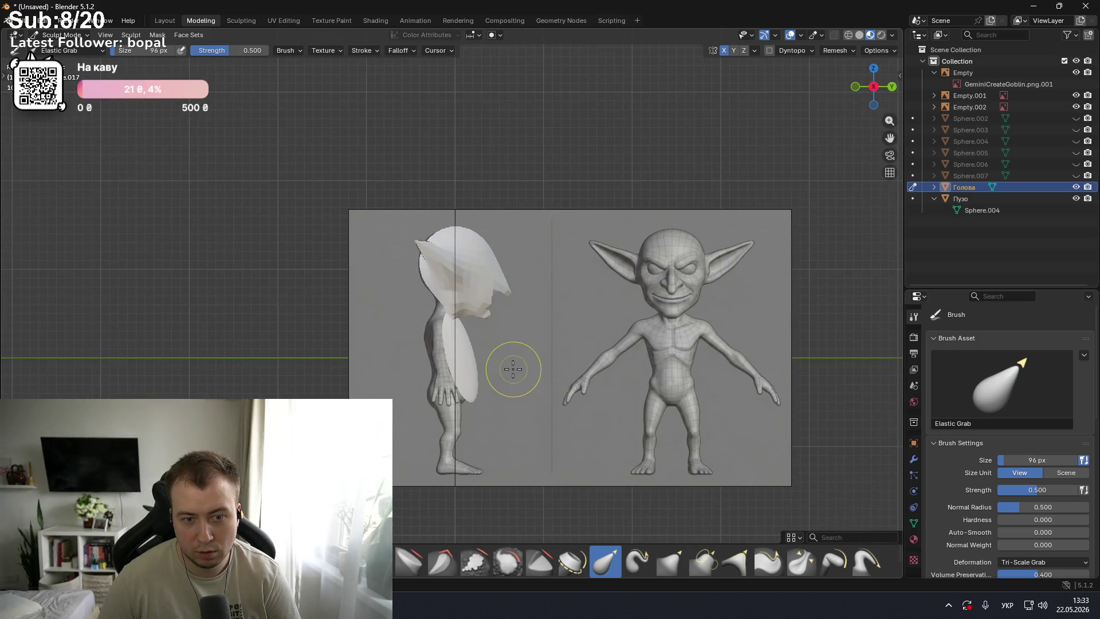
{"action": "scroll", "coordinate": [476, 355], "scroll_direction": "up", "scroll_amount": 3}
{"action": "scroll", "coordinate": [476, 355], "scroll_direction": "up", "scroll_amount": 3}
{"action": "mouse_move", "coordinate": [459, 346]}
{"action": "left_mouse_down"}
{"action": "mouse_move", "coordinate": [405, 240]}
{"action": "mouse_move", "coordinate": [452, 353]}
{"action": "mouse_move", "coordinate": [477, 365]}
{"action": "left_mouse_up"}
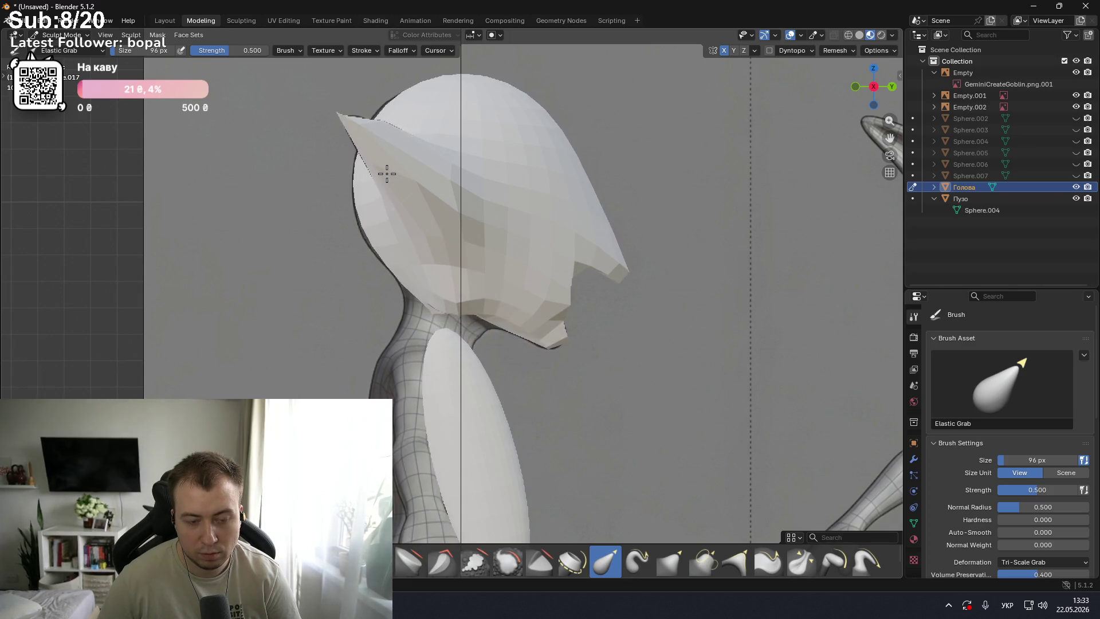
{"action": "key", "text": "ctrl+z"}
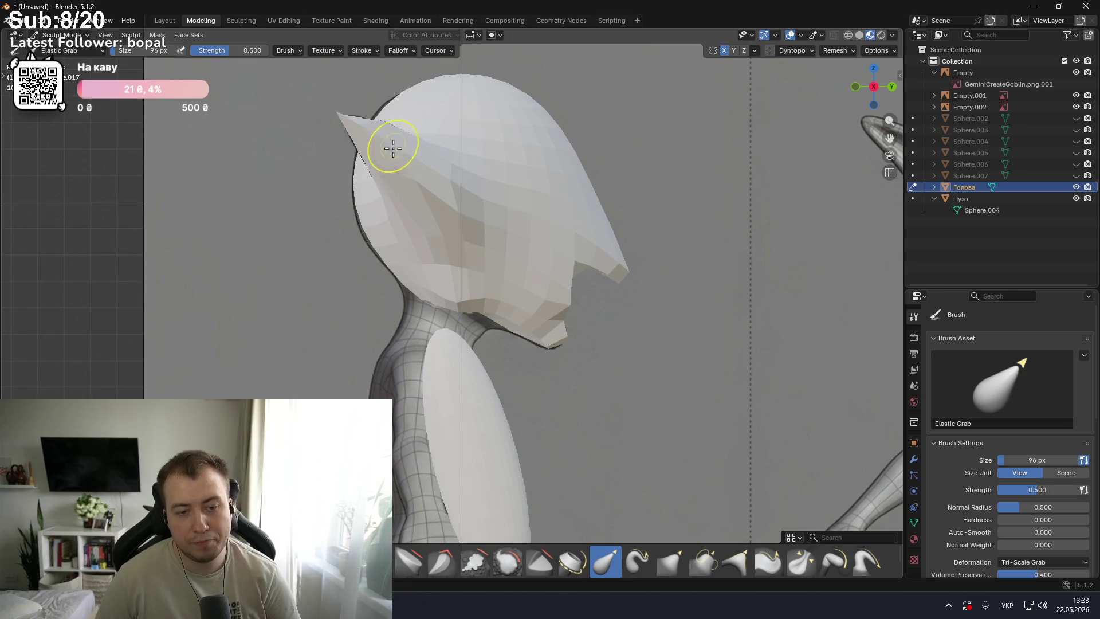
{"action": "scroll", "coordinate": [434, 322], "scroll_direction": "down", "scroll_amount": 4}
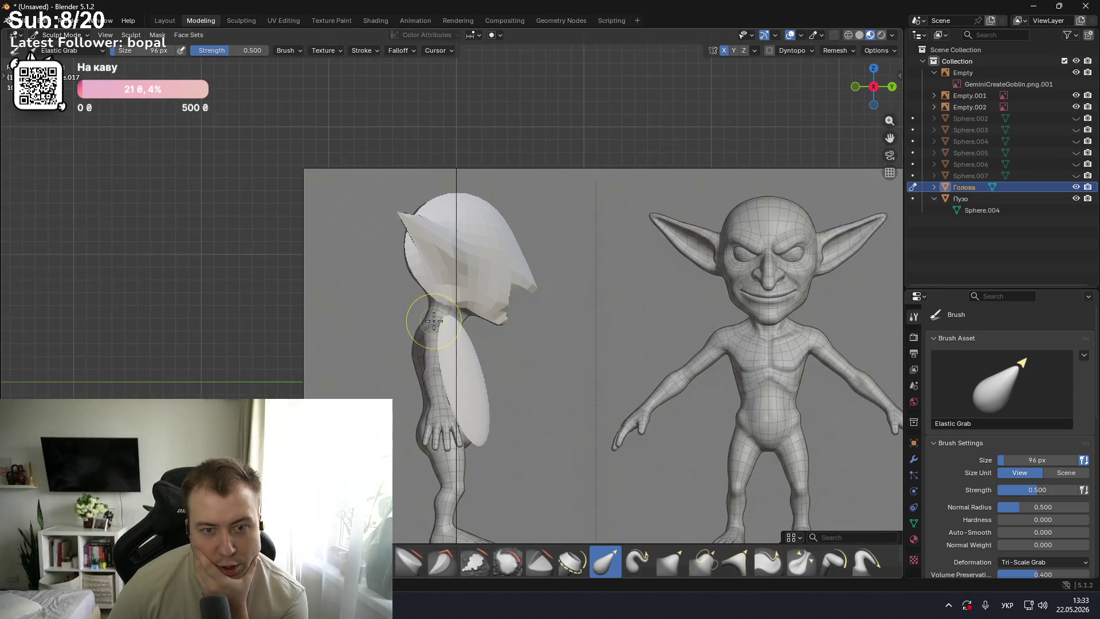
{"action": "key", "text": "KP_1"}
{"action": "key", "text": "KP_3"}
{"action": "key", "text": "KP_1"}
{"action": "key", "text": "KP_3"}
{"action": "key", "text": "KP_1"}
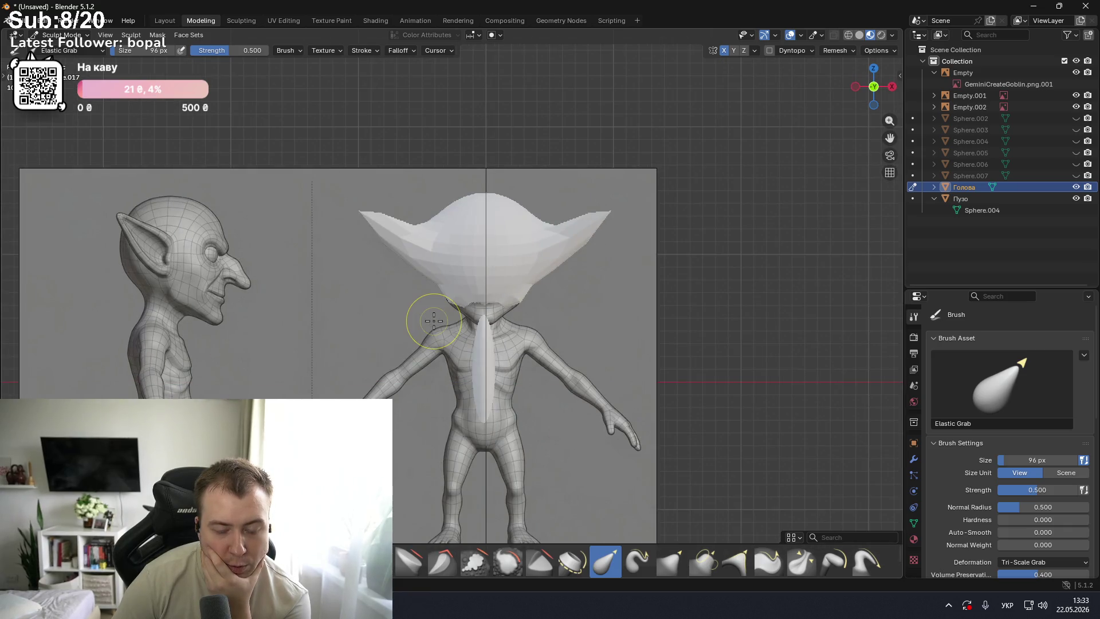
{"action": "key", "text": "KP_3"}
{"action": "key", "text": "KP_1"}
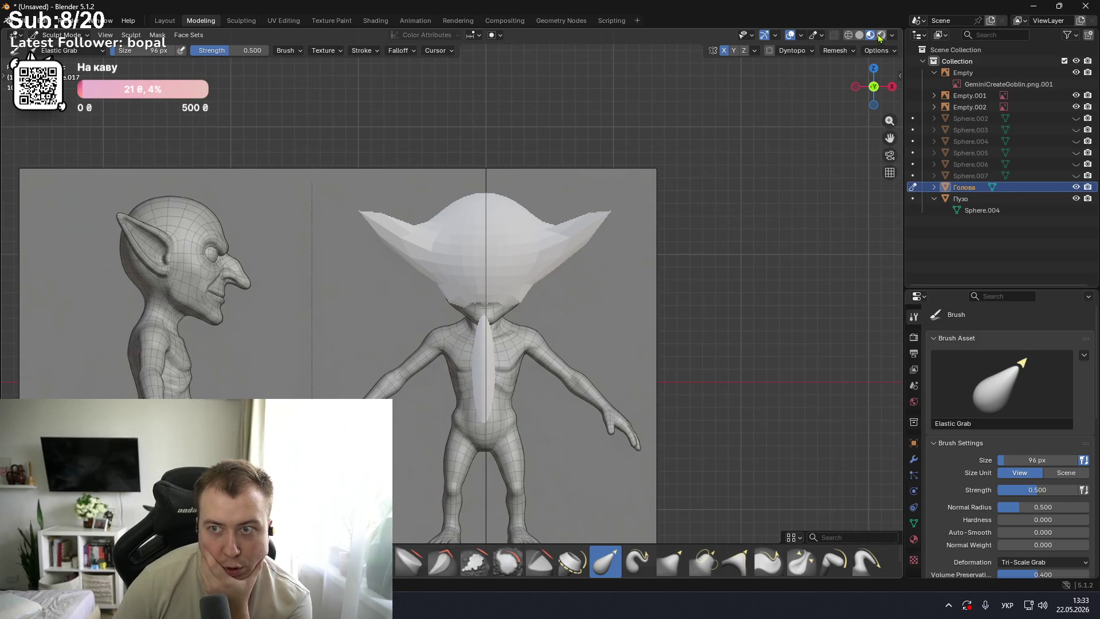
- Switch to Solid shading and toggle the Empty, Empty.001 and Empty.002 reference images in side and front views
{"action": "left_click", "coordinate": [860, 35]}
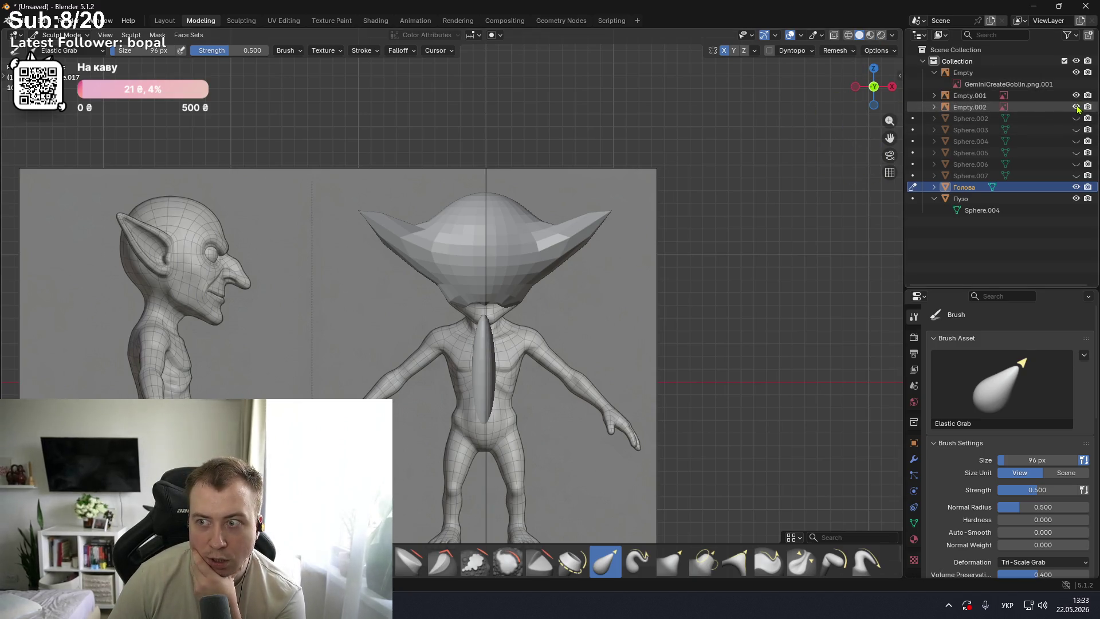
{"action": "left_click", "coordinate": [1077, 73]}
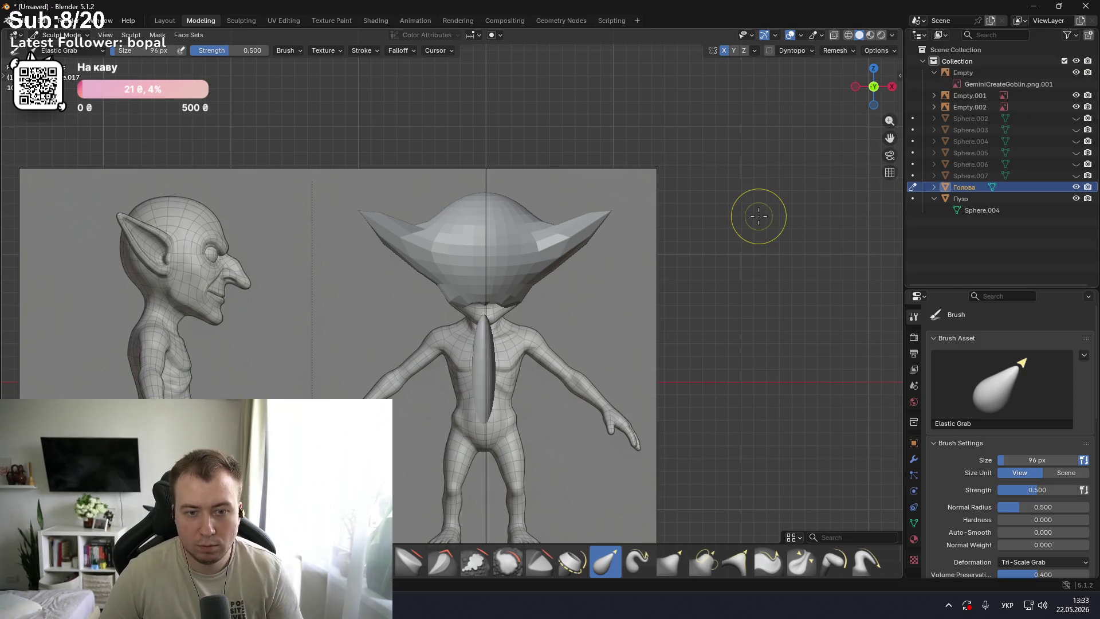
{"action": "key", "text": "KP_3"}
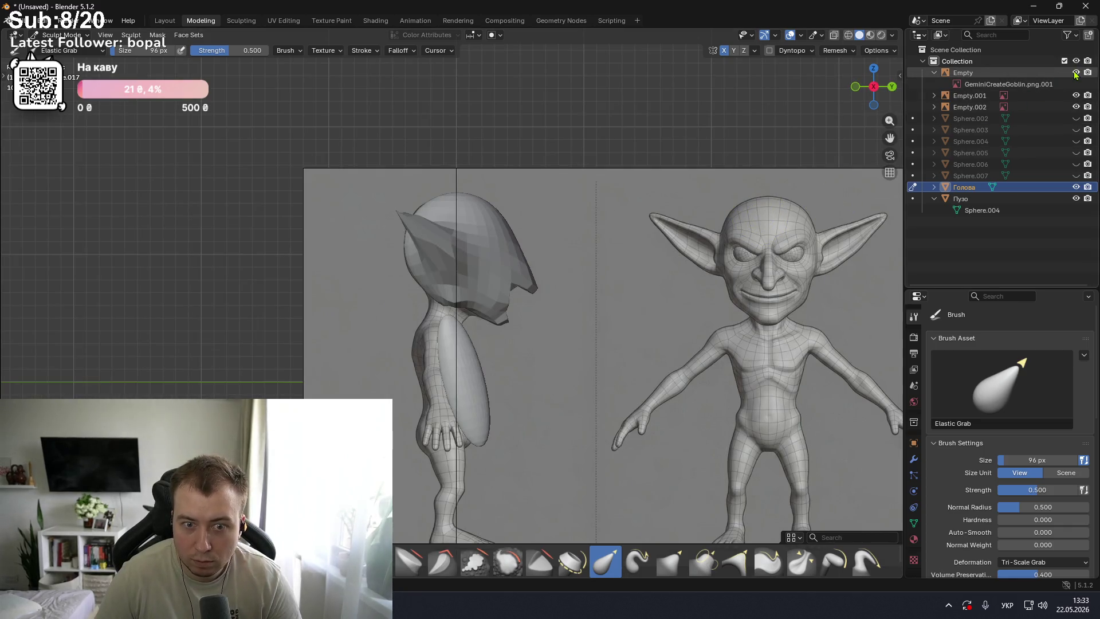
{"action": "left_click_drag", "start_coordinate": [1077, 73], "coordinate": [1077, 108]}
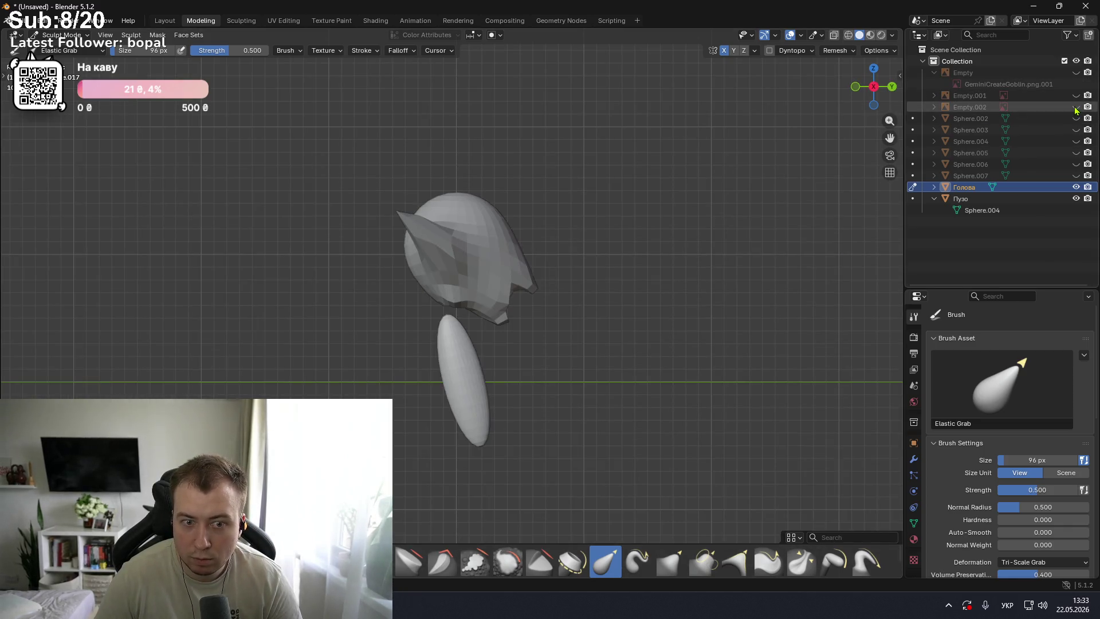
{"action": "left_click", "coordinate": [1076, 97]}
{"action": "left_click", "coordinate": [1076, 107]}
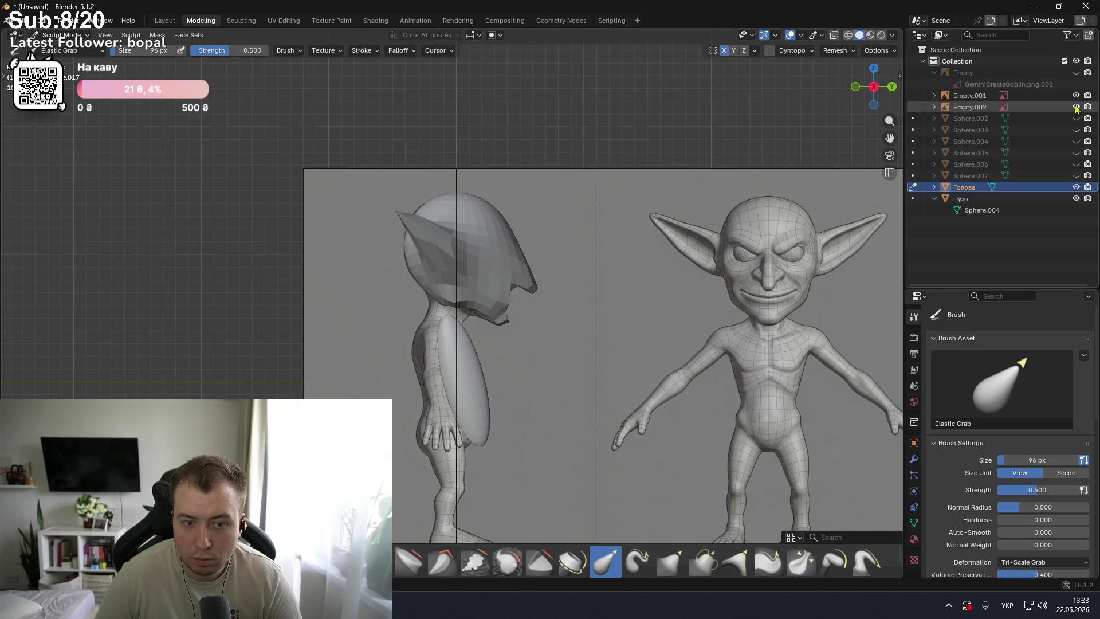
{"action": "key", "text": "KP_1"}
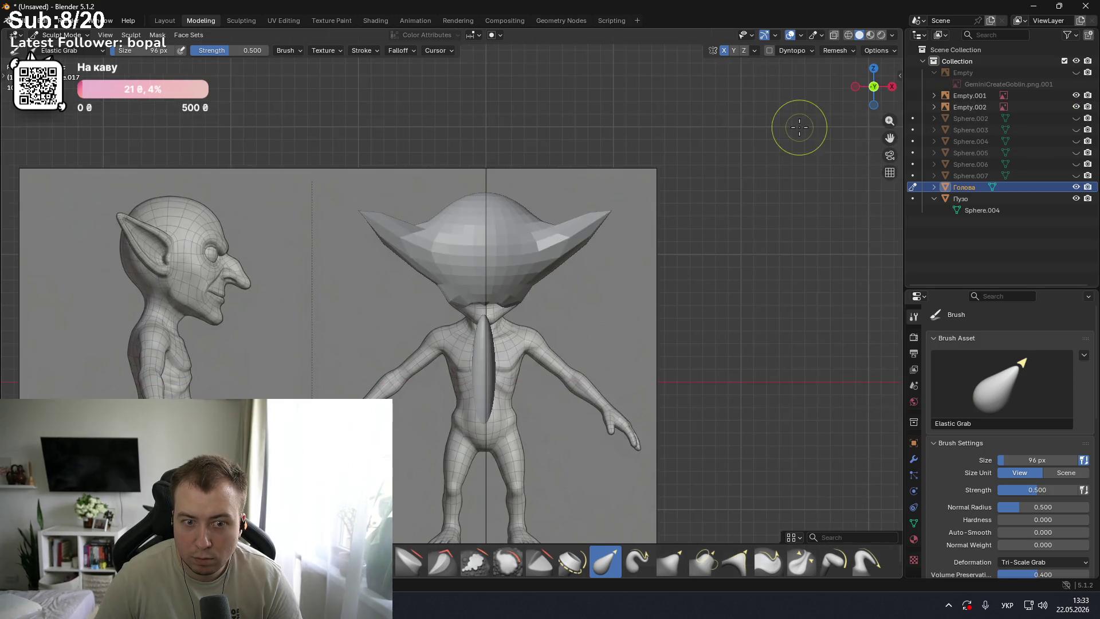
{"action": "left_click", "coordinate": [1076, 107]}
- Hide Empty.001, inspect the head in perspective from below, then show the Empty reference again
{"action": "middle_click_drag", "start_coordinate": [666, 239], "coordinate": [833, 172]}
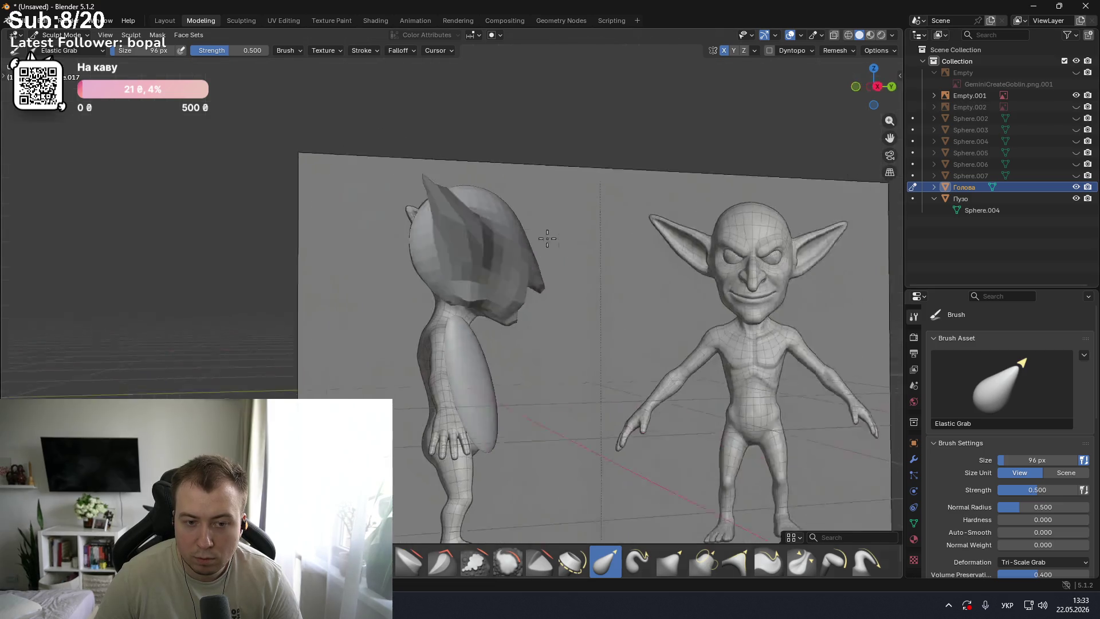
{"action": "left_click", "coordinate": [1076, 95]}
{"action": "mouse_move", "coordinate": [643, 221]}
{"action": "middle_mouse_down"}
{"action": "mouse_move", "coordinate": [509, 200]}
{"action": "mouse_move", "coordinate": [550, 197]}
{"action": "mouse_move", "coordinate": [591, 221]}
{"action": "mouse_move", "coordinate": [617, 206]}
{"action": "mouse_move", "coordinate": [466, 213]}
{"action": "mouse_move", "coordinate": [467, 189]}
{"action": "mouse_move", "coordinate": [576, 184]}
{"action": "mouse_move", "coordinate": [607, 243]}
{"action": "mouse_move", "coordinate": [487, 246]}
{"action": "middle_mouse_up"}
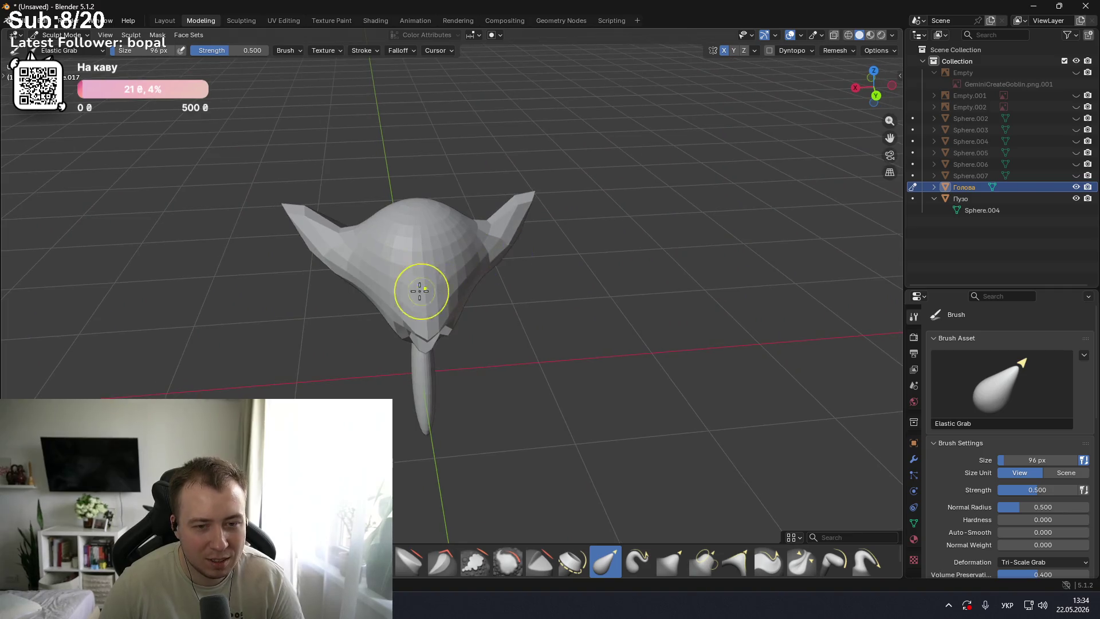
{"action": "scroll", "coordinate": [421, 279], "scroll_direction": "up", "scroll_amount": 5}
{"action": "mouse_move", "coordinate": [413, 270]}
{"action": "middle_mouse_down"}
{"action": "mouse_move", "coordinate": [518, 231]}
{"action": "mouse_move", "coordinate": [437, 238]}
{"action": "mouse_move", "coordinate": [565, 246]}
{"action": "middle_mouse_up"}
{"action": "scroll", "coordinate": [437, 238], "scroll_direction": "down", "scroll_amount": 3}
{"action": "scroll", "coordinate": [436, 239], "scroll_direction": "down", "scroll_amount": 2}
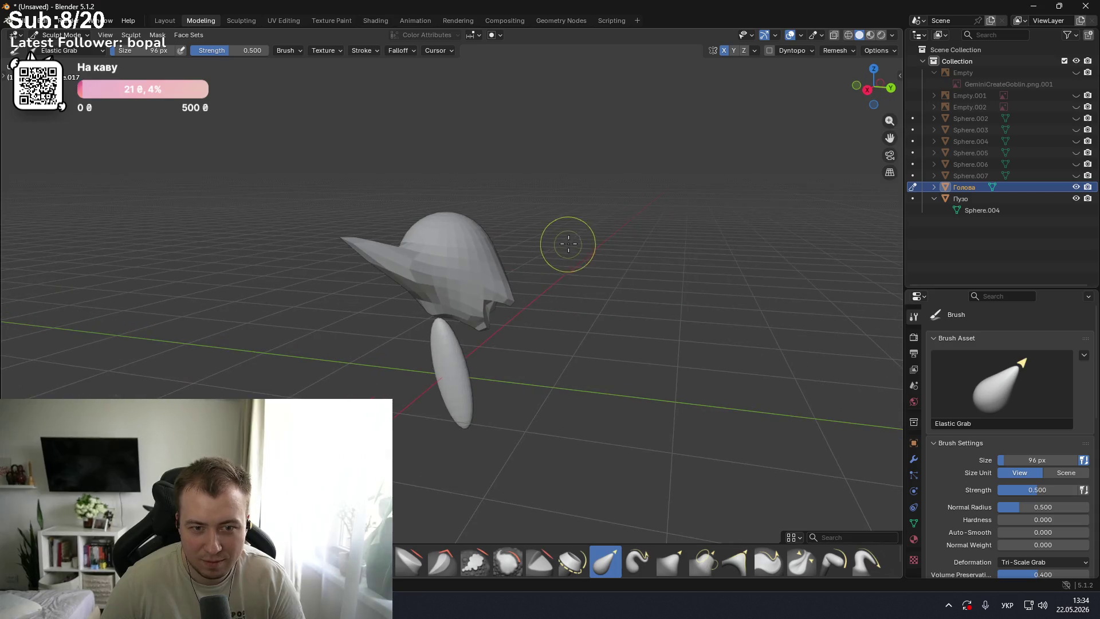
{"action": "left_click", "coordinate": [1076, 72]}
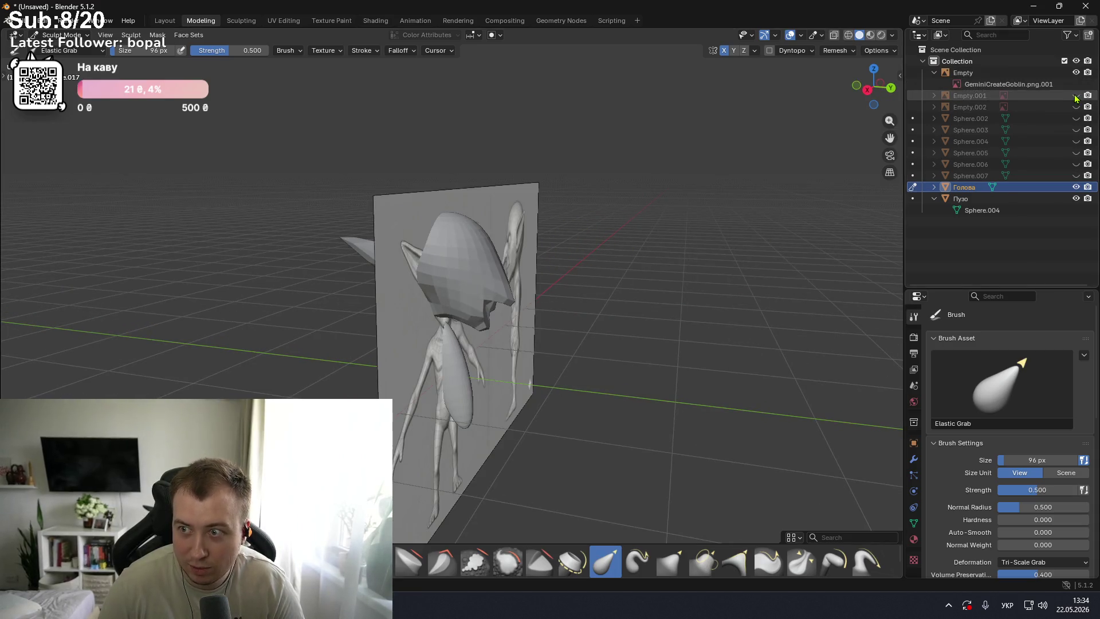
- Show the Empty.001 reference images again and set up a zoomed side view of the head
{"action": "left_click", "coordinate": [1076, 95]}
{"action": "middle_click_drag", "start_coordinate": [694, 202], "coordinate": [568, 199]}
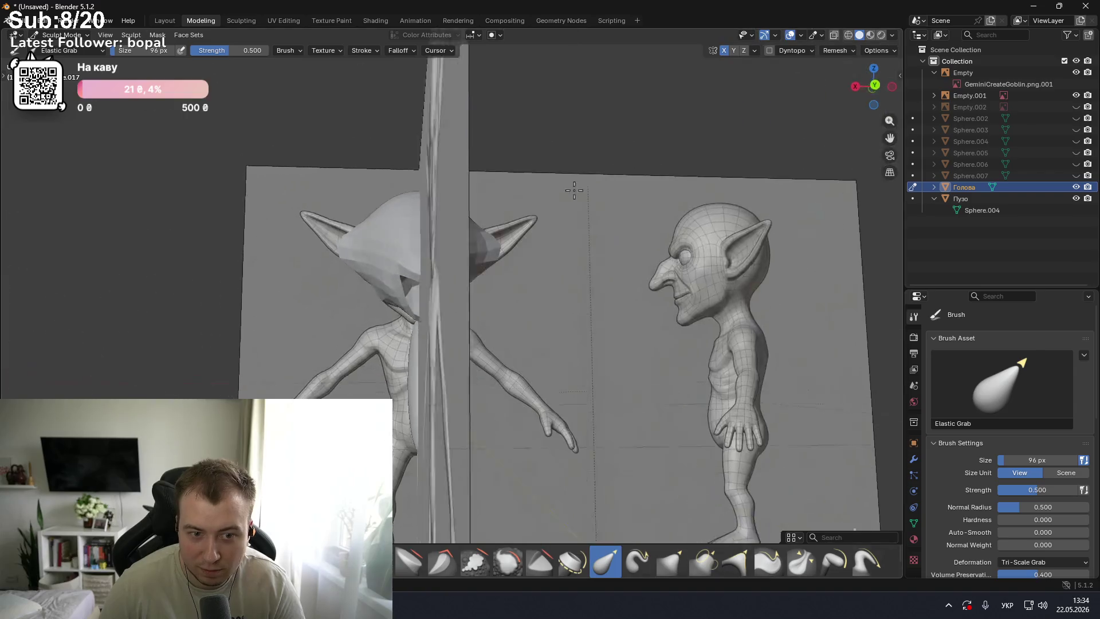
{"action": "key", "text": "KP_1"}
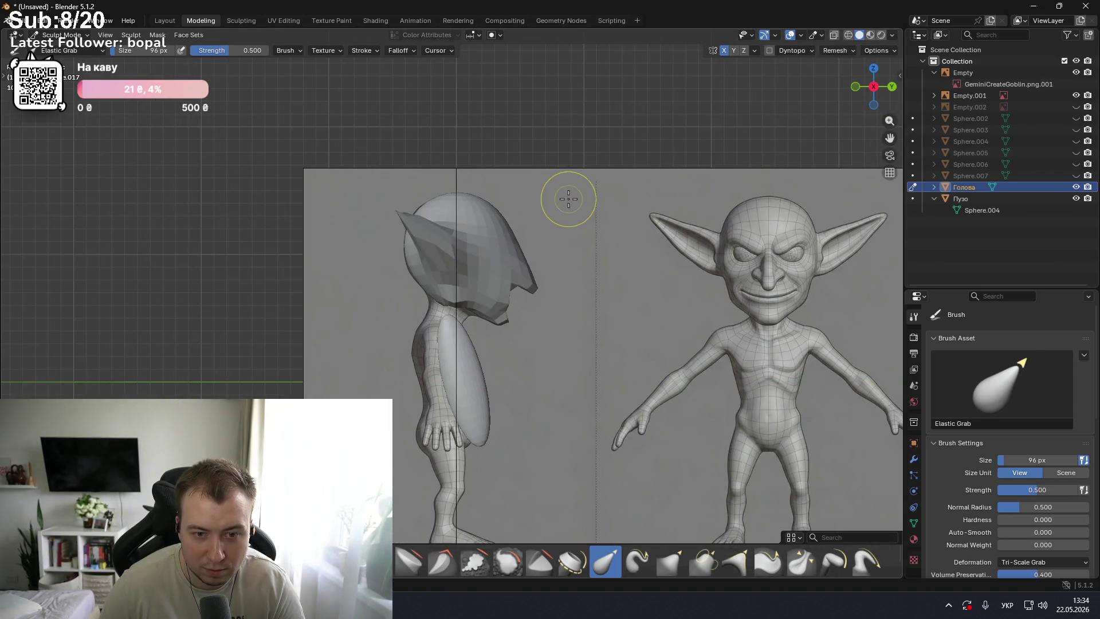
{"action": "key", "text": "KP_7"}
{"action": "key", "text": "KP_3"}
{"action": "key", "text": "KP_1"}
{"action": "key", "text": "KP_3"}
{"action": "scroll", "coordinate": [494, 281], "scroll_direction": "up", "scroll_amount": 3}
{"action": "scroll", "coordinate": [528, 293], "scroll_direction": "up", "scroll_amount": 3}
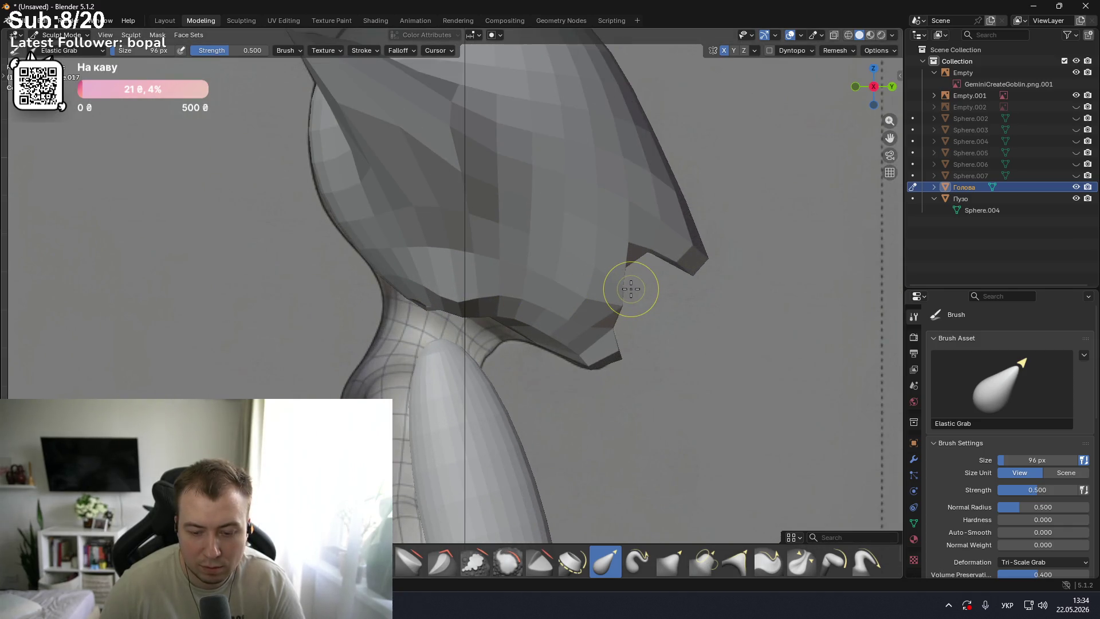
{"action": "key", "text": "KP_6"}
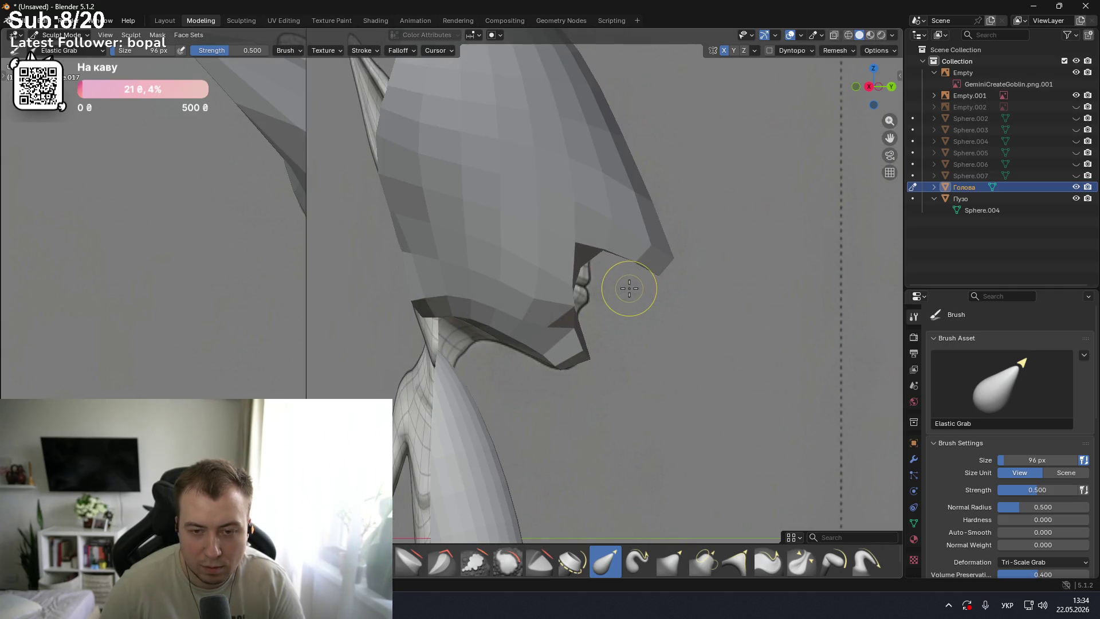
{"action": "key", "text": "KP_6"}
{"action": "key", "text": "KP_6"}
{"action": "key", "text": "KP_6"}
{"action": "key", "text": "KP_6"}
{"action": "key", "text": "KP_6"}
{"action": "key", "text": "KP_6"}
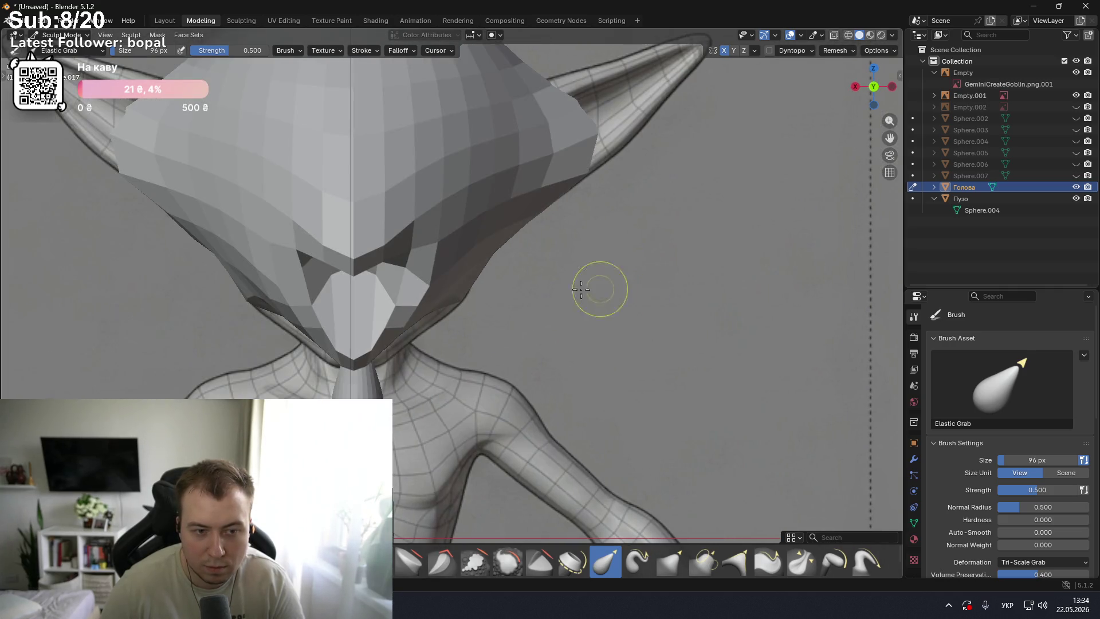
- Reshape the chin tip and the notch under the brow with Elastic Grab strokes
{"action": "mouse_move", "coordinate": [341, 290]}
{"action": "left_mouse_down"}
{"action": "mouse_move", "coordinate": [353, 276]}
{"action": "mouse_move", "coordinate": [356, 318]}
{"action": "left_mouse_up"}
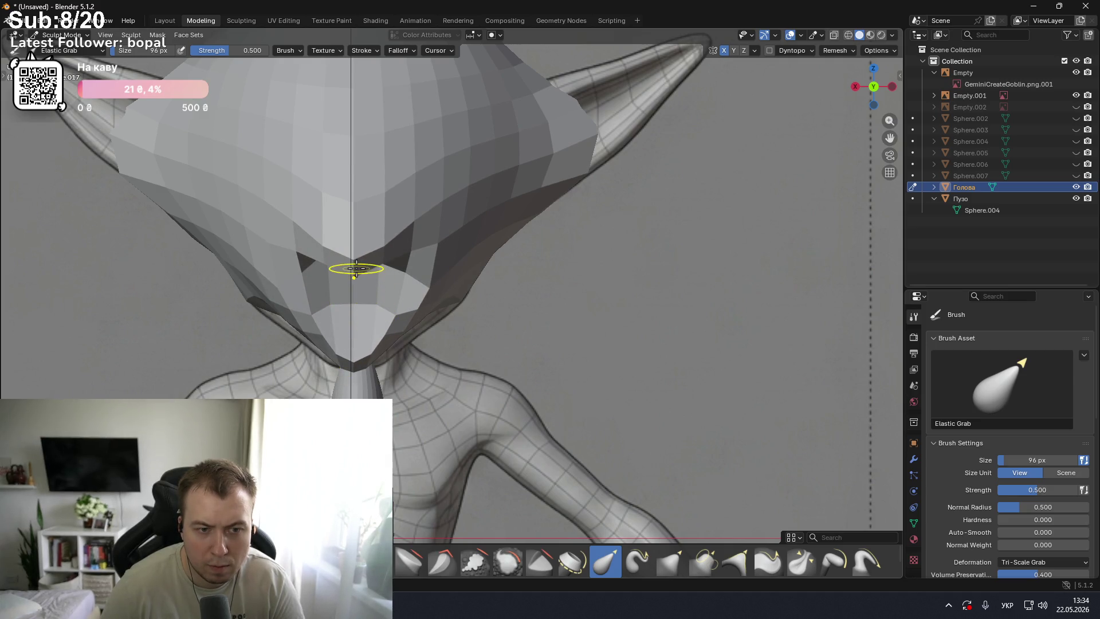
{"action": "middle_click_drag", "start_coordinate": [351, 318], "coordinate": [513, 286]}
{"action": "scroll", "coordinate": [448, 304], "scroll_direction": "up", "scroll_amount": 3}
{"action": "left_click_drag", "start_coordinate": [512, 287], "coordinate": [513, 260]}
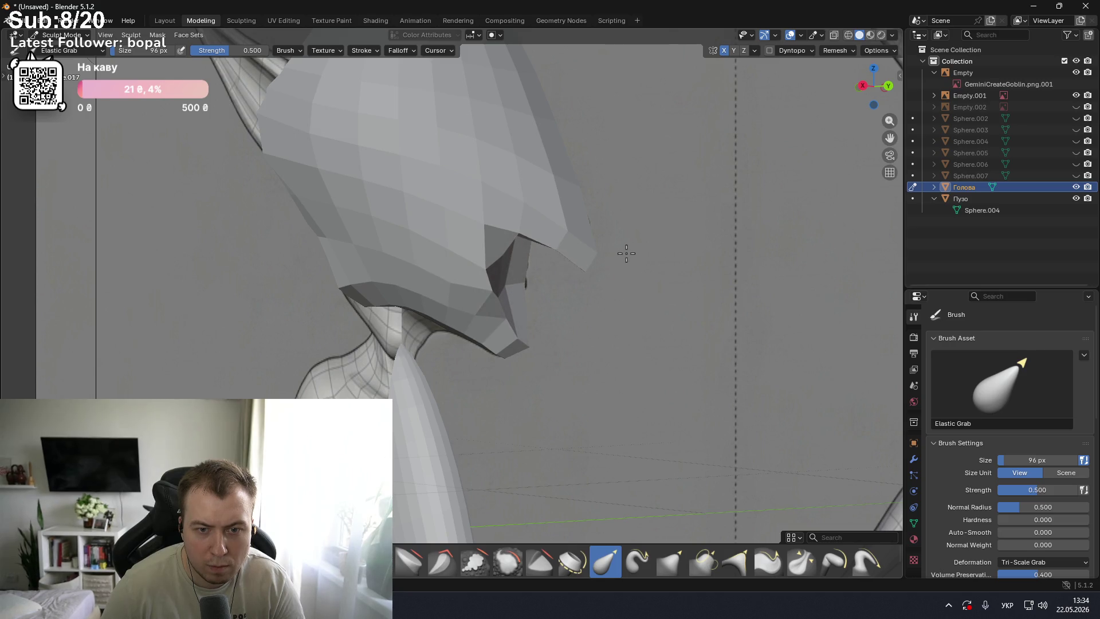
{"action": "key", "text": "KP_1"}
{"action": "key", "text": "KP_3"}
{"action": "key", "text": "KP_1"}
{"action": "key", "text": "KP_3"}
{"action": "left_click_drag", "start_coordinate": [615, 294], "coordinate": [521, 301]}
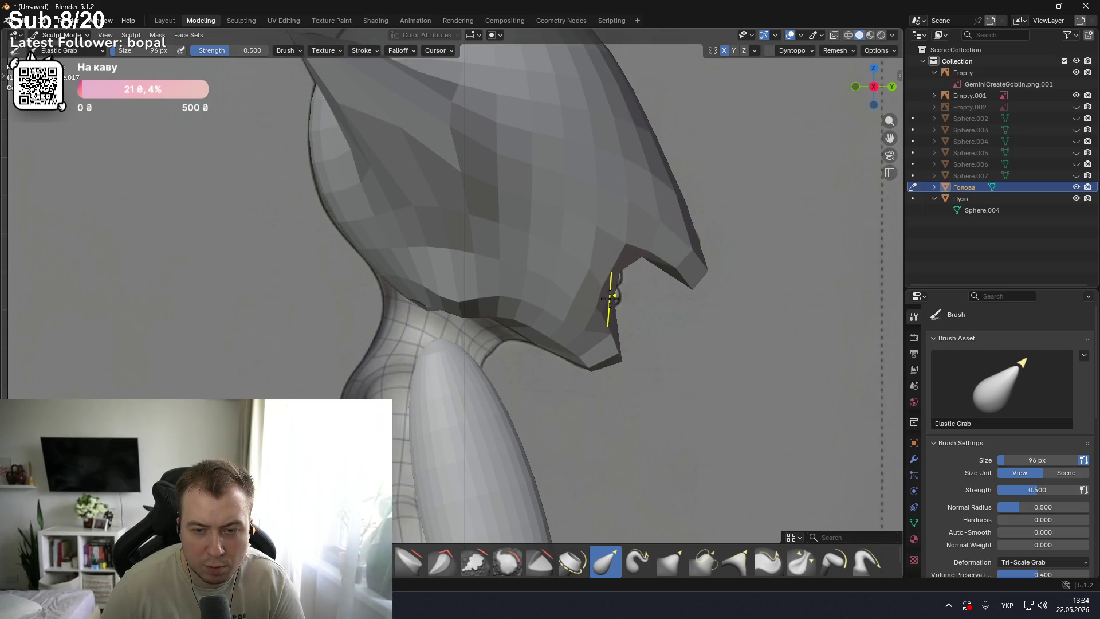
{"action": "left_click_drag", "start_coordinate": [631, 297], "coordinate": [671, 295]}
- In X-ray from the bottom view, pull the upper mouth area downward
{"action": "key", "text": "KP_1"}
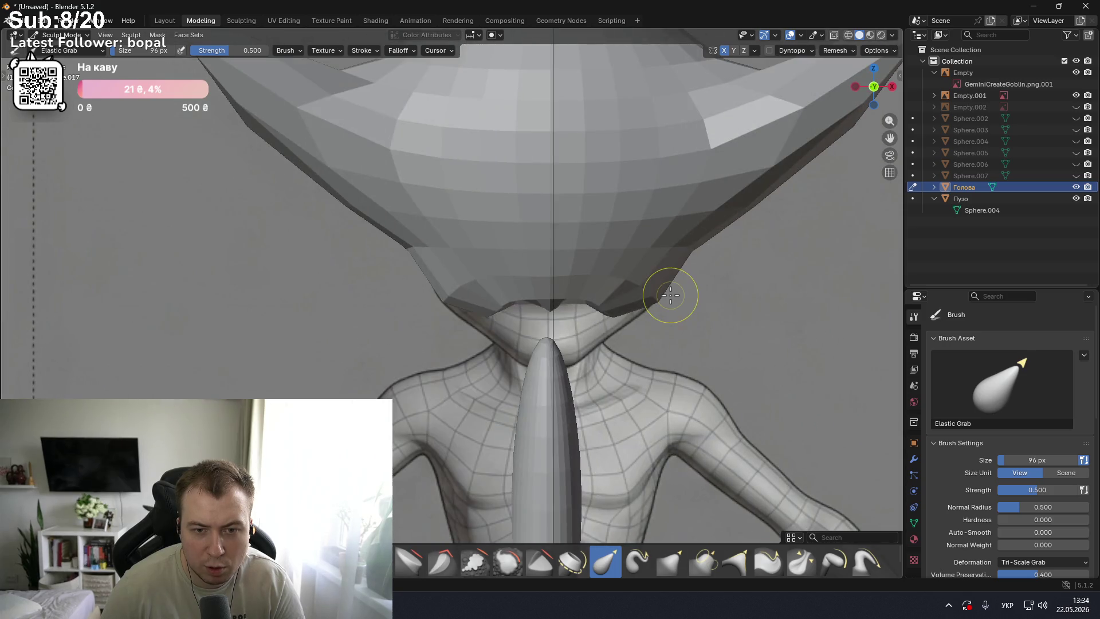
{"action": "key", "text": "KP_6"}
{"action": "key", "text": "KP_6"}
{"action": "key", "text": "KP_6"}
{"action": "key", "text": "KP_6"}
{"action": "key", "text": "KP_6"}
{"action": "key", "text": "KP_6"}
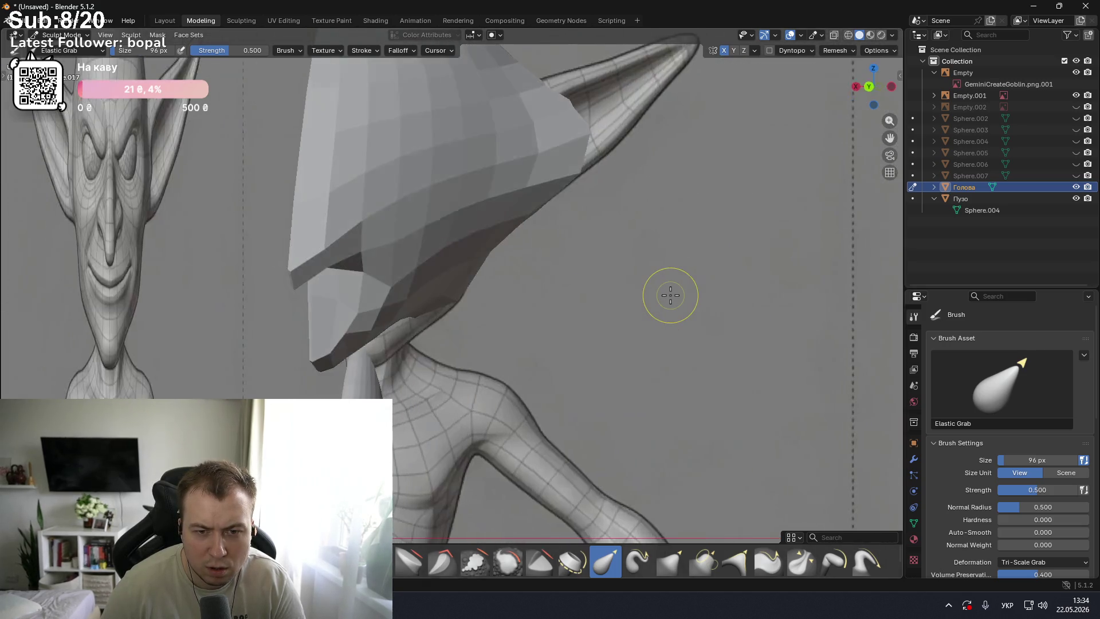
{"action": "key", "text": "KP_6"}
{"action": "key", "text": "KP_6"}
{"action": "key", "text": "KP_6"}
{"action": "key", "text": "alt+z"}
{"action": "key", "text": "alt+z"}
{"action": "key", "text": "ctrl+KP_7"}
{"action": "left_click_drag", "start_coordinate": [351, 135], "coordinate": [353, 242]}
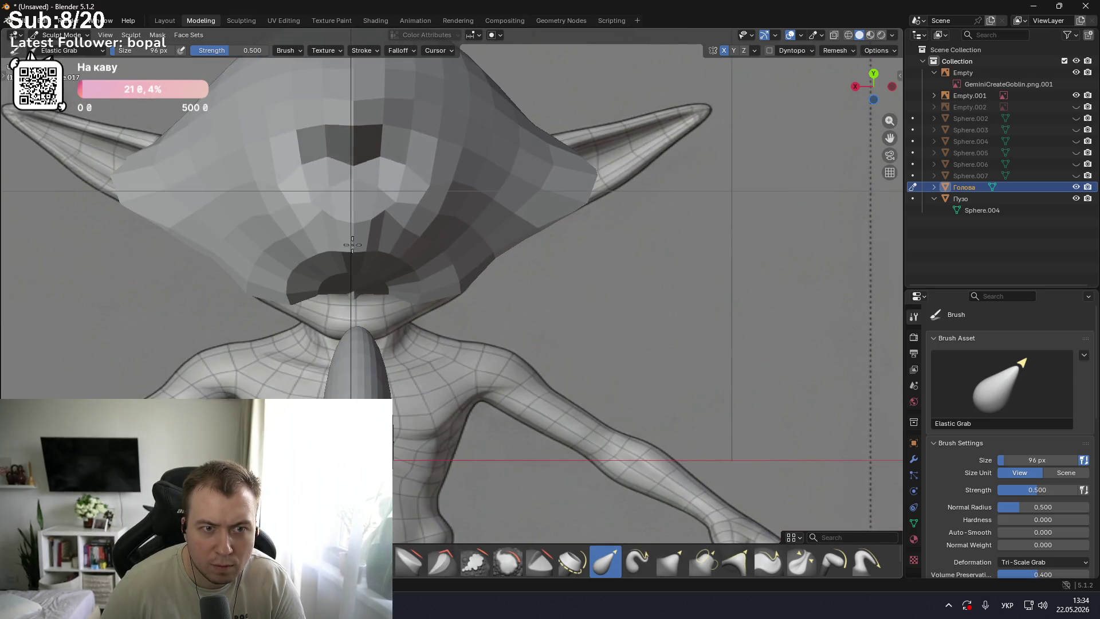
{"action": "scroll", "coordinate": [419, 344], "scroll_direction": "down", "scroll_amount": 1}
{"action": "scroll", "coordinate": [419, 343], "scroll_direction": "down", "scroll_amount": 2}
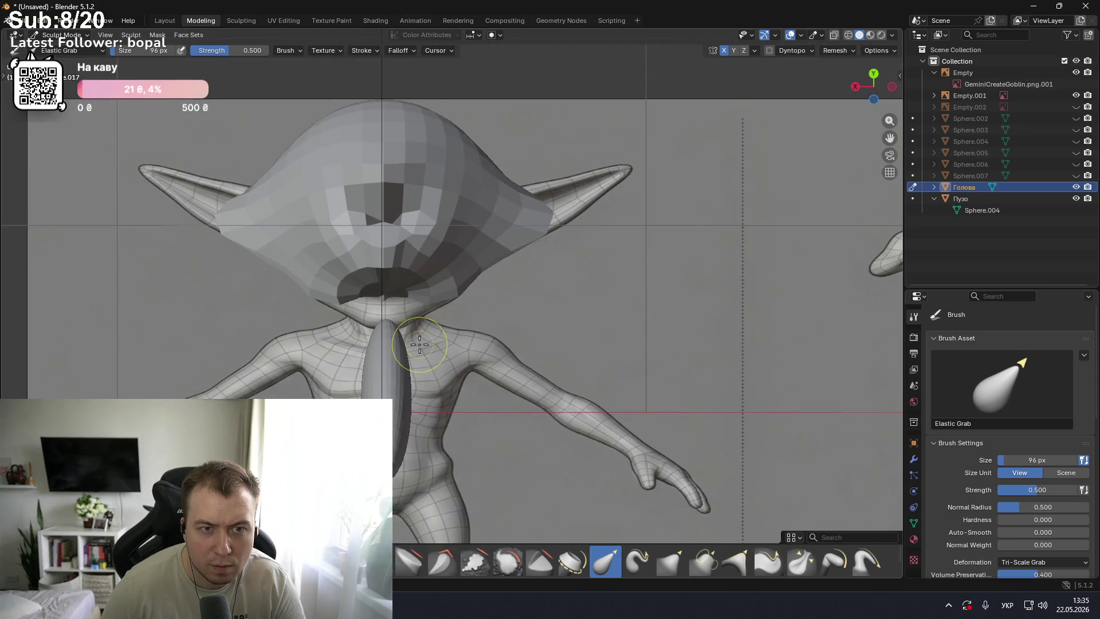
- After comparing against the reference, pull the snout forward and lift the head's lower front tip
{"action": "key", "text": "KP_6"}
{"action": "key", "text": "KP_6"}
{"action": "key", "text": "KP_1"}
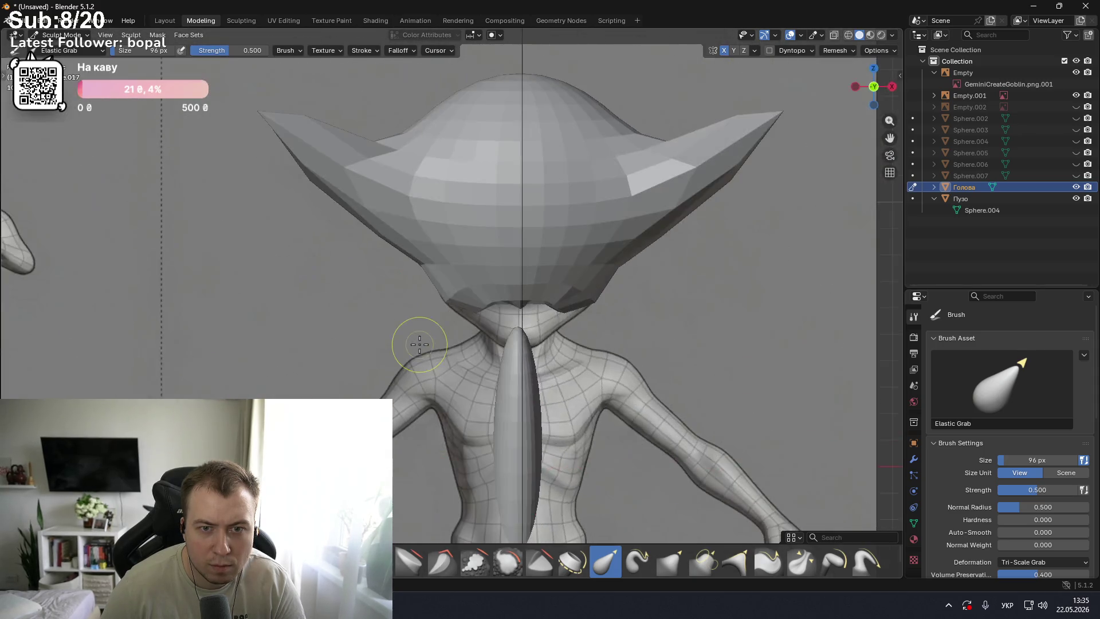
{"action": "key", "text": "KP_3"}
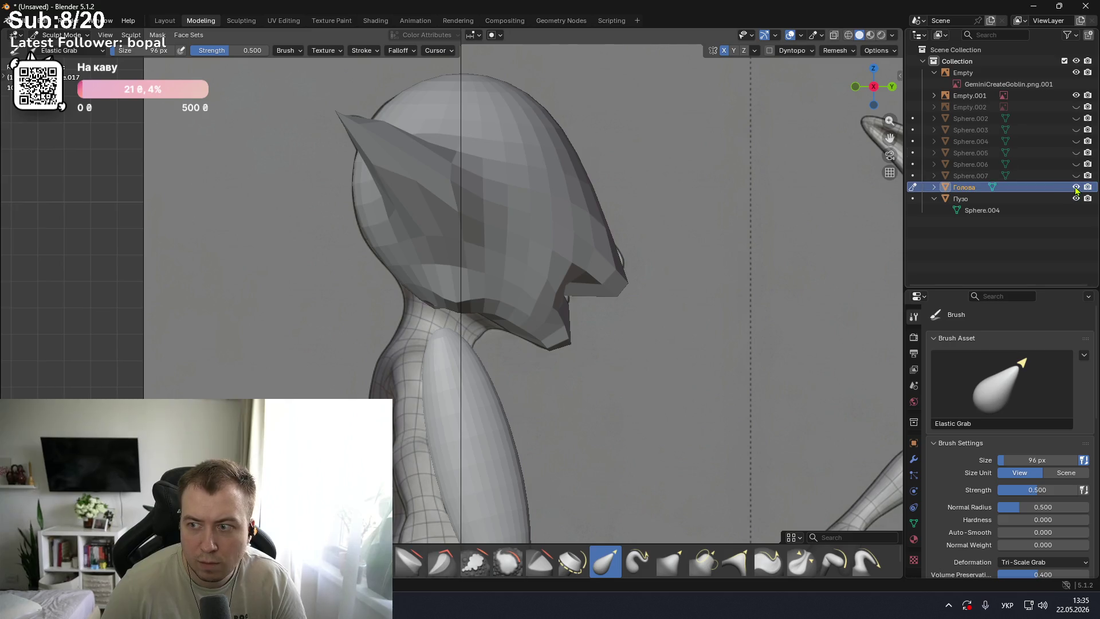
{"action": "left_click", "coordinate": [1076, 187]}
{"action": "left_click", "coordinate": [1076, 187]}
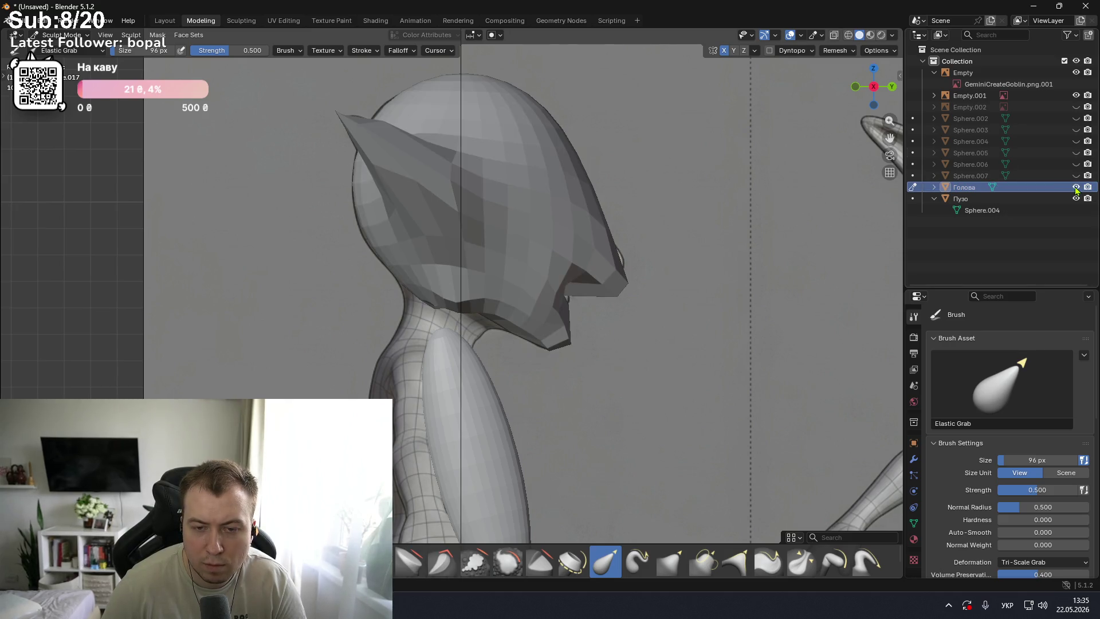
{"action": "mouse_move", "coordinate": [568, 272]}
{"action": "left_mouse_down"}
{"action": "mouse_move", "coordinate": [572, 280]}
{"action": "mouse_move", "coordinate": [582, 258]}
{"action": "left_mouse_up"}
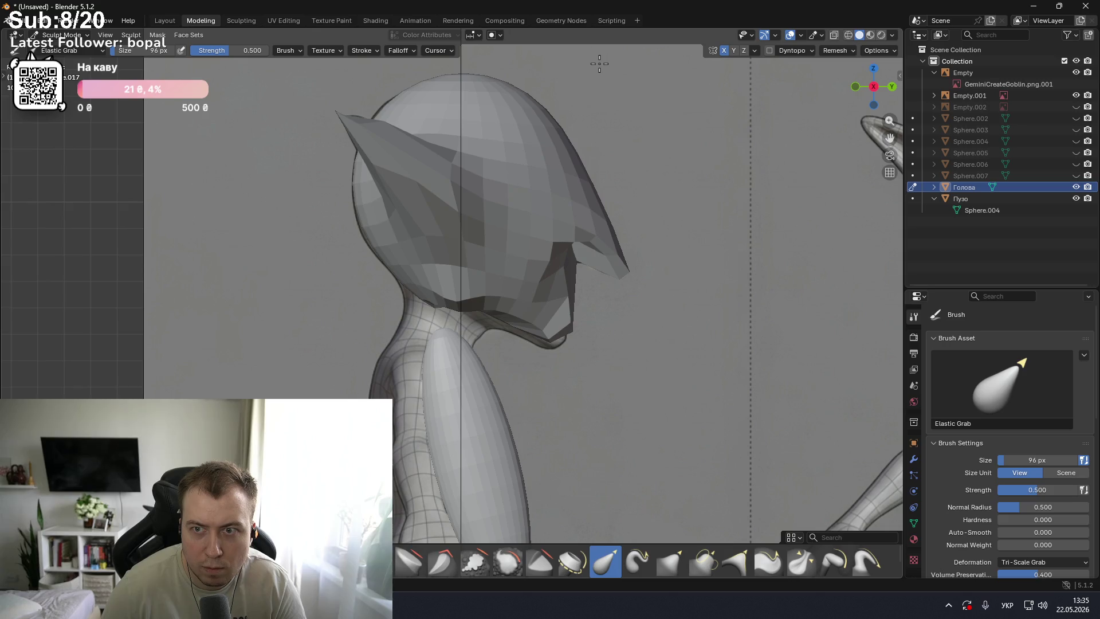
{"action": "key", "text": "KP_1"}
{"action": "key", "text": "KP_3"}
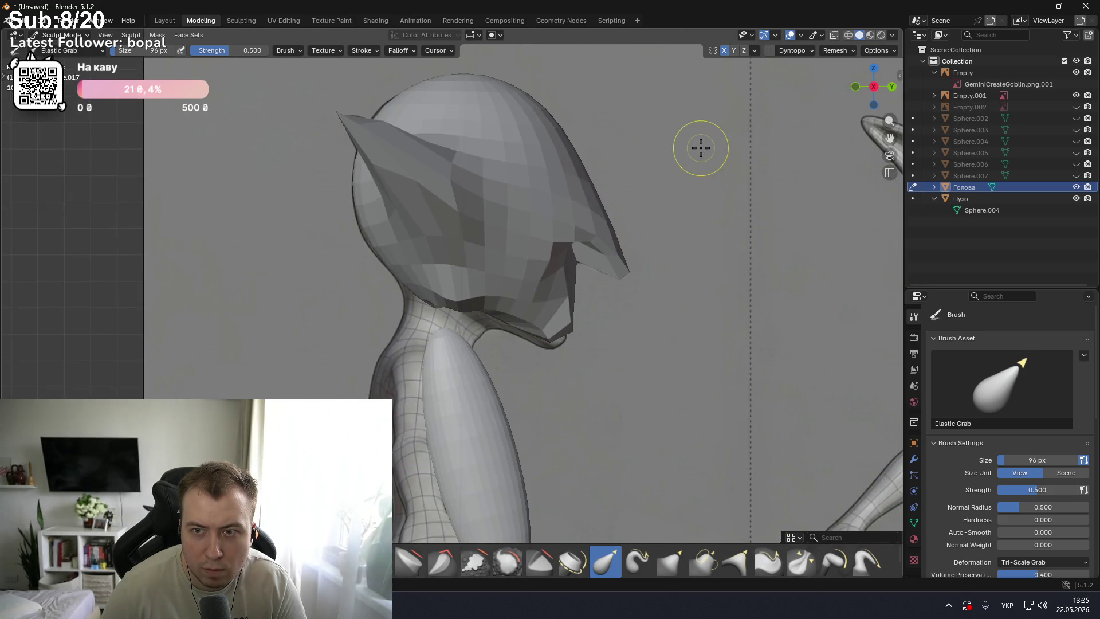
{"action": "key", "text": "KP_1"}
{"action": "key", "text": "KP_3"}
{"action": "left_click_drag", "start_coordinate": [593, 263], "coordinate": [585, 84]}
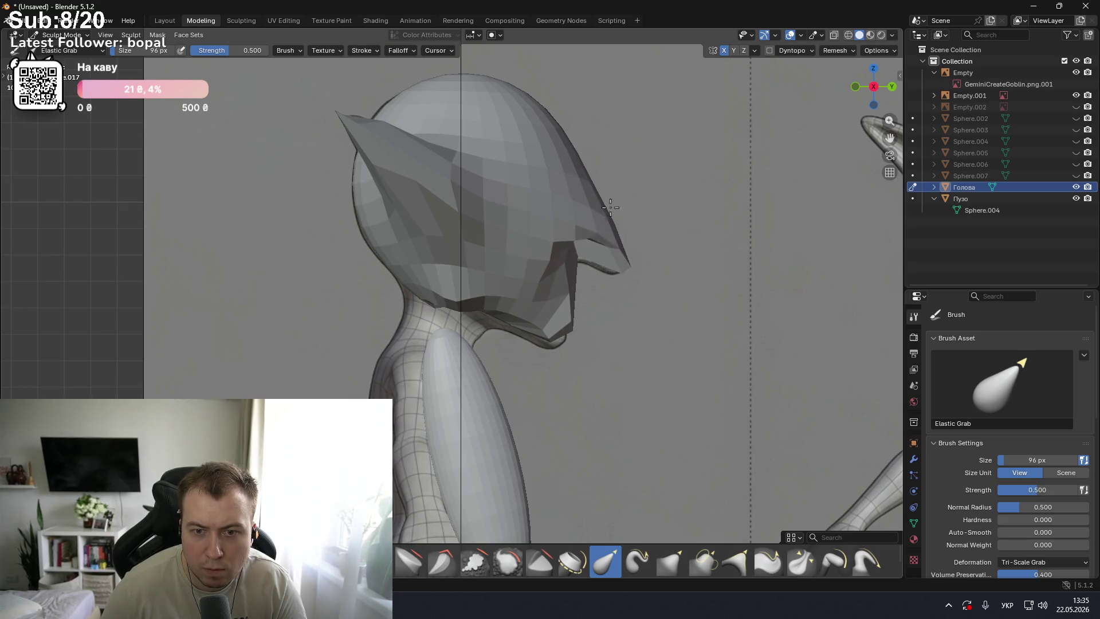
- Pull the hood's lower edge above the nose down and smooth out its notch
{"action": "mouse_move", "coordinate": [621, 216]}
{"action": "middle_mouse_down"}
{"action": "mouse_move", "coordinate": [546, 183]}
{"action": "mouse_move", "coordinate": [551, 220]}
{"action": "mouse_move", "coordinate": [523, 239]}
{"action": "middle_mouse_up"}
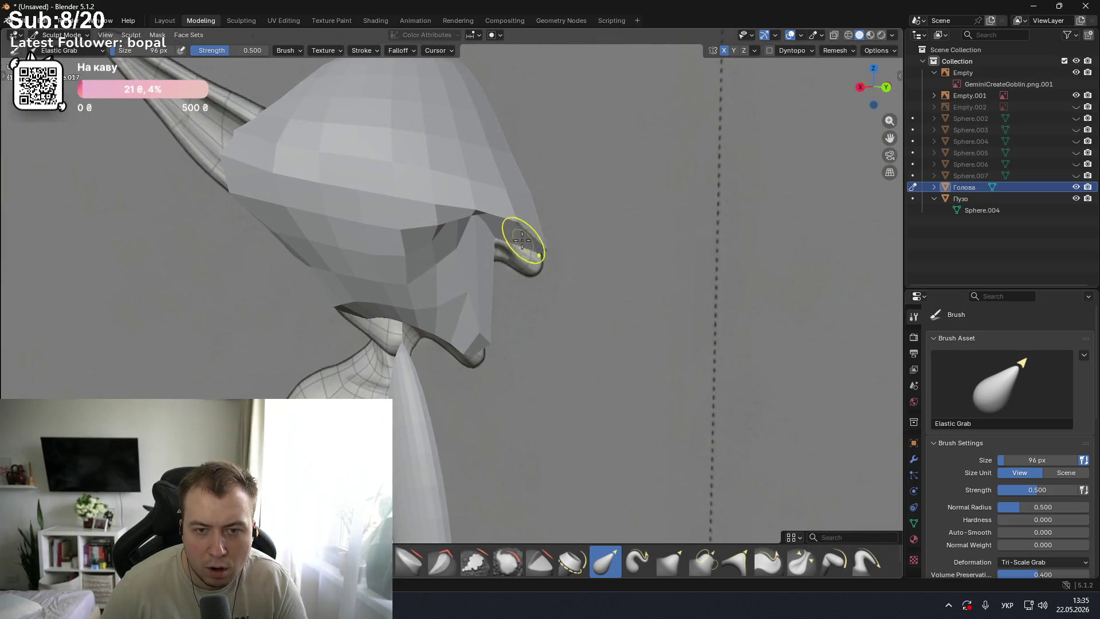
{"action": "left_click_drag", "start_coordinate": [502, 268], "coordinate": [472, 327]}
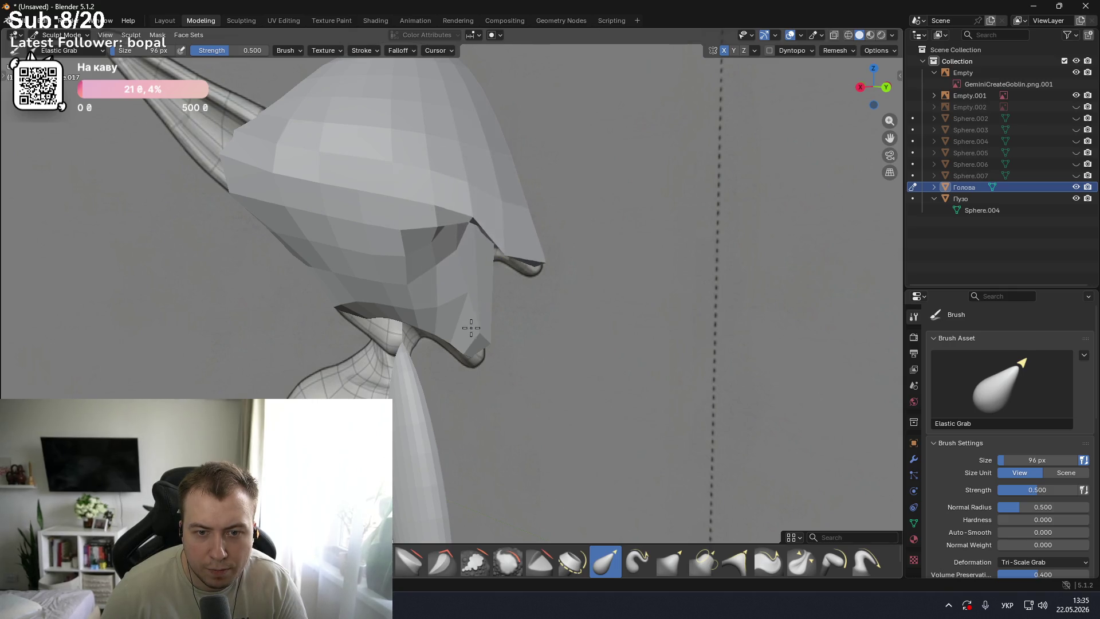
{"action": "left_click_drag", "start_coordinate": [466, 214], "coordinate": [468, 238]}
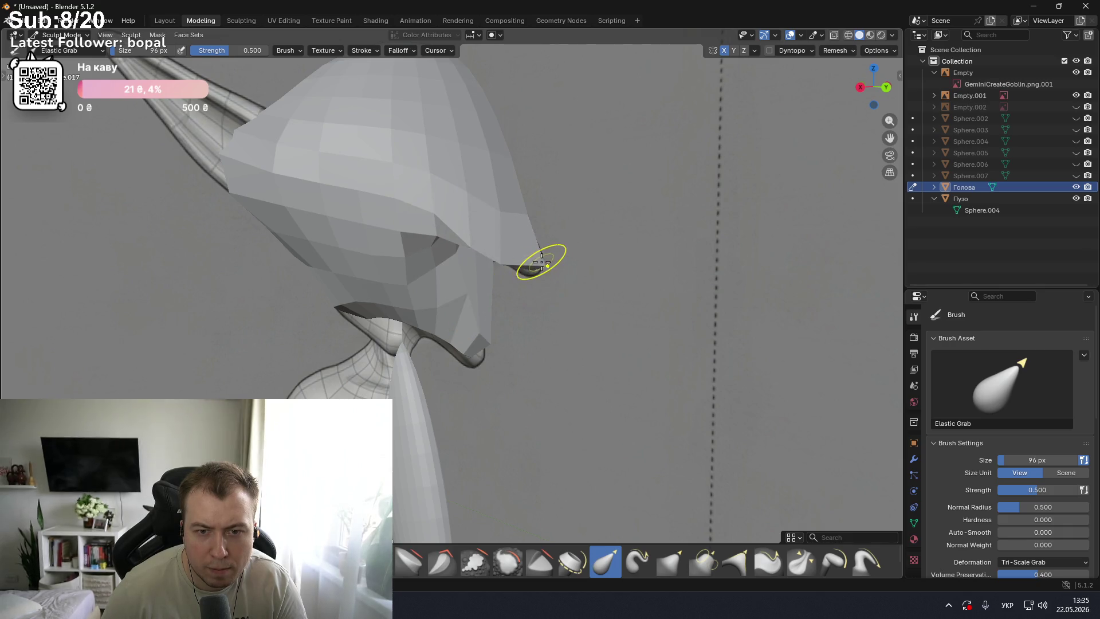
{"action": "middle_click_drag", "start_coordinate": [540, 308], "coordinate": [635, 294]}
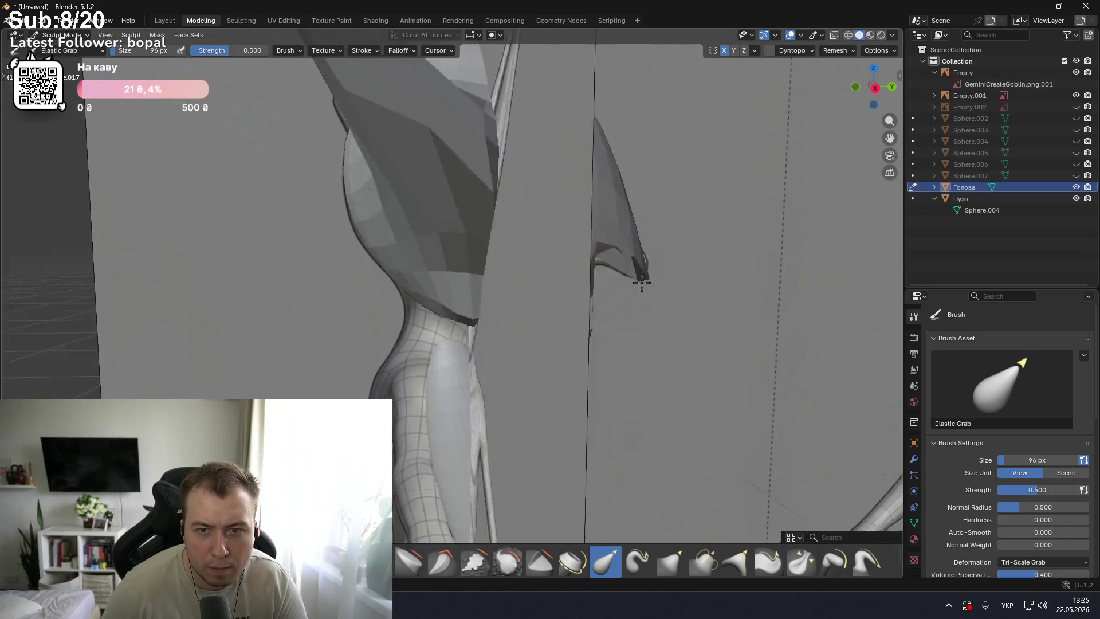
- Compare the front and side views, then pull the side of the head dome forward
{"action": "key", "text": "KP_1"}
{"action": "key", "text": "KP_3"}
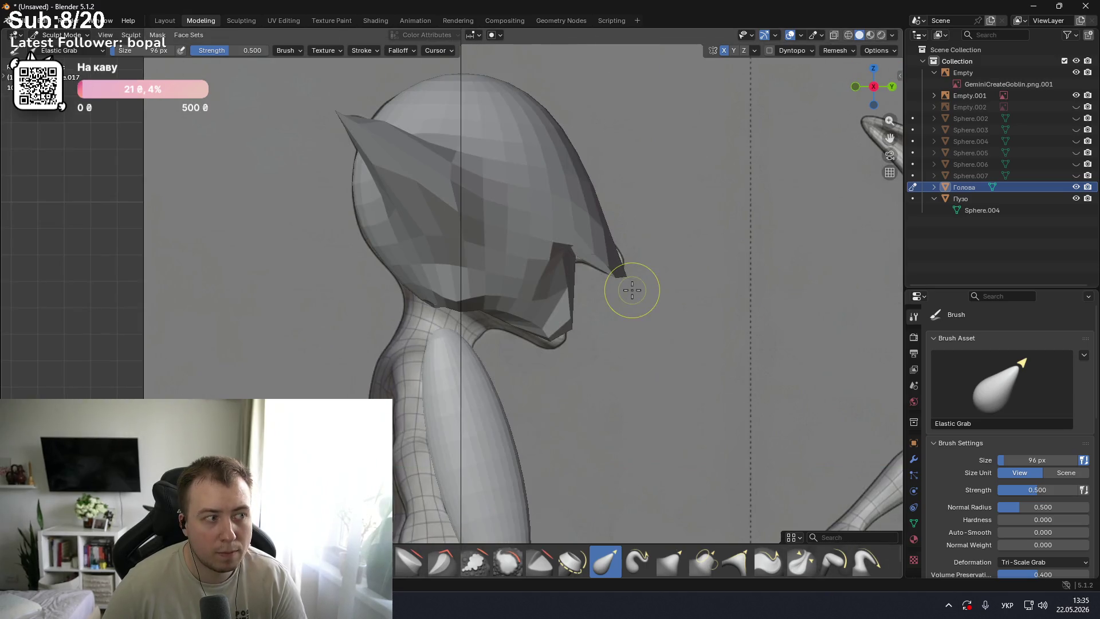
{"action": "key", "text": "KP_1"}
{"action": "key", "text": "KP_3"}
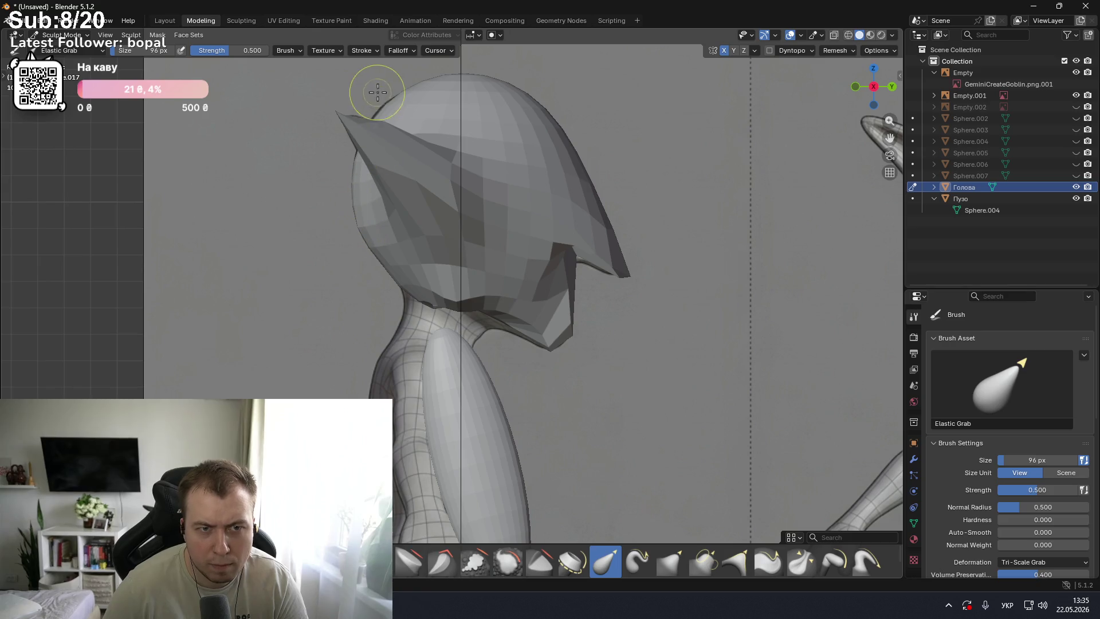
{"action": "key", "text": "KP_1"}
{"action": "key", "text": "KP_3"}
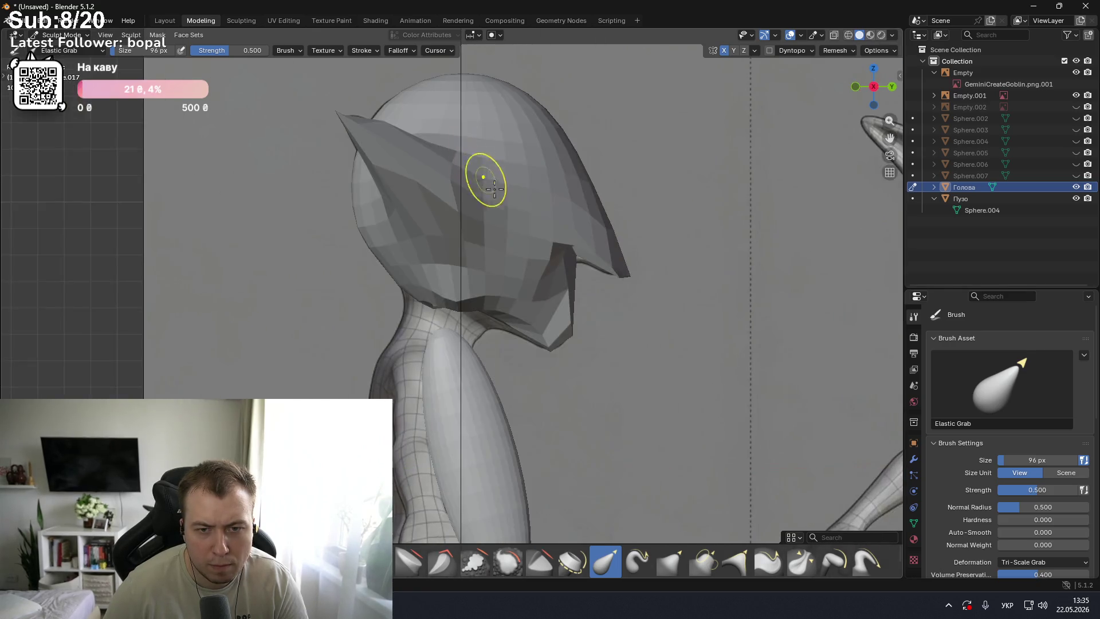
{"action": "scroll", "coordinate": [515, 198], "scroll_direction": "down", "scroll_amount": 4}
{"action": "key", "text": "KP_1"}
{"action": "key", "text": "KP_3"}
{"action": "scroll", "coordinate": [499, 261], "scroll_direction": "up", "scroll_amount": 1}
{"action": "scroll", "coordinate": [516, 235], "scroll_direction": "up", "scroll_amount": 2}
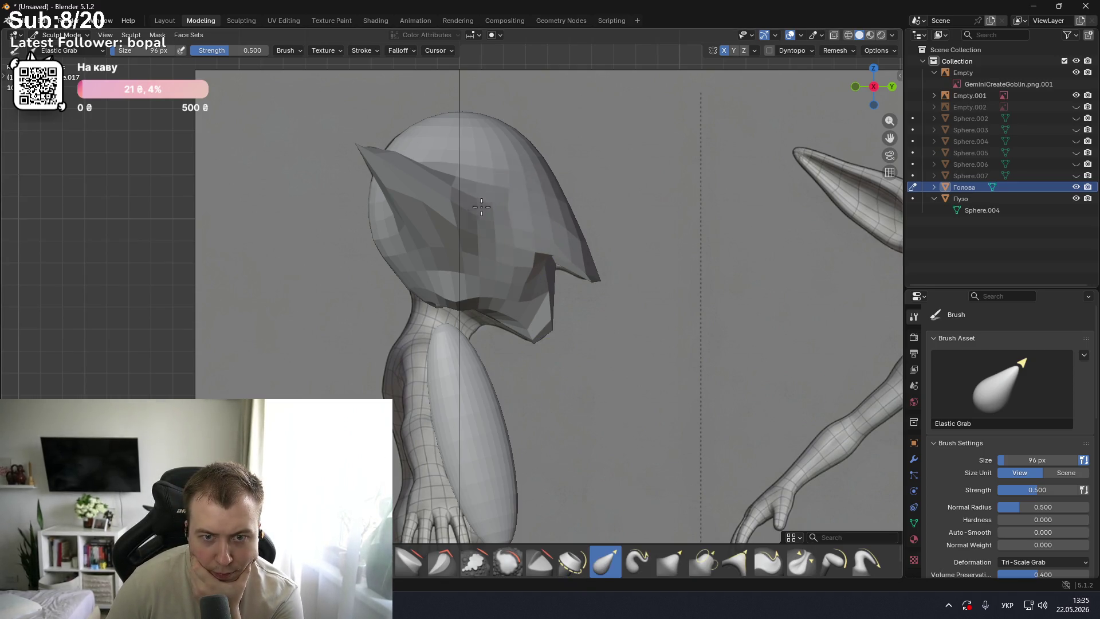
{"action": "mouse_move", "coordinate": [434, 209]}
{"action": "left_mouse_down"}
{"action": "mouse_move", "coordinate": [533, 209]}
{"action": "mouse_move", "coordinate": [482, 212]}
{"action": "left_mouse_up"}
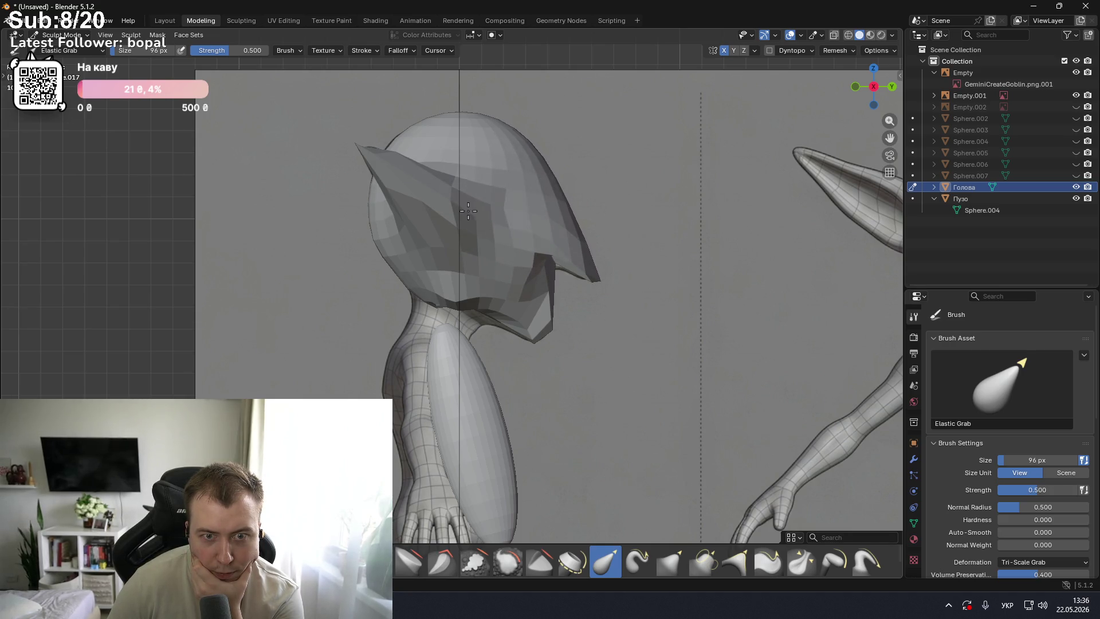
- Push the dome surface back and reshape the dome's side, checking it in front and side views
{"action": "left_click_drag", "start_coordinate": [482, 212], "coordinate": [448, 214]}
{"action": "middle_click_drag", "start_coordinate": [441, 213], "coordinate": [473, 229]}
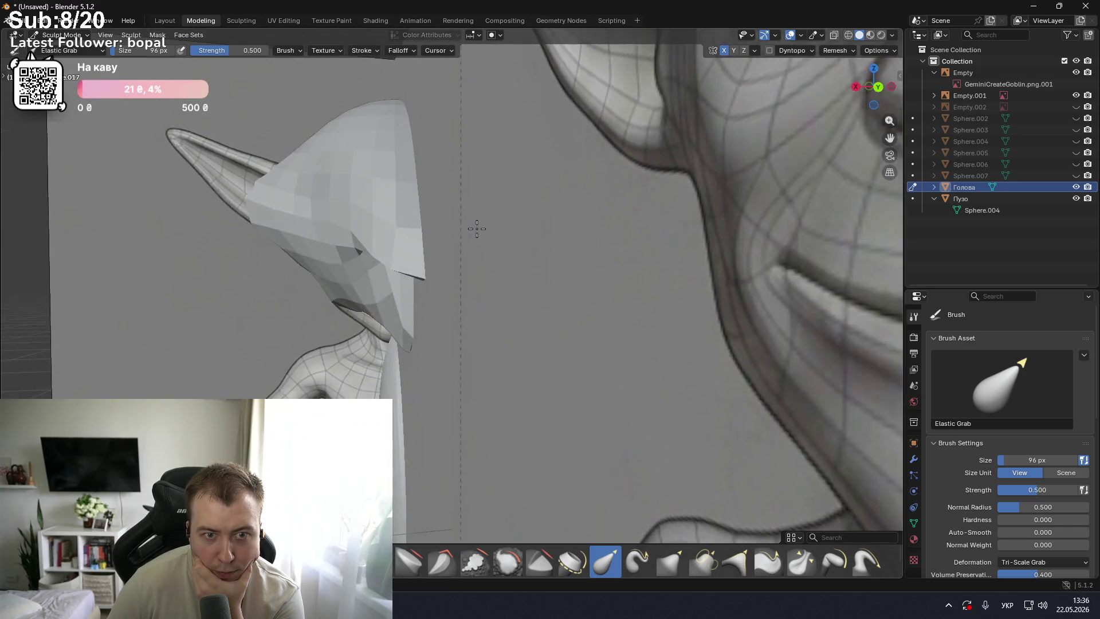
{"action": "scroll", "coordinate": [467, 232], "scroll_direction": "down", "scroll_amount": 3}
{"action": "scroll", "coordinate": [471, 233], "scroll_direction": "down", "scroll_amount": 2}
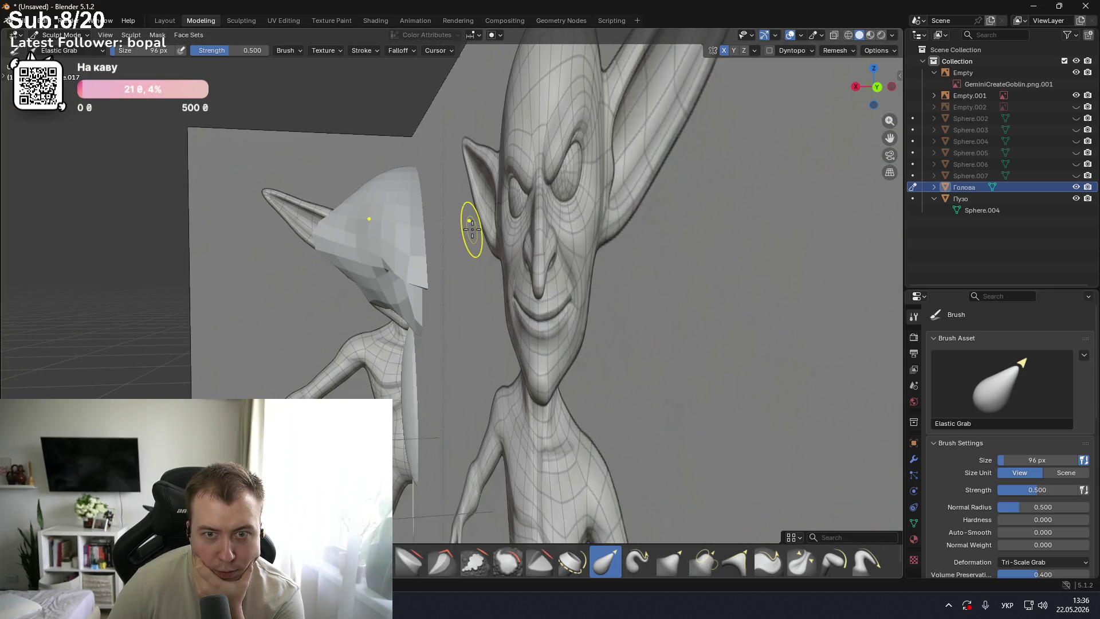
{"action": "scroll", "coordinate": [458, 235], "scroll_direction": "down", "scroll_amount": 2}
{"action": "scroll", "coordinate": [437, 241], "scroll_direction": "down", "scroll_amount": 2}
{"action": "left_click_drag", "start_coordinate": [432, 239], "coordinate": [390, 237]}
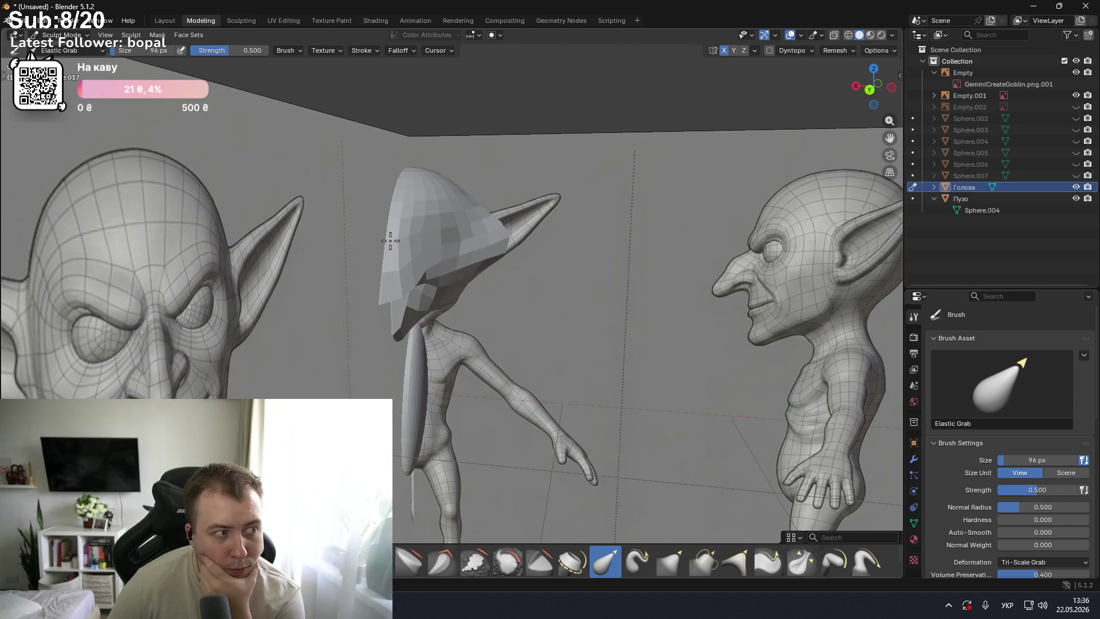
{"action": "scroll", "coordinate": [404, 252], "scroll_direction": "up", "scroll_amount": 1}
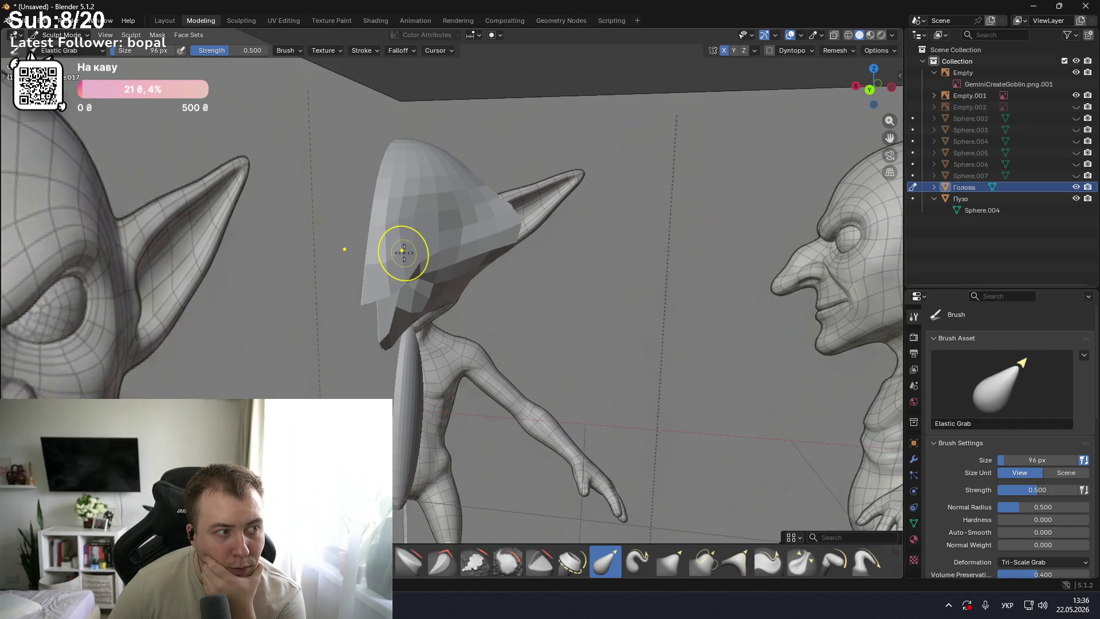
{"action": "scroll", "coordinate": [435, 238], "scroll_direction": "up", "scroll_amount": 2}
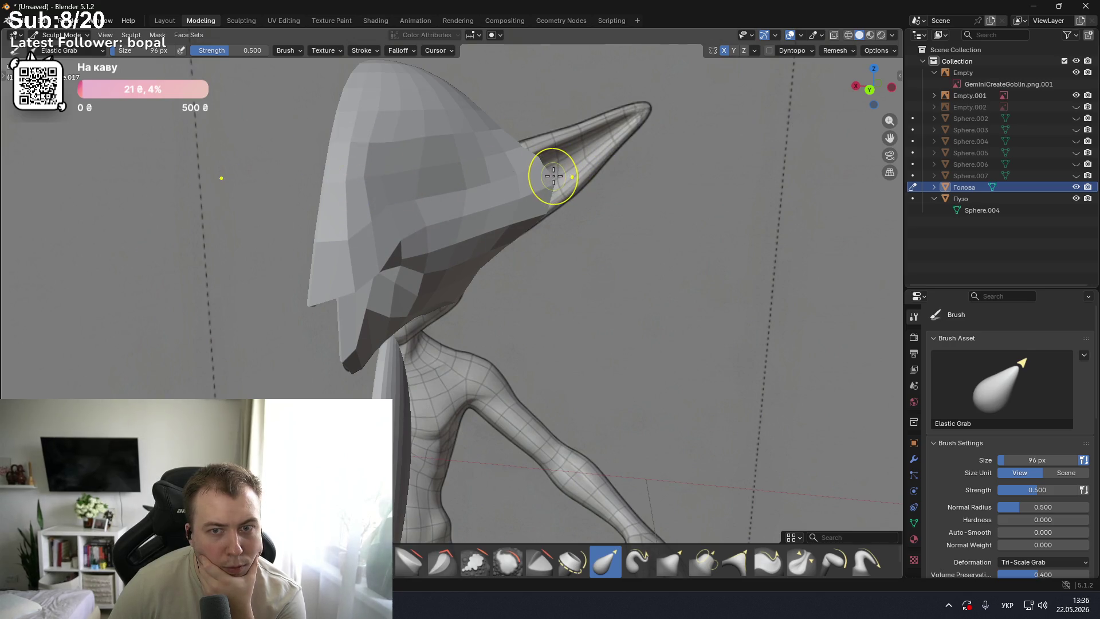
{"action": "key", "text": "KP_1"}
{"action": "key", "text": "KP_3"}
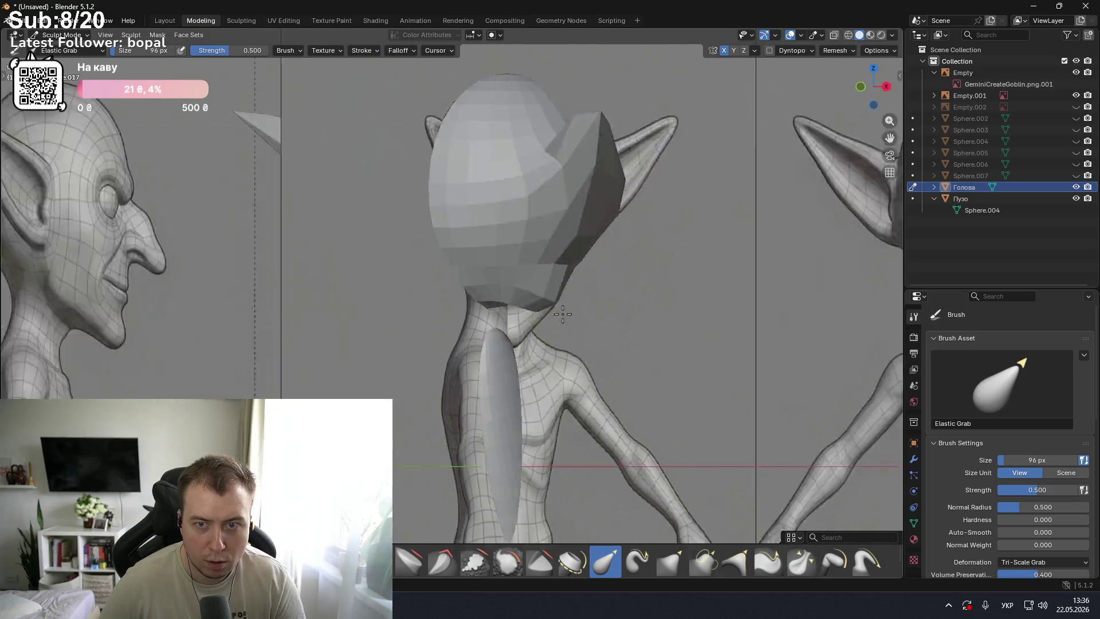
{"action": "key", "text": "KP_1"}
{"action": "key", "text": "KP_3"}
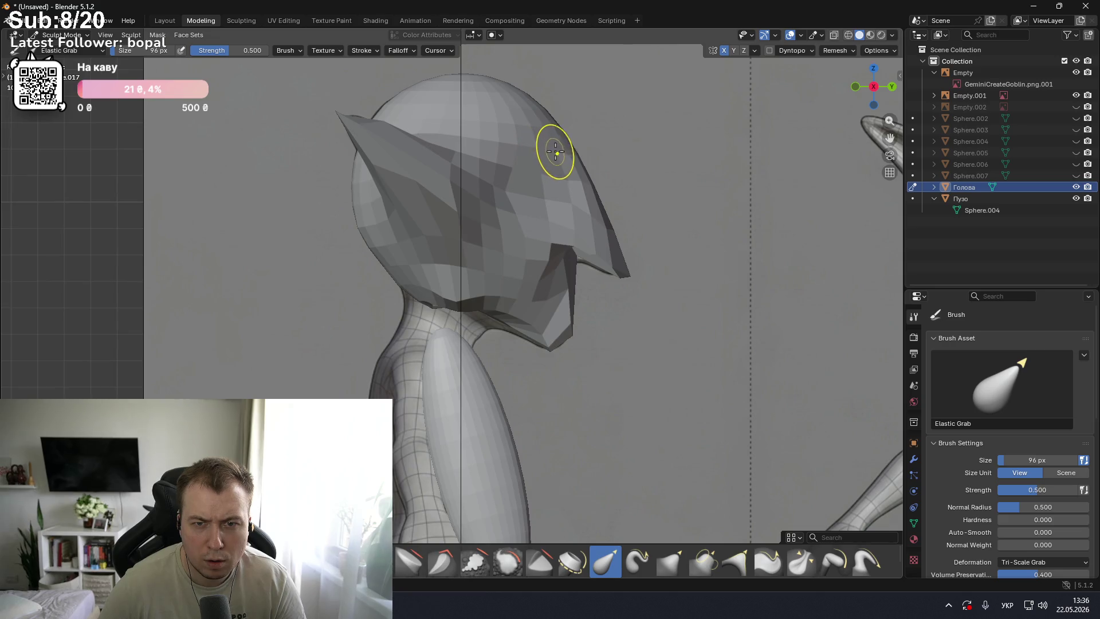
- Reshape the upper front of the head dome and the facets near the crease
{"action": "mouse_move", "coordinate": [541, 182]}
{"action": "left_mouse_down"}
{"action": "mouse_move", "coordinate": [406, 230]}
{"action": "mouse_move", "coordinate": [456, 222]}
{"action": "left_mouse_up"}
{"action": "left_click_drag", "start_coordinate": [510, 192], "coordinate": [462, 209]}
{"action": "key", "text": "KP_1"}
{"action": "key", "text": "KP_3"}
{"action": "scroll", "coordinate": [479, 209], "scroll_direction": "down", "scroll_amount": 3}
{"action": "key", "text": "KP_1"}
{"action": "key", "text": "KP_3"}
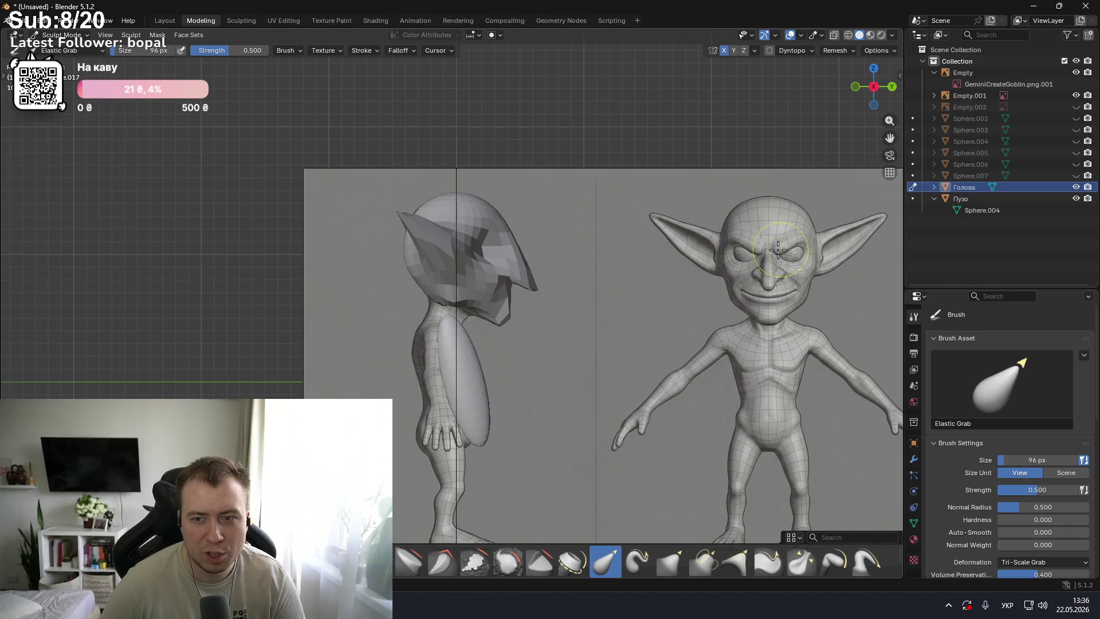
{"action": "scroll", "coordinate": [809, 264], "scroll_direction": "up", "scroll_amount": 2}
{"action": "scroll", "coordinate": [808, 265], "scroll_direction": "down", "scroll_amount": 1}
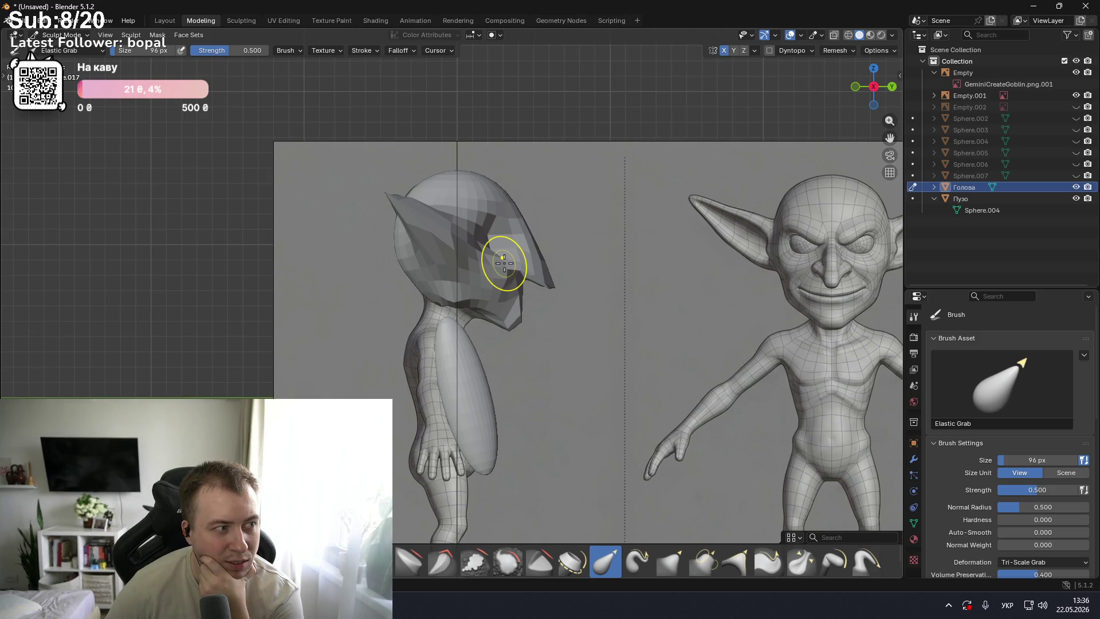
{"action": "scroll", "coordinate": [504, 260], "scroll_direction": "up", "scroll_amount": 3}
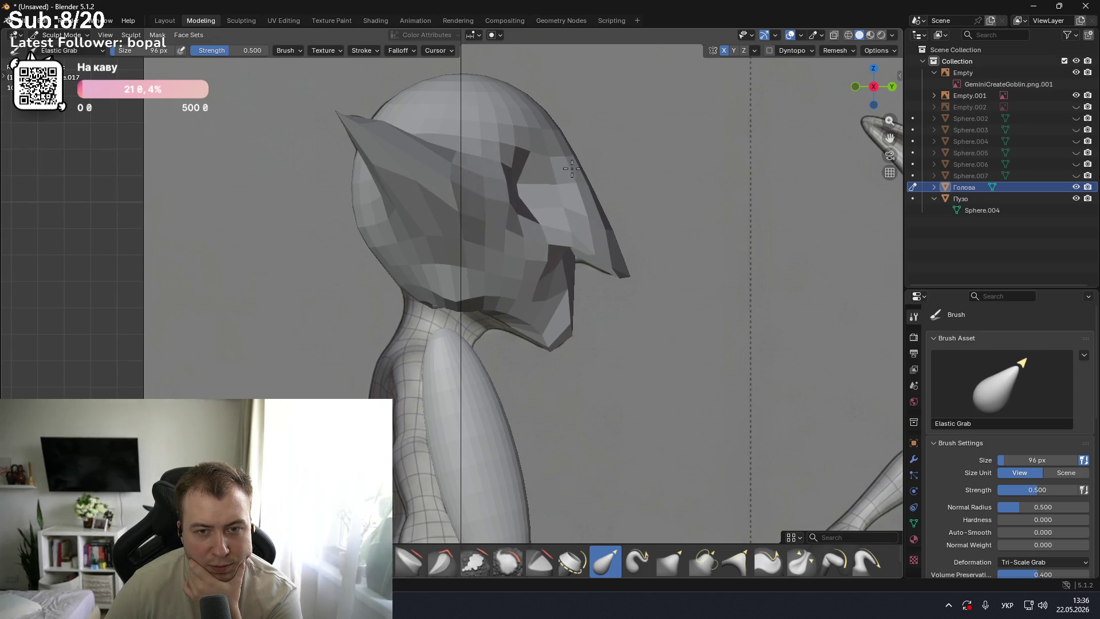
- Pull the head's upper faces up and forward, then make the Пузо belly active
{"action": "left_click_drag", "start_coordinate": [470, 181], "coordinate": [491, 158]}
{"action": "scroll", "coordinate": [514, 198], "scroll_direction": "down", "scroll_amount": 1}
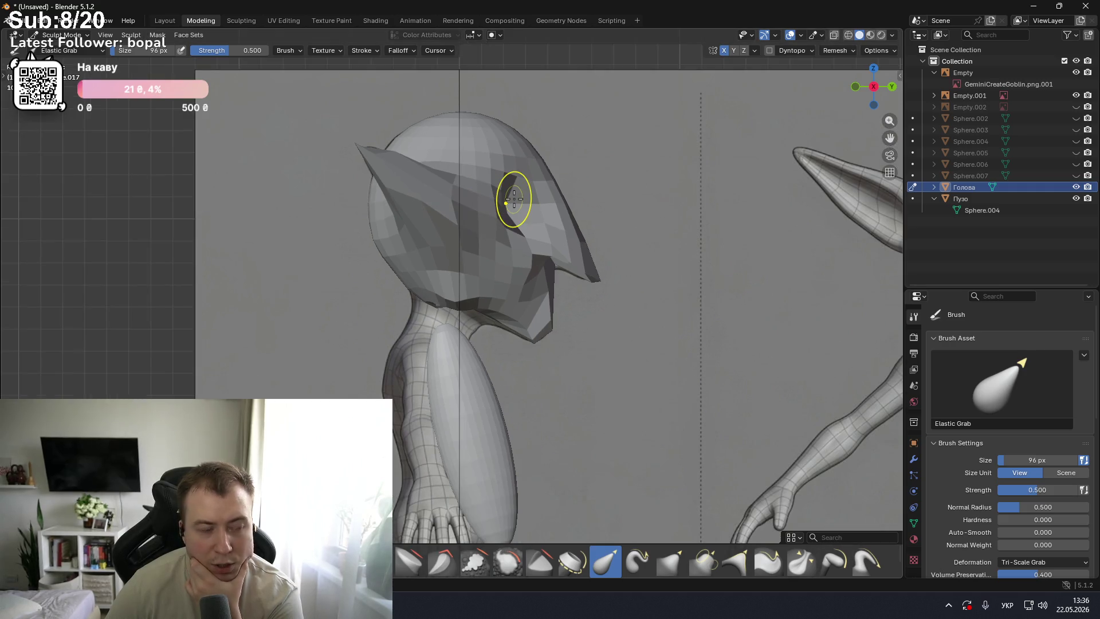
{"action": "mouse_move", "coordinate": [514, 201]}
{"action": "middle_mouse_down"}
{"action": "mouse_move", "coordinate": [427, 226]}
{"action": "mouse_move", "coordinate": [539, 238]}
{"action": "mouse_move", "coordinate": [569, 221]}
{"action": "mouse_move", "coordinate": [629, 264]}
{"action": "mouse_move", "coordinate": [441, 338]}
{"action": "middle_mouse_up"}
{"action": "scroll", "coordinate": [553, 236], "scroll_direction": "up", "scroll_amount": 3}
{"action": "scroll", "coordinate": [629, 264], "scroll_direction": "down", "scroll_amount": 4}
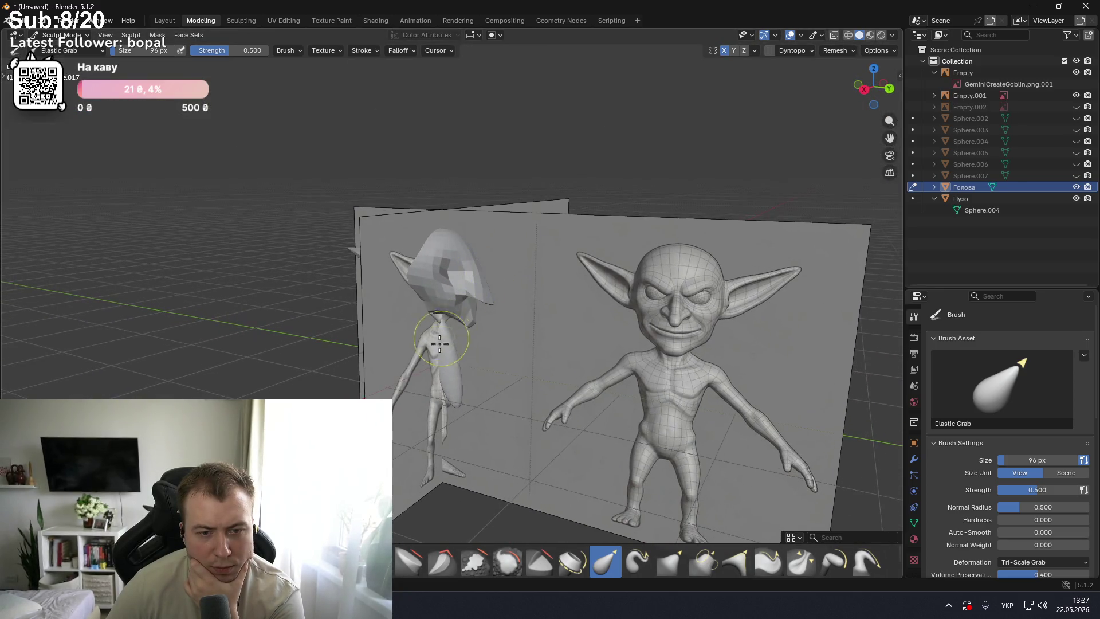
{"action": "key", "text": "alt+q"}
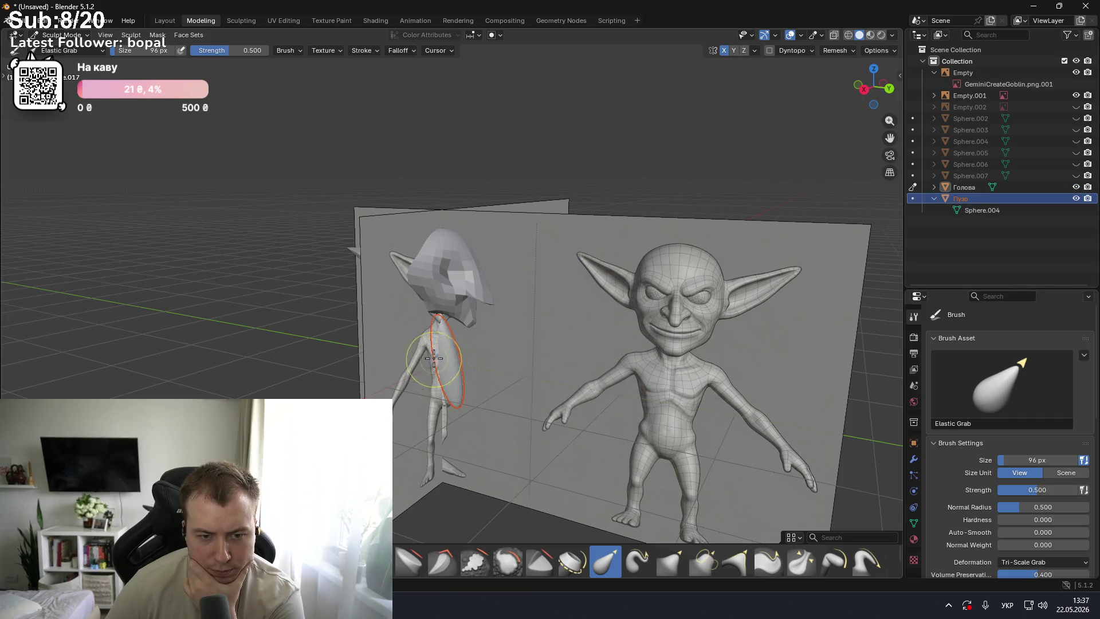
- Compare the Пузо belly against the front and side references
{"action": "scroll", "coordinate": [427, 347], "scroll_direction": "up", "scroll_amount": 3}
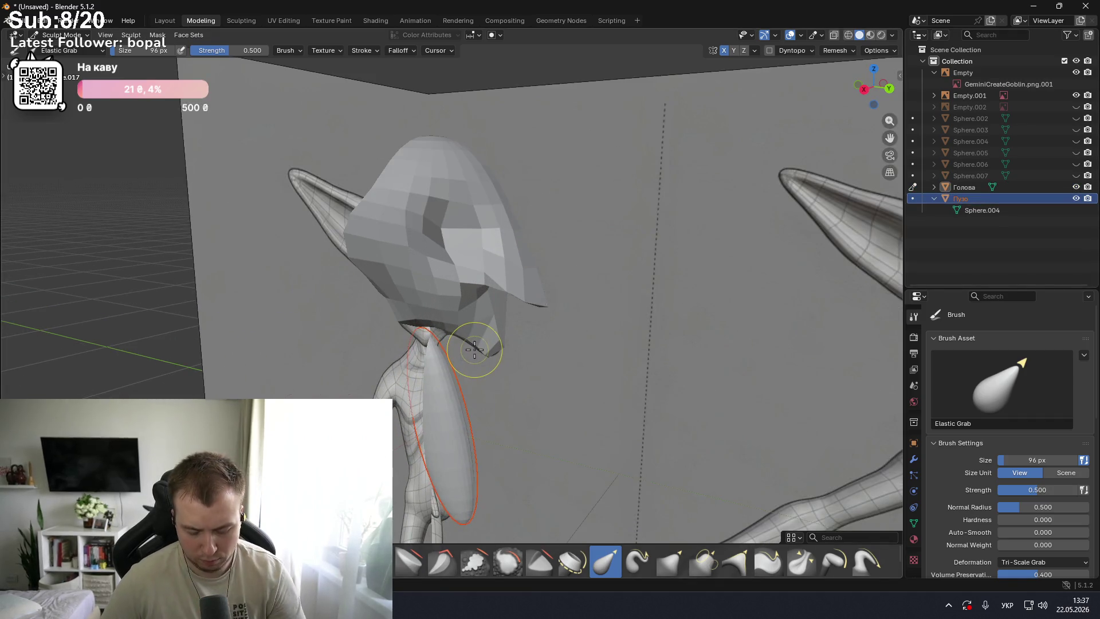
{"action": "key", "text": "KP_1"}
{"action": "key", "text": "KP_3"}
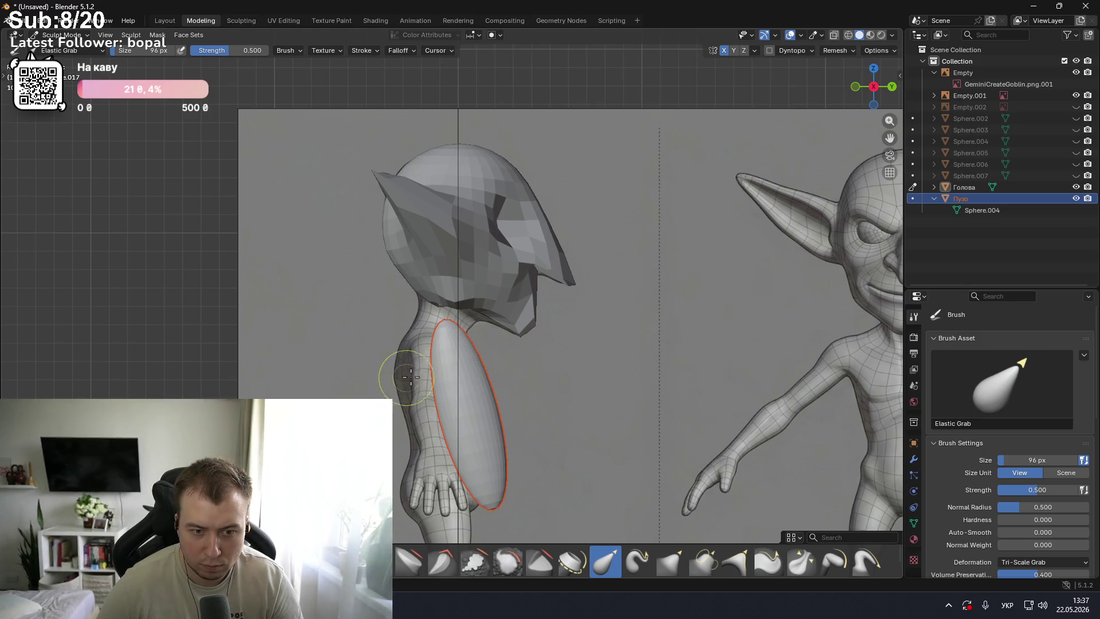
{"action": "scroll", "coordinate": [427, 370], "scroll_direction": "up", "scroll_amount": 4}
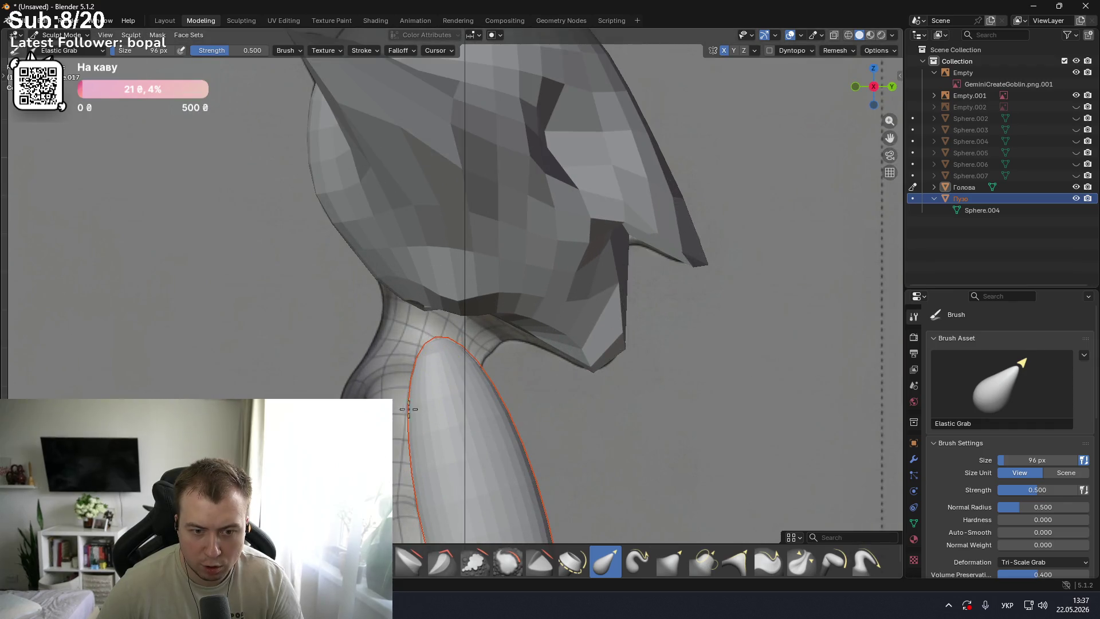
{"action": "scroll", "coordinate": [416, 407], "scroll_direction": "down", "scroll_amount": 4}
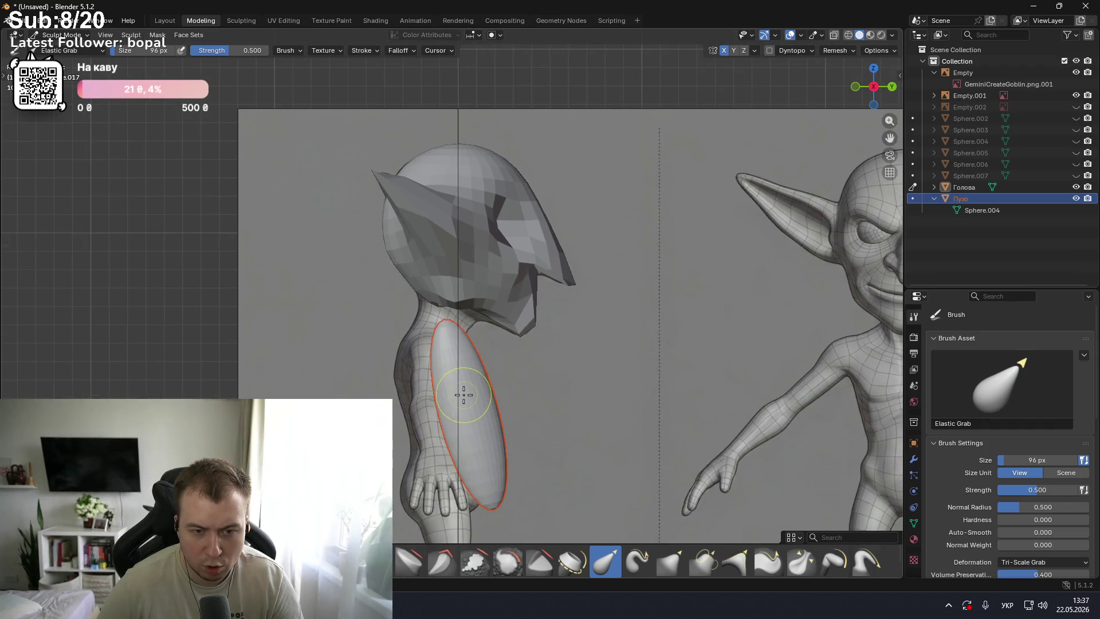
{"action": "scroll", "coordinate": [467, 390], "scroll_direction": "down", "scroll_amount": 2}
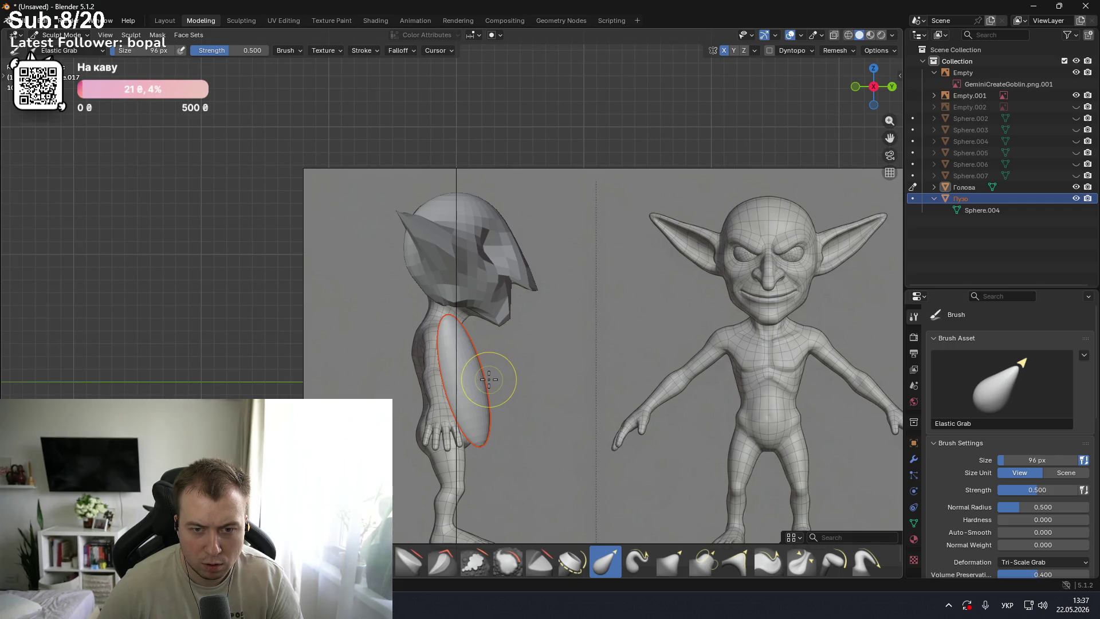
{"action": "key", "text": "KP_1"}
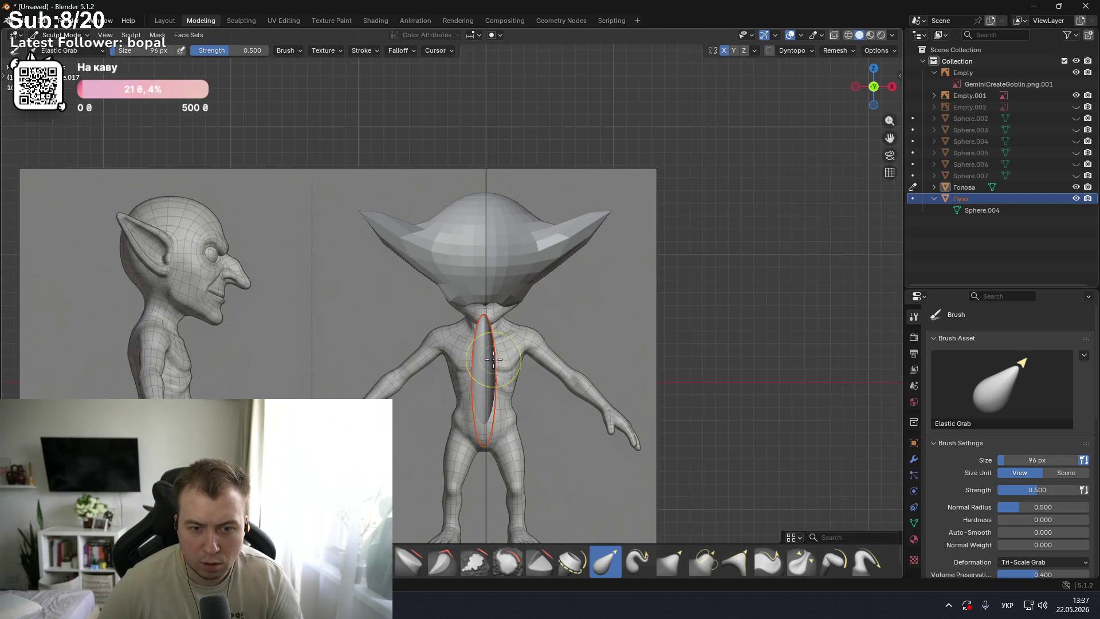
{"action": "scroll", "coordinate": [476, 365], "scroll_direction": "up", "scroll_amount": 5}
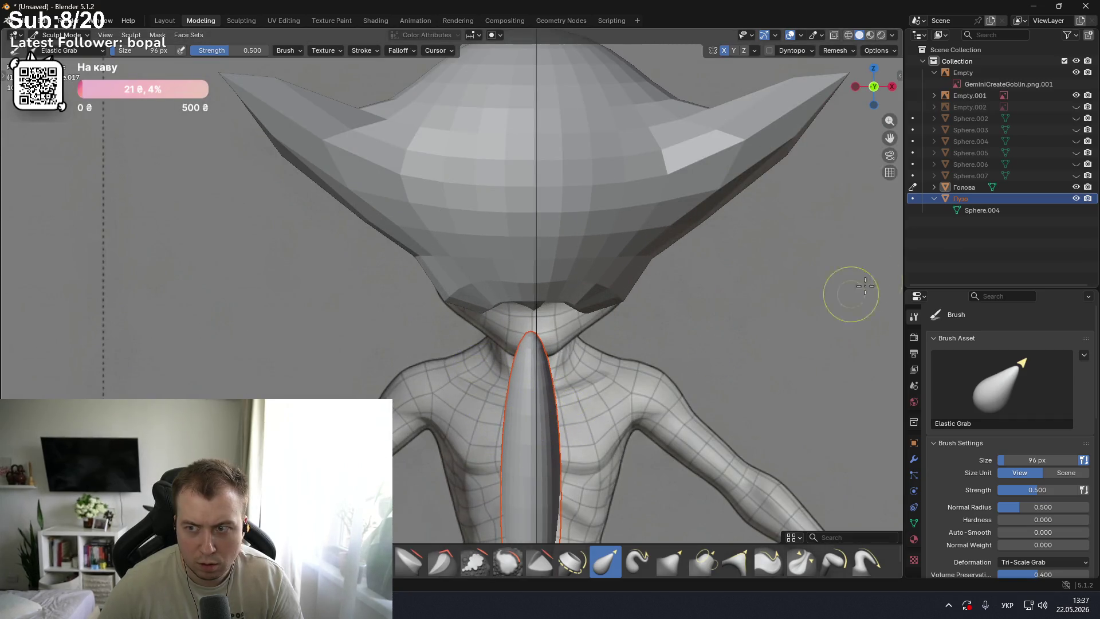
- Expand Голова and Пузо in the Outliner, return to Object Mode and select Голова
{"action": "left_click", "coordinate": [934, 188]}
{"action": "left_click", "coordinate": [934, 187]}
{"action": "left_click", "coordinate": [934, 199]}
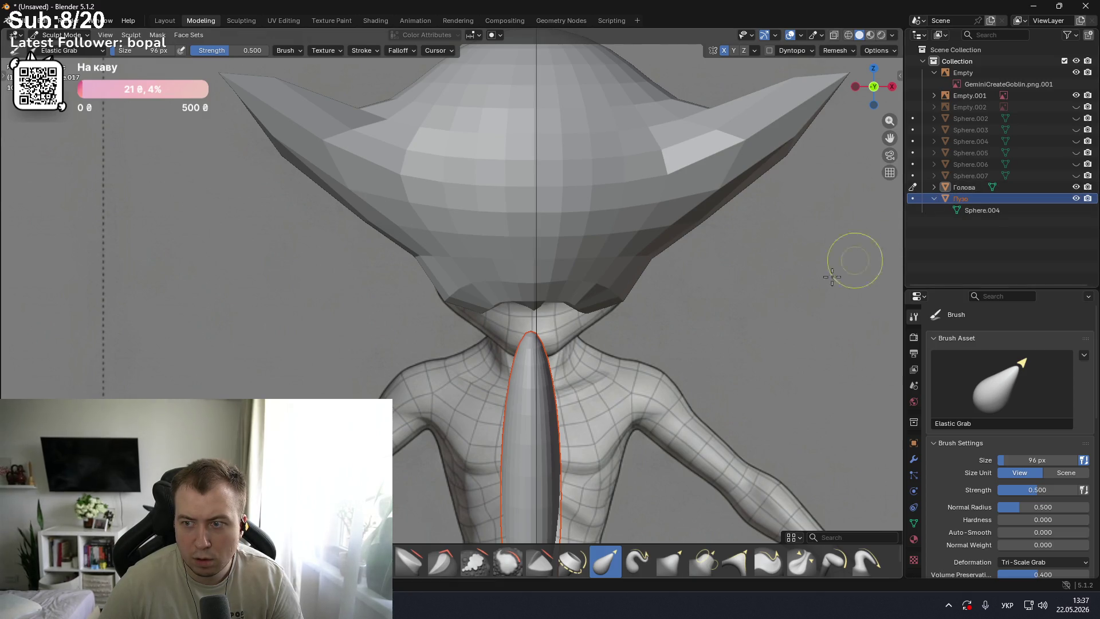
{"action": "scroll", "coordinate": [564, 423], "scroll_direction": "down", "scroll_amount": 3}
{"action": "scroll", "coordinate": [505, 404], "scroll_direction": "down", "scroll_amount": 3}
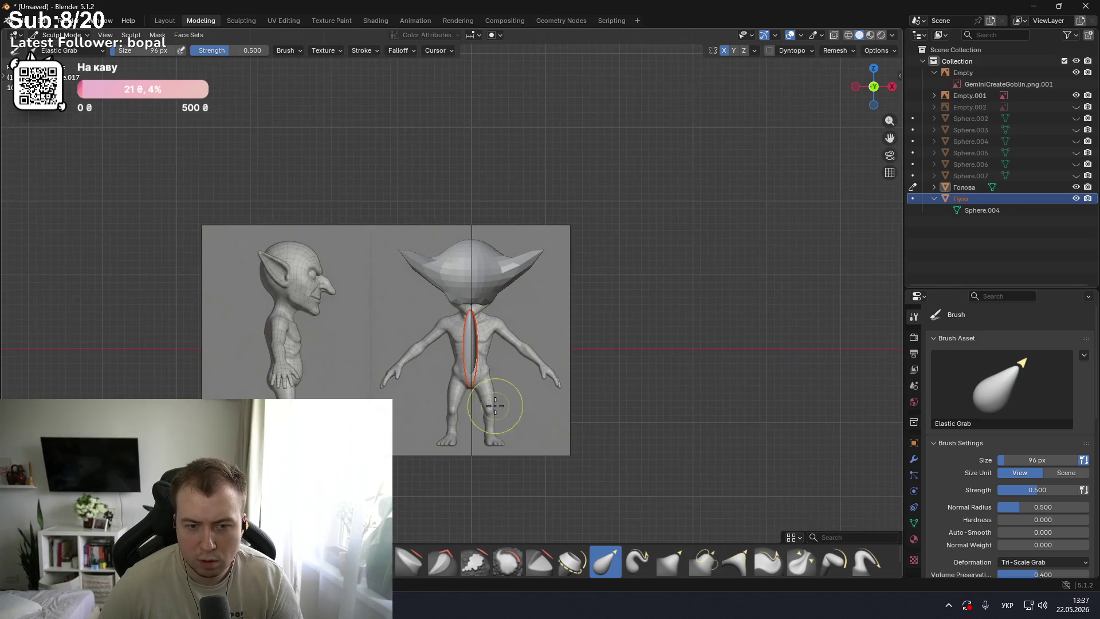
{"action": "scroll", "coordinate": [507, 401], "scroll_direction": "up", "scroll_amount": 4}
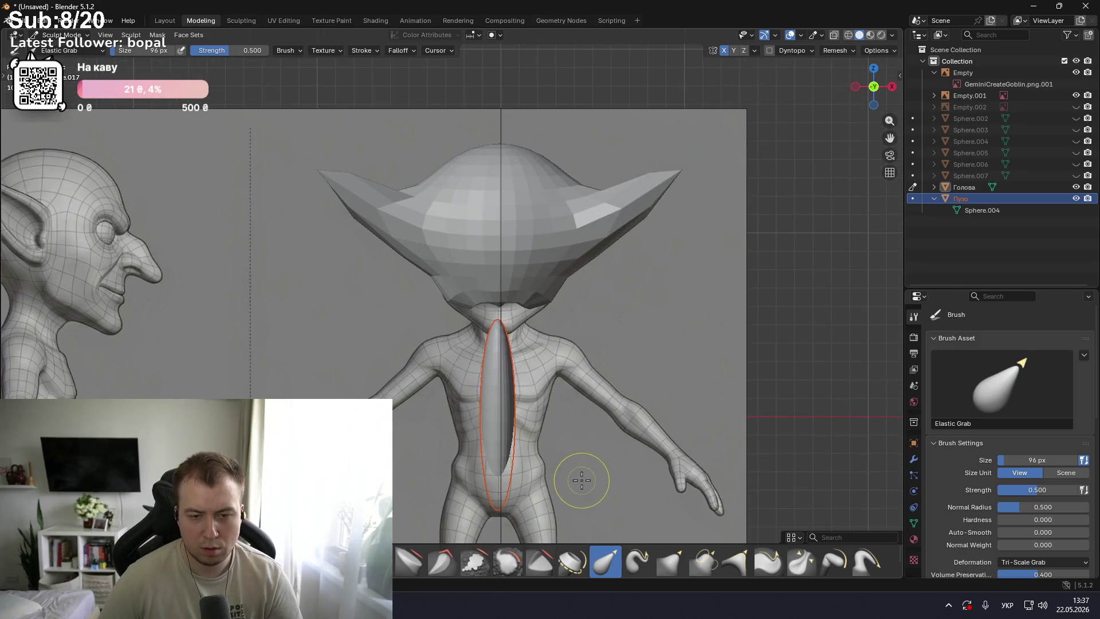
{"action": "left_click", "coordinate": [913, 187]}
{"action": "left_click", "coordinate": [913, 189]}
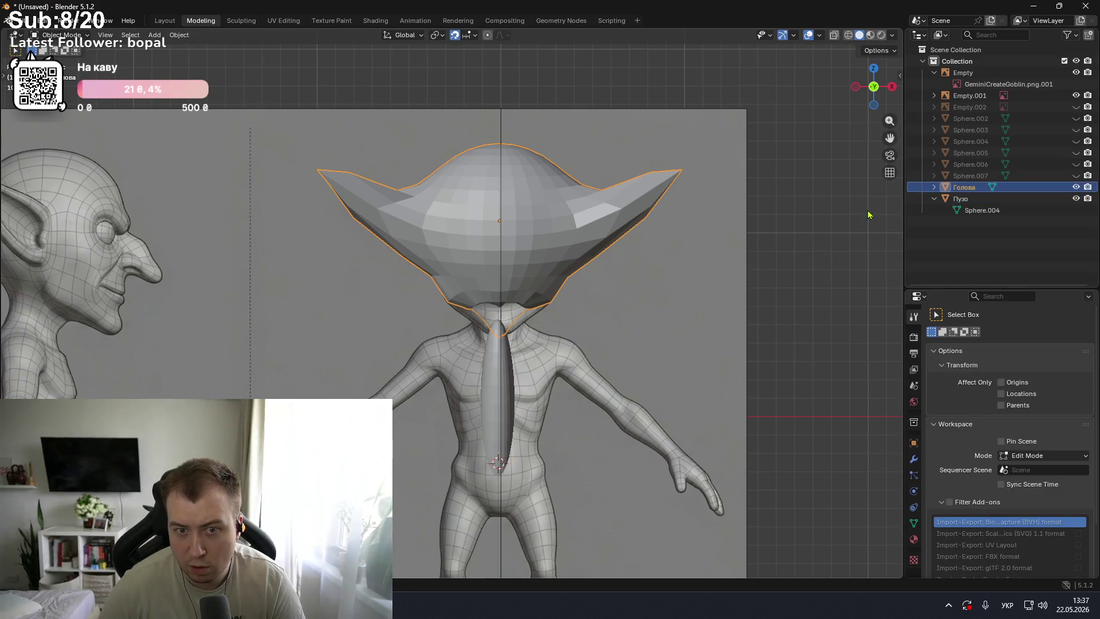
- Scale the Пузо belly slightly smaller and switch it back into Sculpt Mode
{"action": "left_click", "coordinate": [917, 198]}
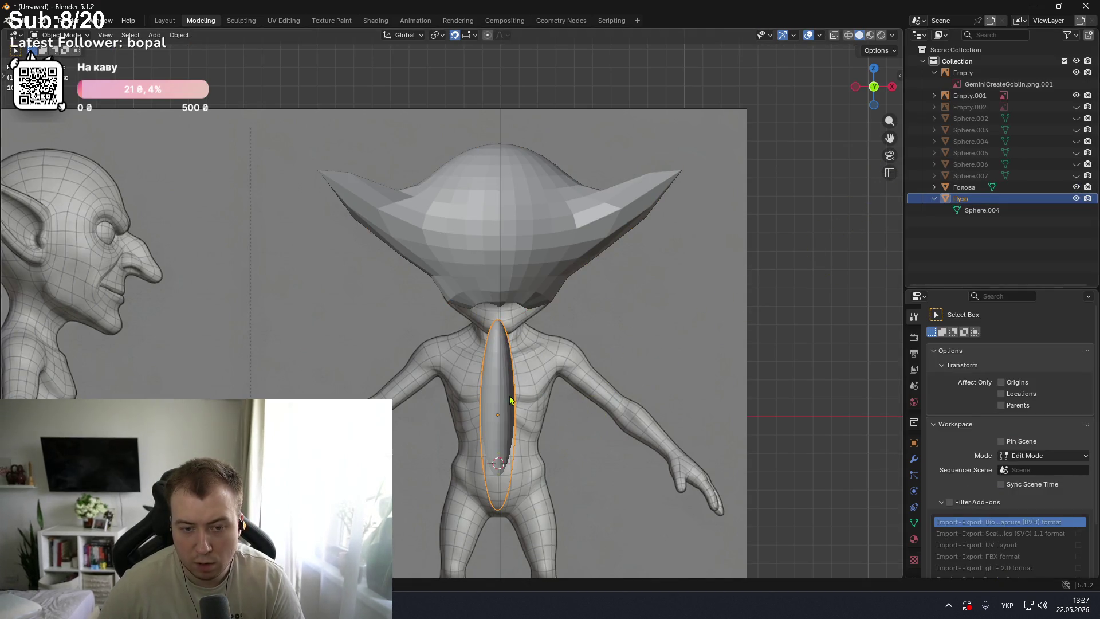
{"action": "key", "text": "s"}
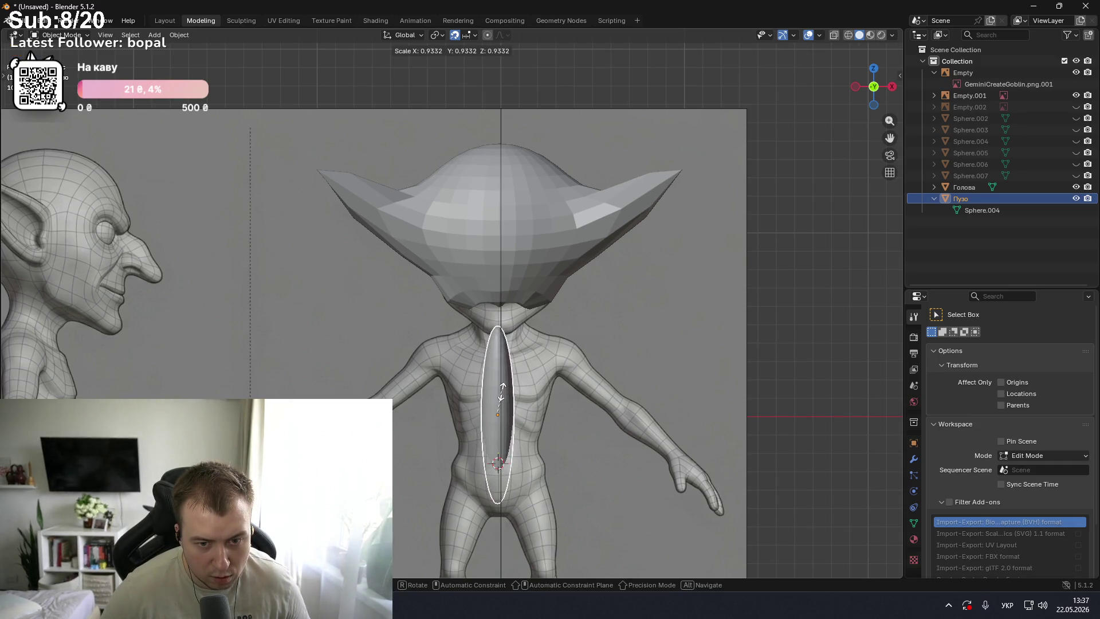
{"action": "left_click", "coordinate": [504, 397]}
{"action": "key", "text": "ctrl+Tab"}
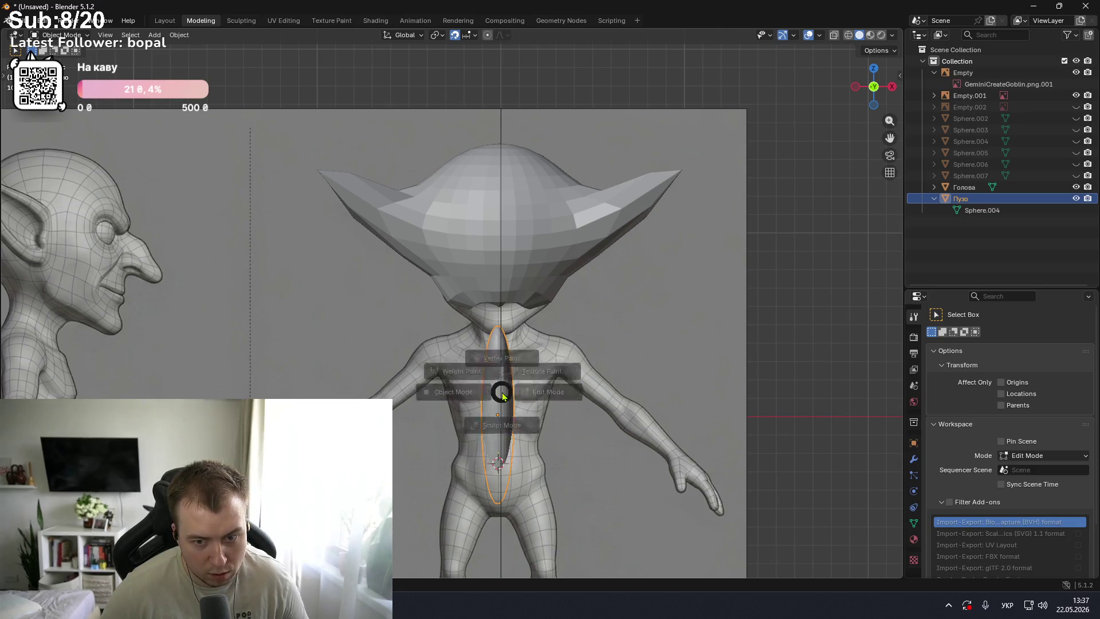
{"action": "left_click", "coordinate": [519, 455]}
- Undo a lopsided stroke and stretch the belly into a wide wedge across the chest
{"action": "left_click", "coordinate": [508, 383]}
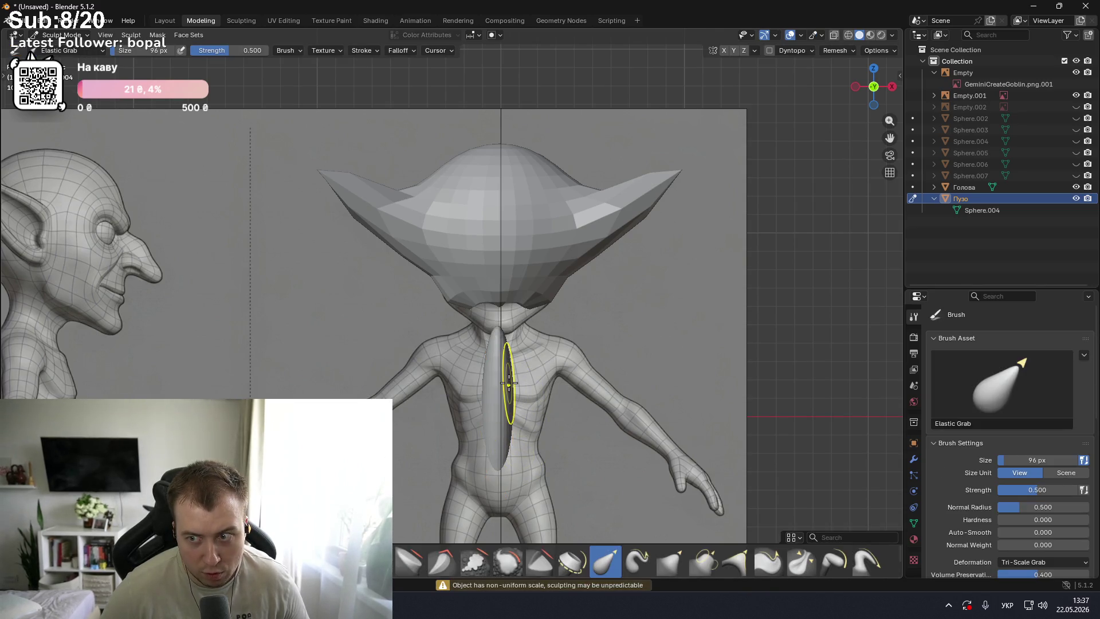
{"action": "left_click_drag", "start_coordinate": [508, 383], "coordinate": [744, 259]}
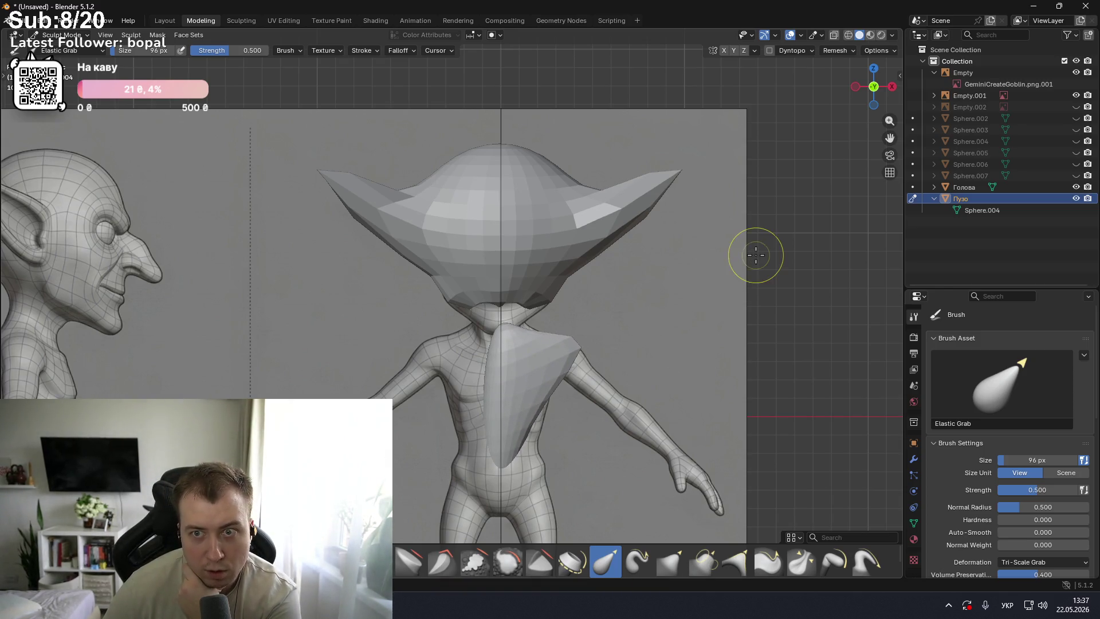
{"action": "key", "text": "ctrl+z"}
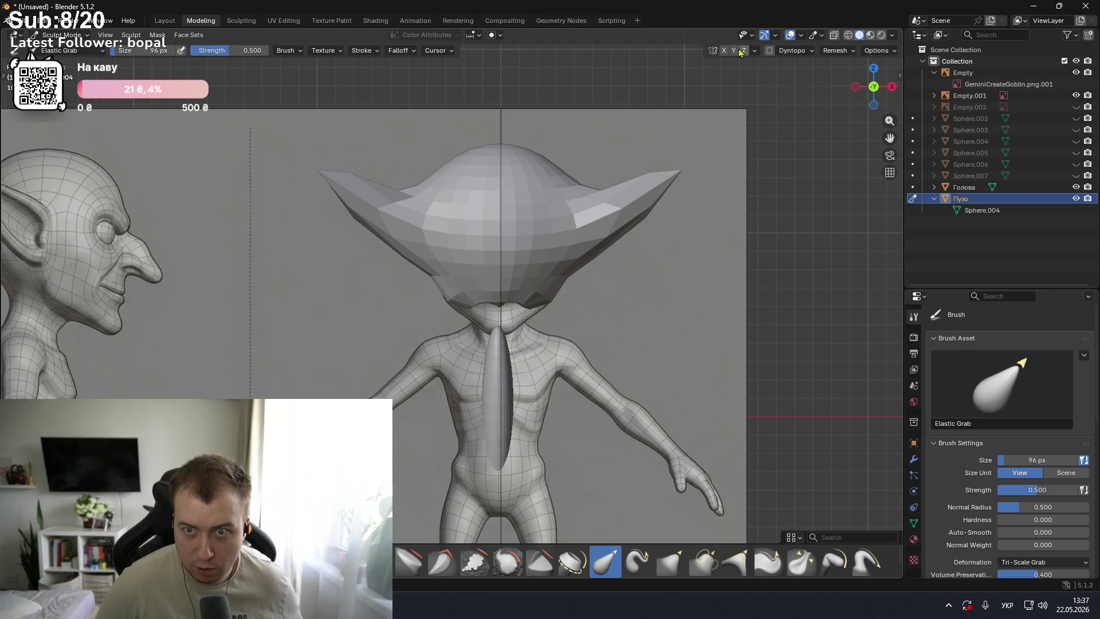
{"action": "left_click_drag", "start_coordinate": [518, 383], "coordinate": [763, 272]}
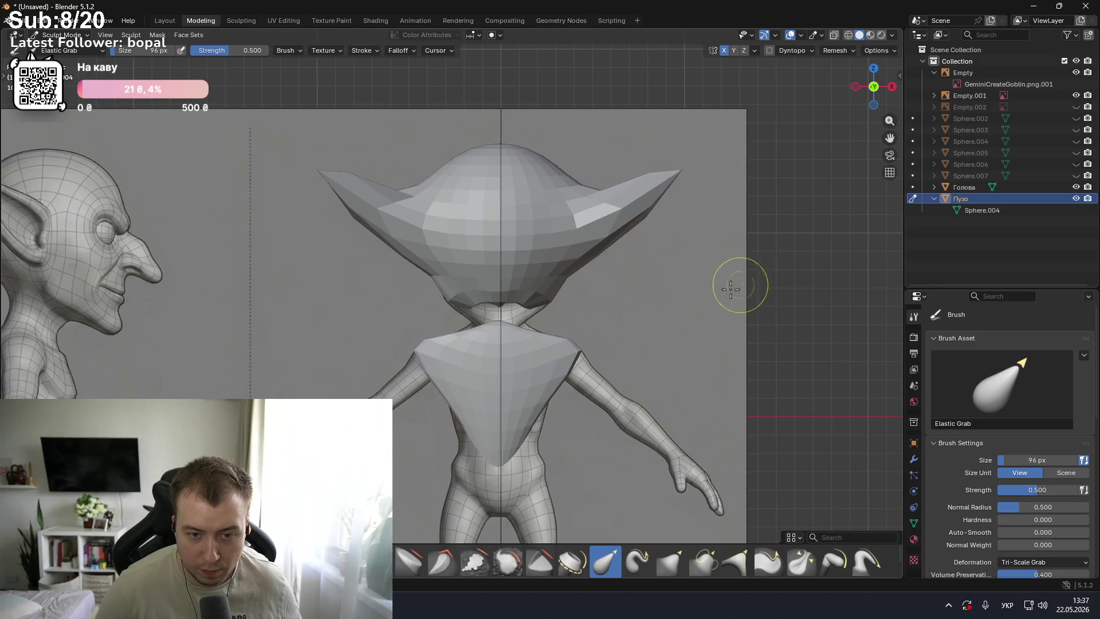
{"action": "middle_click_drag", "start_coordinate": [567, 373], "coordinate": [570, 357]}
{"action": "scroll", "coordinate": [567, 361], "scroll_direction": "down", "scroll_amount": 2}
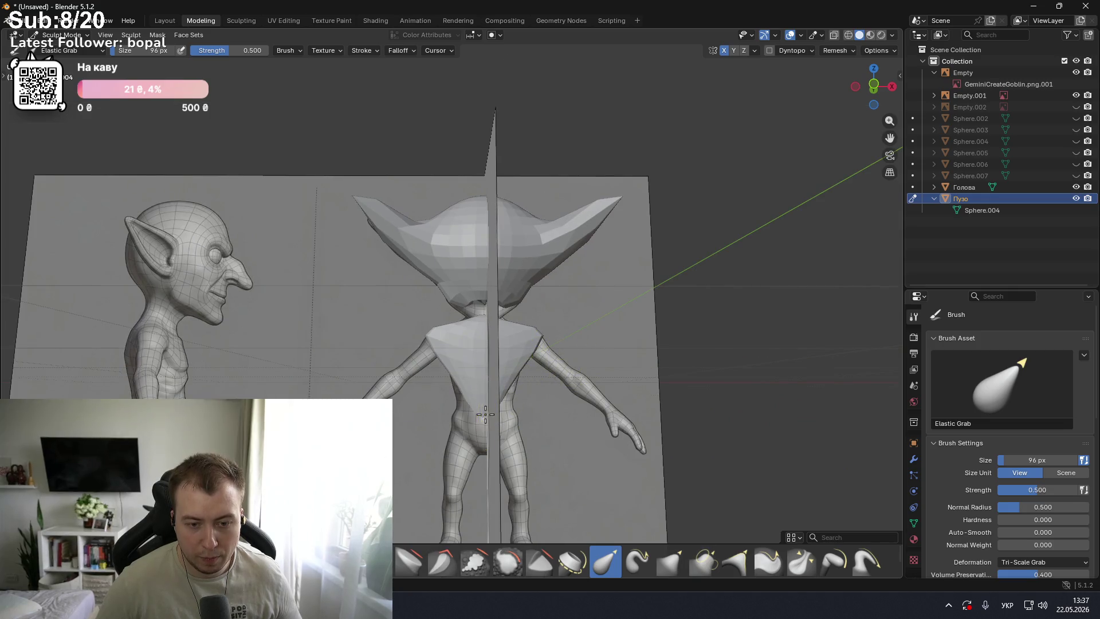
{"action": "scroll", "coordinate": [509, 453], "scroll_direction": "down", "scroll_amount": 3}
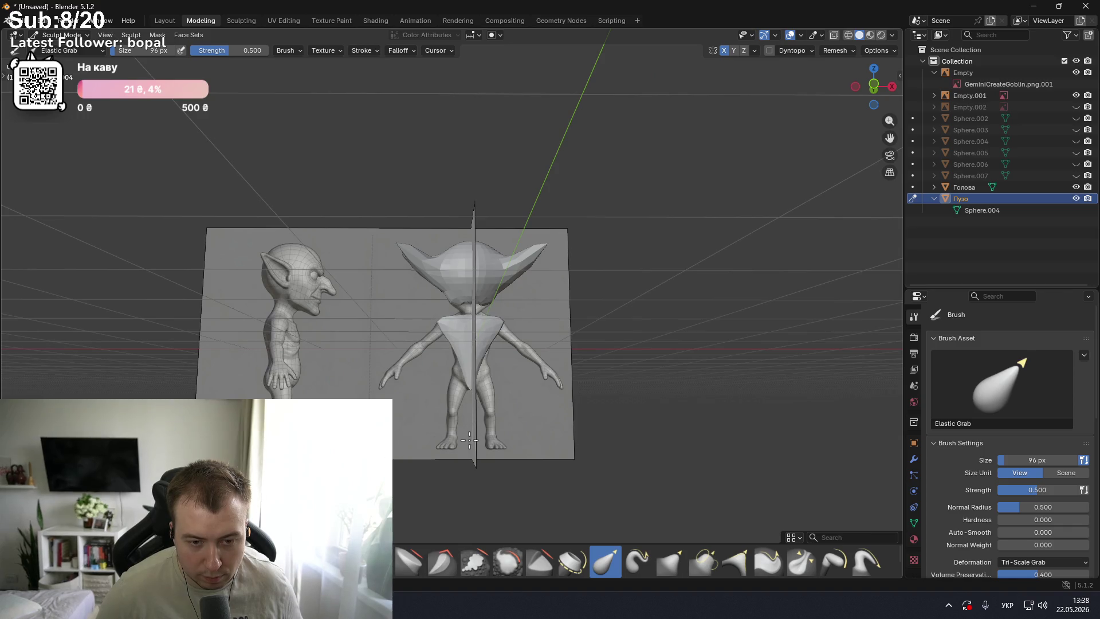
{"action": "scroll", "coordinate": [471, 441], "scroll_direction": "up", "scroll_amount": 2}
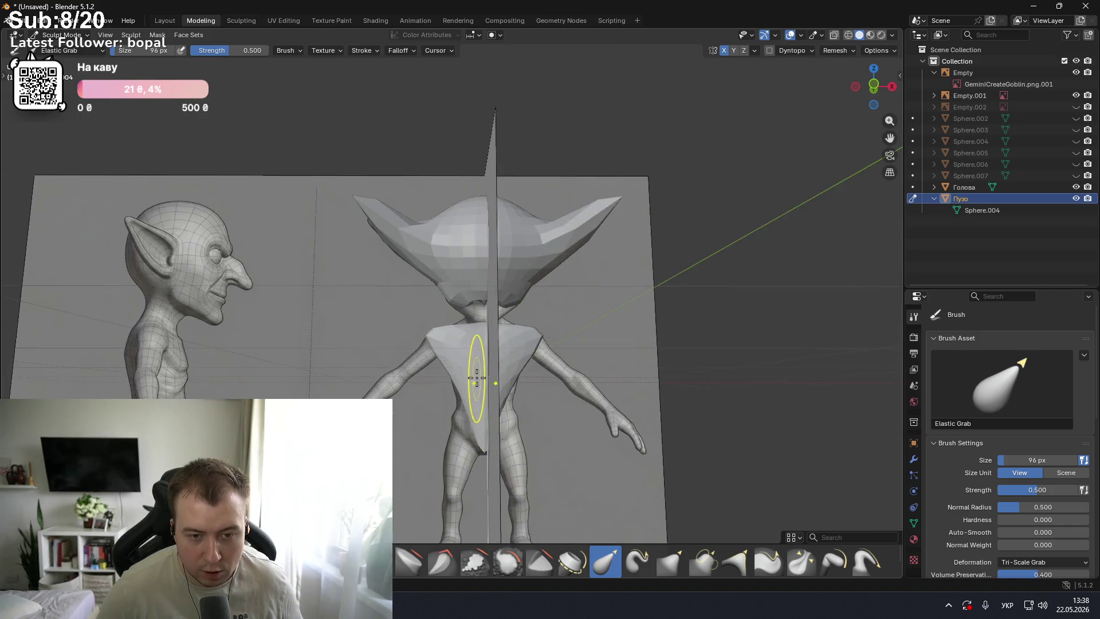
{"action": "scroll", "coordinate": [479, 381], "scroll_direction": "up", "scroll_amount": 2}
{"action": "scroll", "coordinate": [504, 455], "scroll_direction": "up", "scroll_amount": 1}
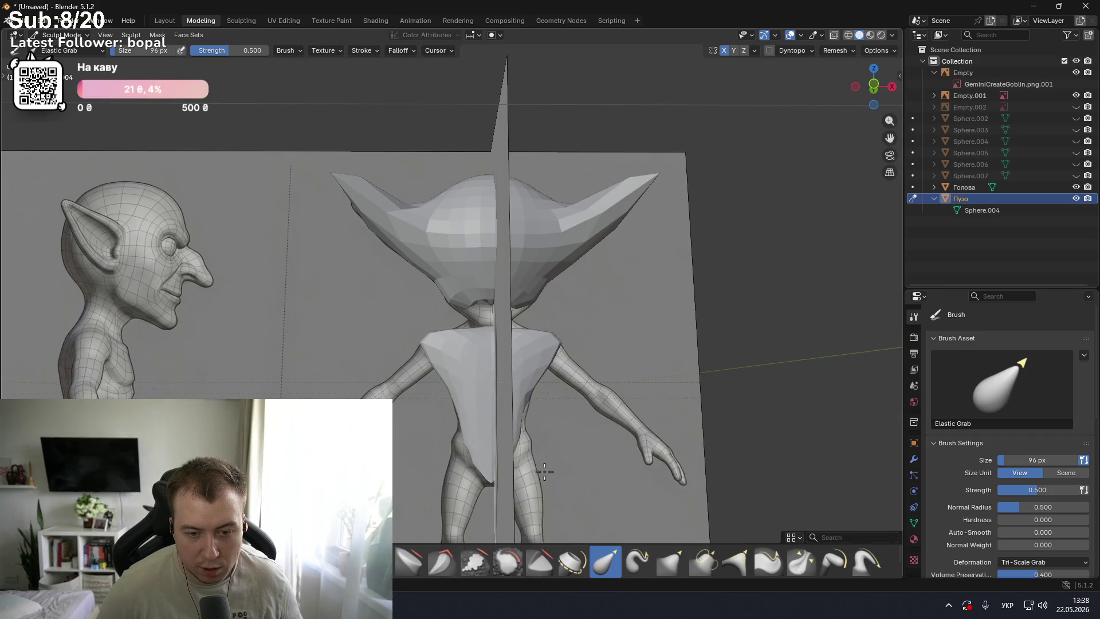
- Pull the torso's right side and lower right edge outward, then check front and side views
{"action": "left_click_drag", "start_coordinate": [529, 394], "coordinate": [493, 399]}
{"action": "left_click_drag", "start_coordinate": [526, 460], "coordinate": [547, 478]}
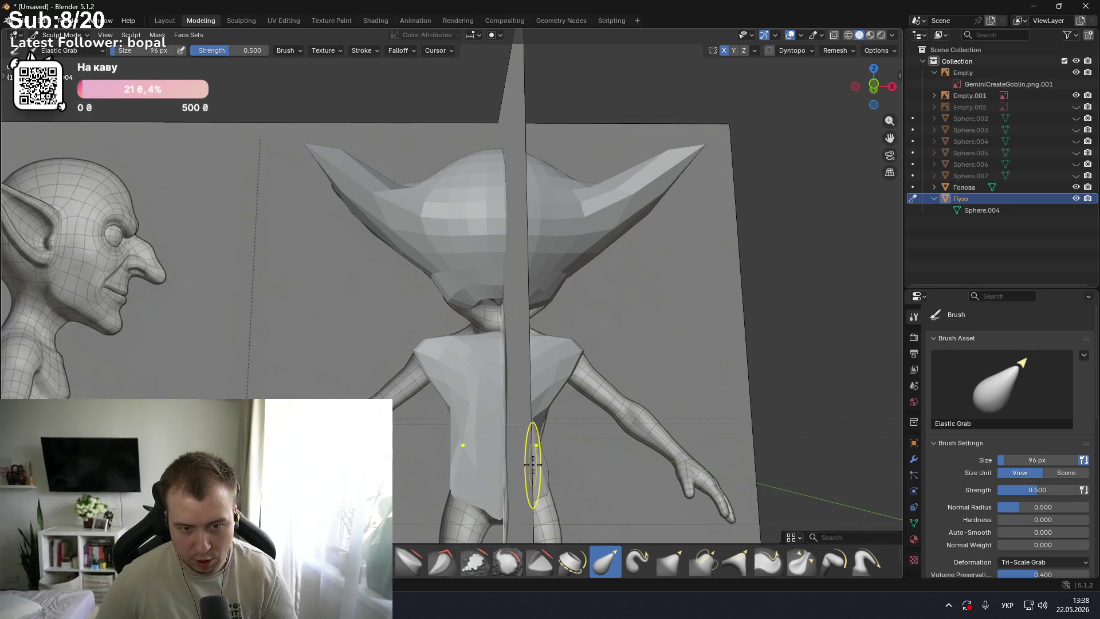
{"action": "key", "text": "KP_3"}
{"action": "key", "text": "KP_1"}
{"action": "scroll", "coordinate": [545, 470], "scroll_direction": "down", "scroll_amount": 1}
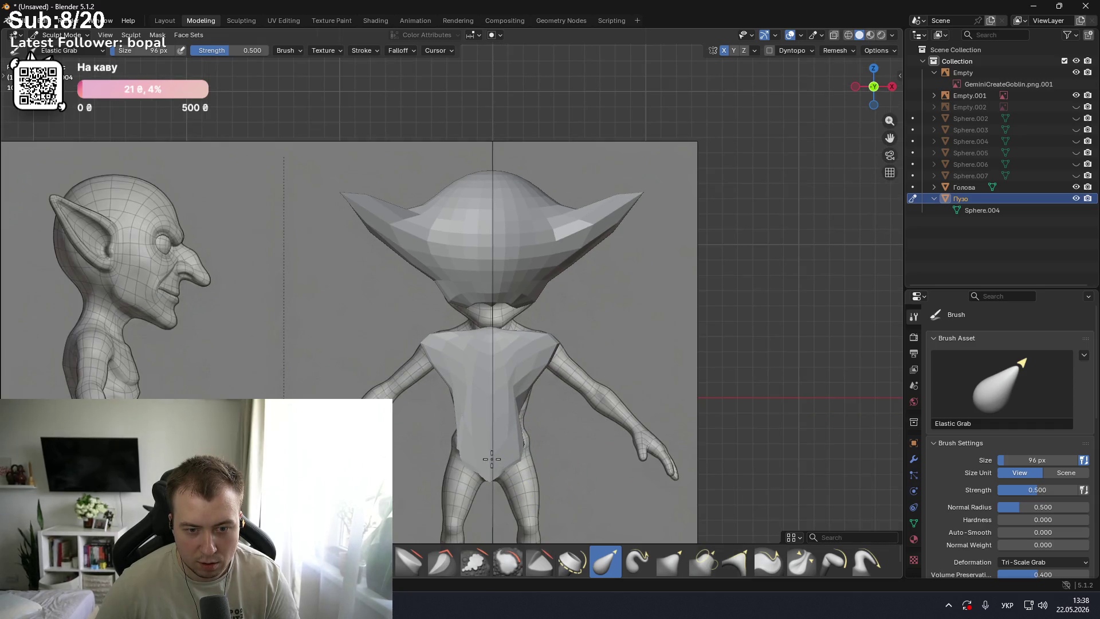
- In side view, bulge the body's back edge outward and narrow the side piece
{"action": "key", "text": "KP_3"}
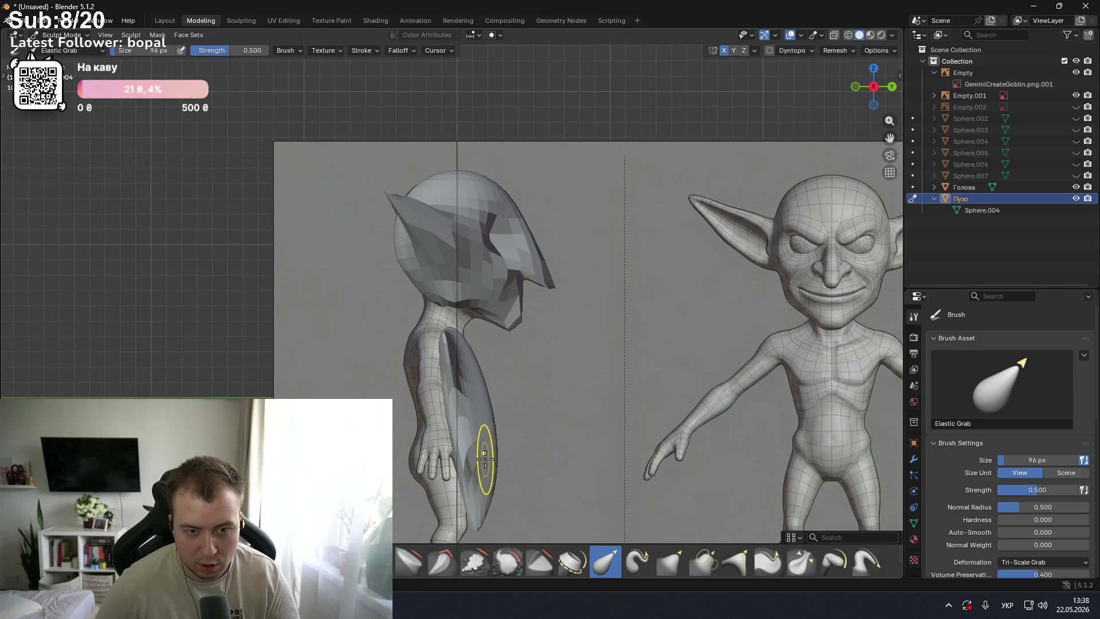
{"action": "left_click_drag", "start_coordinate": [497, 438], "coordinate": [559, 436]}
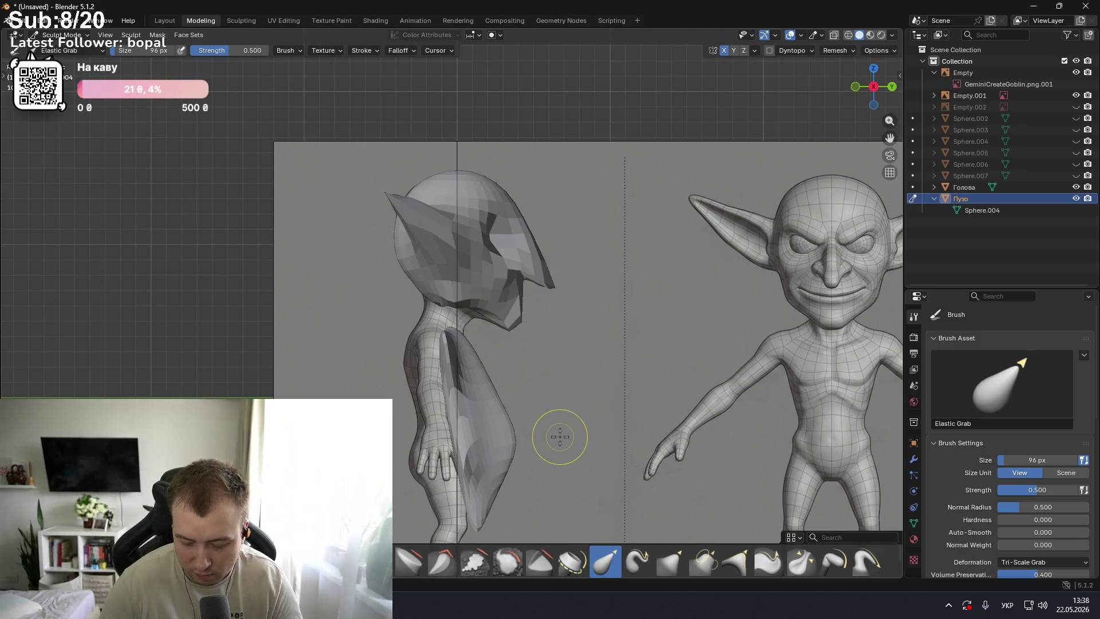
{"action": "scroll", "coordinate": [502, 442], "scroll_direction": "down", "scroll_amount": 1}
{"action": "left_click_drag", "start_coordinate": [502, 441], "coordinate": [481, 436]}
{"action": "left_click_drag", "start_coordinate": [491, 367], "coordinate": [483, 363]}
- Orbit into a perspective view of the goblin and snap to the back view
{"action": "scroll", "coordinate": [483, 362], "scroll_direction": "up", "scroll_amount": 1}
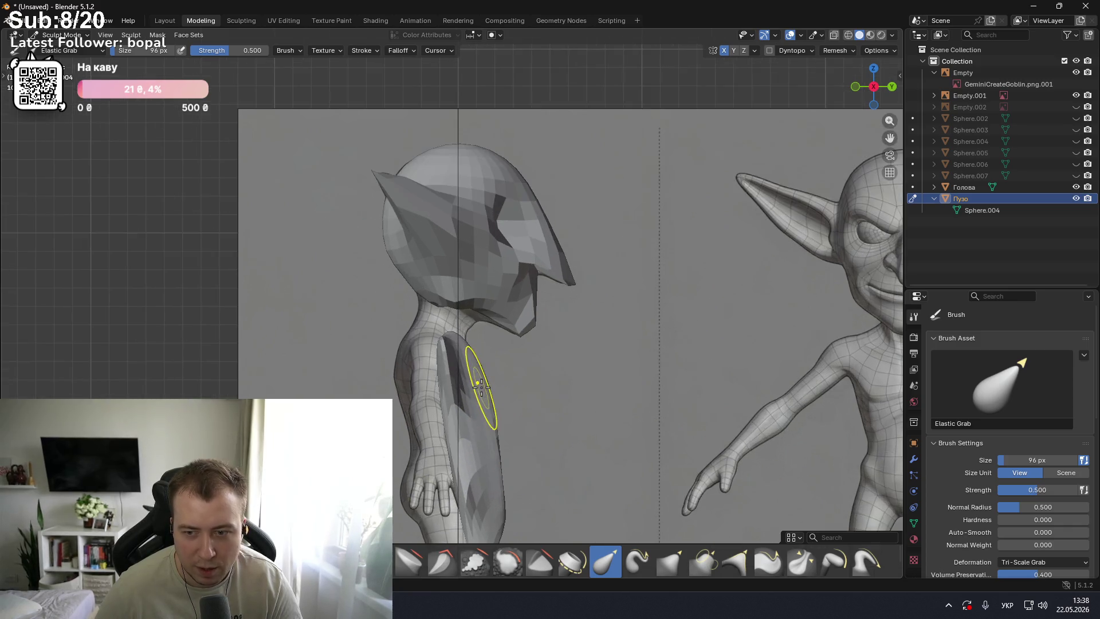
{"action": "scroll", "coordinate": [483, 362], "scroll_direction": "up", "scroll_amount": 1}
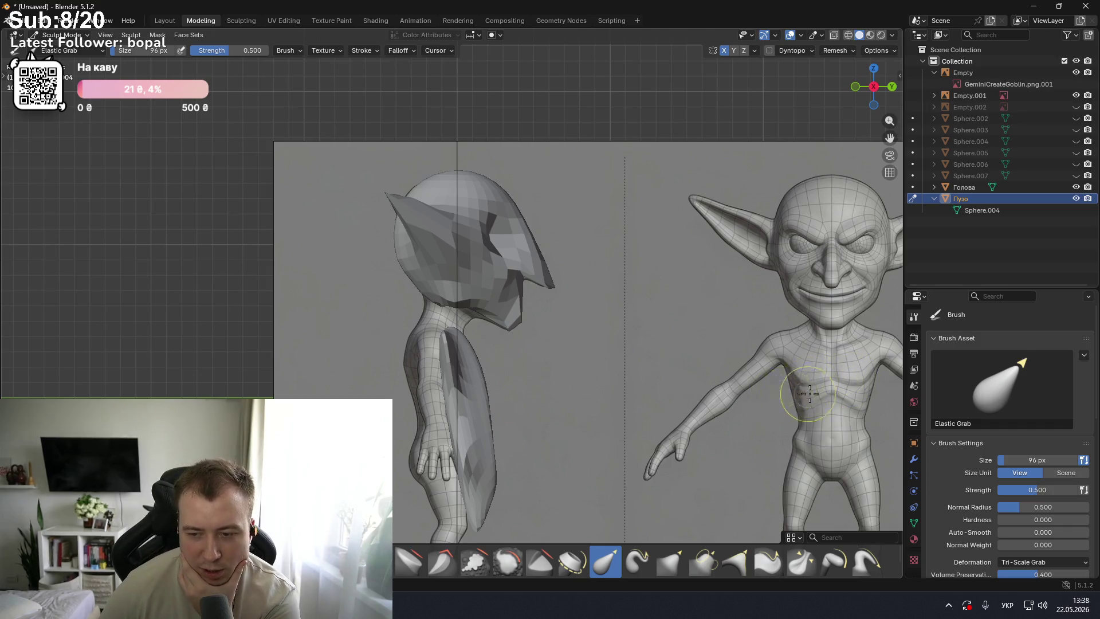
{"action": "scroll", "coordinate": [781, 393], "scroll_direction": "down", "scroll_amount": 2}
{"action": "scroll", "coordinate": [646, 398], "scroll_direction": "up", "scroll_amount": 1}
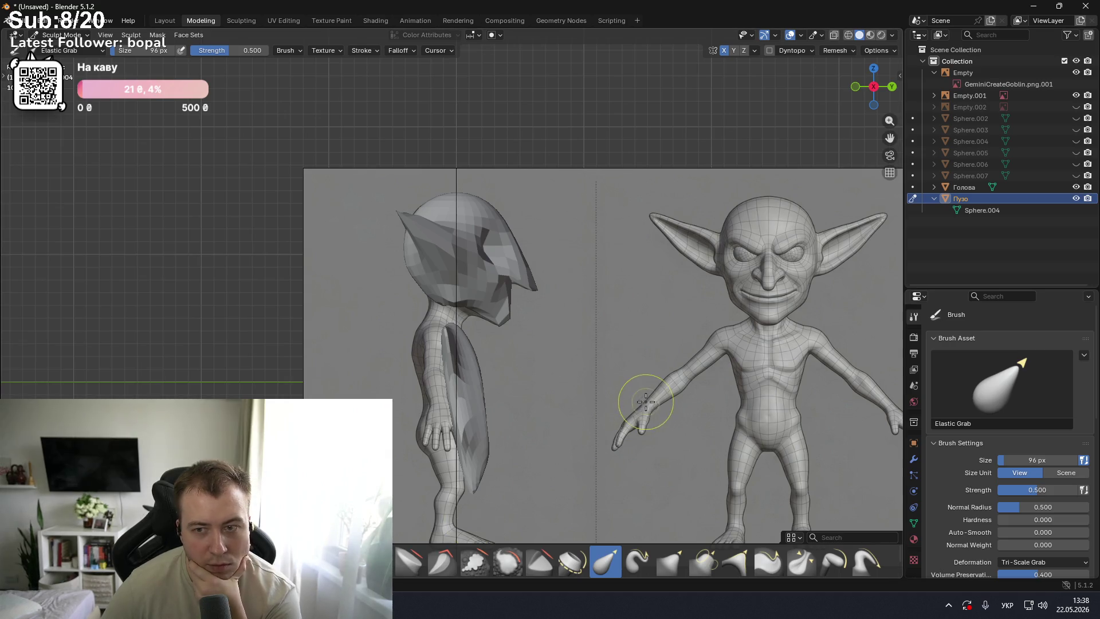
{"action": "scroll", "coordinate": [544, 424], "scroll_direction": "down", "scroll_amount": 2}
{"action": "scroll", "coordinate": [612, 405], "scroll_direction": "down", "scroll_amount": 2}
{"action": "middle_click_drag", "start_coordinate": [612, 405], "coordinate": [606, 419]}
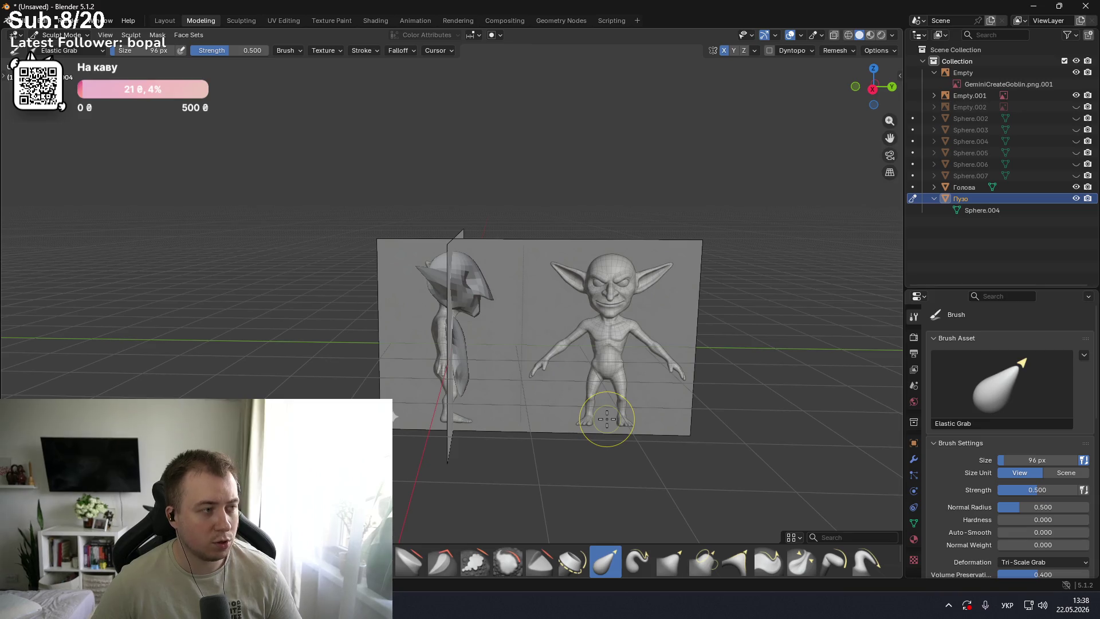
{"action": "key", "text": "ctrl+KP_1"}
- Frame the goblin beside its reference image in front view
{"action": "key", "text": "KP_1"}
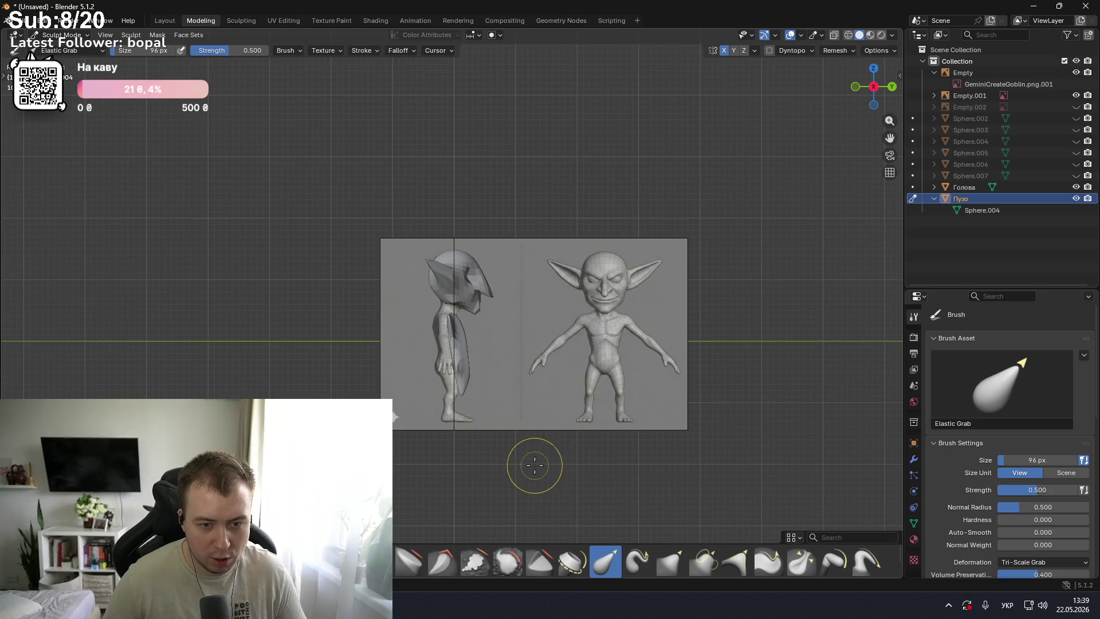
{"action": "mouse_move", "coordinate": [528, 450]}
{"action": "middle_mouse_down", "text": "shift"}
{"action": "mouse_move", "coordinate": [461, 380]}
{"action": "mouse_move", "coordinate": [431, 391]}
{"action": "middle_mouse_up", "text": "shift"}
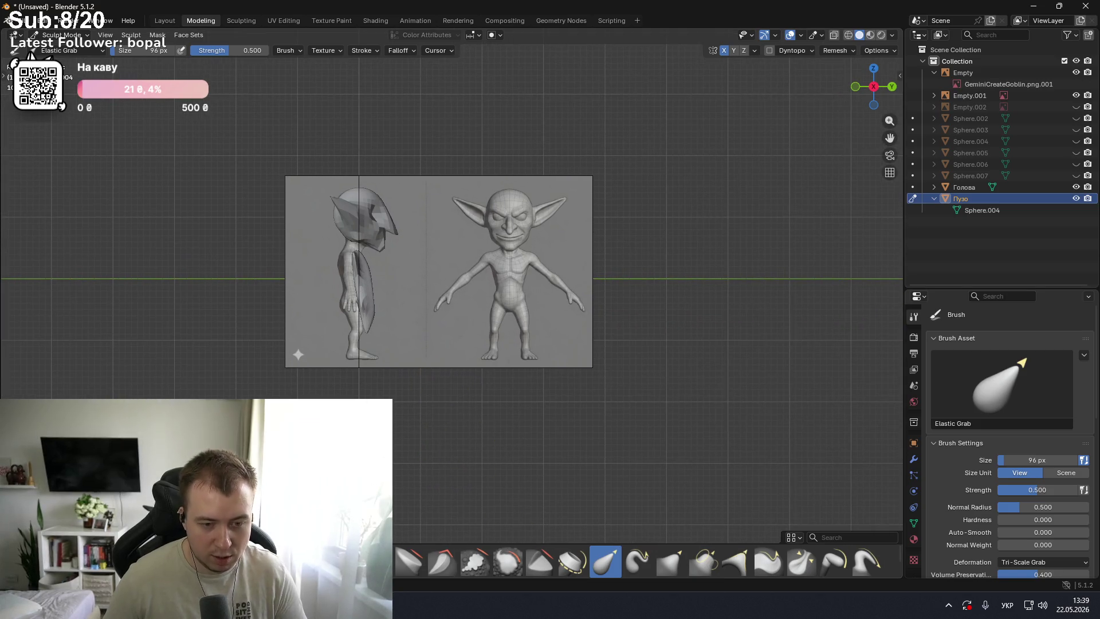
{"action": "scroll", "coordinate": [445, 403], "scroll_direction": "up", "scroll_amount": 4}
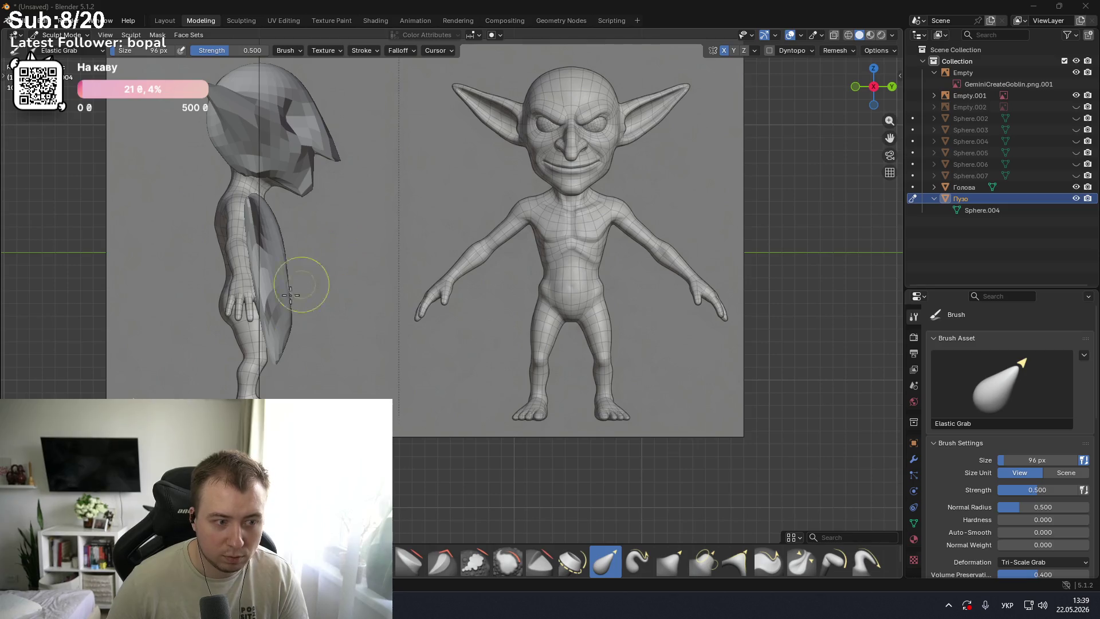
- Capture the goblin and its references with Lightshot to the clipboard, then bring up Gemini
{"action": "key", "text": "super"}
{"action": "key", "text": "alt+shift"}
{"action": "type", "text": "lightshot"}
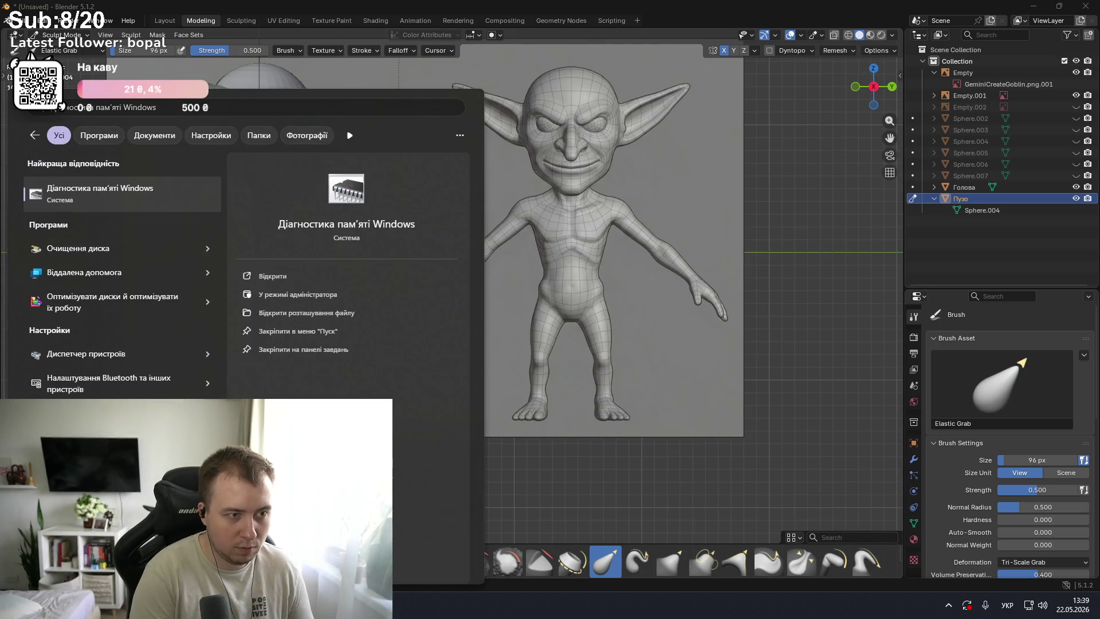
{"action": "key", "text": "Return"}
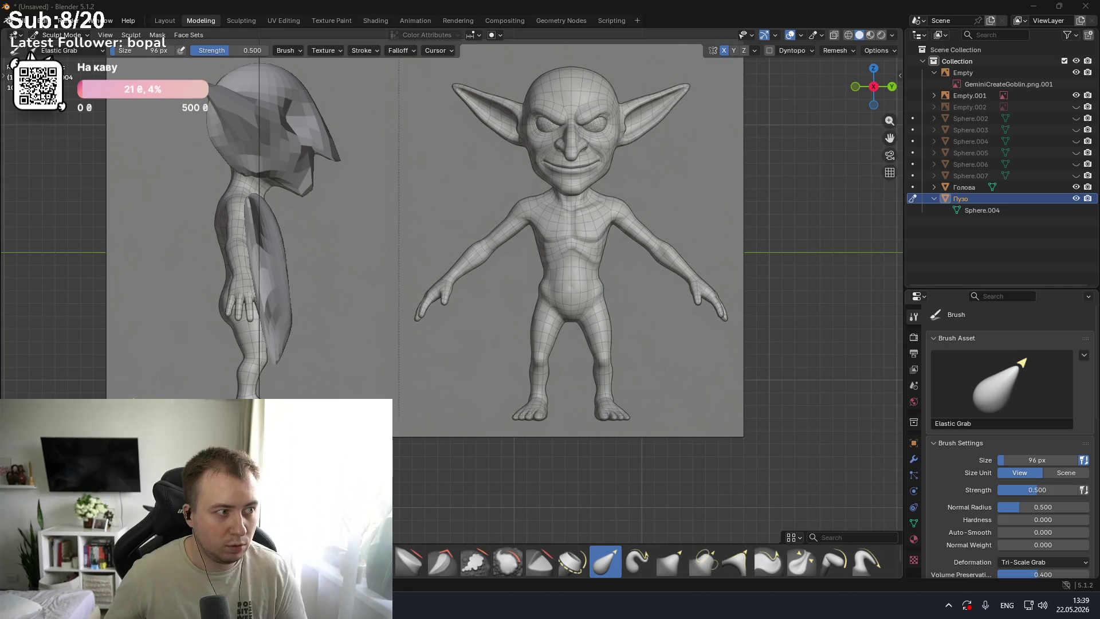
{"action": "scroll", "coordinate": [389, 378], "scroll_direction": "up", "scroll_amount": 2}
{"action": "scroll", "coordinate": [389, 379], "scroll_direction": "down", "scroll_amount": 3}
{"action": "left_click_drag", "start_coordinate": [204, 114], "coordinate": [669, 408]}
{"action": "key", "text": "ctrl+c"}
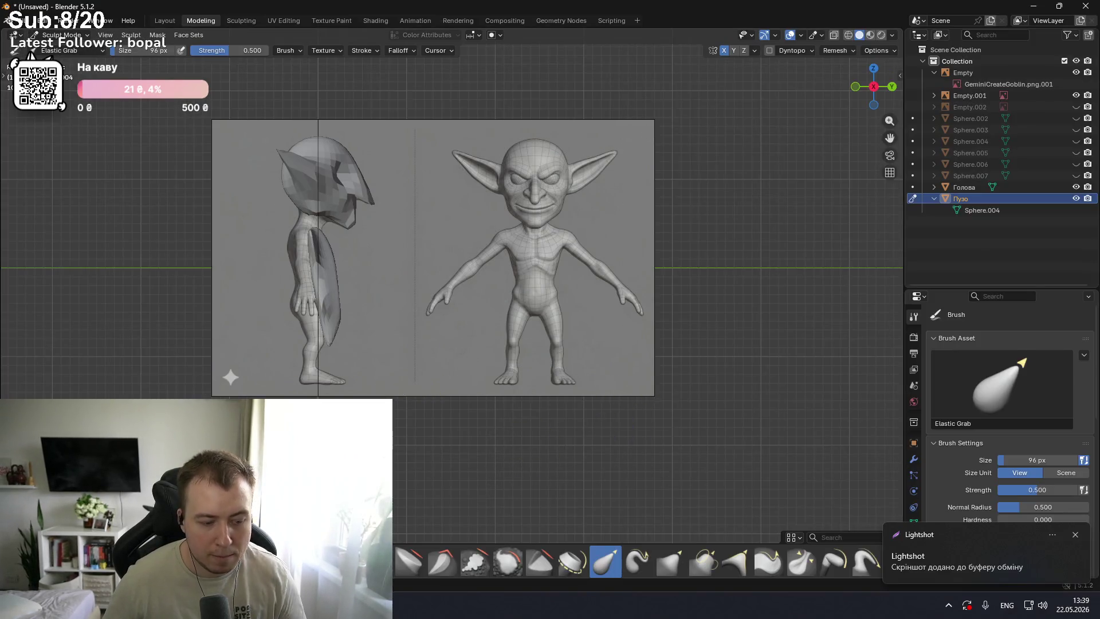
{"action": "mouse_move", "coordinate": [378, 605]}
{"action": "left_click", "coordinate": [412, 539]}
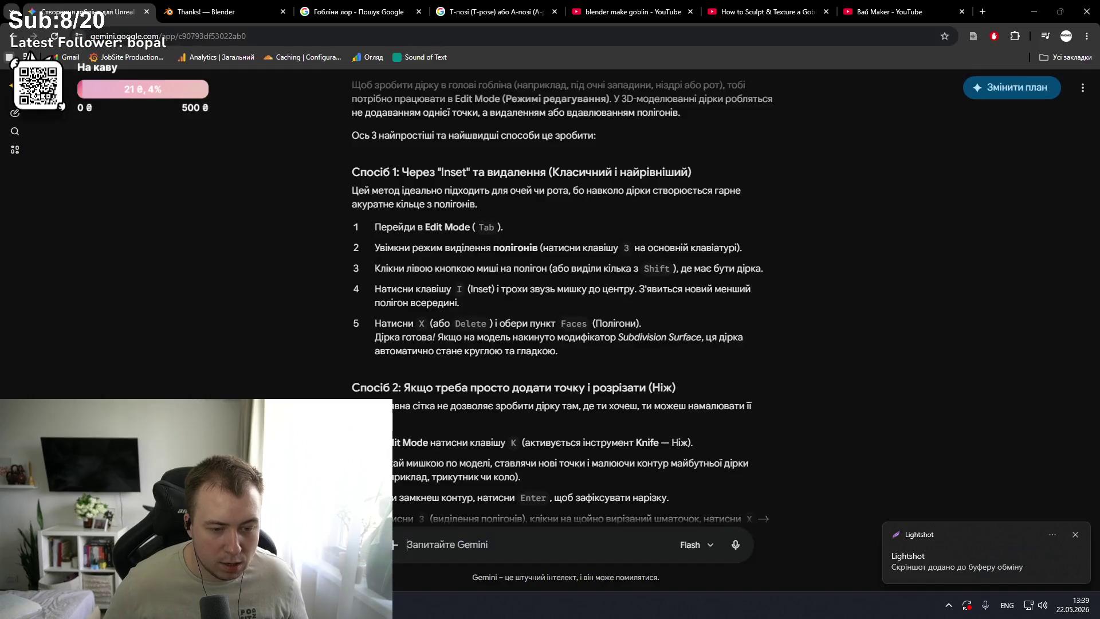
- Send the goblin screenshot to Gemini asking 'Розкажи гайд як зробити модель цього гоблінка'
{"action": "key", "text": "ctrl+v"}
{"action": "type", "text": "zr"}
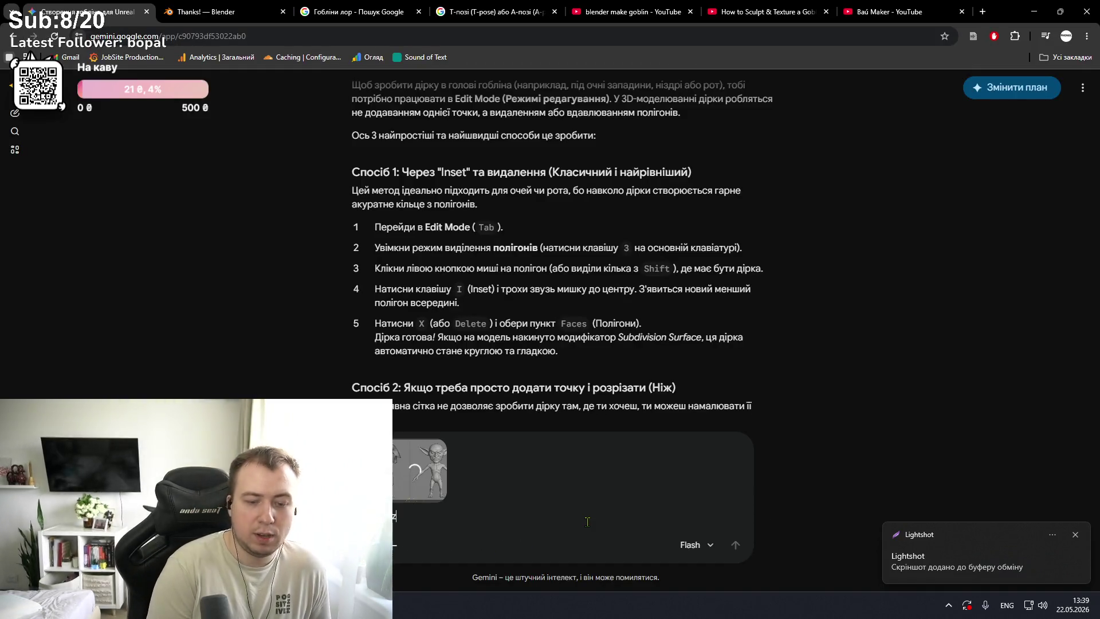
{"action": "key", "text": "BackSpace"}
{"action": "key", "text": "BackSpace"}
{"action": "key", "text": "alt+shift"}
{"action": "type", "text": "якщо"}
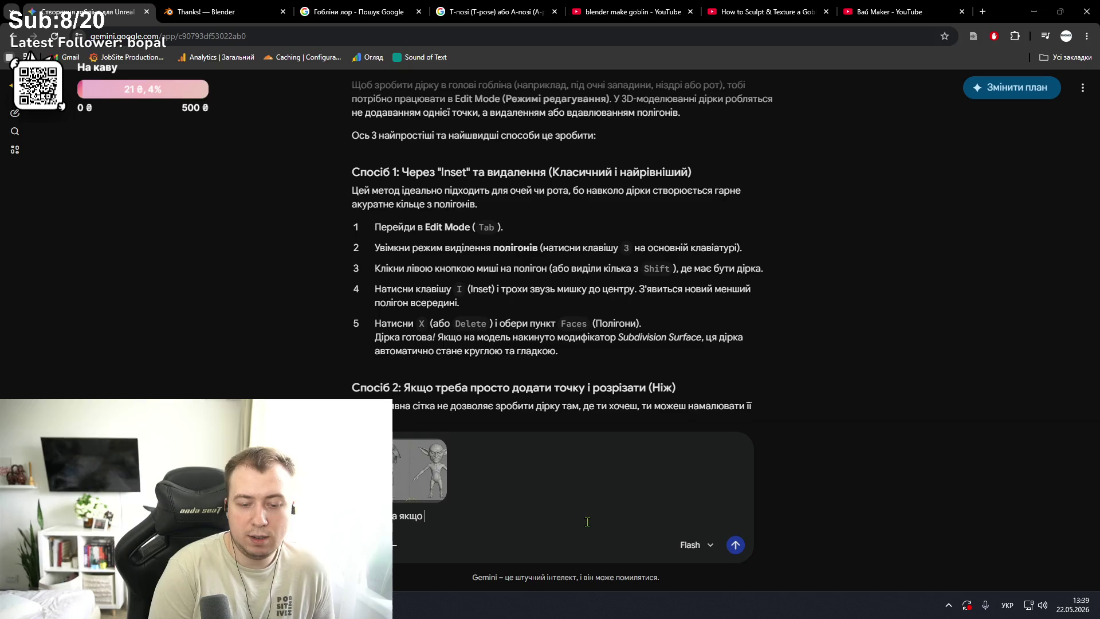
{"action": "key", "text": "BackSpace"}
{"action": "key", "text": "BackSpace"}
{"action": "key", "text": "BackSpace"}
{"action": "type", "text": "Розка"}
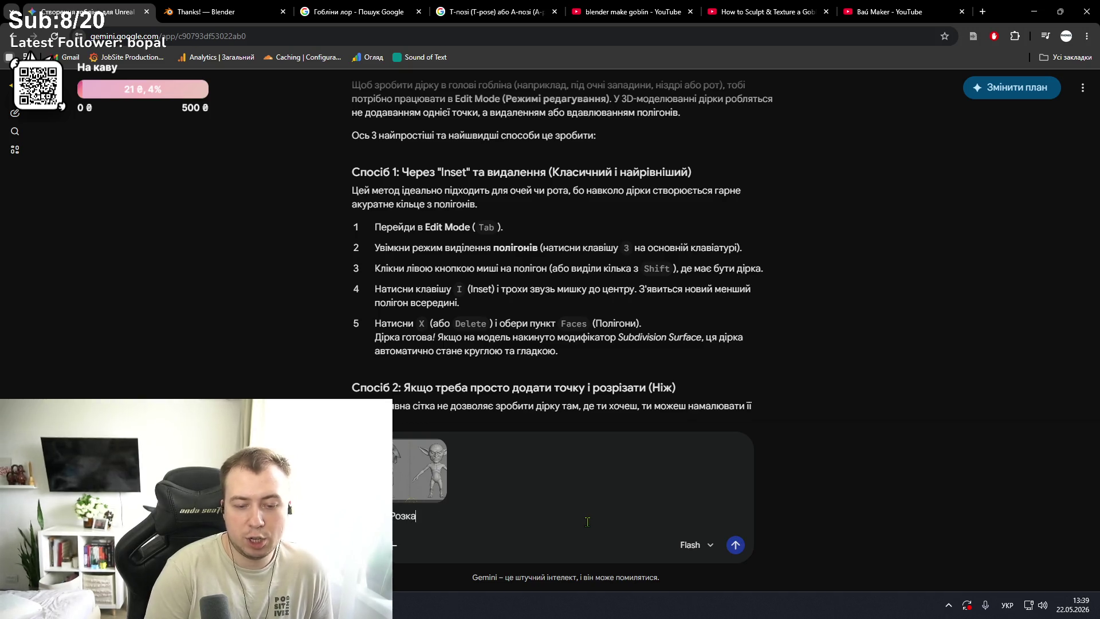
{"action": "type", "text": "жи гайд як "}
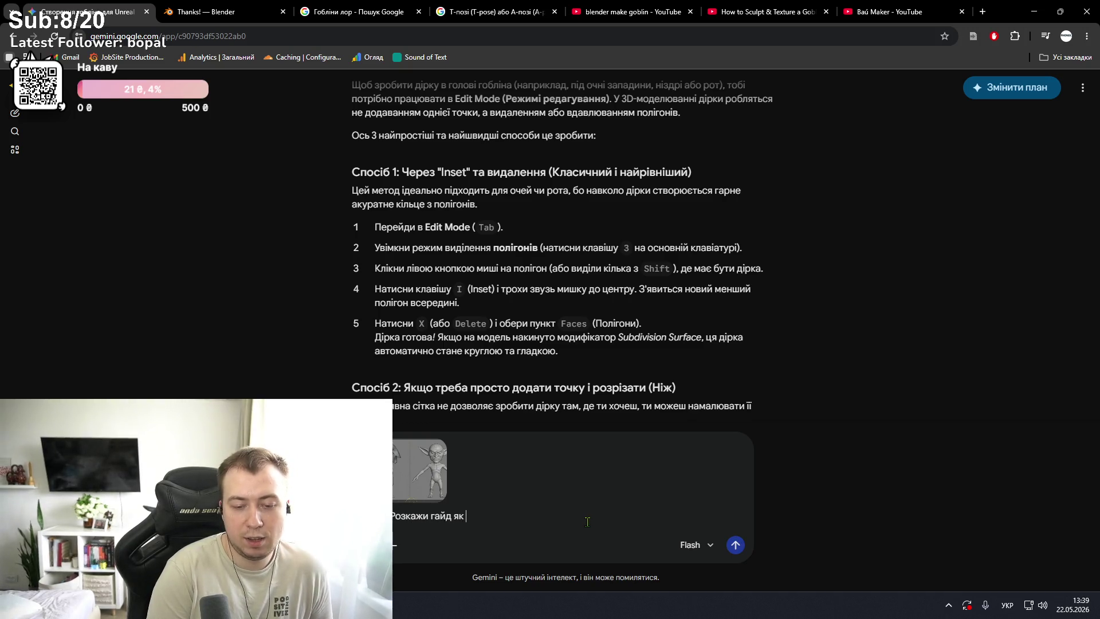
{"action": "type", "text": "зробити модель"}
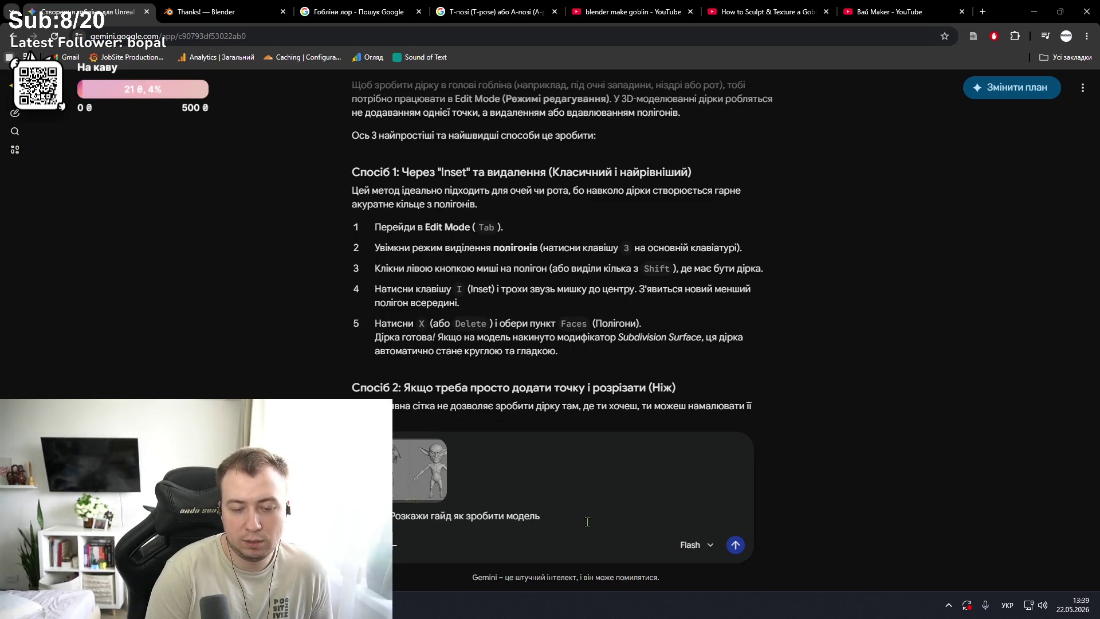
{"action": "type", "text": " цього гоблінка"}
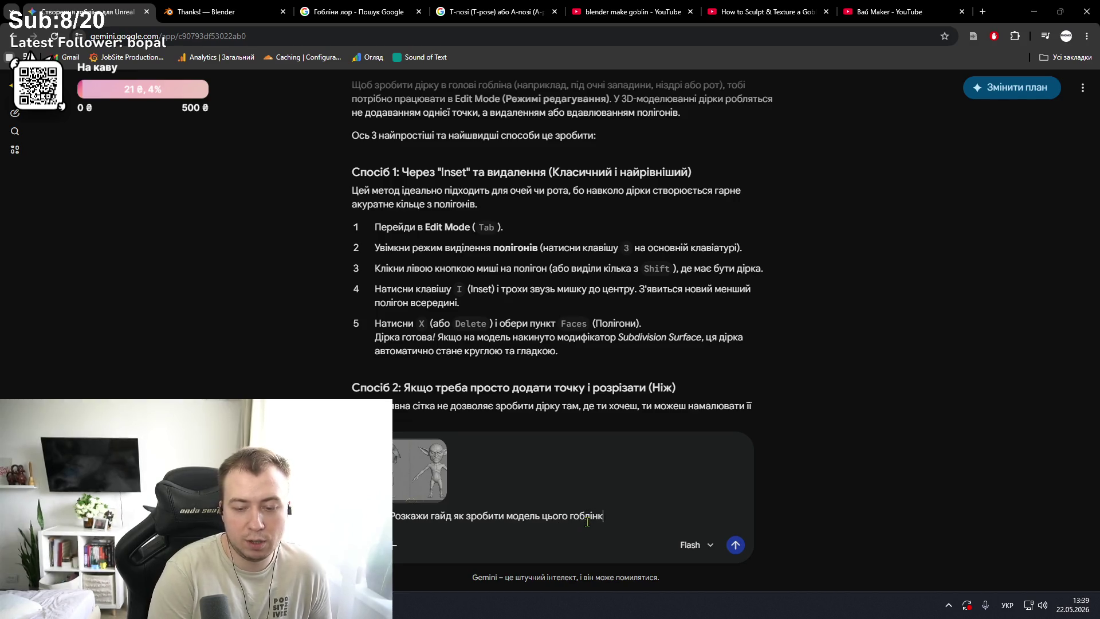
{"action": "key", "text": "Return"}
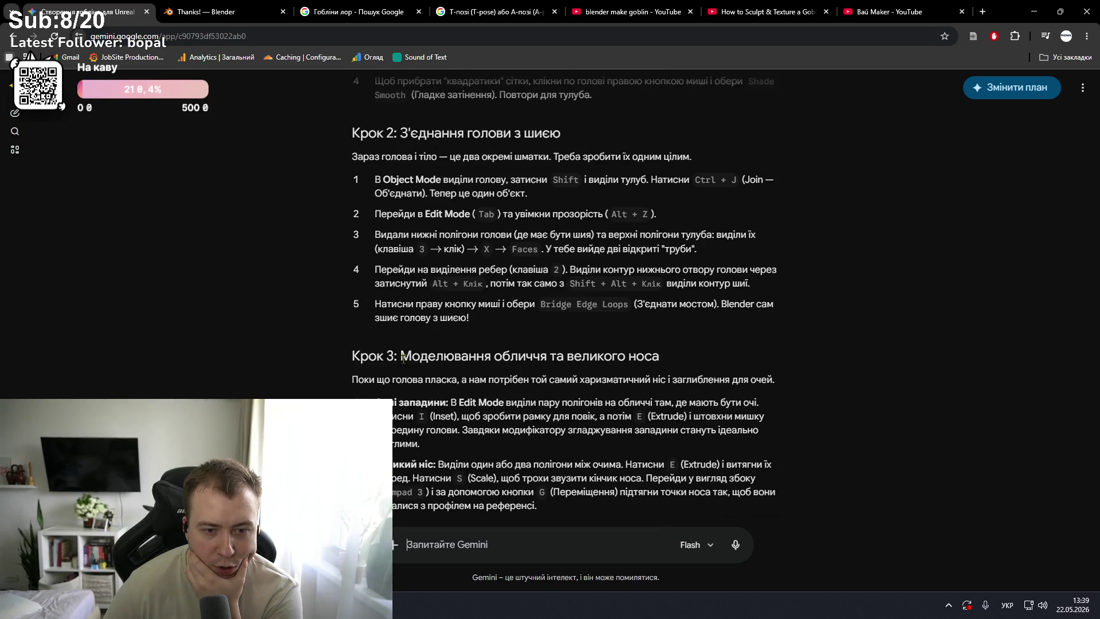
- Read through Gemini's step-by-step goblin guide down to the ear and limb steps
{"action": "scroll", "coordinate": [403, 359], "scroll_direction": "down", "scroll_amount": 1}
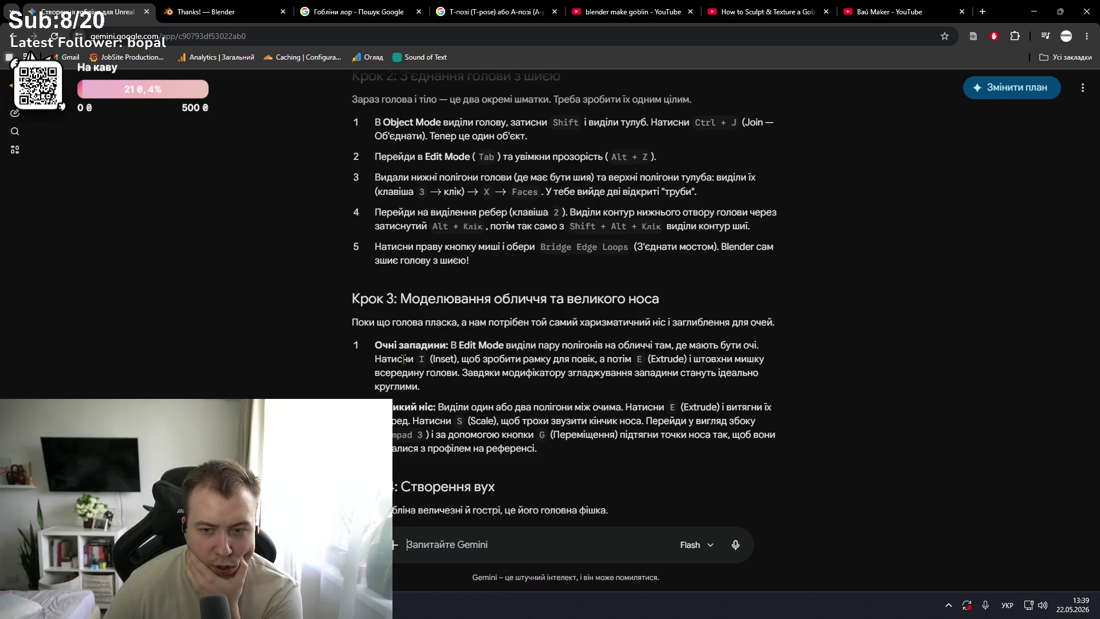
{"action": "scroll", "coordinate": [403, 359], "scroll_direction": "down", "scroll_amount": 3}
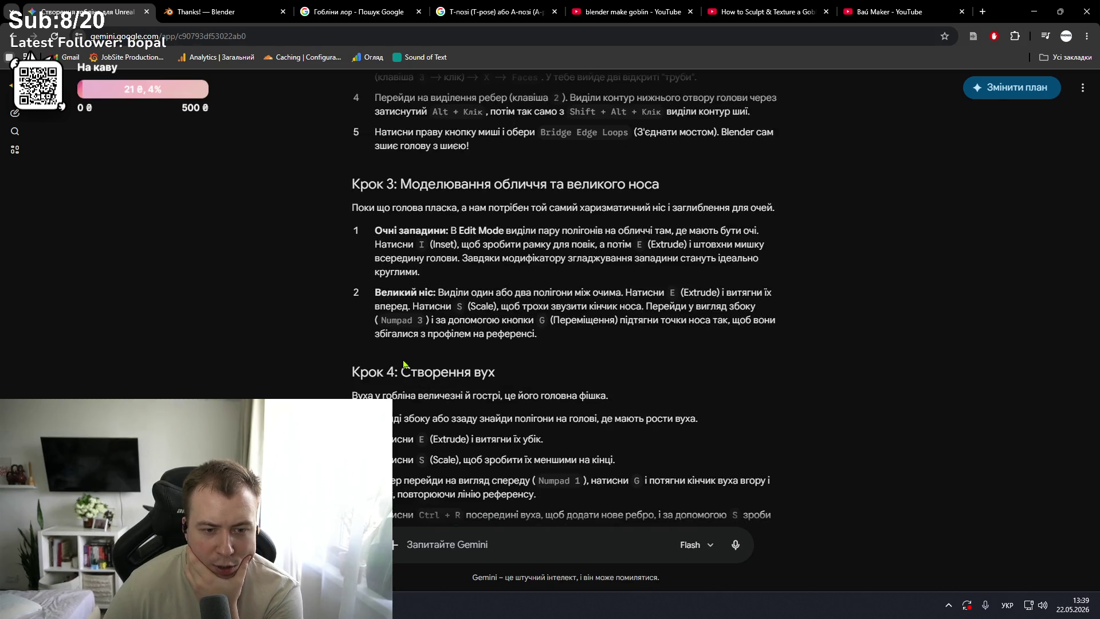
{"action": "scroll", "coordinate": [404, 359], "scroll_direction": "down", "scroll_amount": 1}
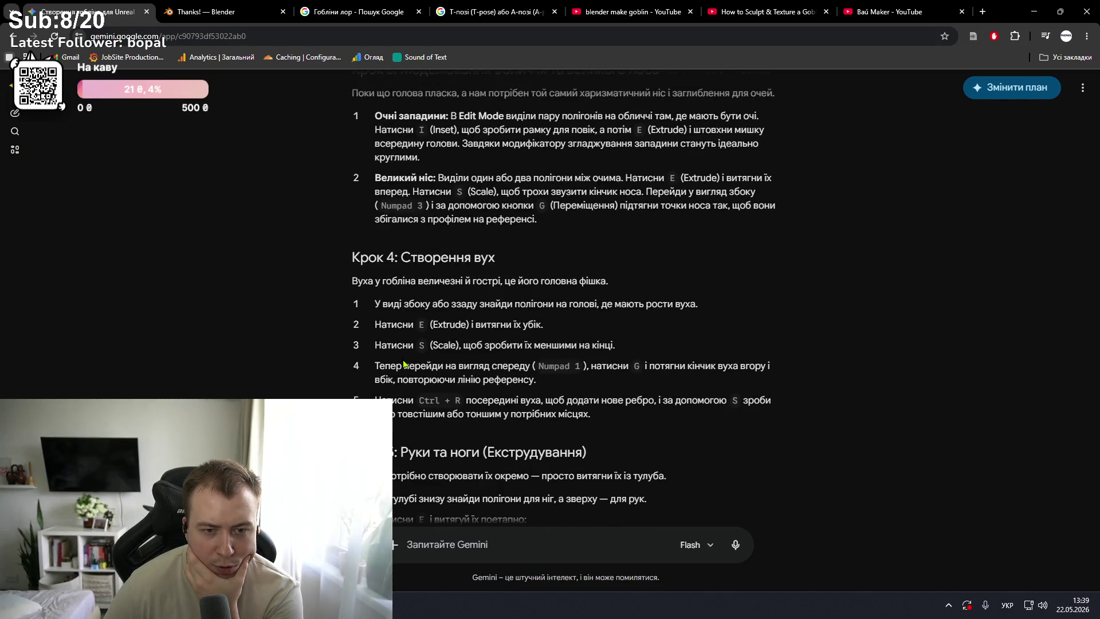
{"action": "scroll", "coordinate": [404, 364], "scroll_direction": "down", "scroll_amount": 1}
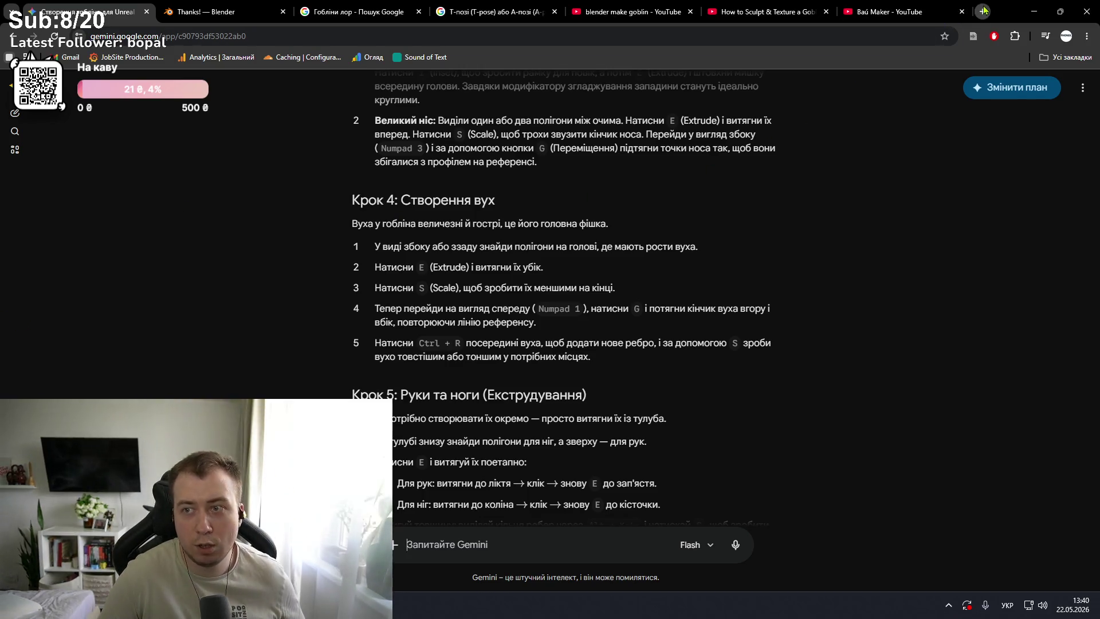
- Google 'хайпольку', check the first video result, then return to the Gemini tab
{"action": "key", "text": "ctrl+t"}
{"action": "type", "text": "хайпольку"}
{"action": "key", "text": "Return"}
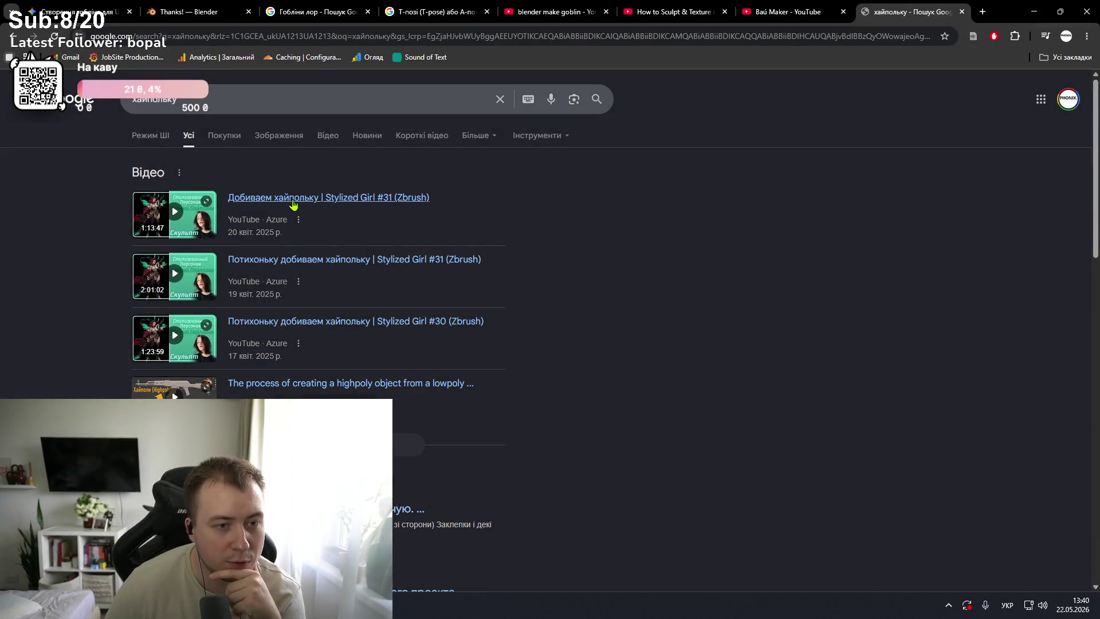
{"action": "left_click", "coordinate": [295, 200]}
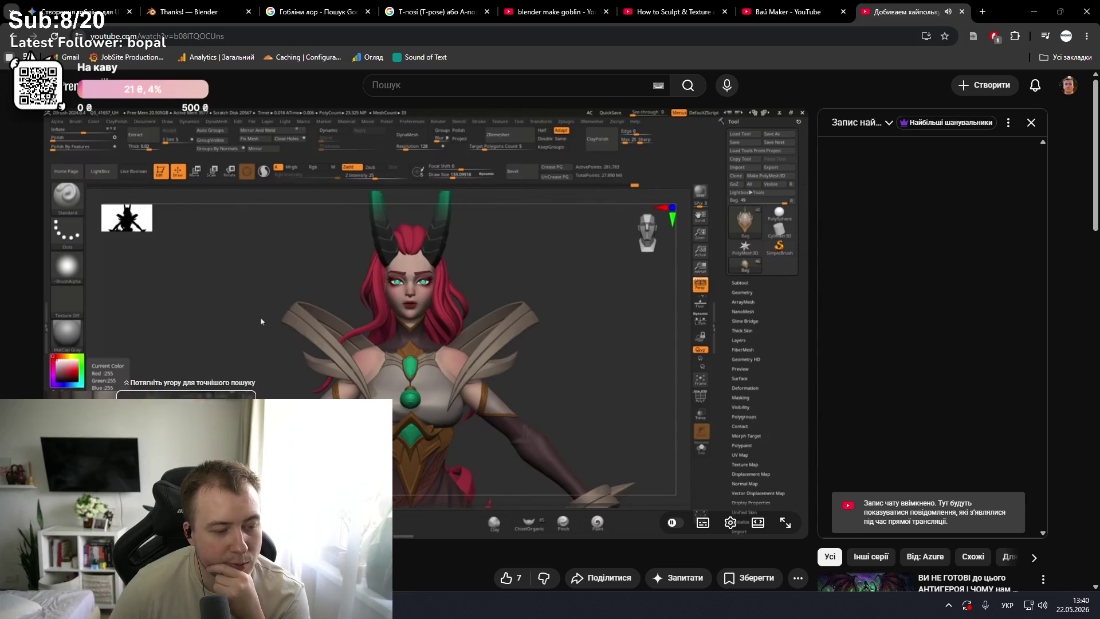
{"action": "left_click", "coordinate": [13, 35]}
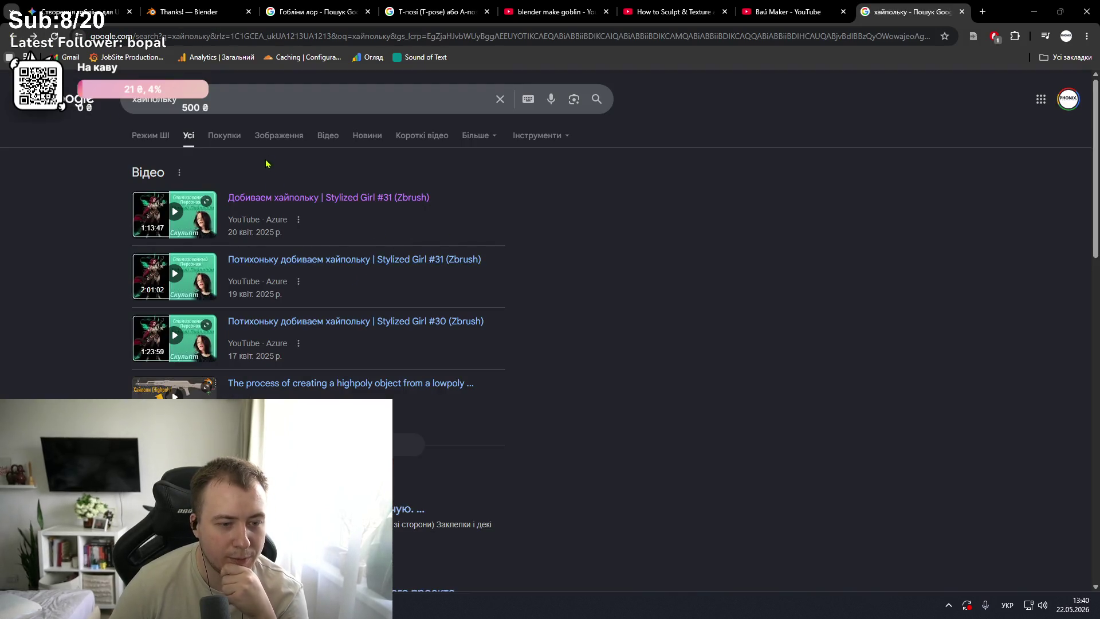
{"action": "left_click_drag", "start_coordinate": [132, 100], "coordinate": [231, 121]}
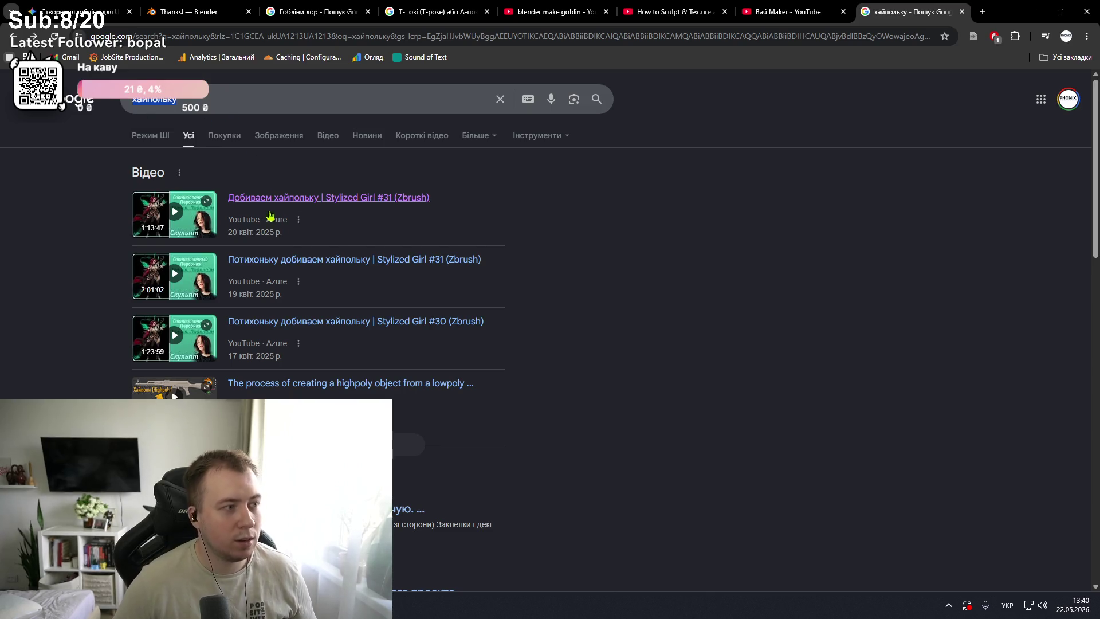
{"action": "left_click", "coordinate": [80, 12]}
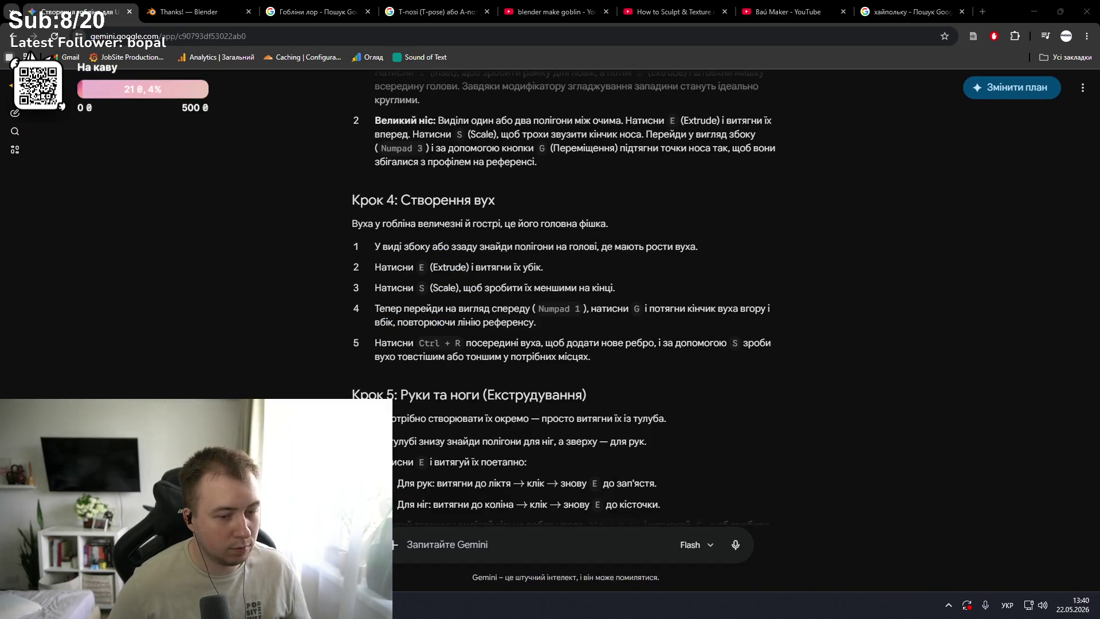
- Paste the viewer's comment into Gemini and ask what it means
{"action": "left_click", "coordinate": [449, 541]}
{"action": "key", "text": "ctrl+v"}
{"action": "key", "text": "shift+Return"}
{"action": "key", "text": "shift+Return"}
{"action": "type", "text": "пише цей ко"}
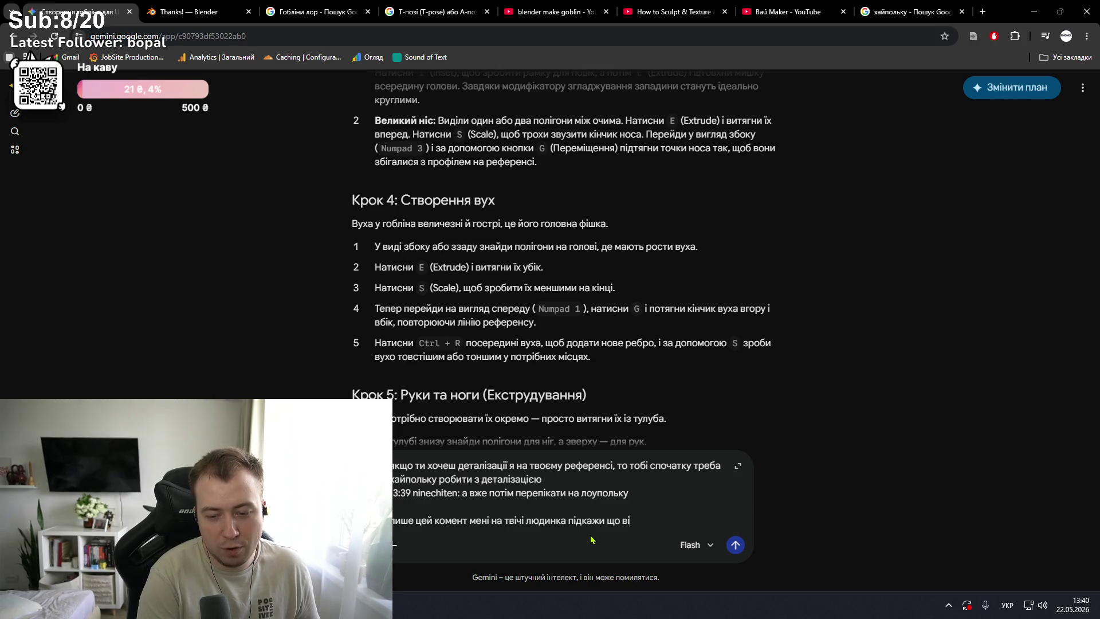
{"action": "type", "text": "ає "}
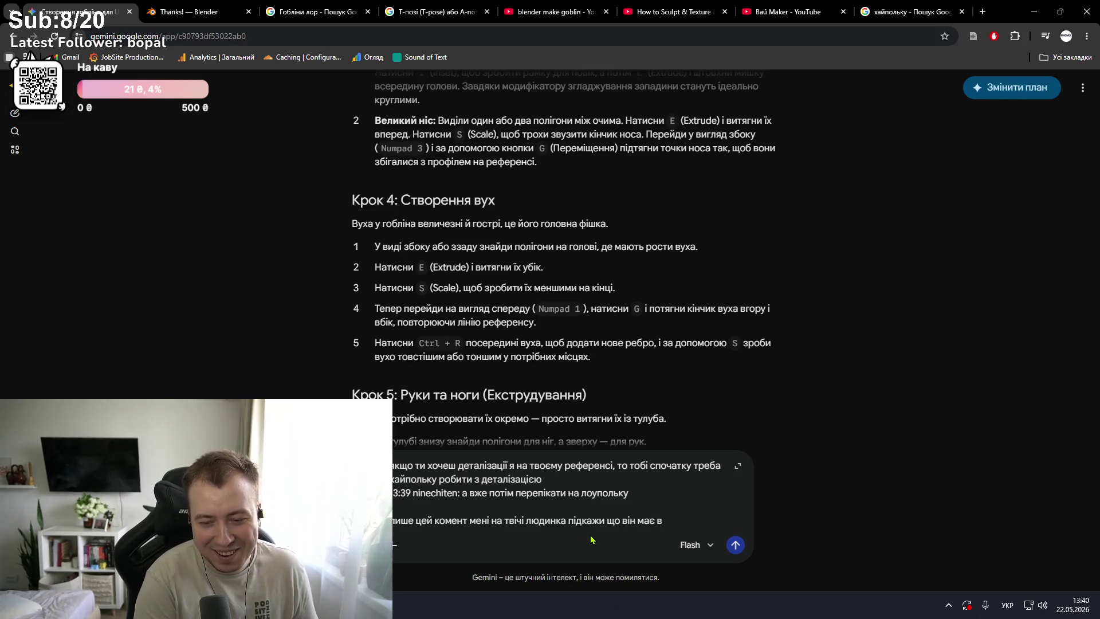
{"action": "type", "text": "вазі"}
{"action": "key", "text": "Return"}
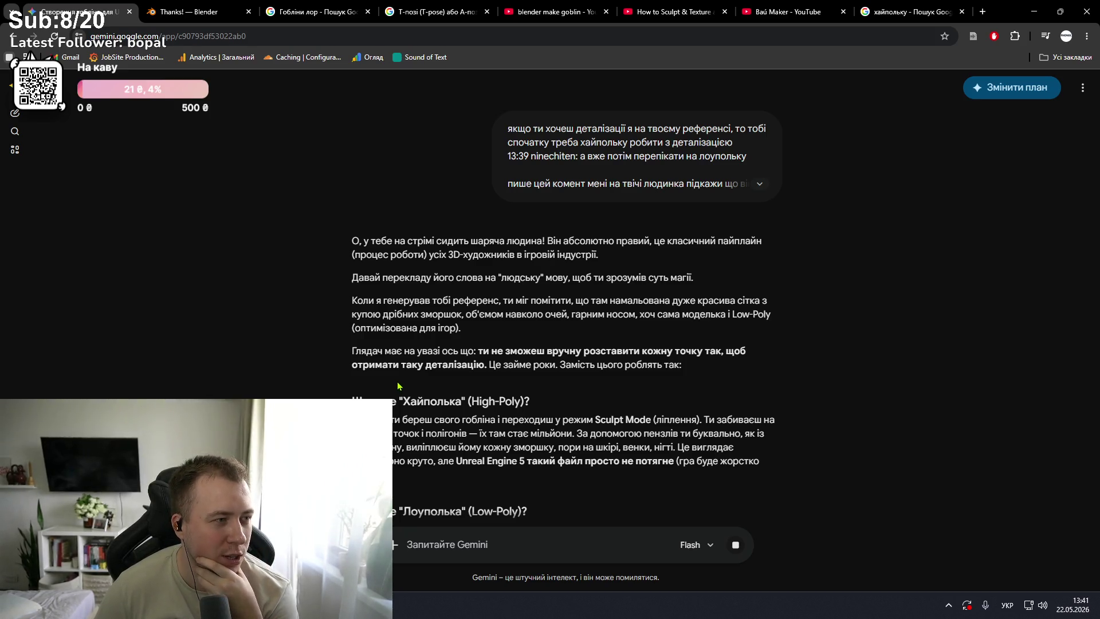
- Skim the High-Poly, Low-Poly and baking explanation, then go back to Blender
{"action": "scroll", "coordinate": [399, 385], "scroll_direction": "down", "scroll_amount": 2}
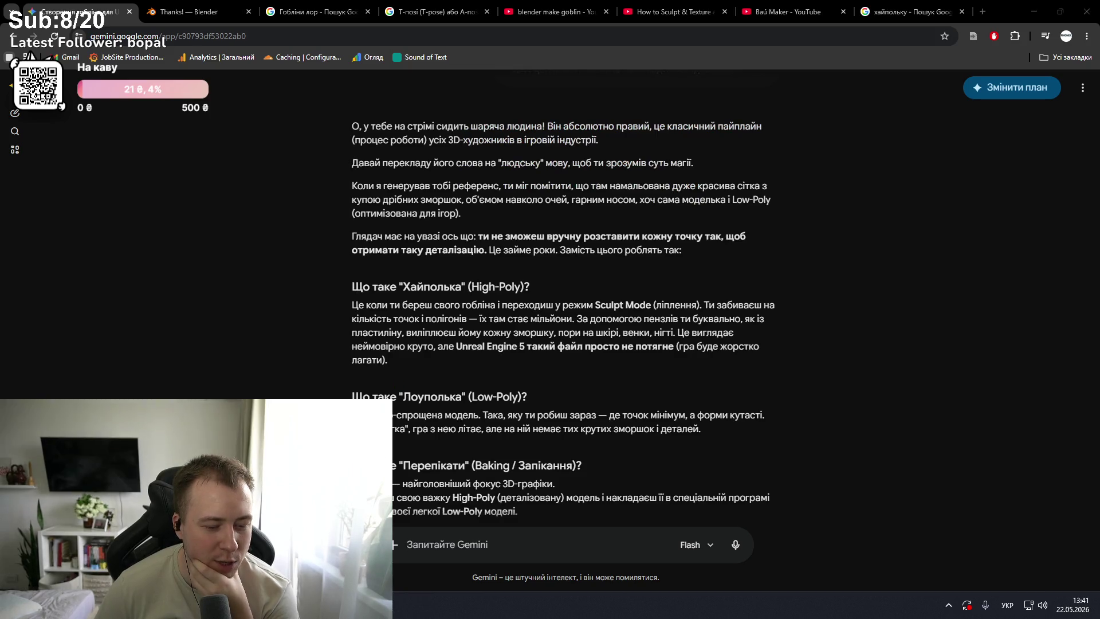
{"action": "key", "text": "alt+Tab"}
{"action": "scroll", "coordinate": [575, 192], "scroll_direction": "up", "scroll_amount": 5}
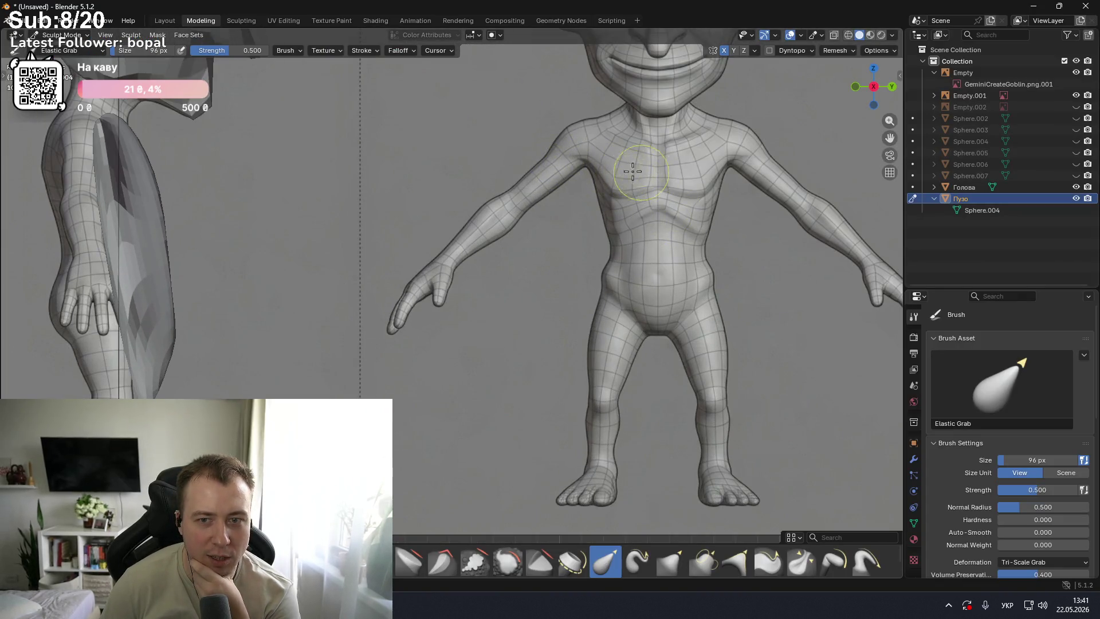
- Zoom in and out on the goblin's body, then return to Gemini's explanation
{"action": "scroll", "coordinate": [608, 166], "scroll_direction": "down", "scroll_amount": 3}
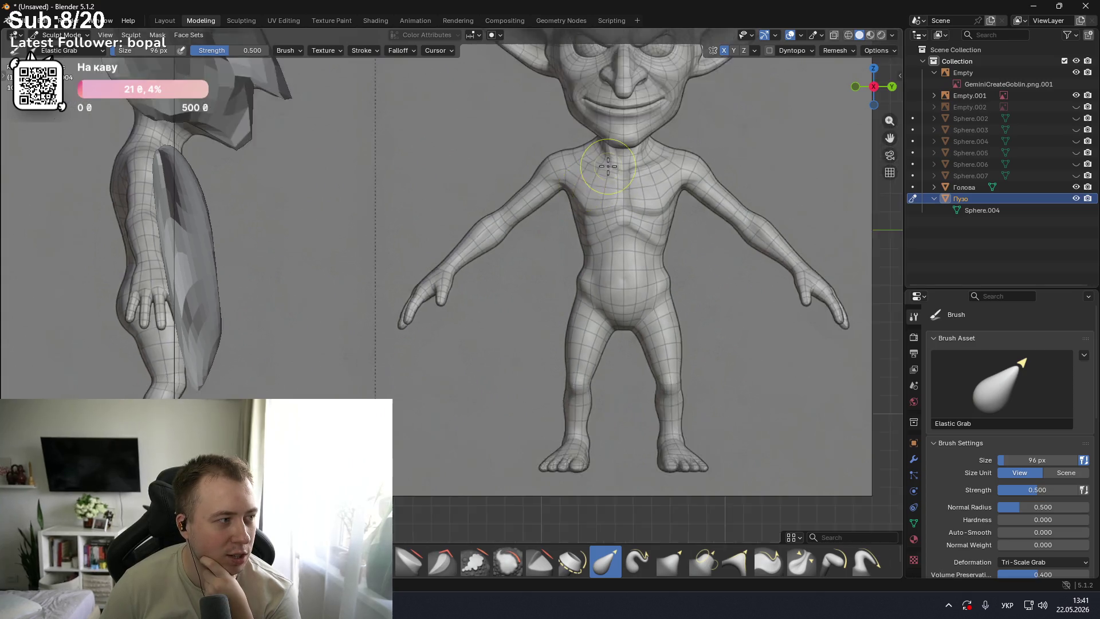
{"action": "scroll", "coordinate": [570, 171], "scroll_direction": "up", "scroll_amount": 1}
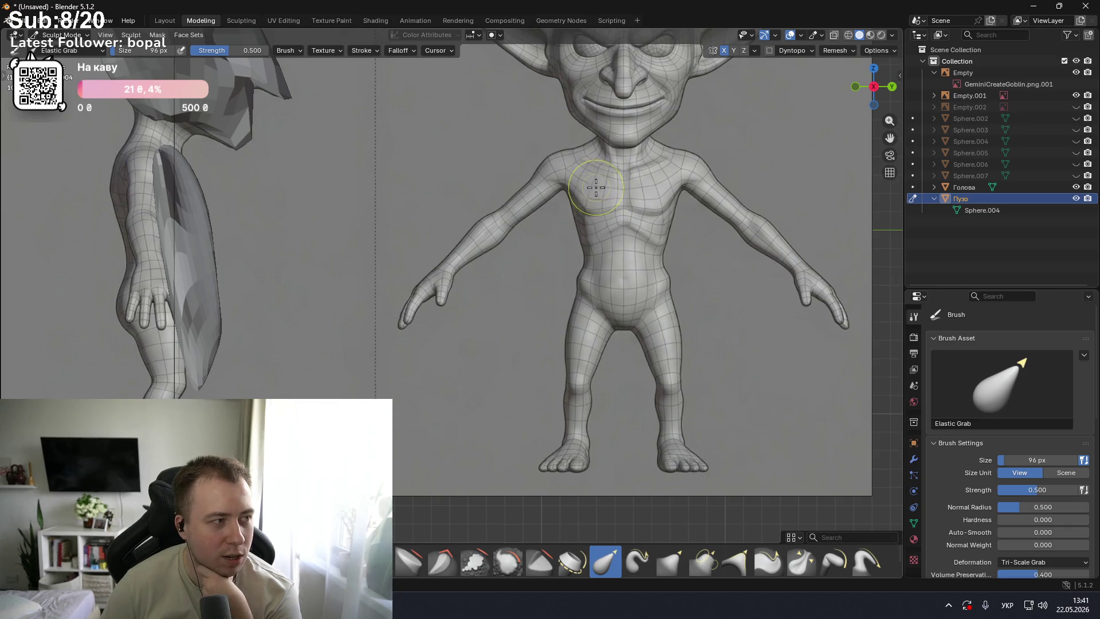
{"action": "mouse_move", "coordinate": [355, 605]}
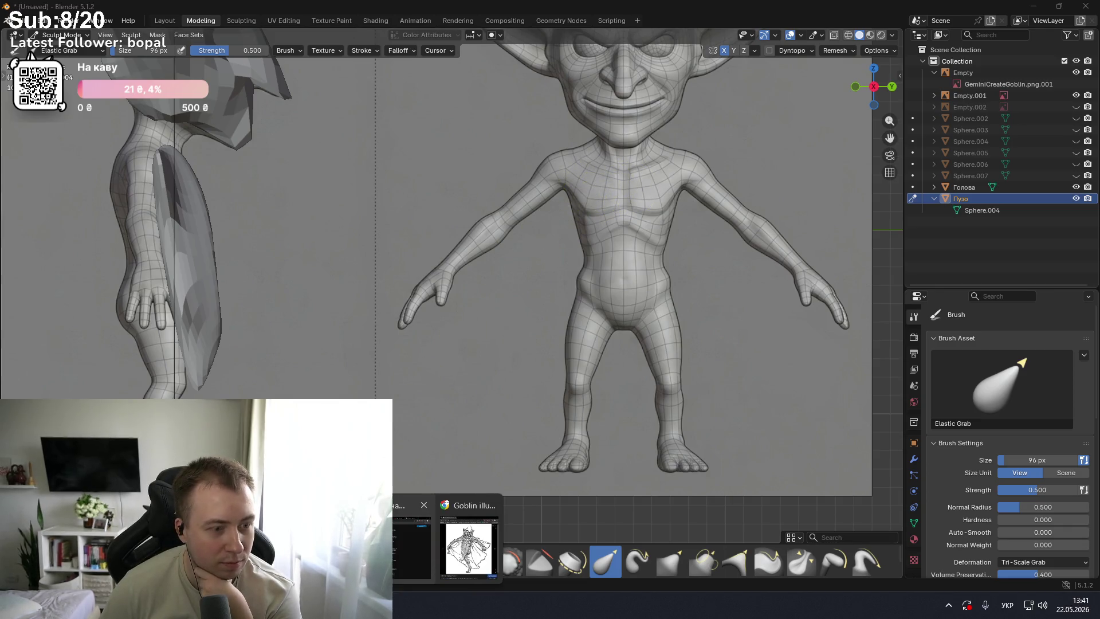
{"action": "left_click", "coordinate": [411, 539]}
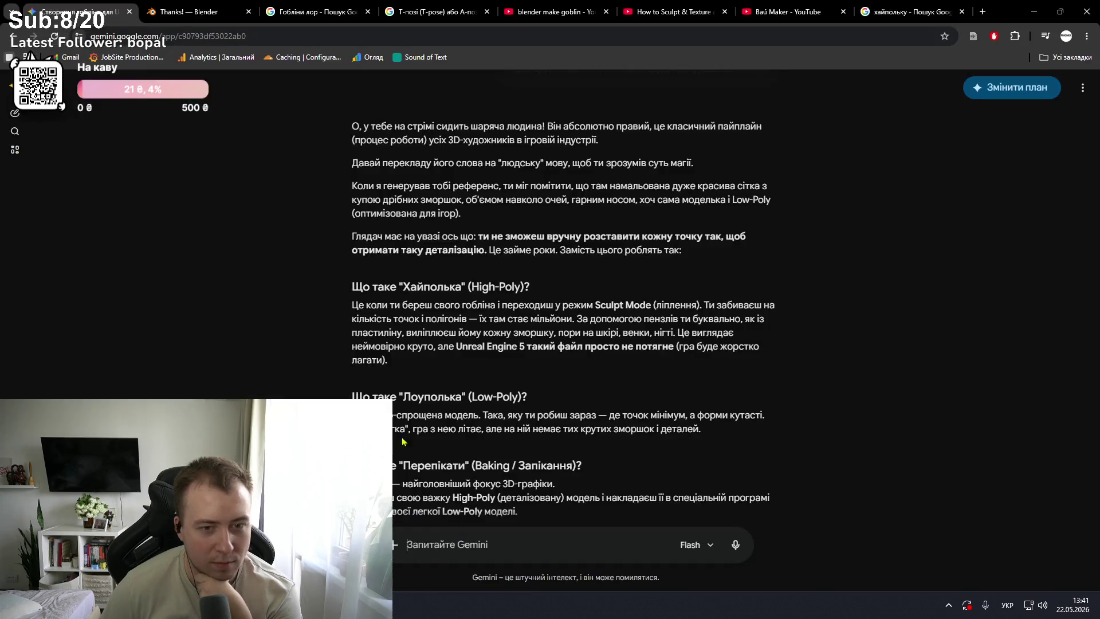
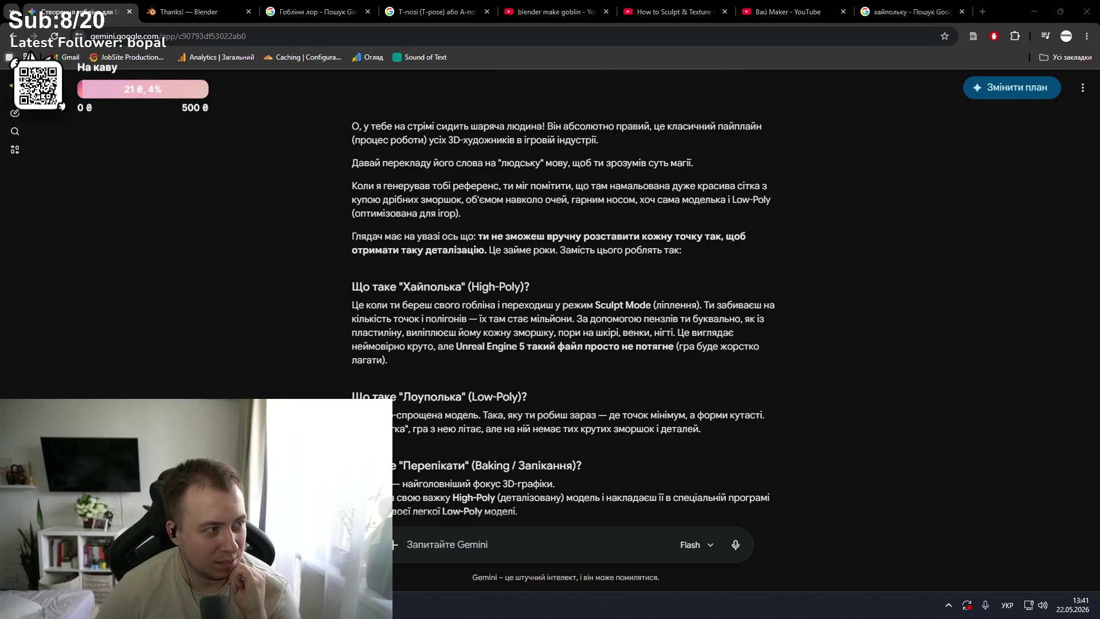
- Read through Gemini's answer on high-poly, low-poly and baking, then minimize the browser
{"action": "left_click_drag", "start_coordinate": [352, 126], "coordinate": [594, 122]}
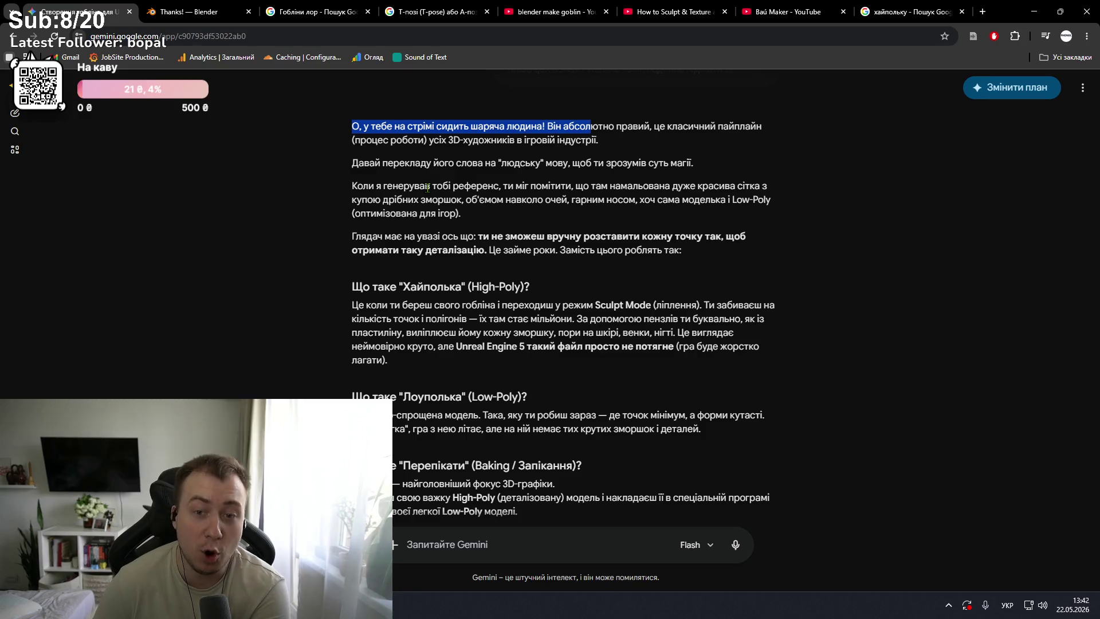
{"action": "scroll", "coordinate": [427, 188], "scroll_direction": "down", "scroll_amount": 1}
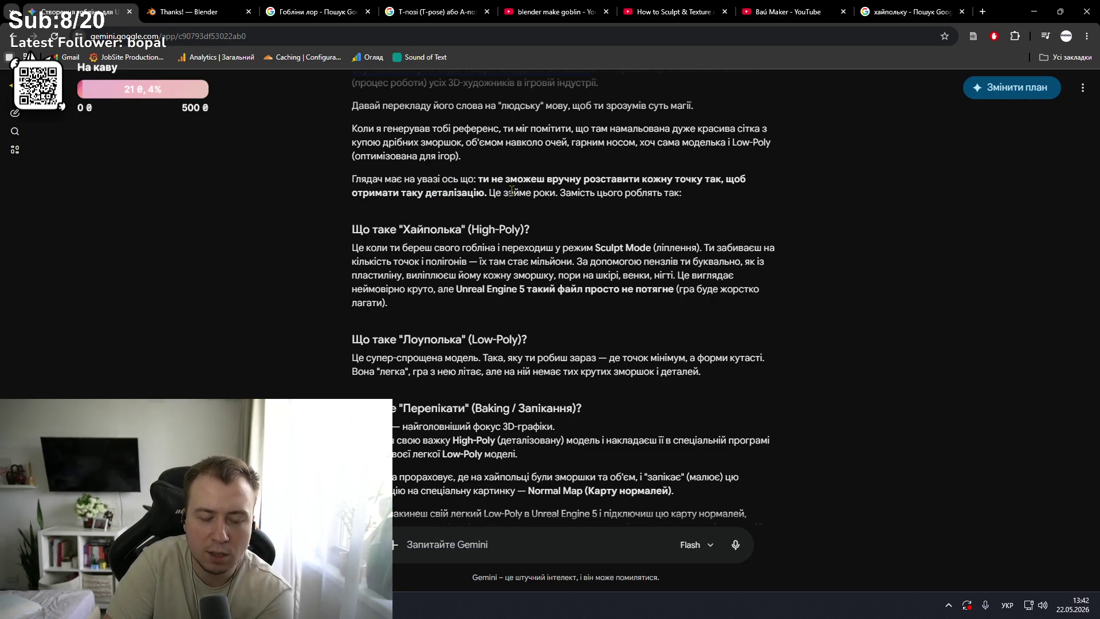
{"action": "scroll", "coordinate": [506, 188], "scroll_direction": "down", "scroll_amount": 1}
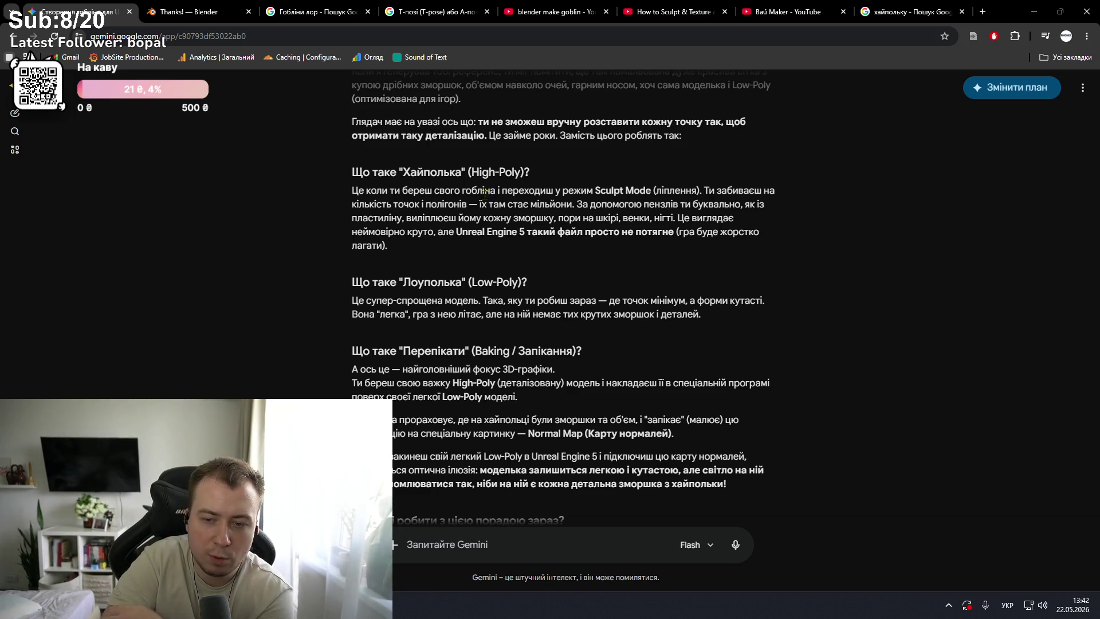
{"action": "scroll", "coordinate": [487, 193], "scroll_direction": "down", "scroll_amount": 1}
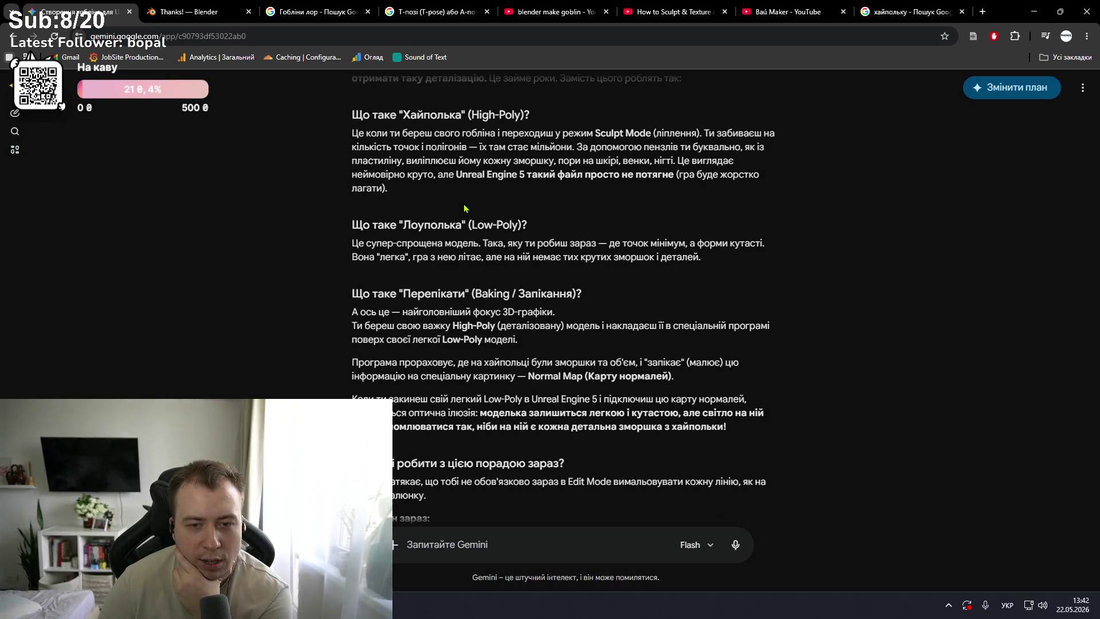
{"action": "scroll", "coordinate": [465, 209], "scroll_direction": "down", "scroll_amount": 1}
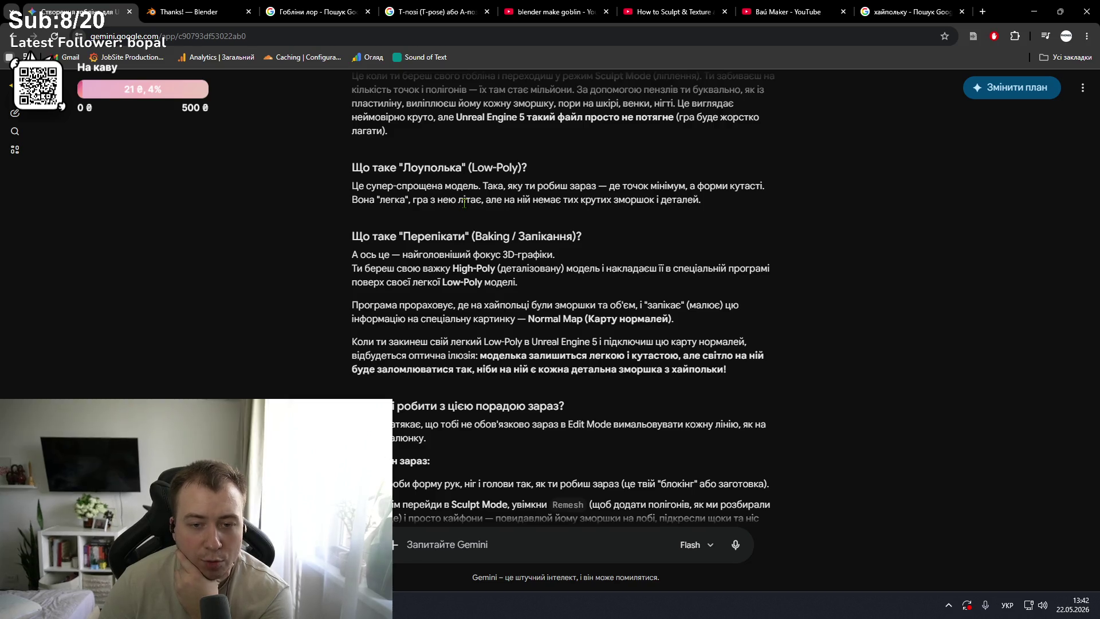
{"action": "scroll", "coordinate": [464, 202], "scroll_direction": "down", "scroll_amount": 1}
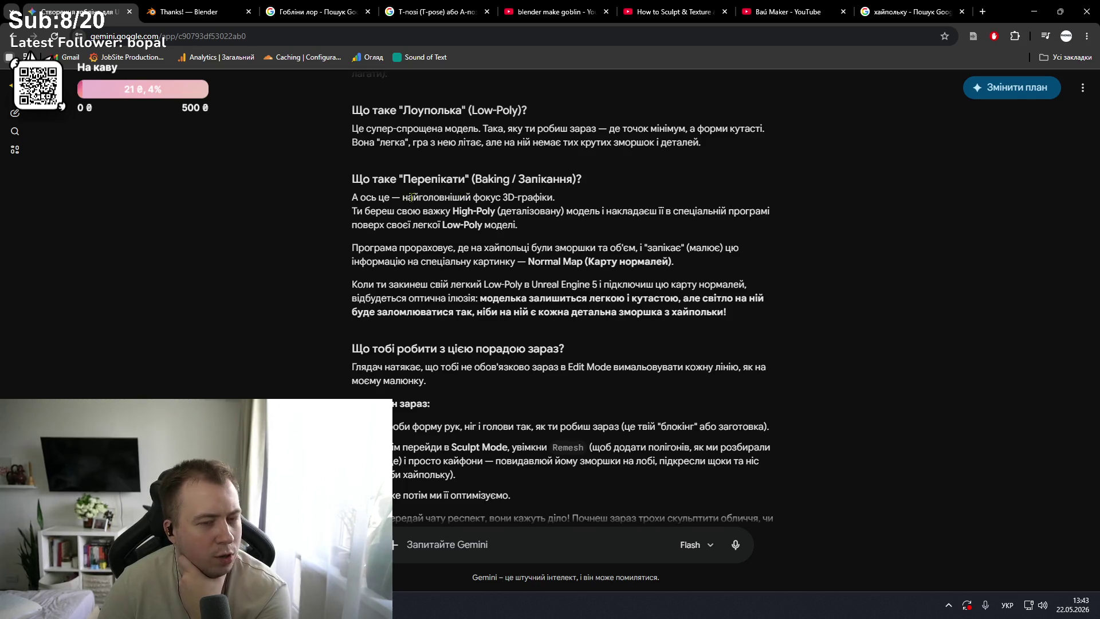
{"action": "scroll", "coordinate": [411, 197], "scroll_direction": "down", "scroll_amount": 1}
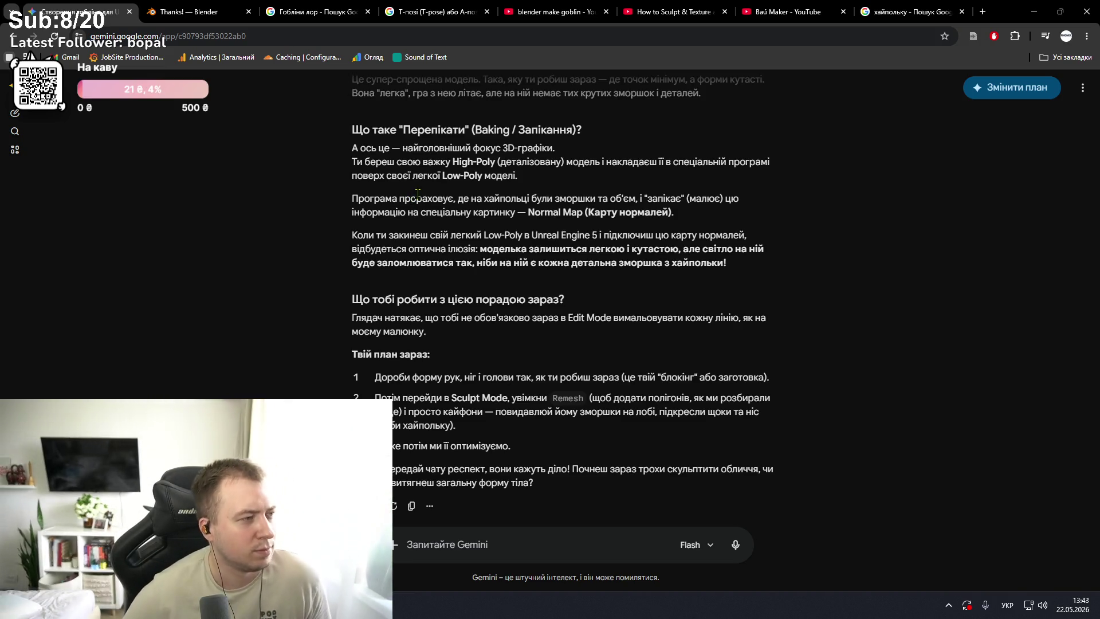
{"action": "left_click", "coordinate": [1035, 8]}
{"action": "scroll", "coordinate": [536, 266], "scroll_direction": "down", "scroll_amount": 5}
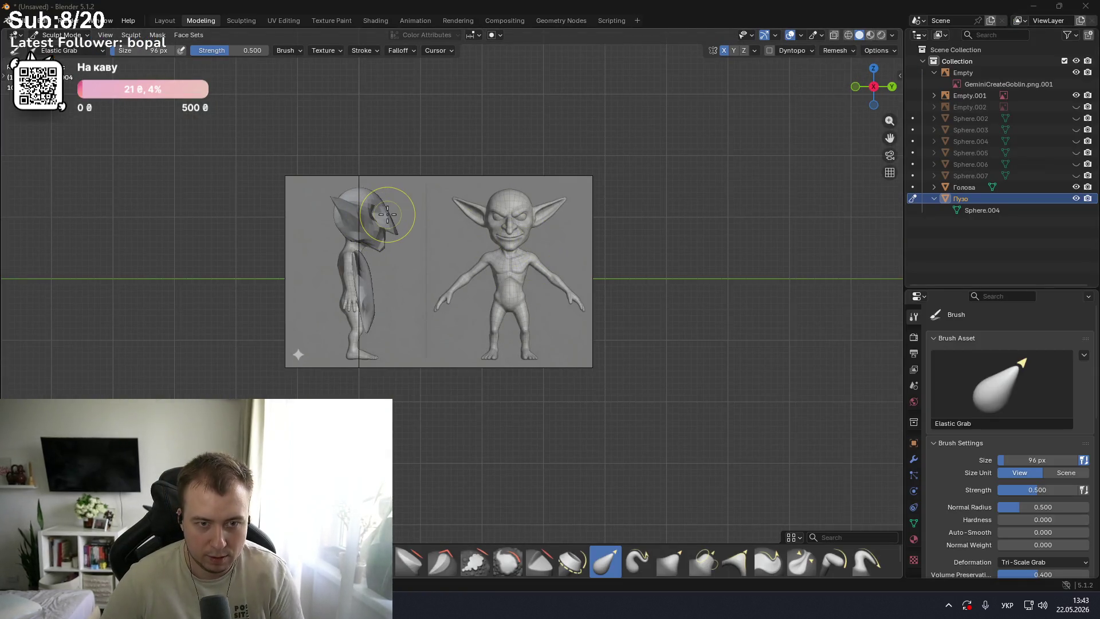
- Orbit around the goblin blockout to inspect it, ending in front view
{"action": "scroll", "coordinate": [388, 212], "scroll_direction": "up", "scroll_amount": 5}
{"action": "mouse_move", "coordinate": [388, 211]}
{"action": "middle_mouse_down"}
{"action": "mouse_move", "coordinate": [464, 250]}
{"action": "mouse_move", "coordinate": [381, 213]}
{"action": "mouse_move", "coordinate": [307, 208]}
{"action": "middle_mouse_up"}
{"action": "scroll", "coordinate": [464, 250], "scroll_direction": "down", "scroll_amount": 5}
{"action": "scroll", "coordinate": [453, 247], "scroll_direction": "up", "scroll_amount": 5}
{"action": "scroll", "coordinate": [458, 240], "scroll_direction": "down", "scroll_amount": 5}
{"action": "mouse_move", "coordinate": [201, 201]}
{"action": "middle_mouse_down"}
{"action": "mouse_move", "coordinate": [306, 205]}
{"action": "mouse_move", "coordinate": [367, 189]}
{"action": "mouse_move", "coordinate": [325, 183]}
{"action": "mouse_move", "coordinate": [298, 252]}
{"action": "middle_mouse_up"}
{"action": "left_click_drag", "start_coordinate": [294, 258], "coordinate": [310, 273]}
{"action": "mouse_move", "coordinate": [310, 272]}
{"action": "middle_mouse_down"}
{"action": "mouse_move", "coordinate": [338, 261]}
{"action": "mouse_move", "coordinate": [262, 237]}
{"action": "middle_mouse_up"}
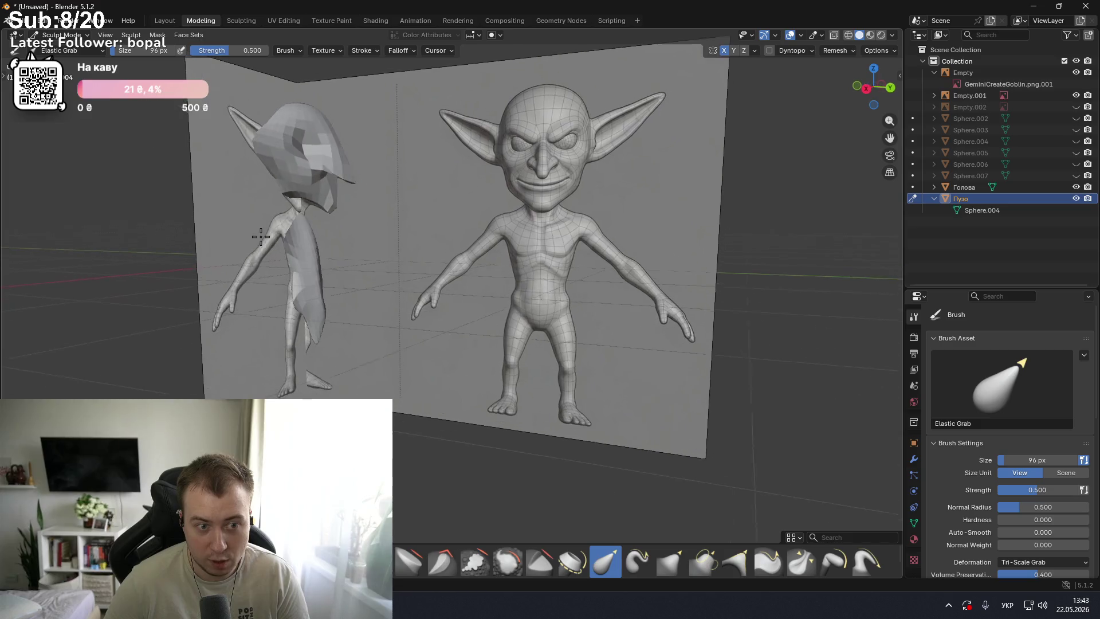
{"action": "key", "text": "KP_1"}
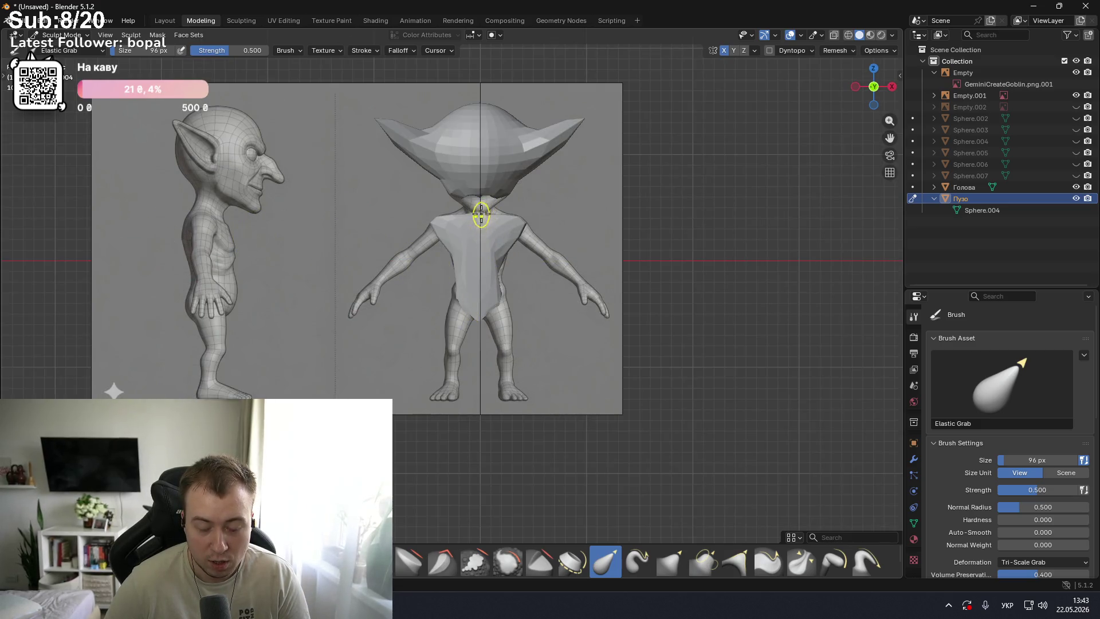
- Adjust the zoom on the front view, then return to the Gemini chat in Chrome
{"action": "scroll", "coordinate": [481, 217], "scroll_direction": "up", "scroll_amount": 2}
{"action": "scroll", "coordinate": [491, 180], "scroll_direction": "up", "scroll_amount": 1}
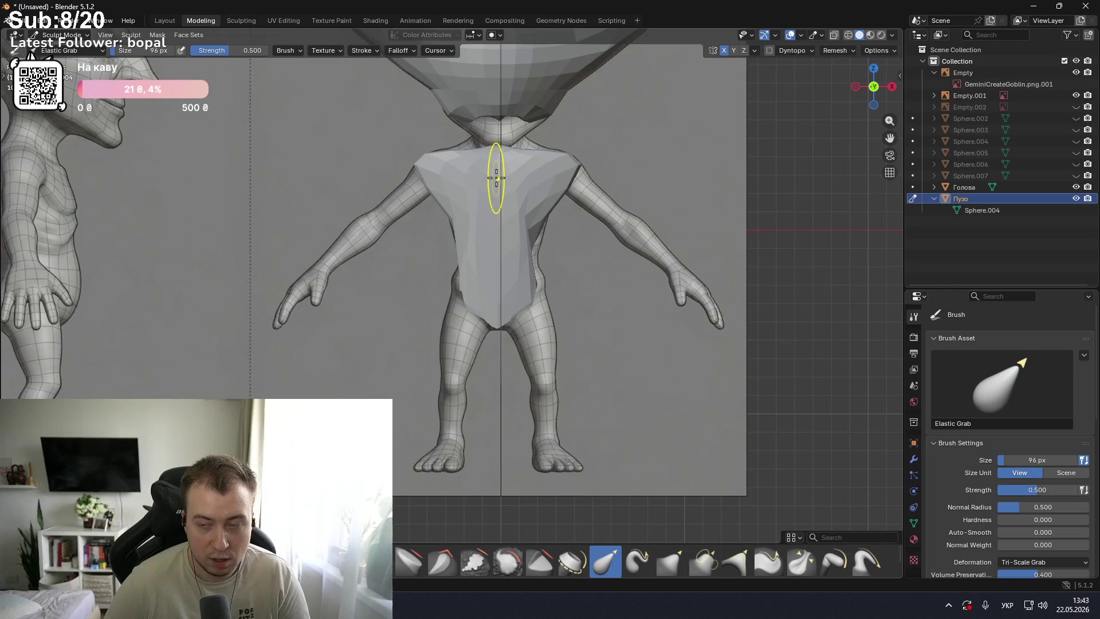
{"action": "scroll", "coordinate": [568, 166], "scroll_direction": "down", "scroll_amount": 3}
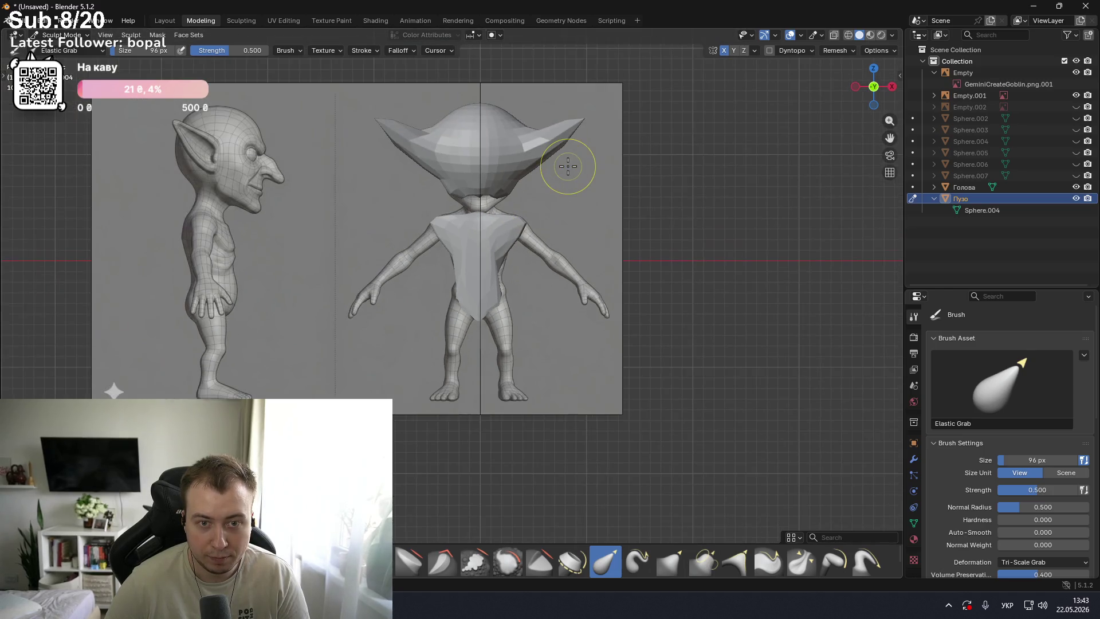
{"action": "key", "text": "alt+Tab"}
{"action": "key", "text": "alt+Tab"}
{"action": "key", "text": "Tab"}
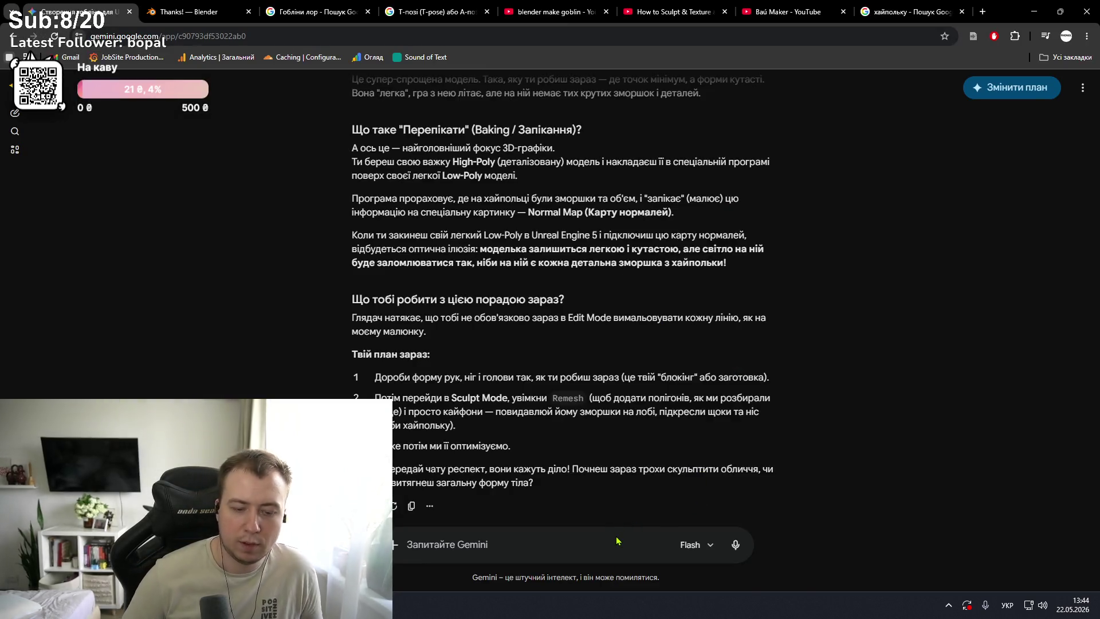
- Ask Gemini, in Ukrainian, whether a simple model needs blocks or can be sculpted from one sphere
{"action": "key", "text": "BackSpace"}
{"action": "key", "text": "BackSpace"}
{"action": "type", "text": "я"}
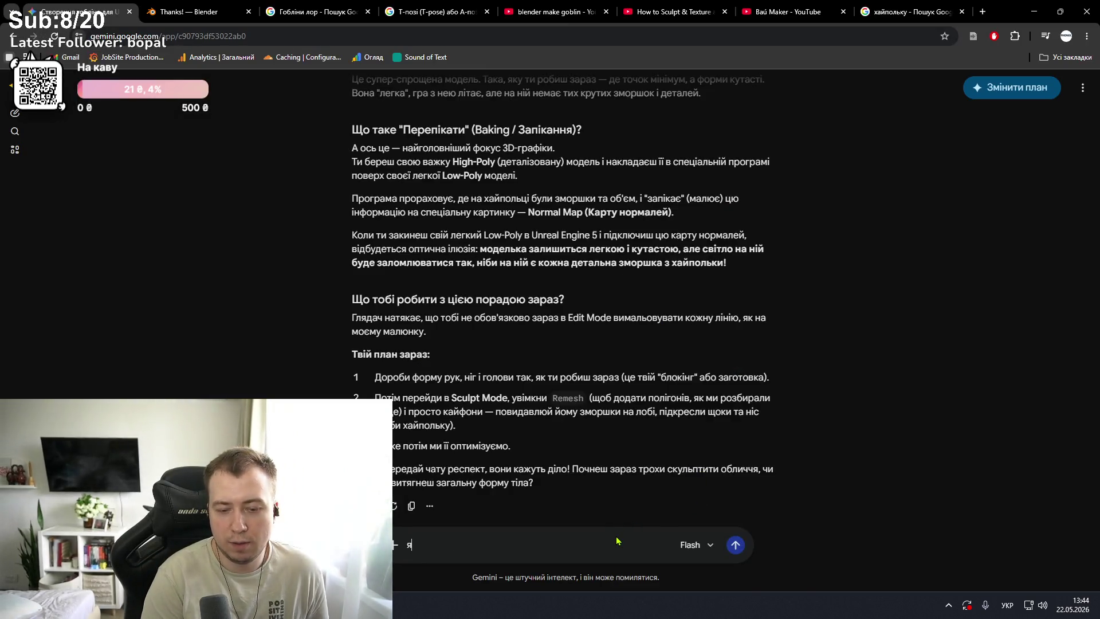
{"action": "type", "text": "кщо ми робимо м"}
{"action": "type", "text": "ьнео"}
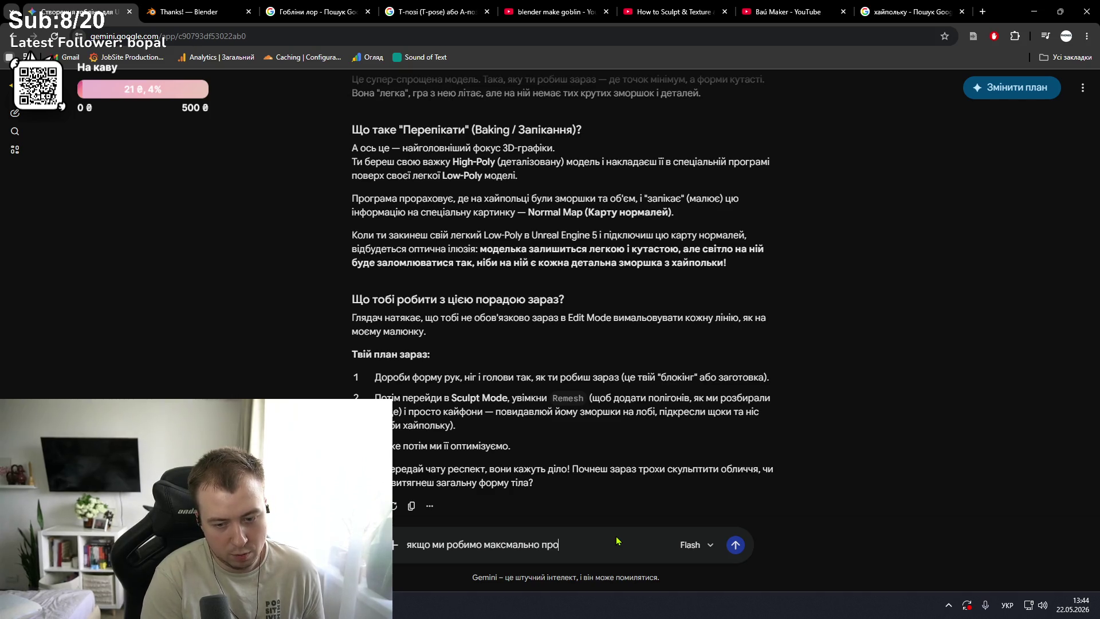
{"action": "type", "text": "дель то"}
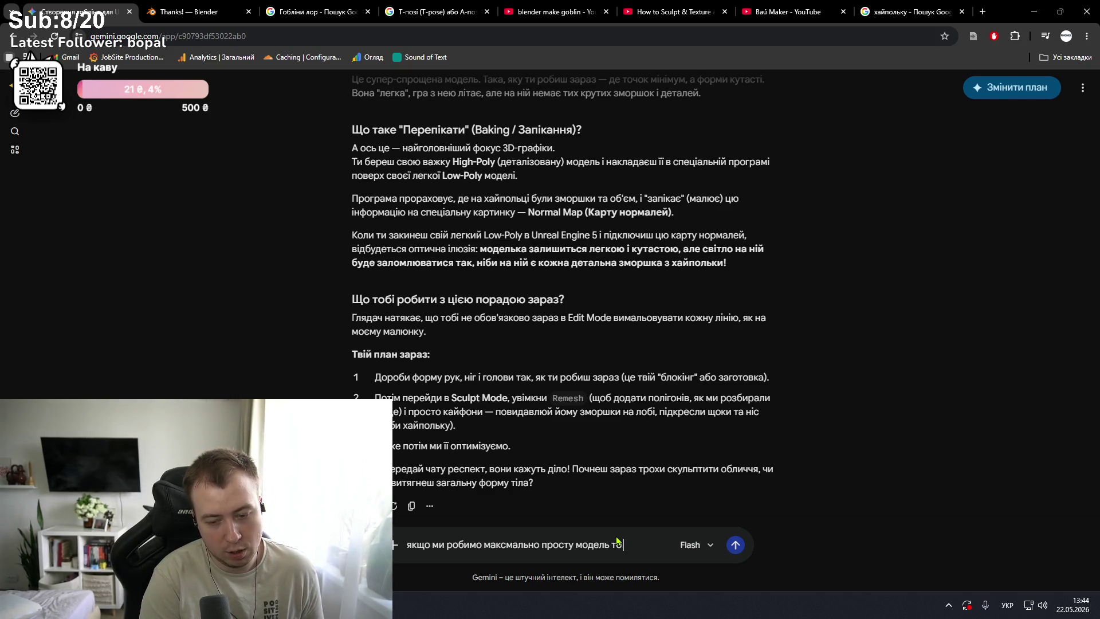
{"action": "type", "text": "  блоки нам треба чи взагалі"}
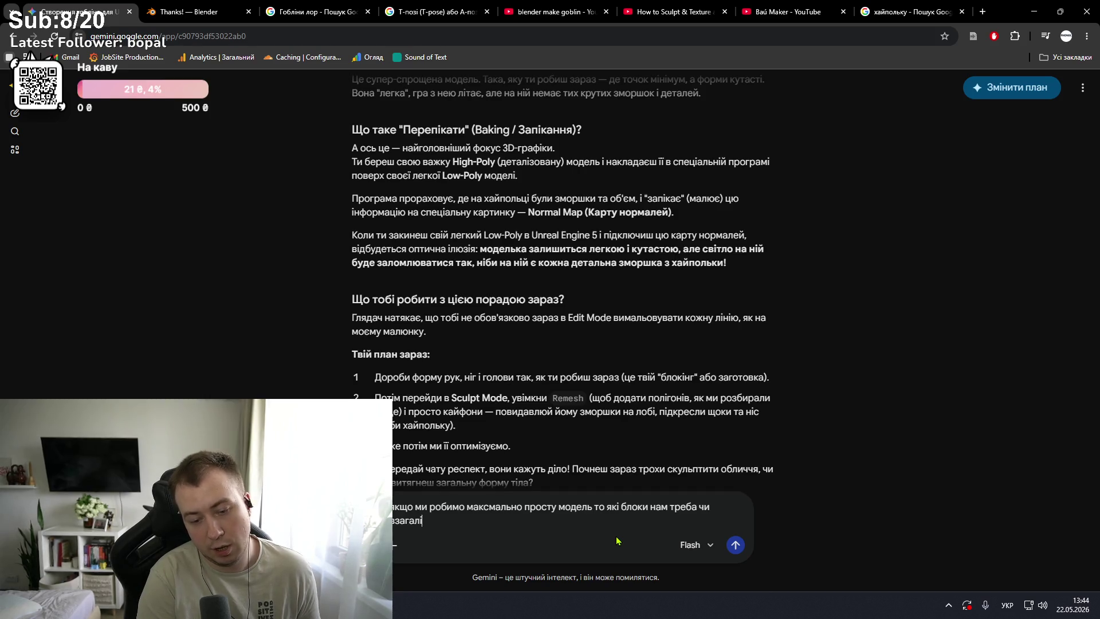
{"action": "type", "text": " треба ціб"}
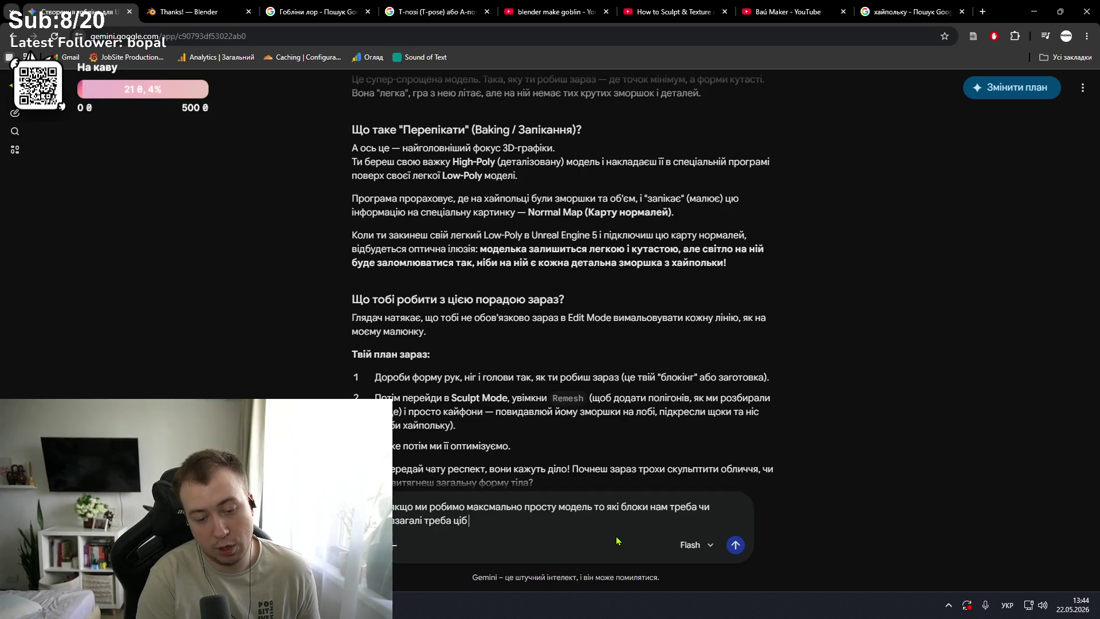
{"action": "type", "text": "ожно все з одної сфери з"}
{"action": "type", "text": "ити?"}
{"action": "key", "text": "Return"}
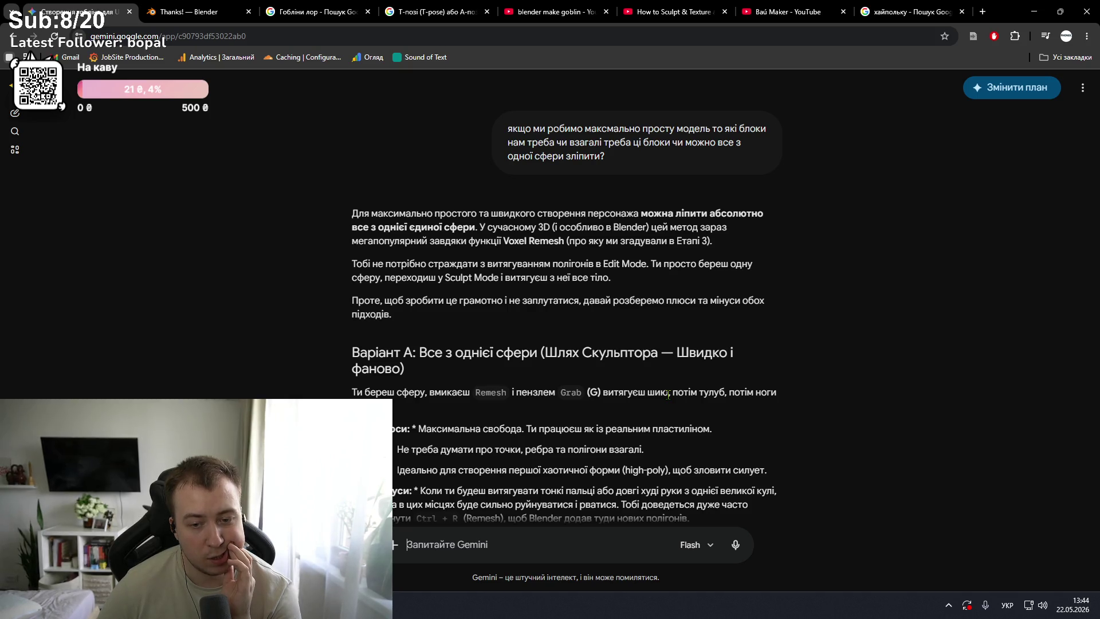
- Read Gemini's Variant A (one sphere) and Variant B (primitive blocks) answer, then return to Blender
{"action": "scroll", "coordinate": [668, 394], "scroll_direction": "down", "scroll_amount": 2}
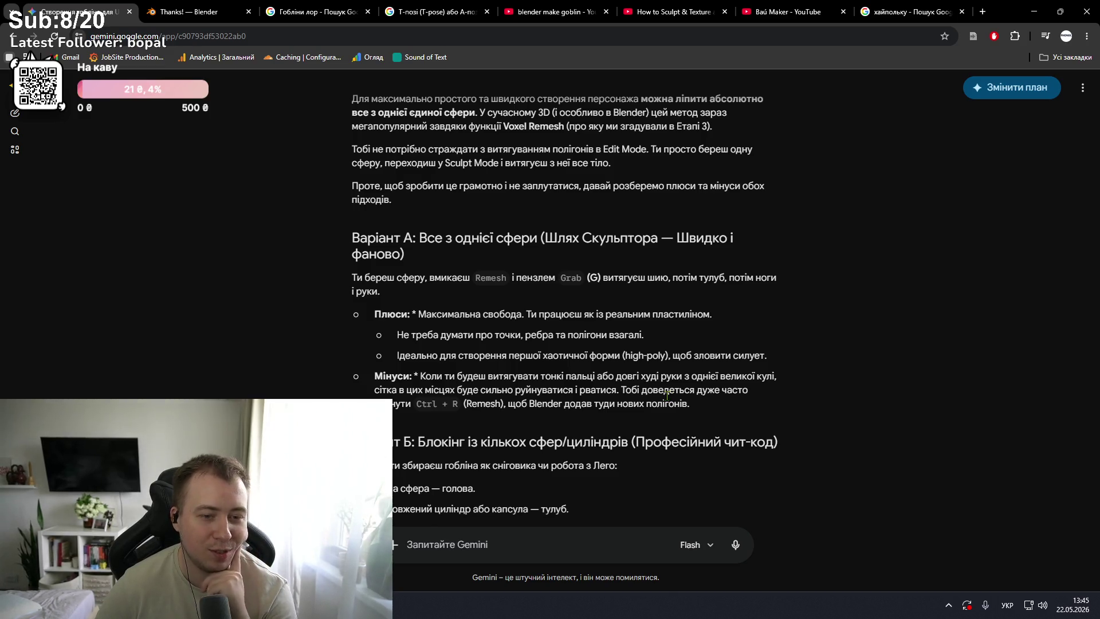
{"action": "scroll", "coordinate": [665, 401], "scroll_direction": "down", "scroll_amount": 1}
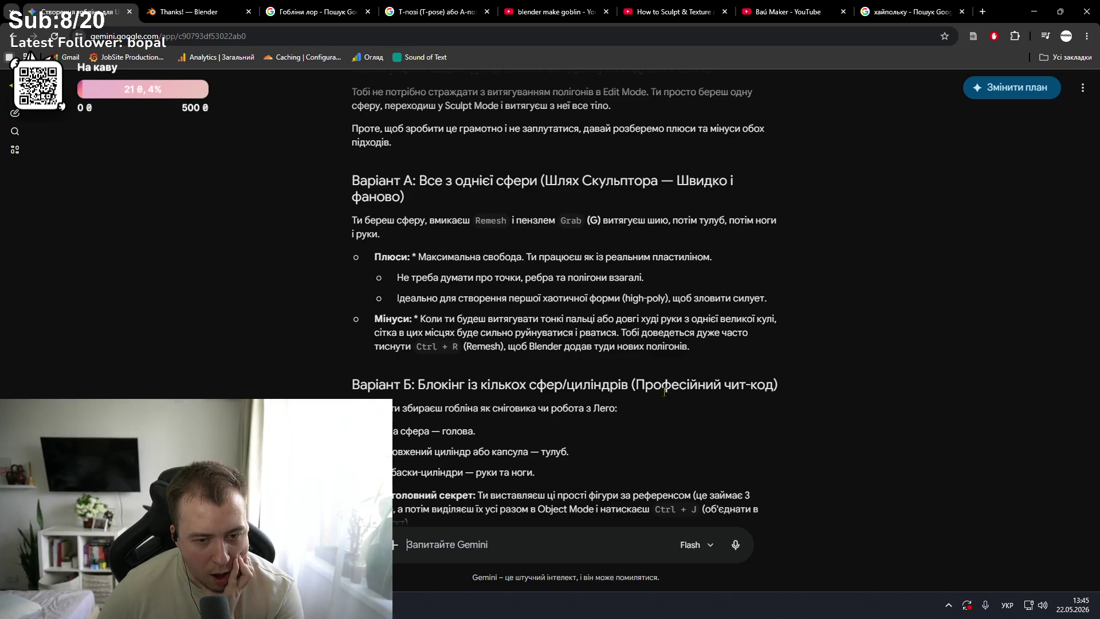
{"action": "scroll", "coordinate": [665, 392], "scroll_direction": "down", "scroll_amount": 2}
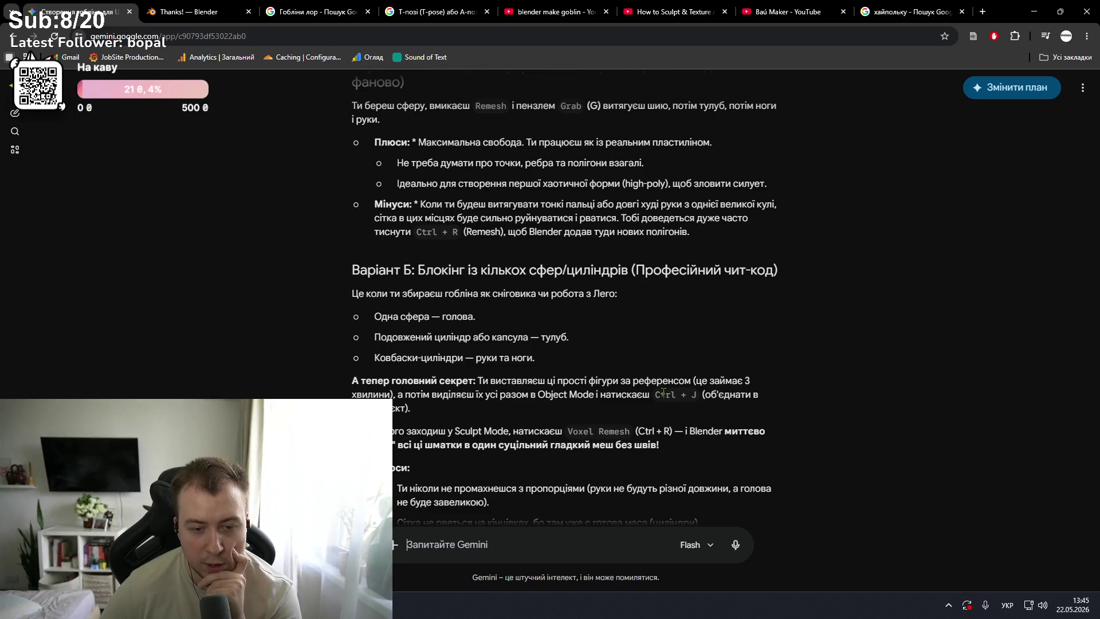
{"action": "scroll", "coordinate": [663, 392], "scroll_direction": "down", "scroll_amount": 1}
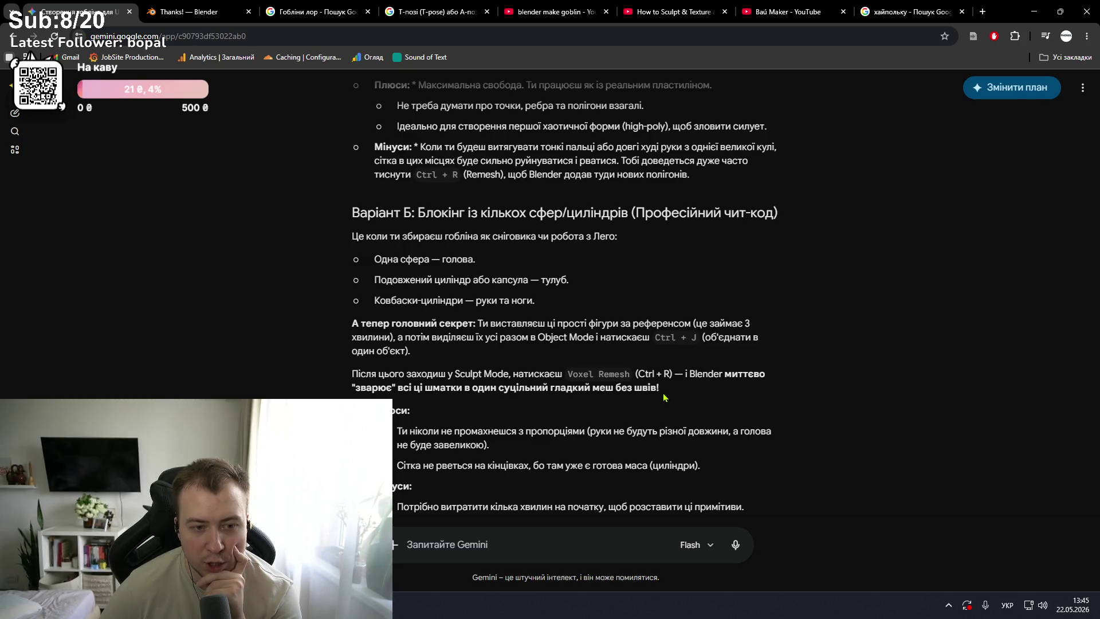
{"action": "key", "text": "alt+Tab"}
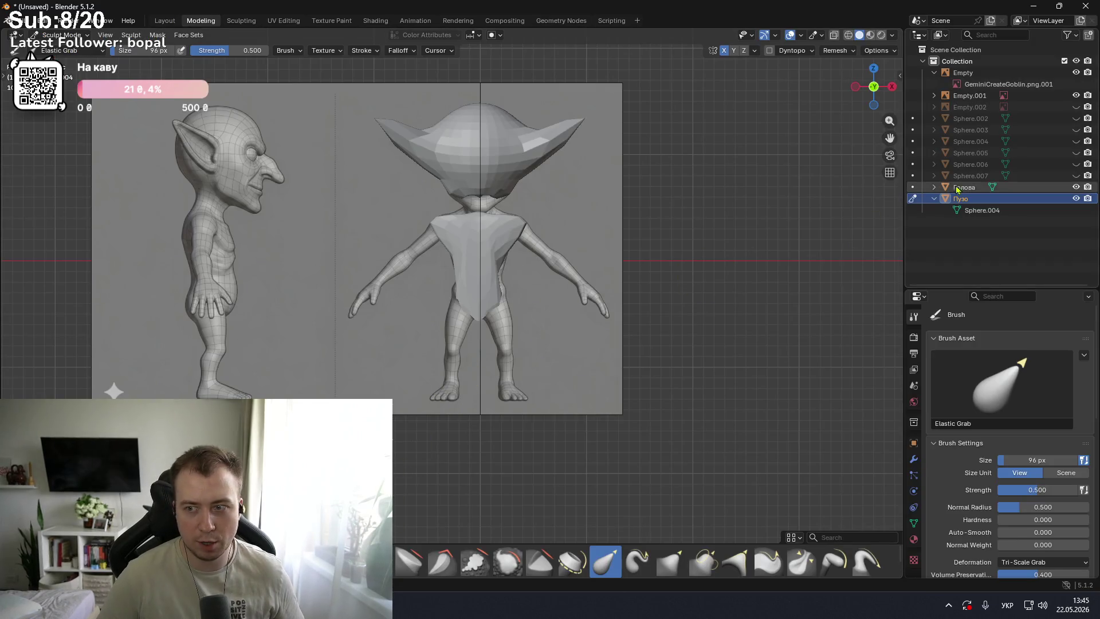
- Try joining the Голова head into the Пузо body, then undo to keep it separate
{"action": "left_click", "coordinate": [955, 189], "text": "ctrl"}
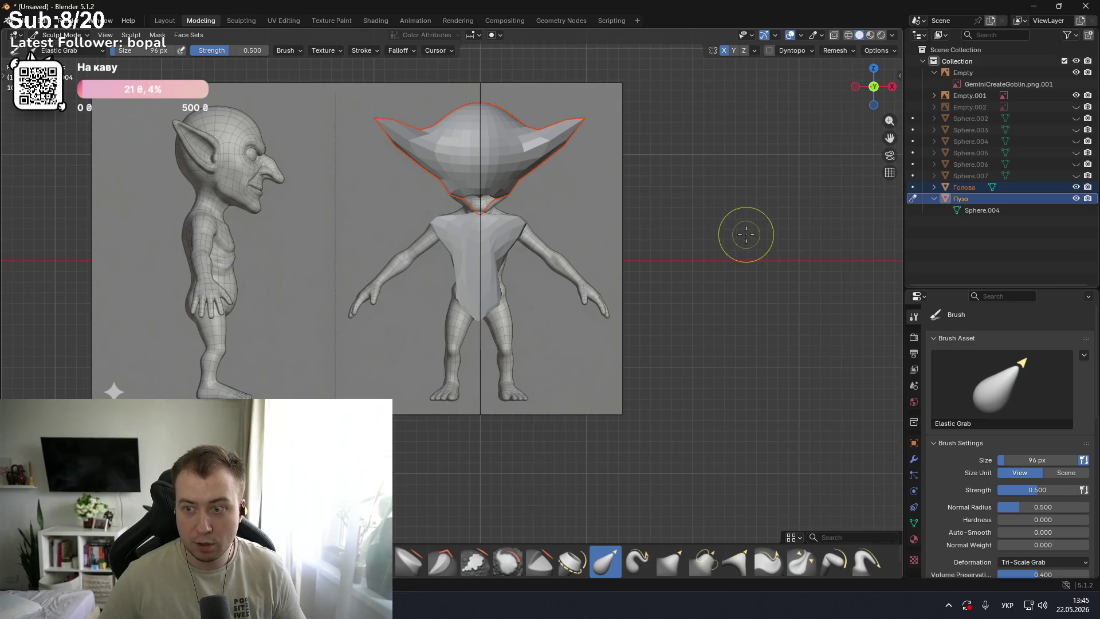
{"action": "scroll", "coordinate": [509, 211], "scroll_direction": "up", "scroll_amount": 2}
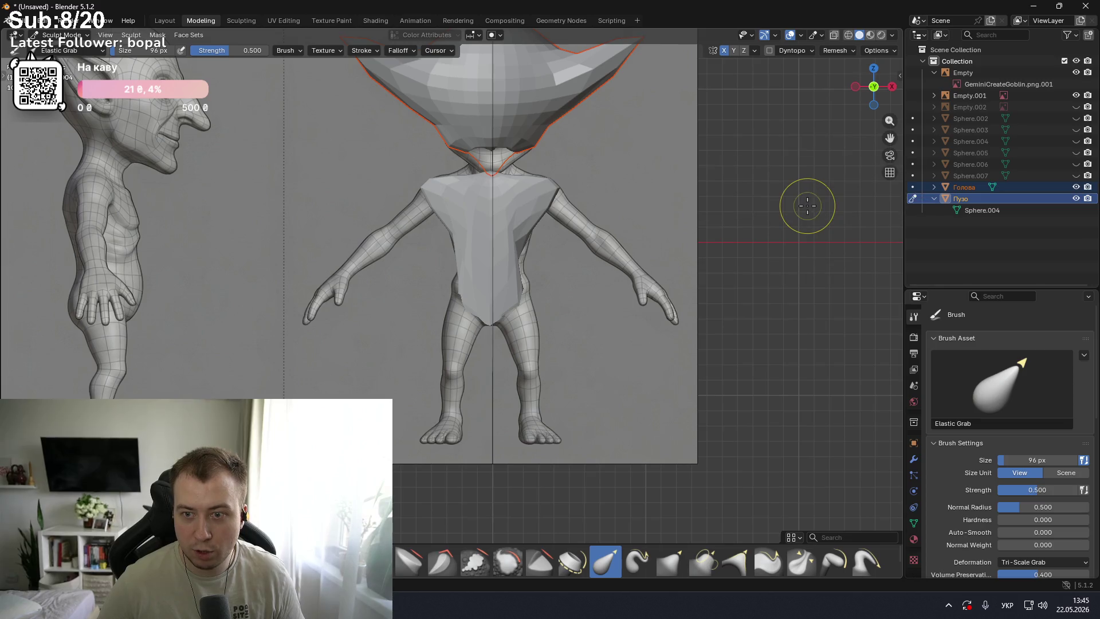
{"action": "key", "text": "ctrl+Tab"}
{"action": "left_click", "coordinate": [892, 208]}
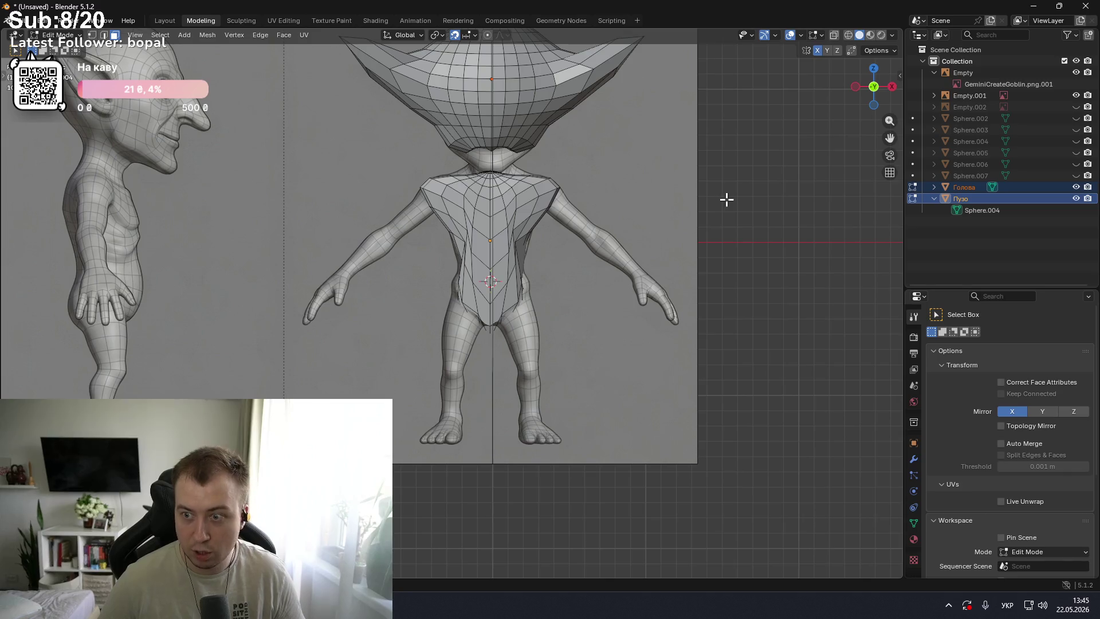
{"action": "key", "text": "ctrl+Tab"}
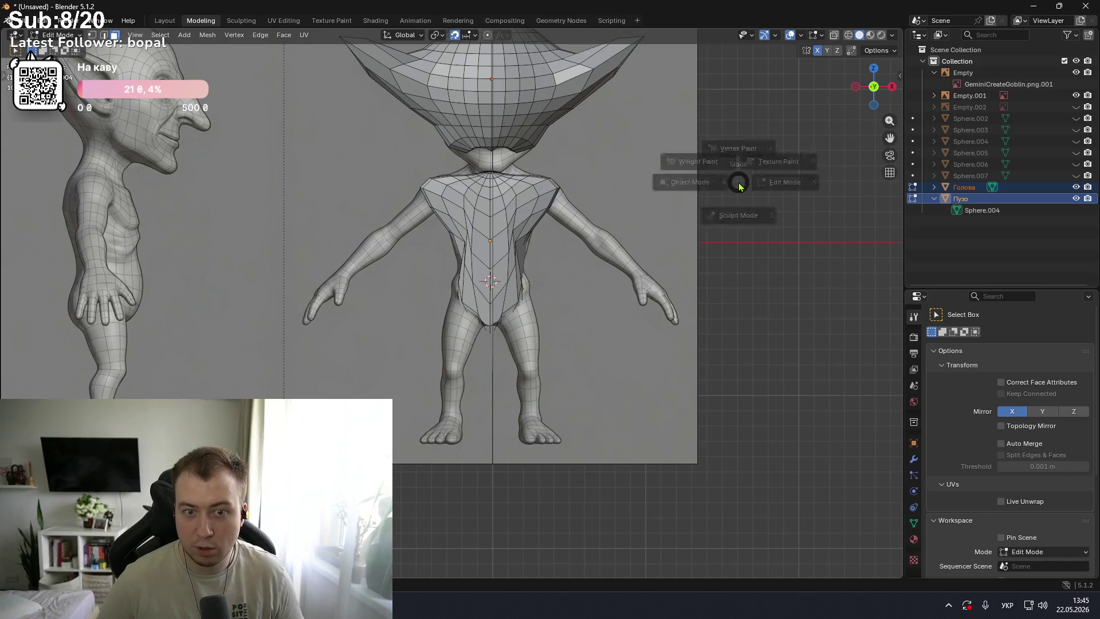
{"action": "left_click", "coordinate": [640, 180]}
{"action": "key", "text": "ctrl+j"}
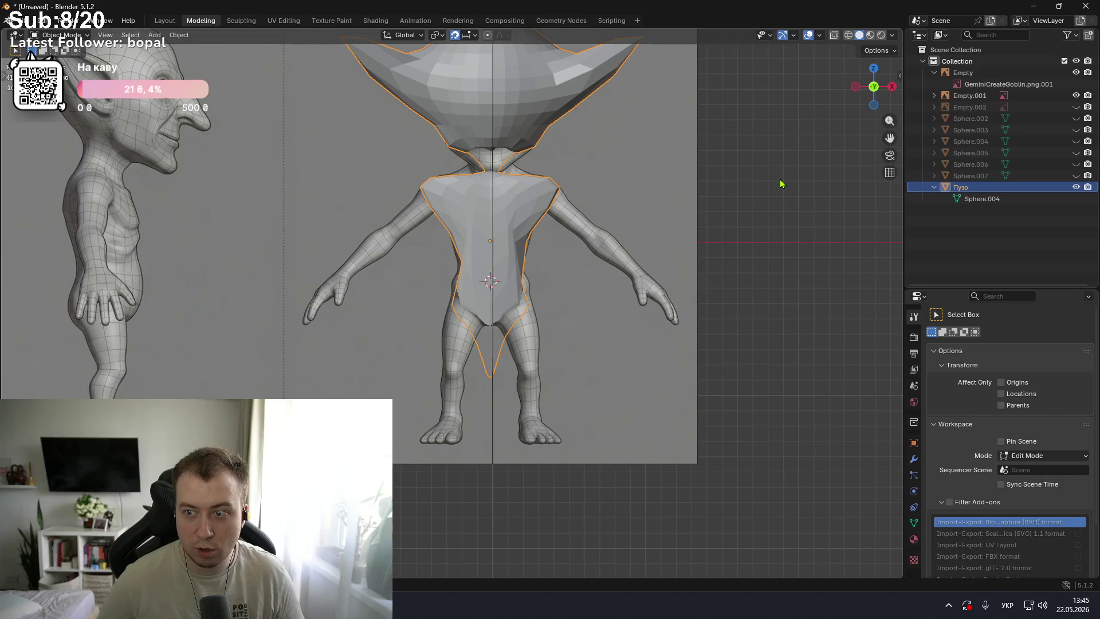
{"action": "mouse_move", "coordinate": [790, 181]}
{"action": "middle_mouse_down"}
{"action": "mouse_move", "coordinate": [754, 230]}
{"action": "mouse_move", "coordinate": [11, 182]}
{"action": "middle_mouse_up"}
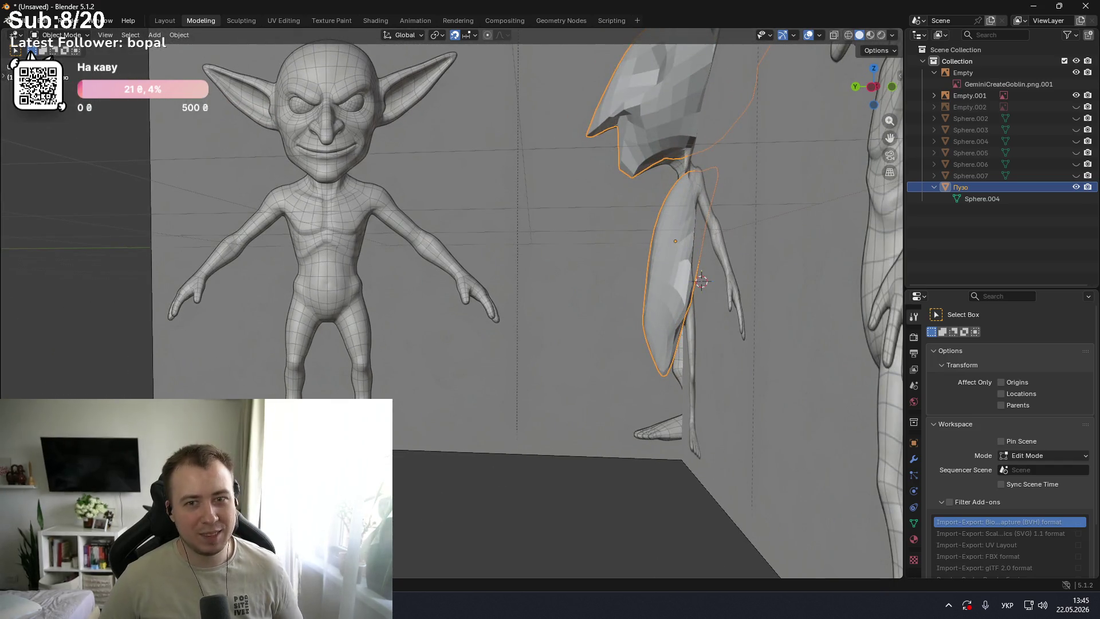
{"action": "key", "text": "ctrl+z"}
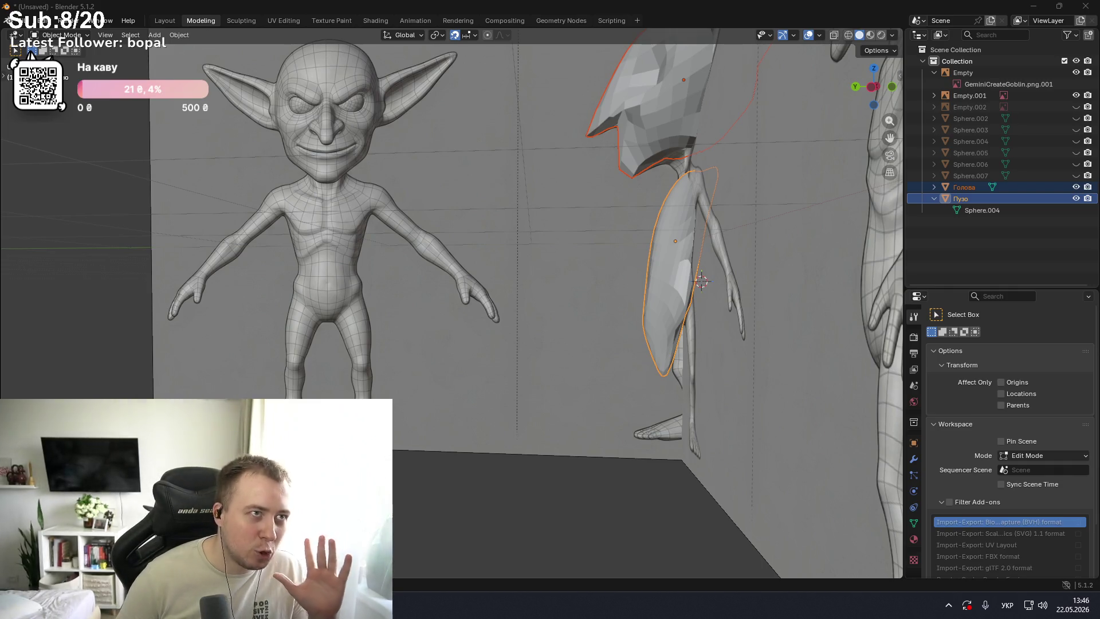
- Frame the goblin's body and front reference in the front view
{"action": "middle_click_drag", "start_coordinate": [426, 227], "coordinate": [870, 247]}
{"action": "key", "text": "KP_1"}
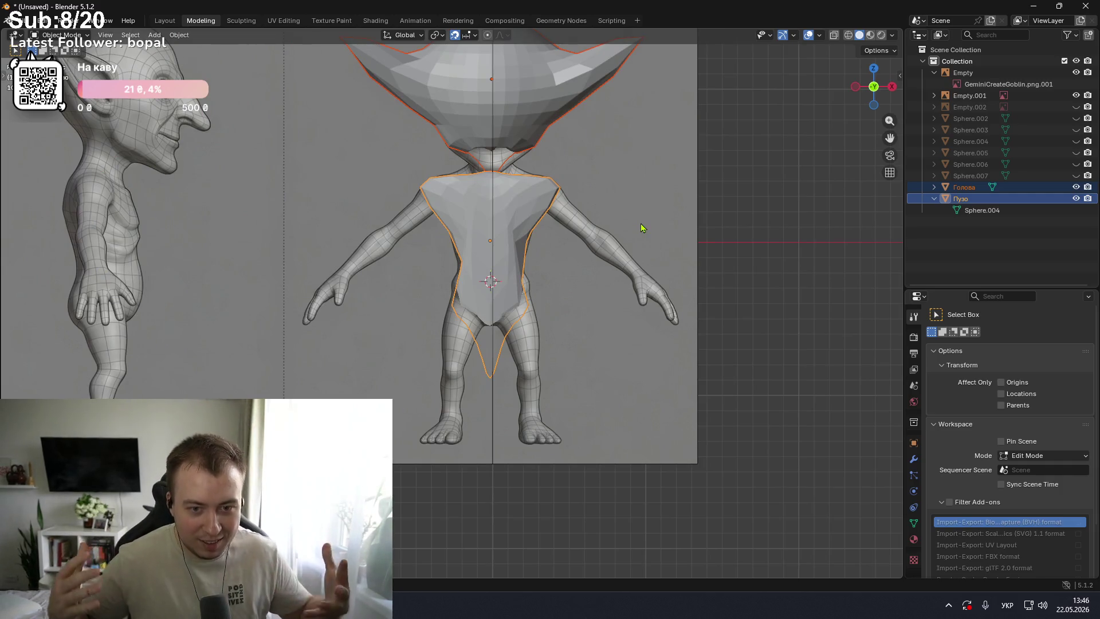
{"action": "scroll", "coordinate": [632, 204], "scroll_direction": "up", "scroll_amount": 2}
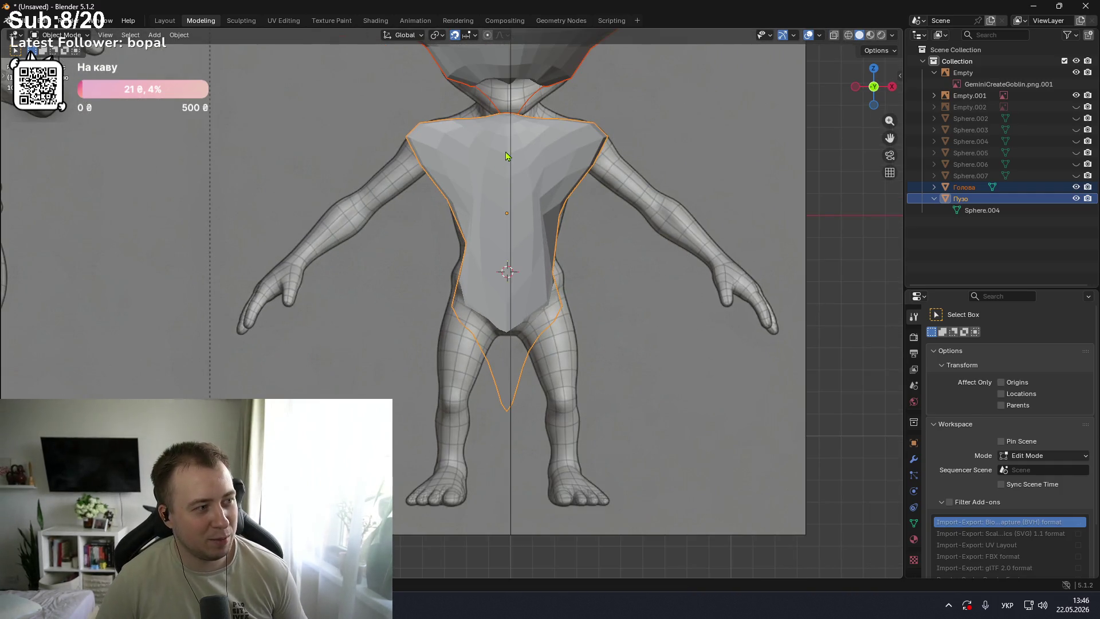
{"action": "scroll", "coordinate": [507, 145], "scroll_direction": "up", "scroll_amount": 5}
{"action": "middle_click_drag", "start_coordinate": [501, 167], "coordinate": [502, 180]}
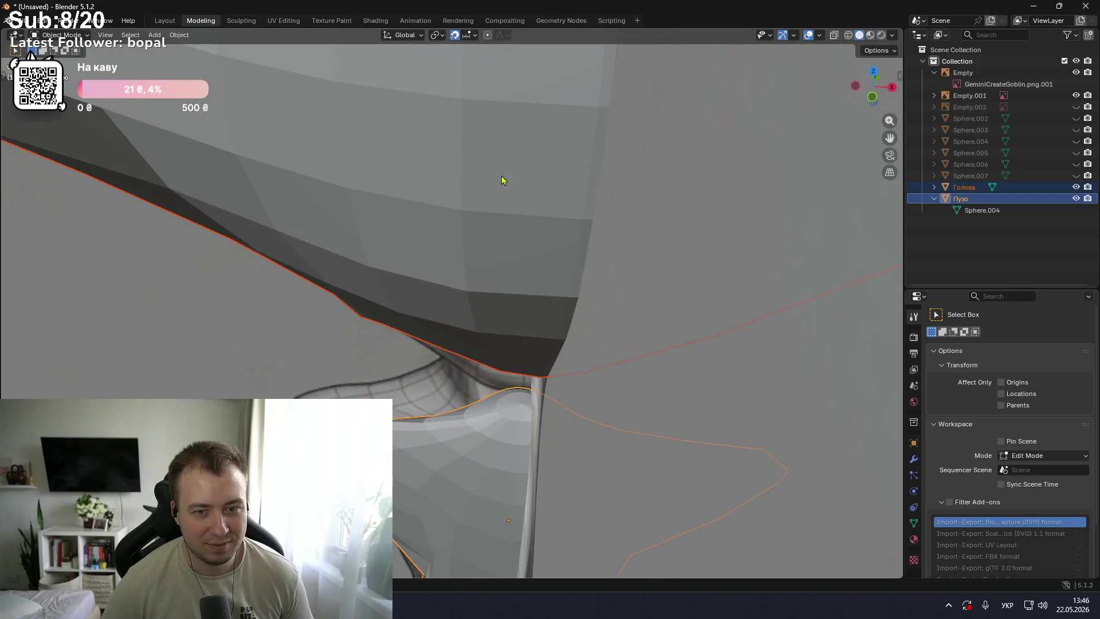
{"action": "key", "text": "KP_1"}
{"action": "scroll", "coordinate": [501, 174], "scroll_direction": "down", "scroll_amount": 4}
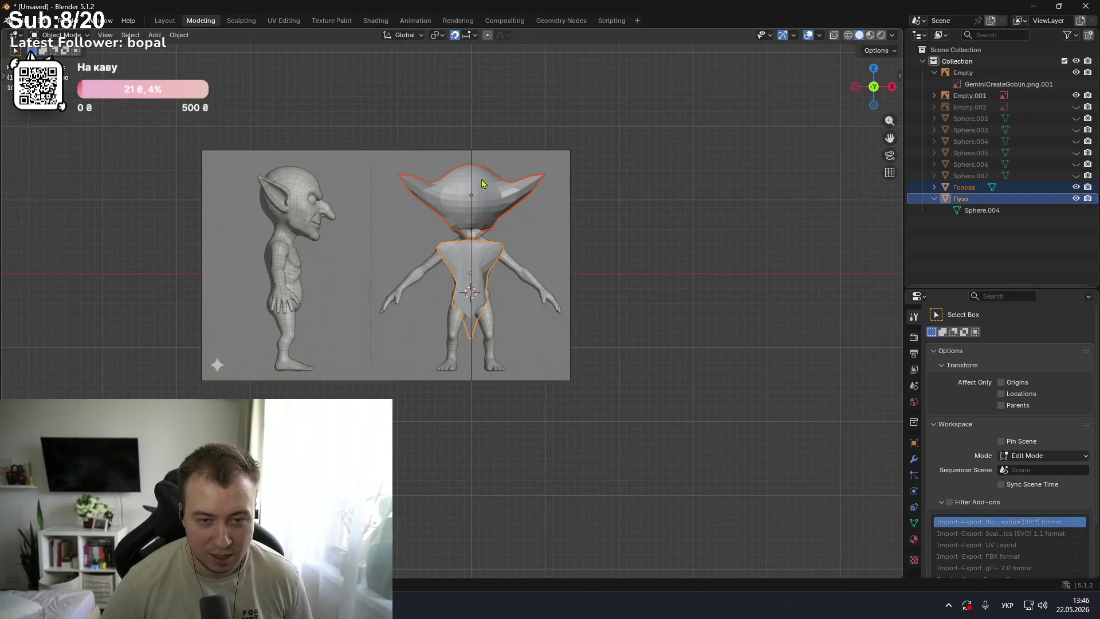
{"action": "middle_click_drag", "start_coordinate": [486, 134], "coordinate": [492, 241], "text": "shift"}
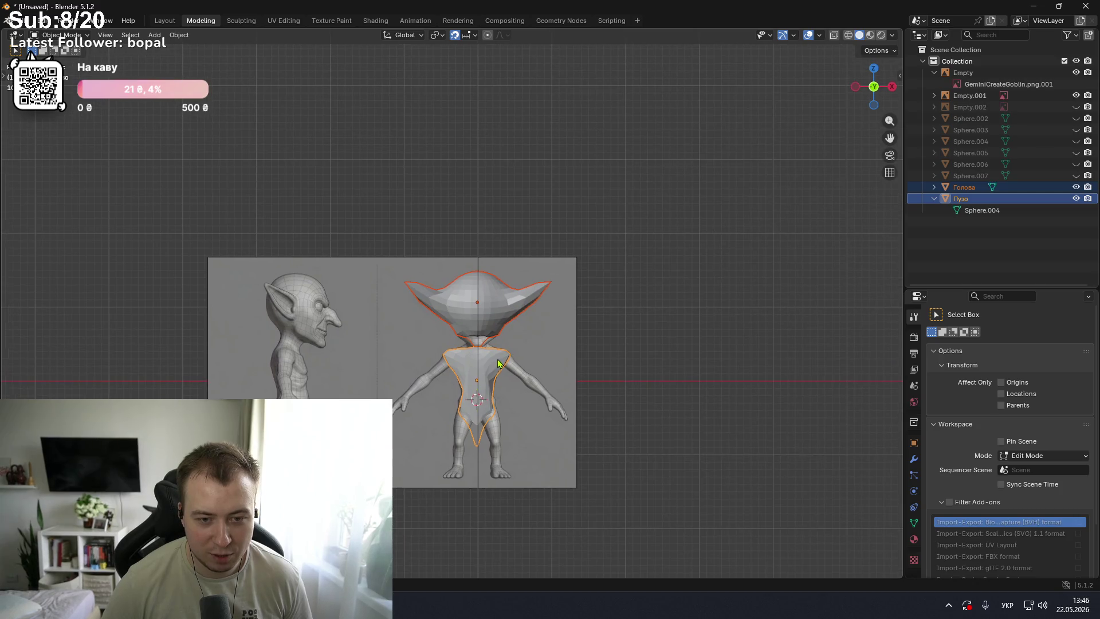
{"action": "scroll", "coordinate": [497, 363], "scroll_direction": "up", "scroll_amount": 3}
{"action": "middle_click_drag", "start_coordinate": [494, 367], "coordinate": [487, 257], "text": "shift"}
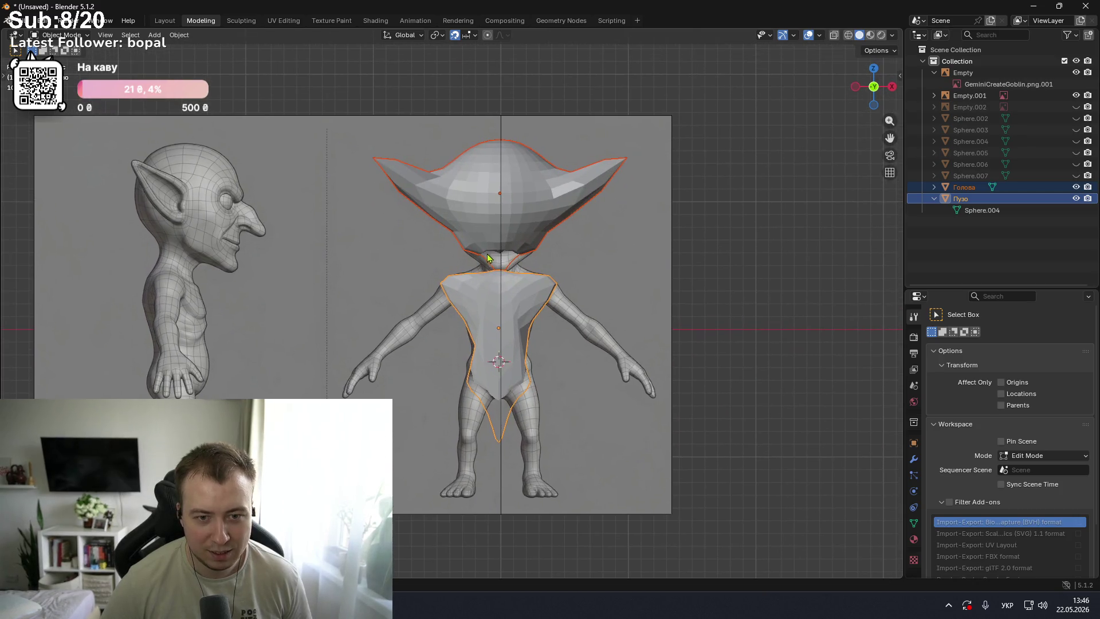
{"action": "scroll", "coordinate": [504, 259], "scroll_direction": "up", "scroll_amount": 2}
{"action": "scroll", "coordinate": [502, 261], "scroll_direction": "down", "scroll_amount": 1}
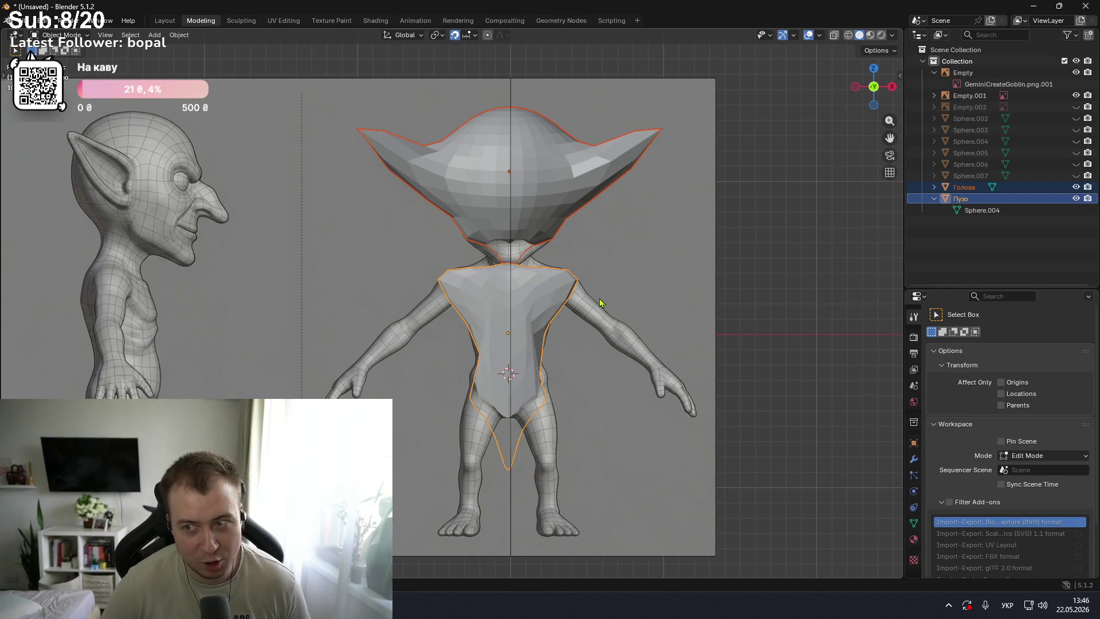
{"action": "scroll", "coordinate": [575, 293], "scroll_direction": "up", "scroll_amount": 2}
{"action": "scroll", "coordinate": [576, 294], "scroll_direction": "down", "scroll_amount": 4}
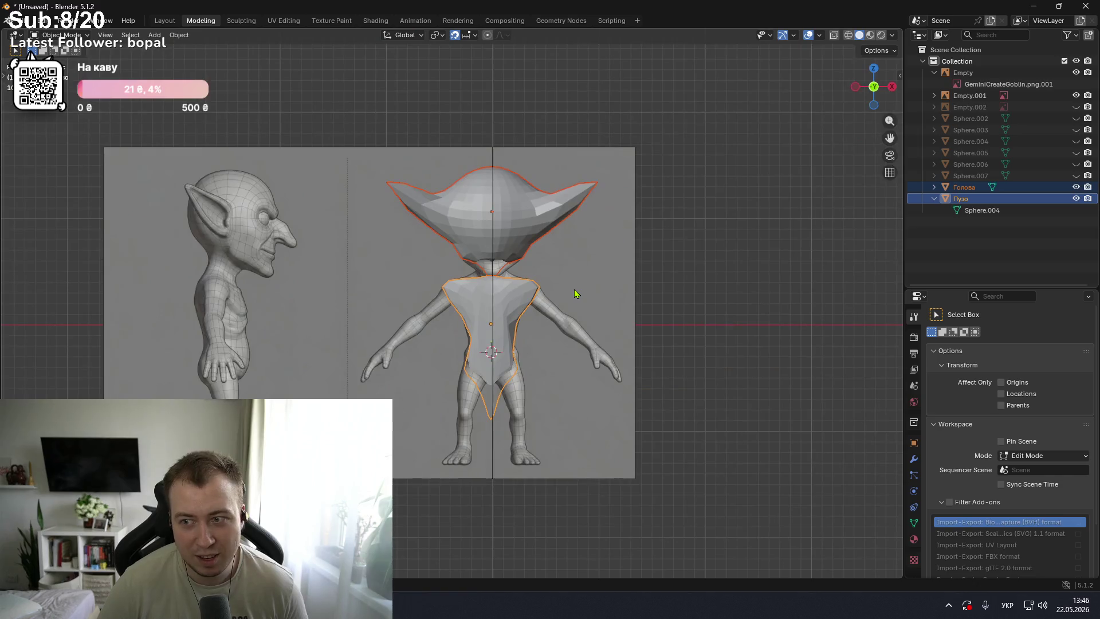
- Compare the blockout against the references by switching between right side and front views
{"action": "key", "text": "KP_3"}
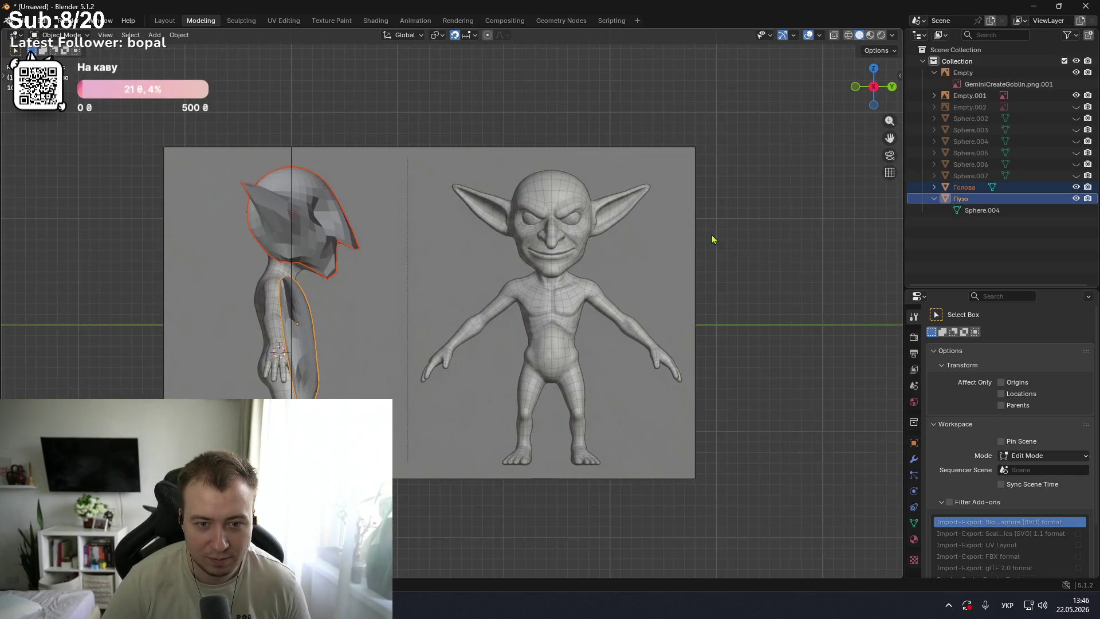
{"action": "scroll", "coordinate": [287, 264], "scroll_direction": "up", "scroll_amount": 3}
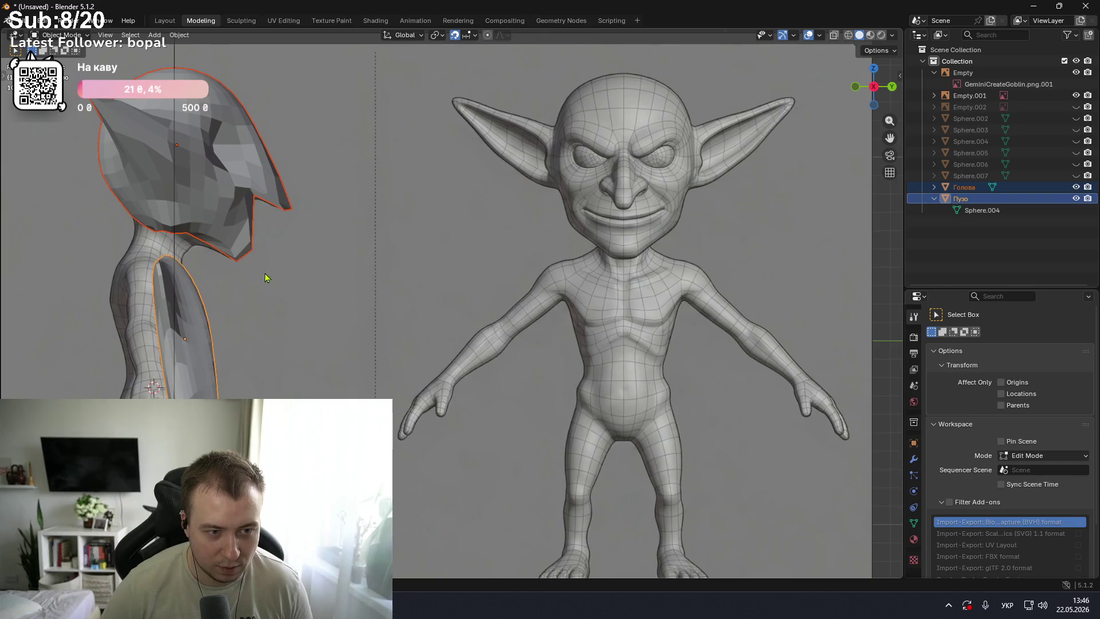
{"action": "middle_click_drag", "start_coordinate": [281, 265], "coordinate": [300, 263]}
{"action": "key", "text": "KP_3"}
{"action": "key", "text": "KP_1"}
{"action": "key", "text": "KP_3"}
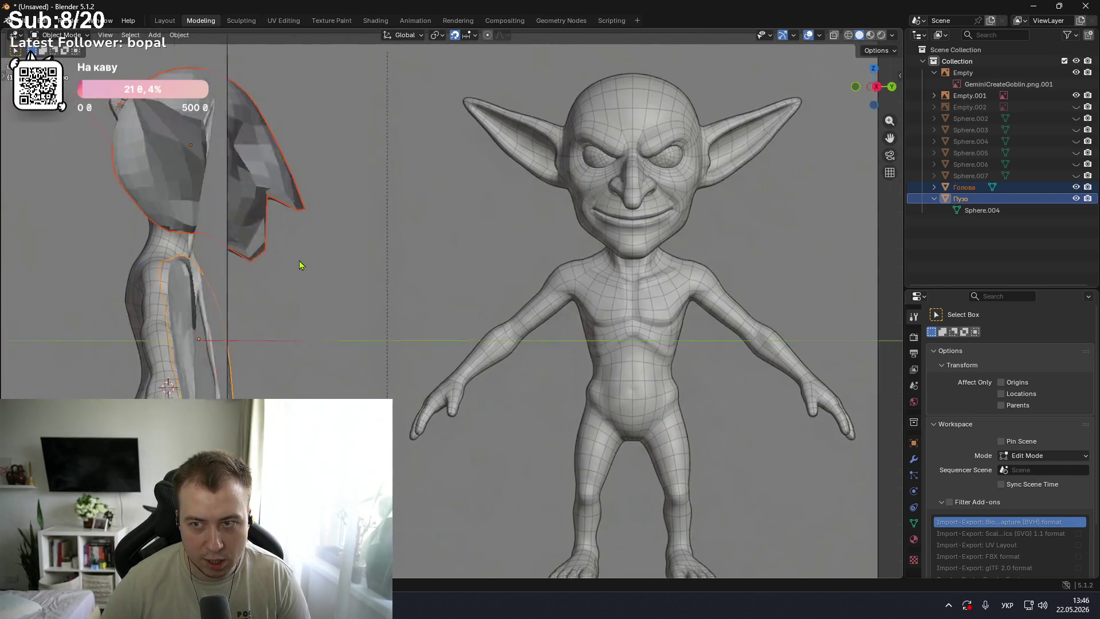
{"action": "key", "text": "KP_1"}
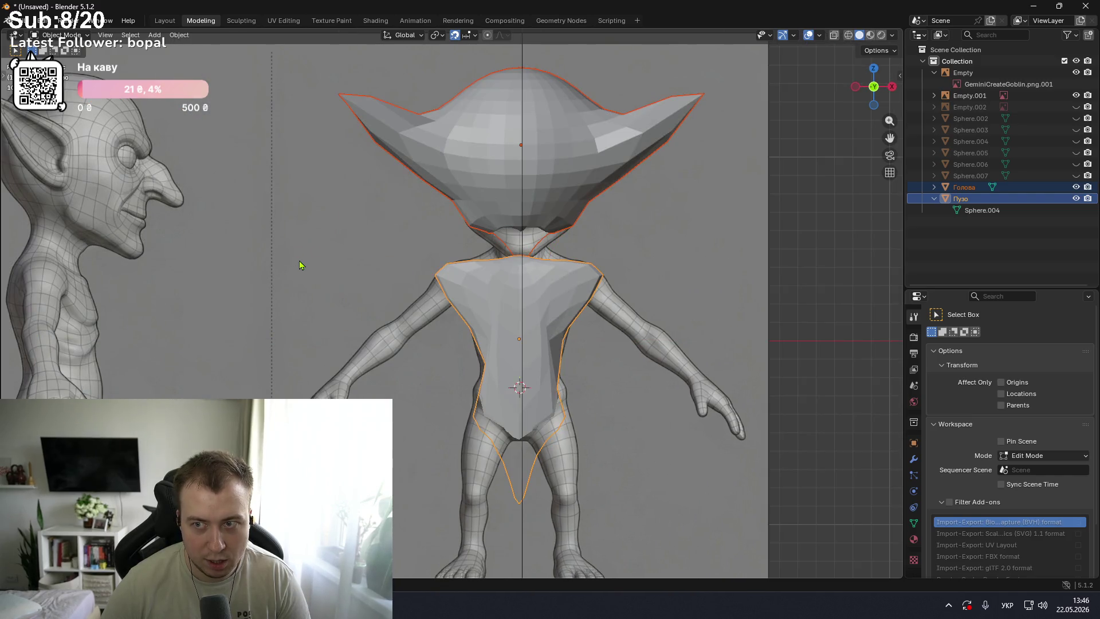
{"action": "key", "text": "KP_3"}
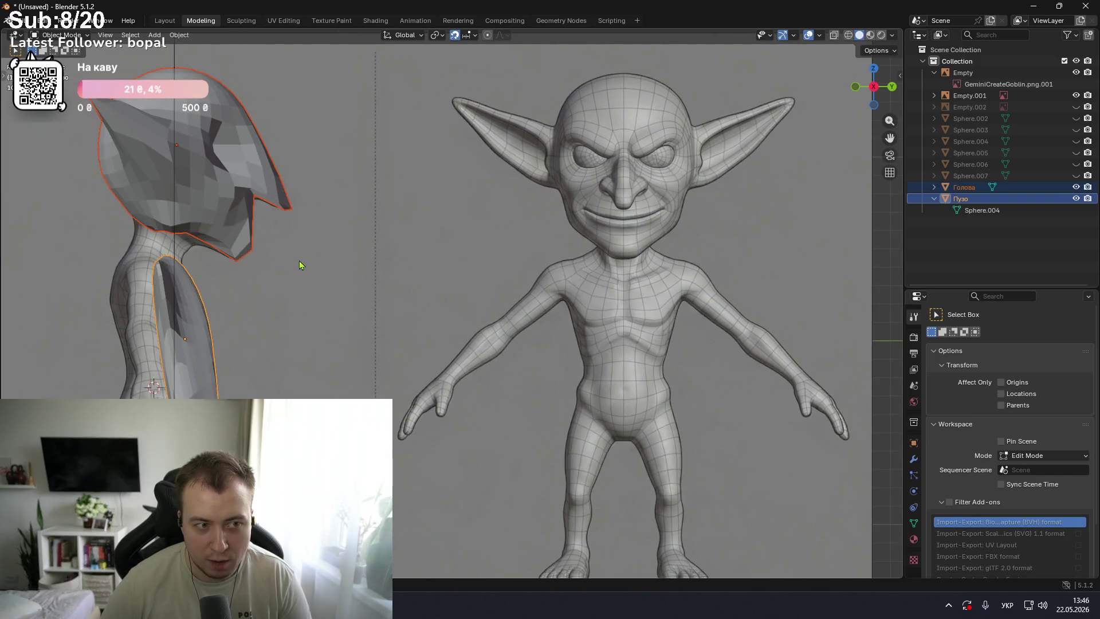
{"action": "key", "text": "KP_1"}
{"action": "key", "text": "KP_3"}
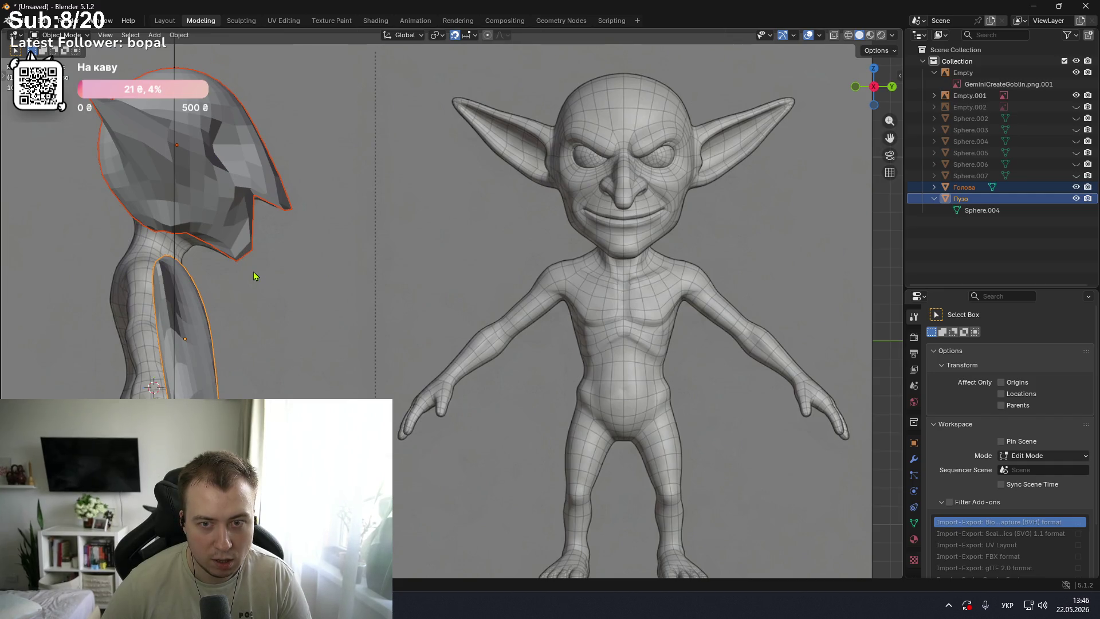
- Centre the head in side view, unhide Sphere.004–Sphere.007, and select the shoulder sphere
{"action": "mouse_move", "coordinate": [280, 271]}
{"action": "middle_mouse_down", "text": "shift"}
{"action": "mouse_move", "coordinate": [645, 269]}
{"action": "mouse_move", "coordinate": [614, 267]}
{"action": "middle_mouse_up", "text": "shift"}
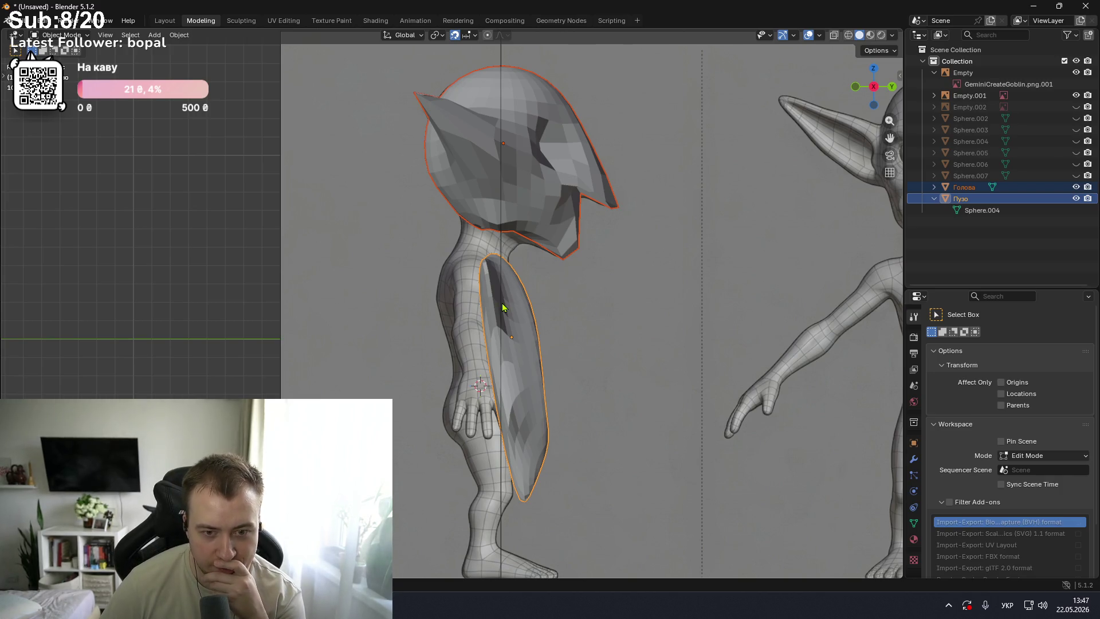
{"action": "key", "text": "KP_1"}
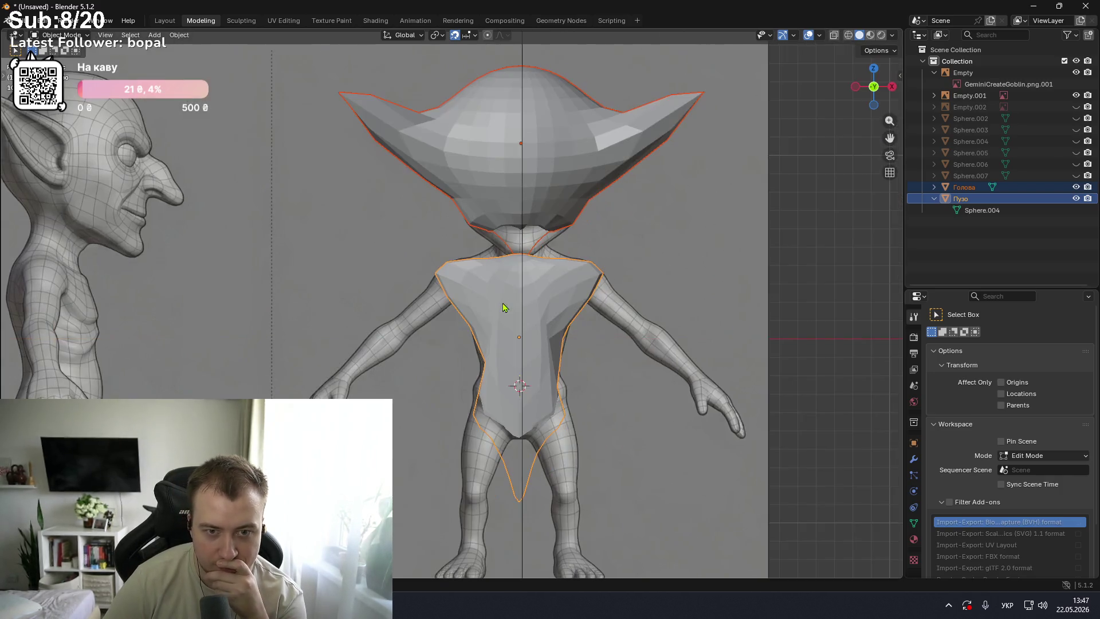
{"action": "key", "text": "KP_3"}
{"action": "key", "text": "KP_1"}
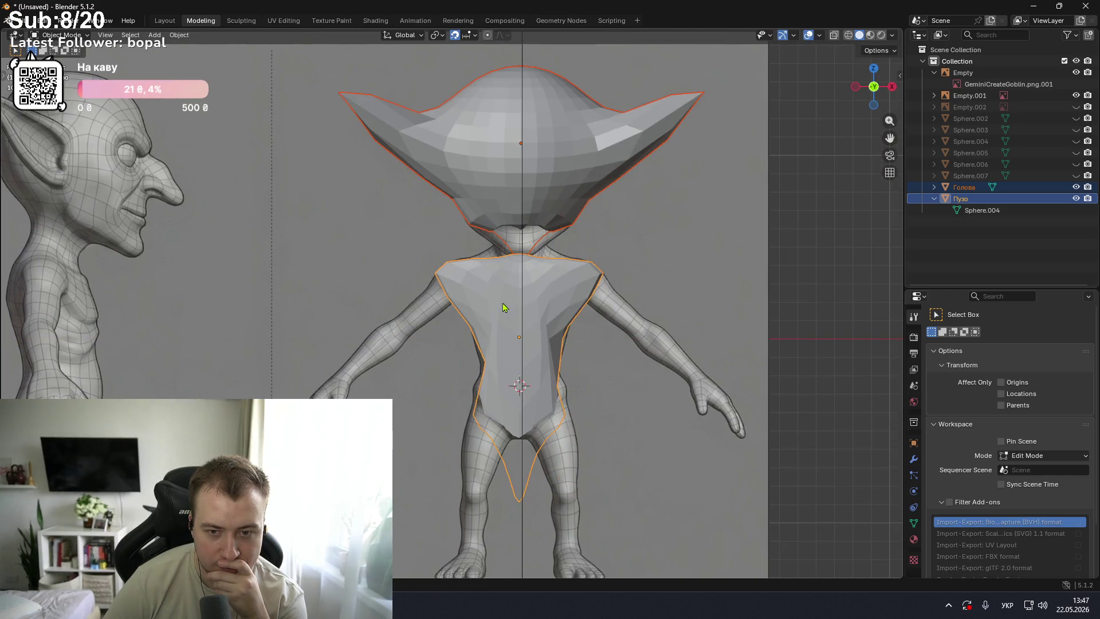
{"action": "left_click_drag", "start_coordinate": [1075, 175], "coordinate": [1076, 106]}
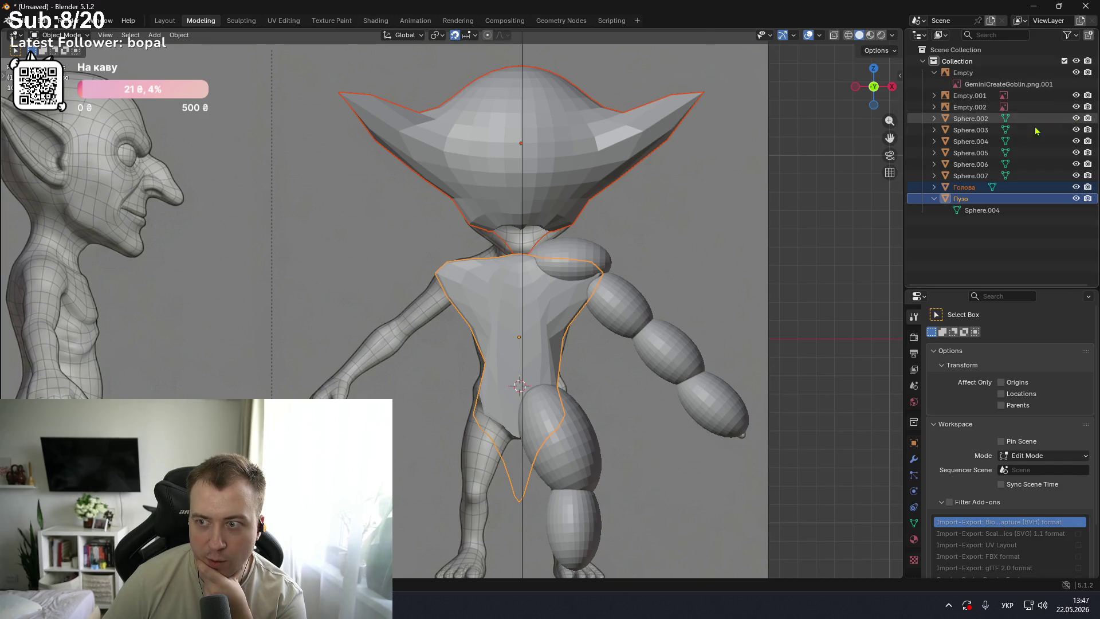
{"action": "left_click", "coordinate": [579, 255]}
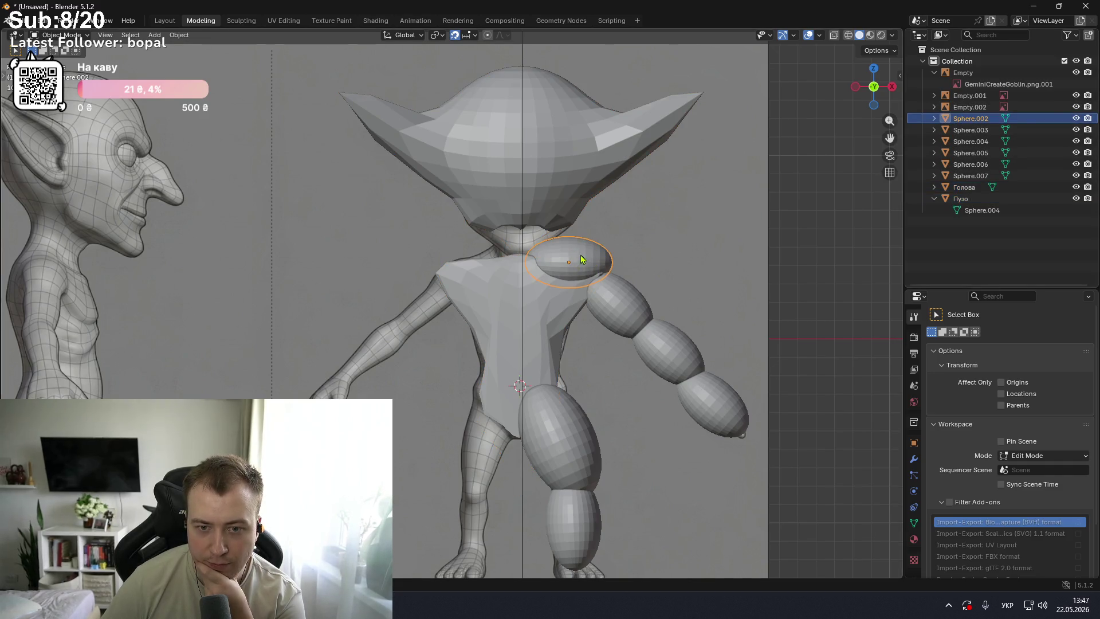
- Scale the shoulder sphere Sphere.002 alone down to about 0.73
{"action": "left_click_drag", "start_coordinate": [571, 300], "coordinate": [573, 299]}
{"action": "scroll", "coordinate": [607, 251], "scroll_direction": "up", "scroll_amount": 1}
{"action": "scroll", "coordinate": [606, 251], "scroll_direction": "up", "scroll_amount": 1}
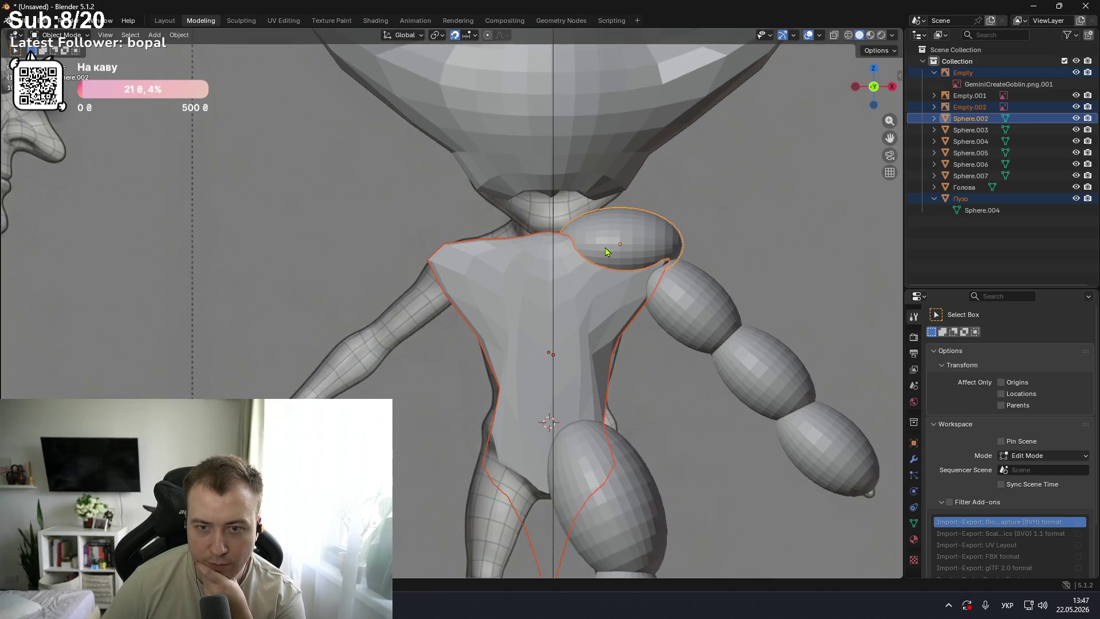
{"action": "scroll", "coordinate": [793, 138], "scroll_direction": "down", "scroll_amount": 2}
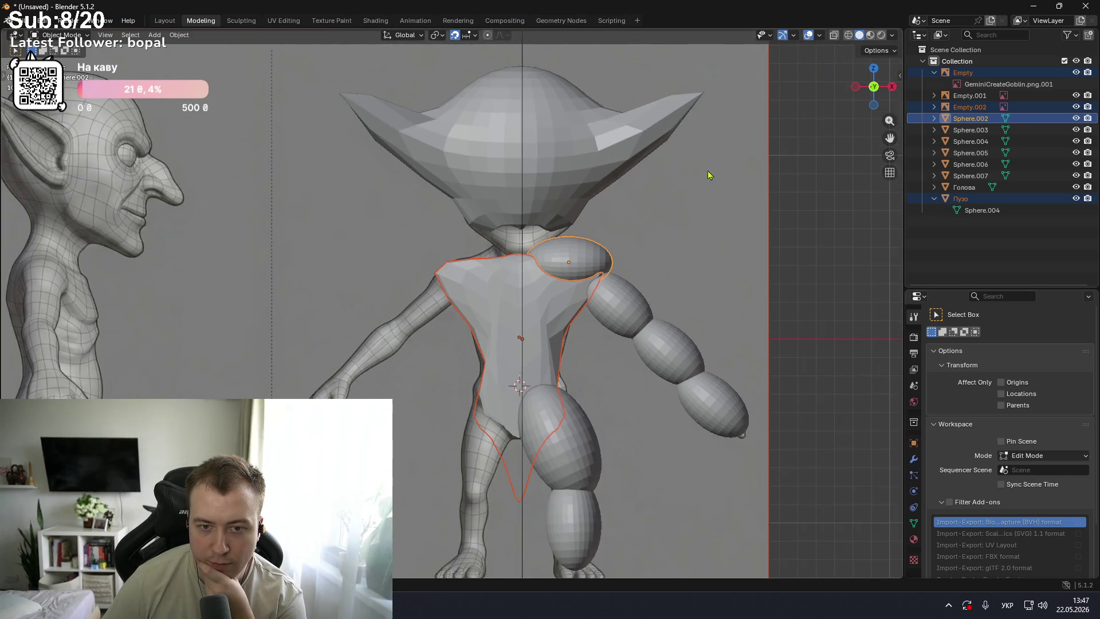
{"action": "middle_click_drag", "start_coordinate": [636, 224], "coordinate": [518, 289], "text": "shift"}
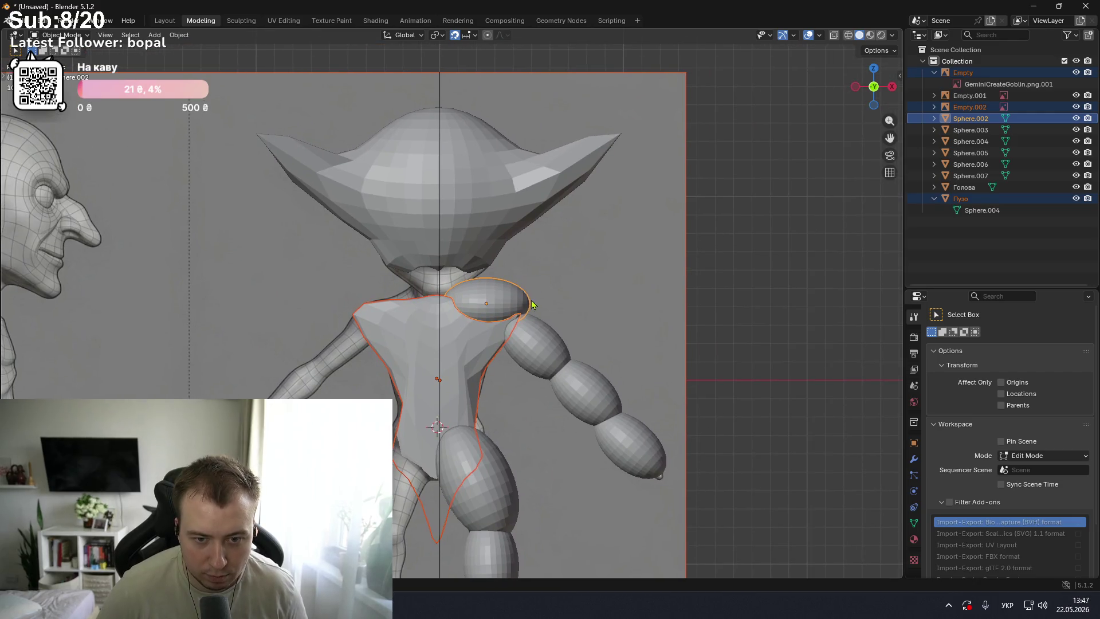
{"action": "key", "text": "s"}
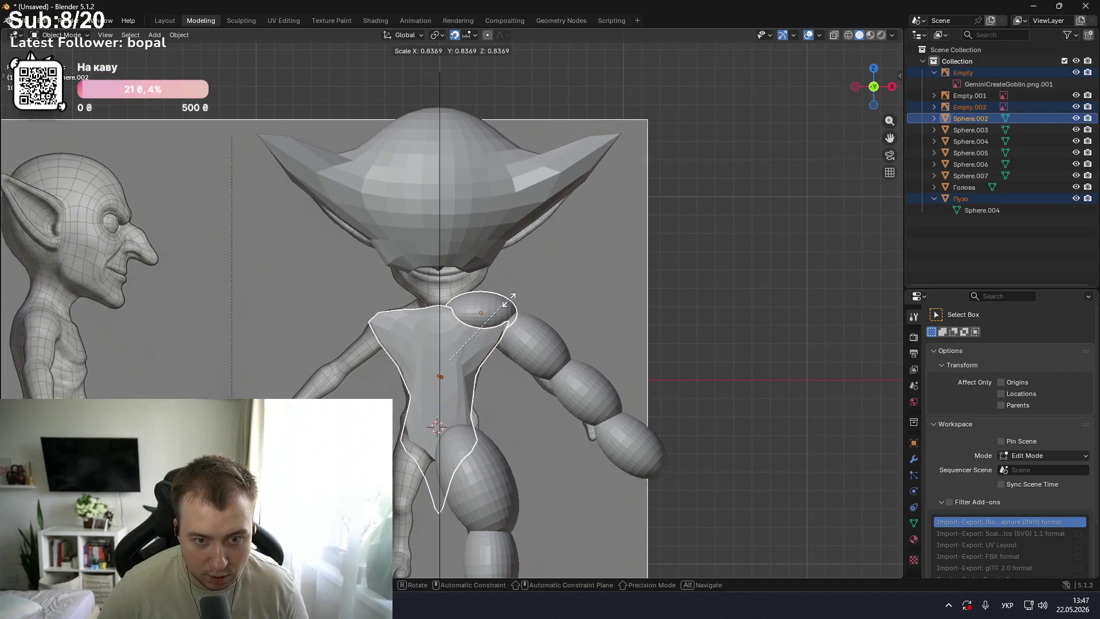
{"action": "key", "text": "Escape"}
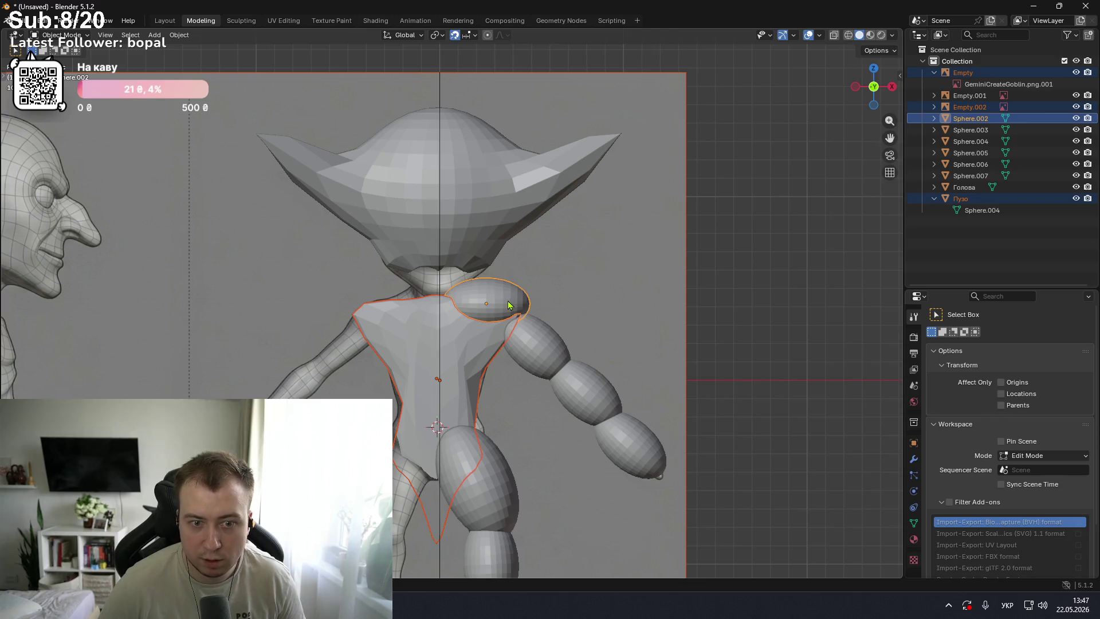
{"action": "left_click", "coordinate": [576, 297]}
{"action": "left_click", "coordinate": [496, 300]}
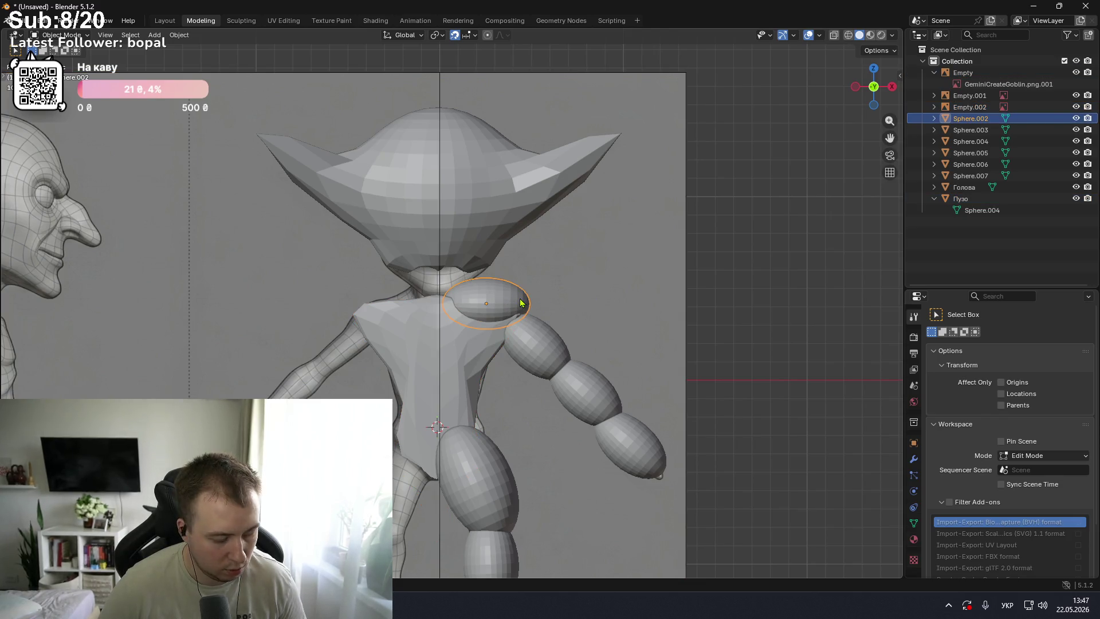
{"action": "key", "text": "s"}
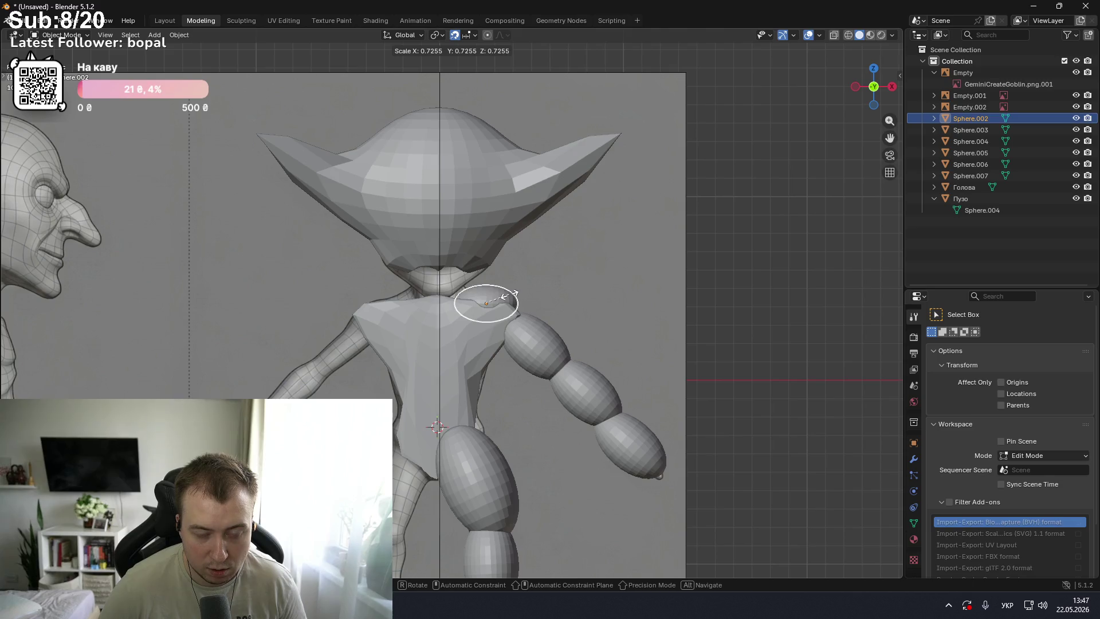
{"action": "left_click", "coordinate": [508, 300]}
- Delete the shoulder sphere Sphere.002
{"action": "left_click", "coordinate": [496, 301], "text": "shift"}
{"action": "scroll", "coordinate": [497, 299], "scroll_direction": "up", "scroll_amount": 2}
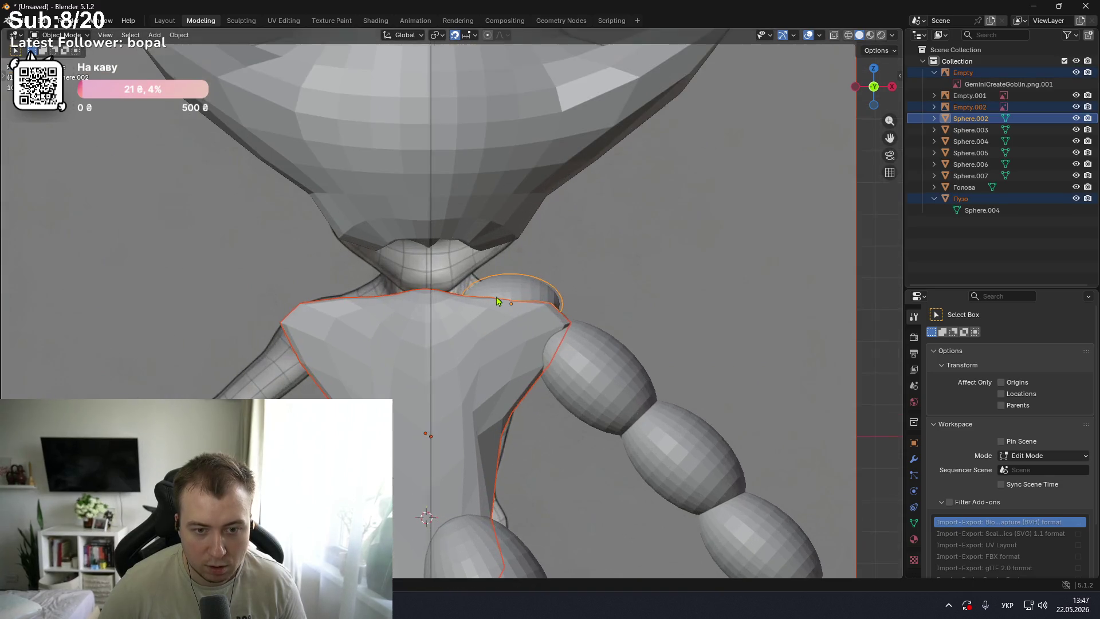
{"action": "scroll", "coordinate": [498, 296], "scroll_direction": "down", "scroll_amount": 1}
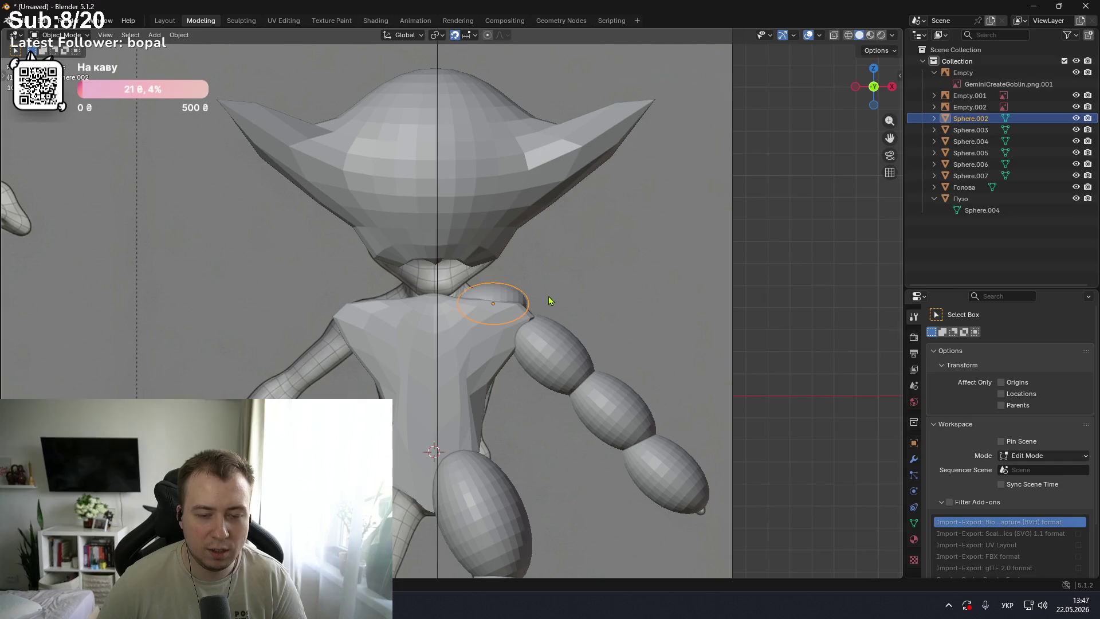
{"action": "key", "text": "Delete"}
{"action": "left_click", "coordinate": [560, 351]}
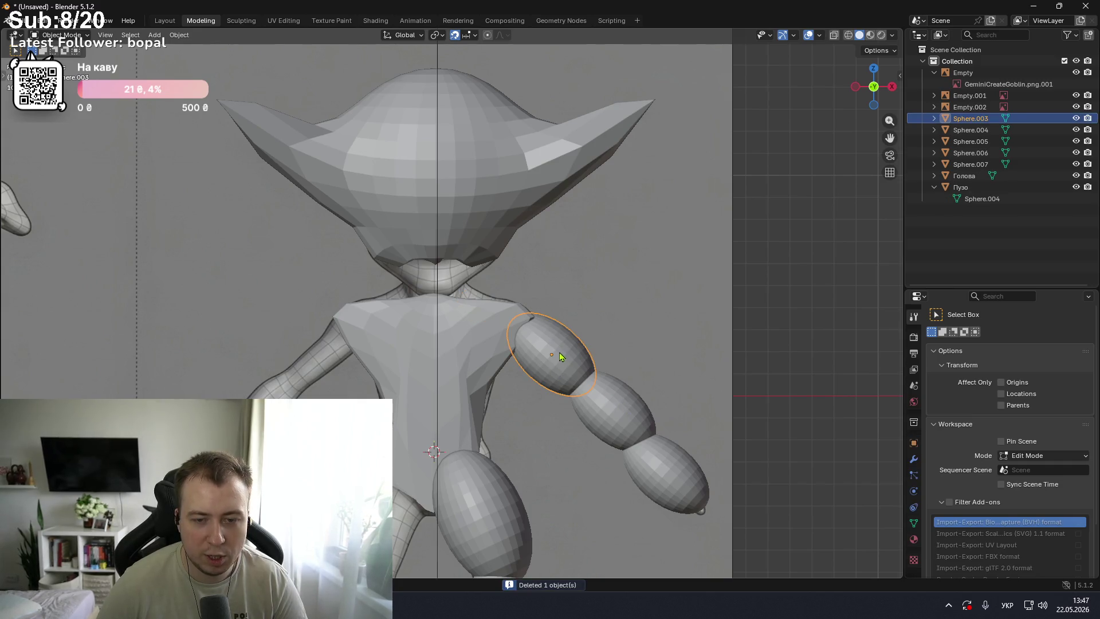
- Rescale the upper-arm, forearm and hand spheres of the goblin's arm
{"action": "key", "text": "s"}
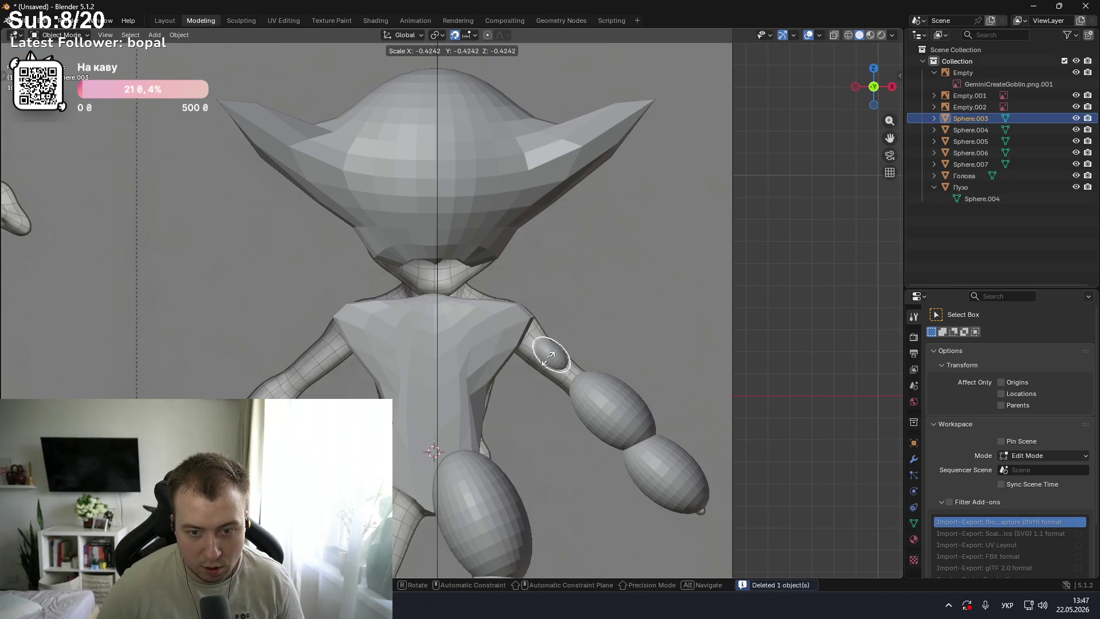
{"action": "left_click", "coordinate": [546, 360]}
{"action": "left_click", "coordinate": [614, 400]}
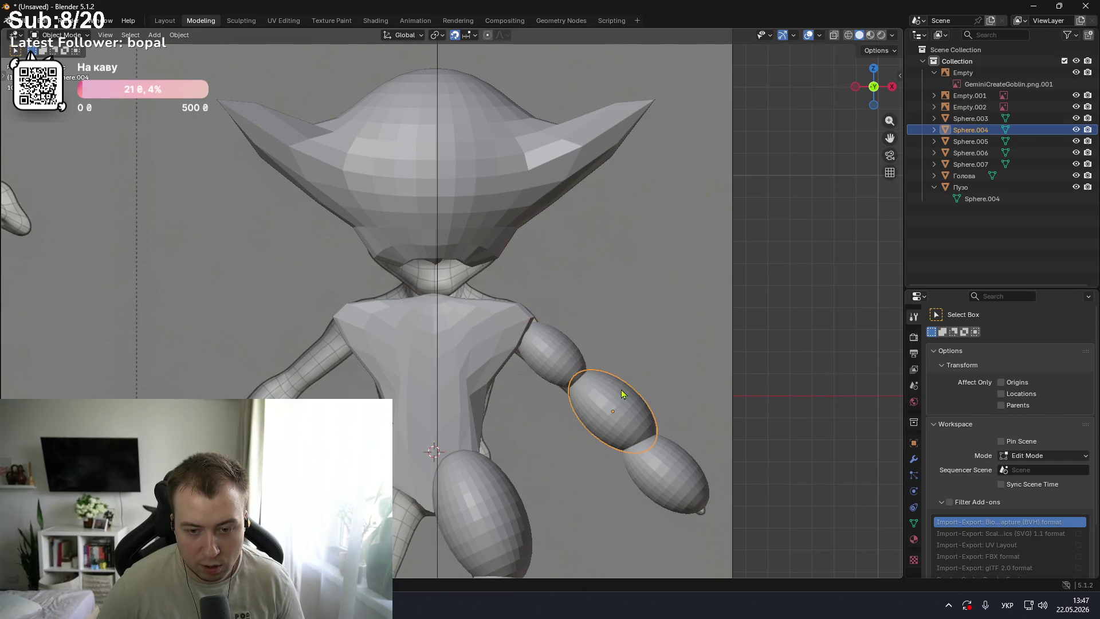
{"action": "key", "text": "s"}
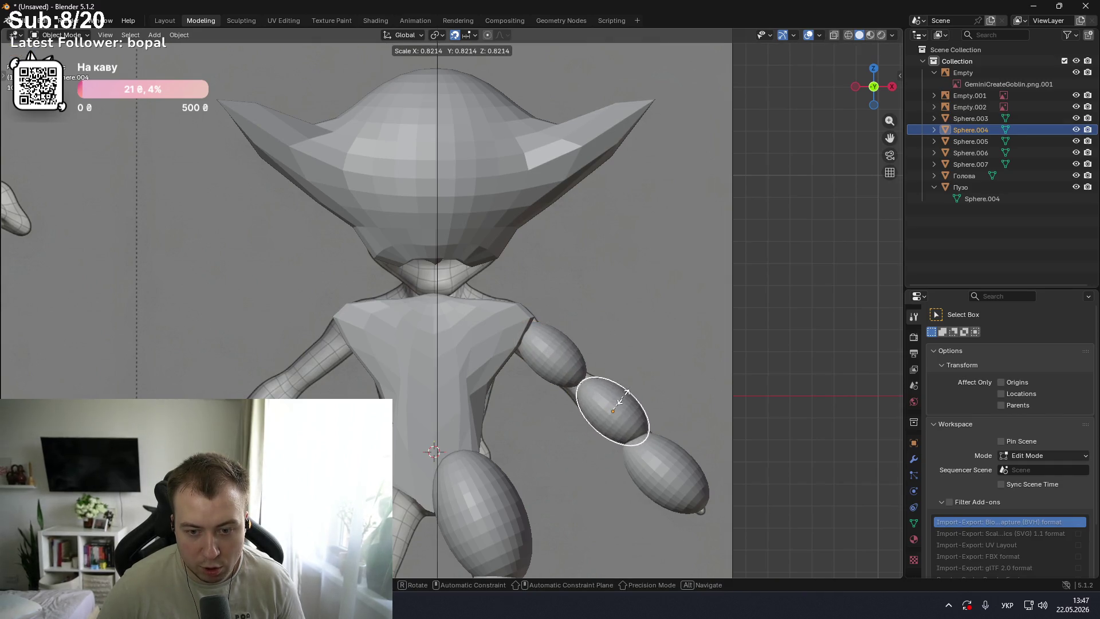
{"action": "left_click", "coordinate": [631, 405]}
{"action": "left_click", "coordinate": [667, 458]}
{"action": "key", "text": "s"}
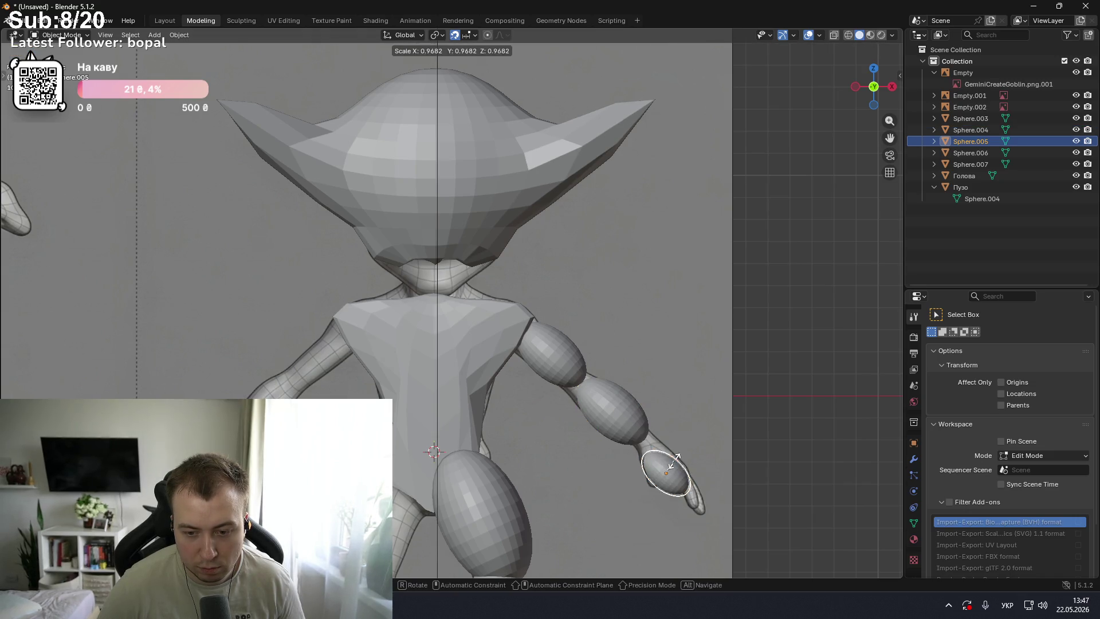
{"action": "left_click", "coordinate": [655, 456]}
- Tilt the hand sphere to follow the arm and start rotating the thigh sphere
{"action": "key", "text": "r"}
{"action": "key", "text": "Escape"}
{"action": "key", "text": "r"}
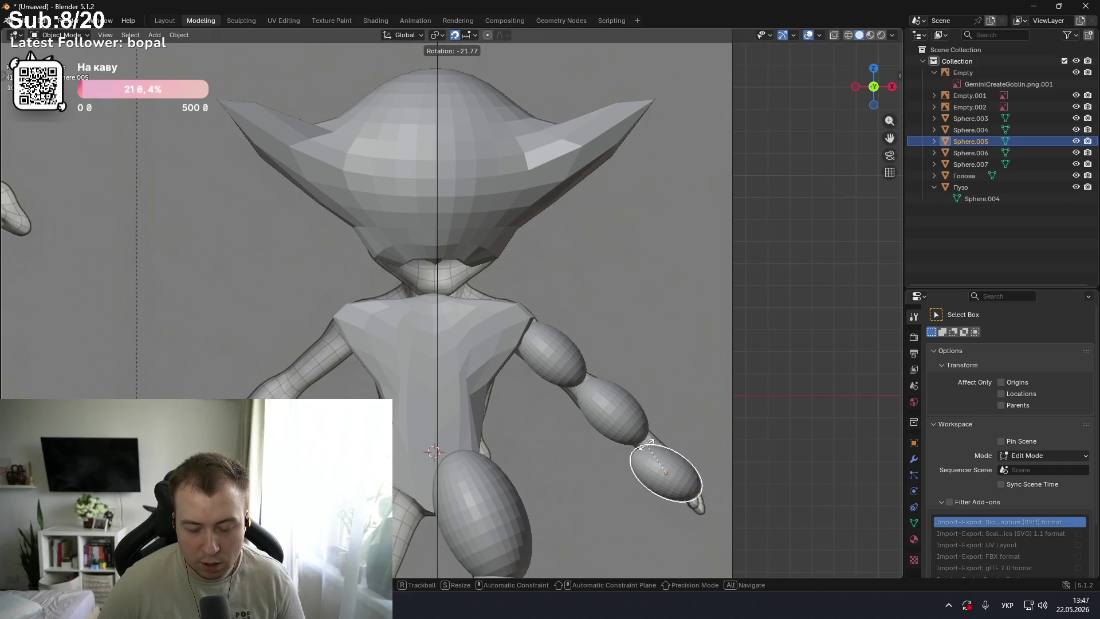
{"action": "left_click", "coordinate": [630, 443]}
{"action": "mouse_move", "coordinate": [588, 442]}
{"action": "middle_mouse_down"}
{"action": "mouse_move", "coordinate": [610, 424]}
{"action": "mouse_move", "coordinate": [589, 442]}
{"action": "middle_mouse_up"}
{"action": "left_click", "coordinate": [503, 462]}
{"action": "key", "text": "r"}
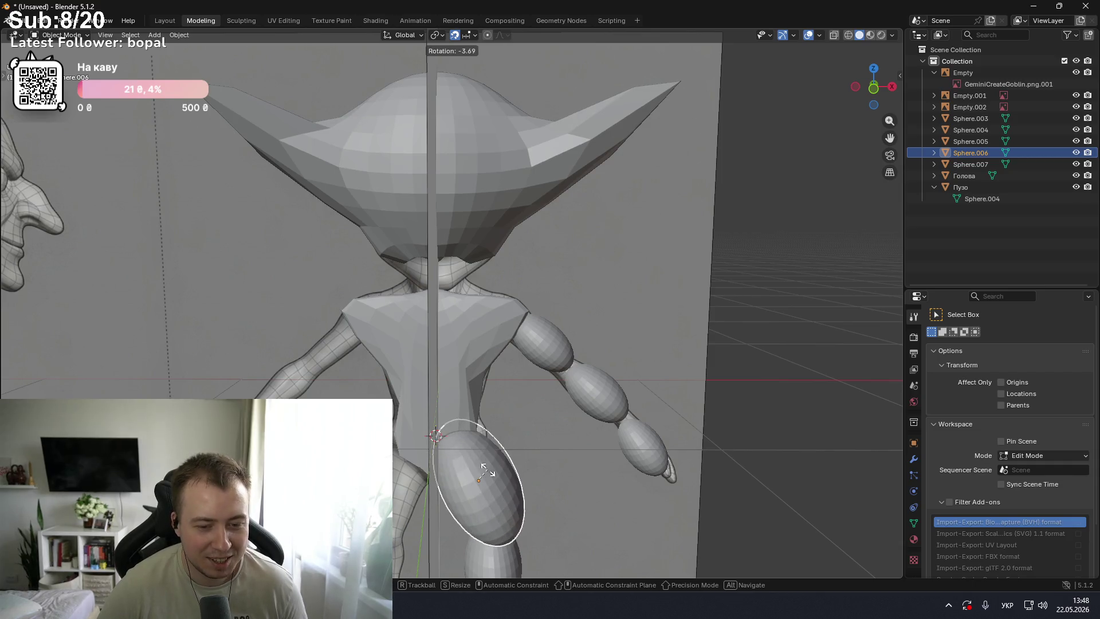
- Resize the thigh sphere several times and give it a slight tilt
{"action": "key", "text": "s"}
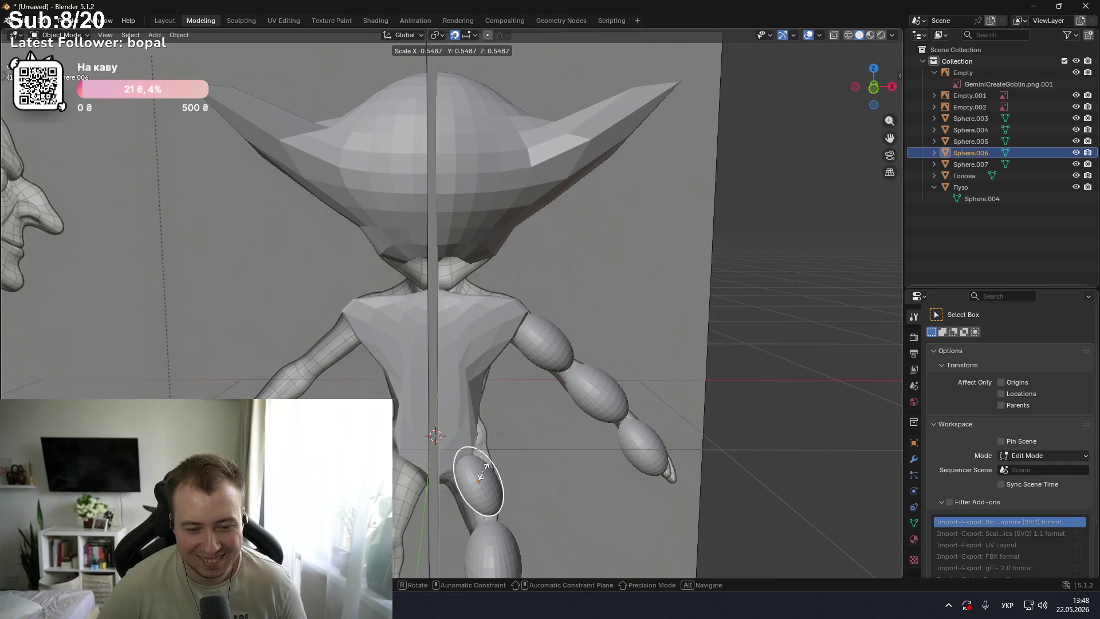
{"action": "left_click", "coordinate": [487, 473]}
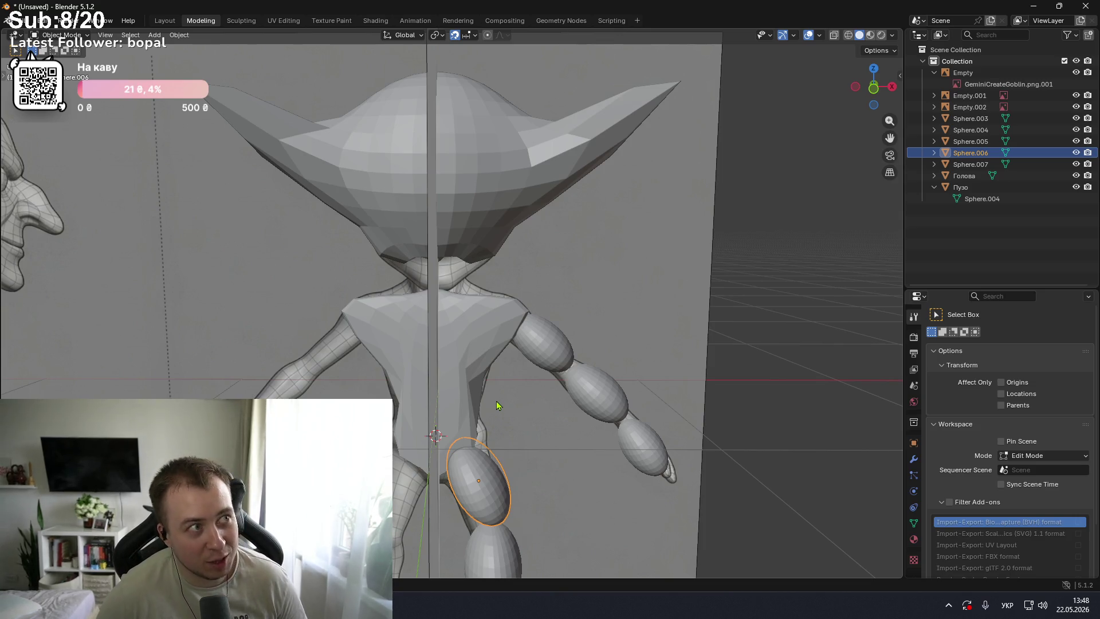
{"action": "scroll", "coordinate": [500, 472], "scroll_direction": "down", "scroll_amount": 1}
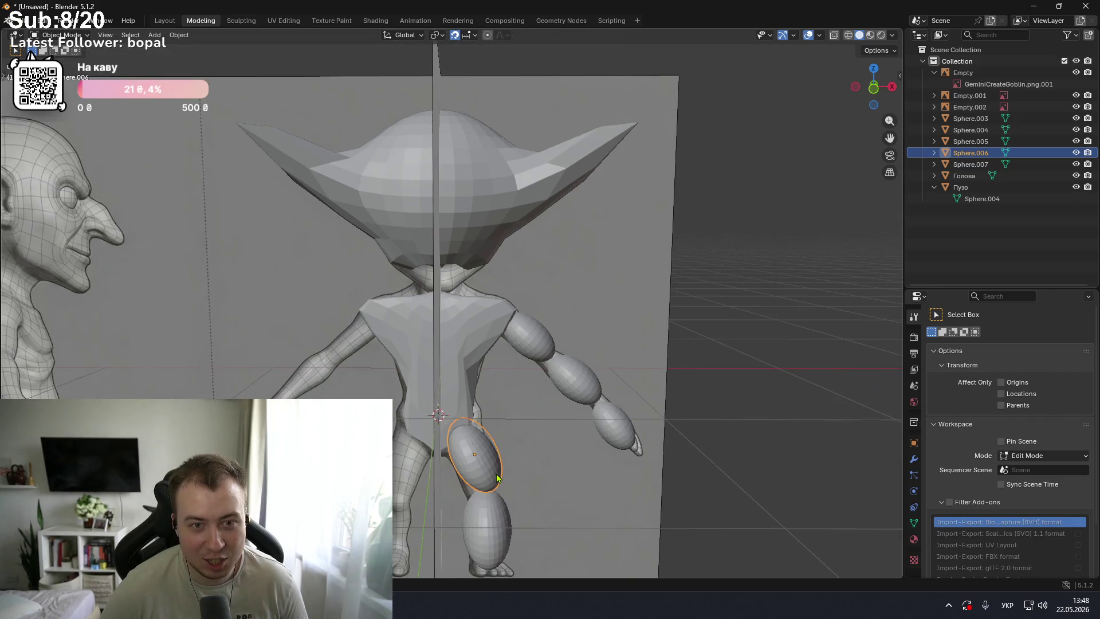
{"action": "middle_click_drag", "start_coordinate": [498, 479], "coordinate": [492, 408], "text": "shift"}
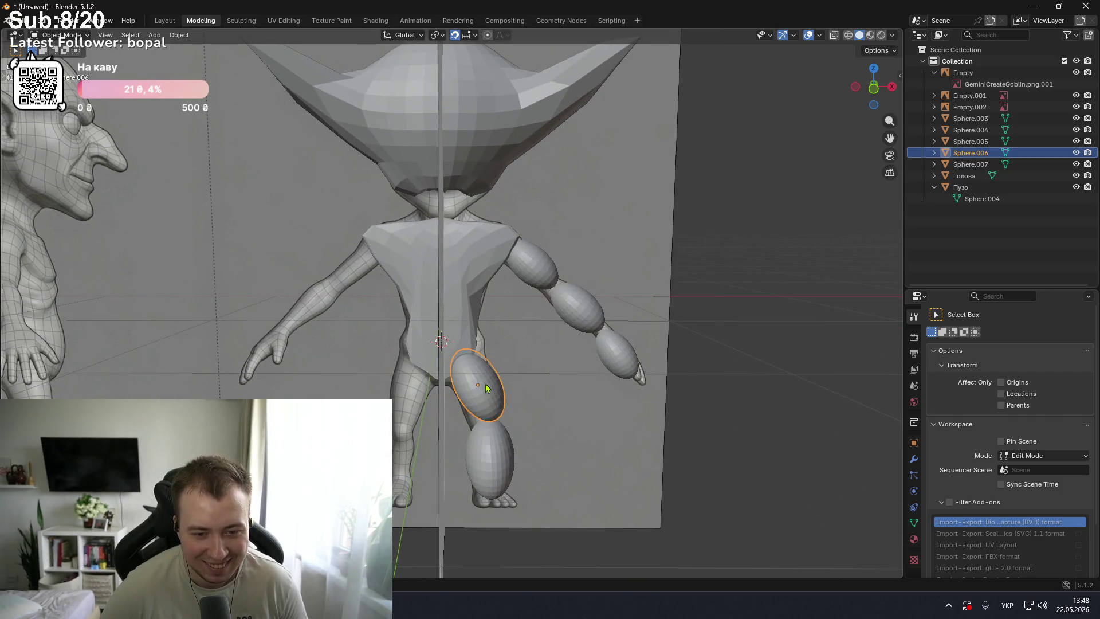
{"action": "key", "text": "s"}
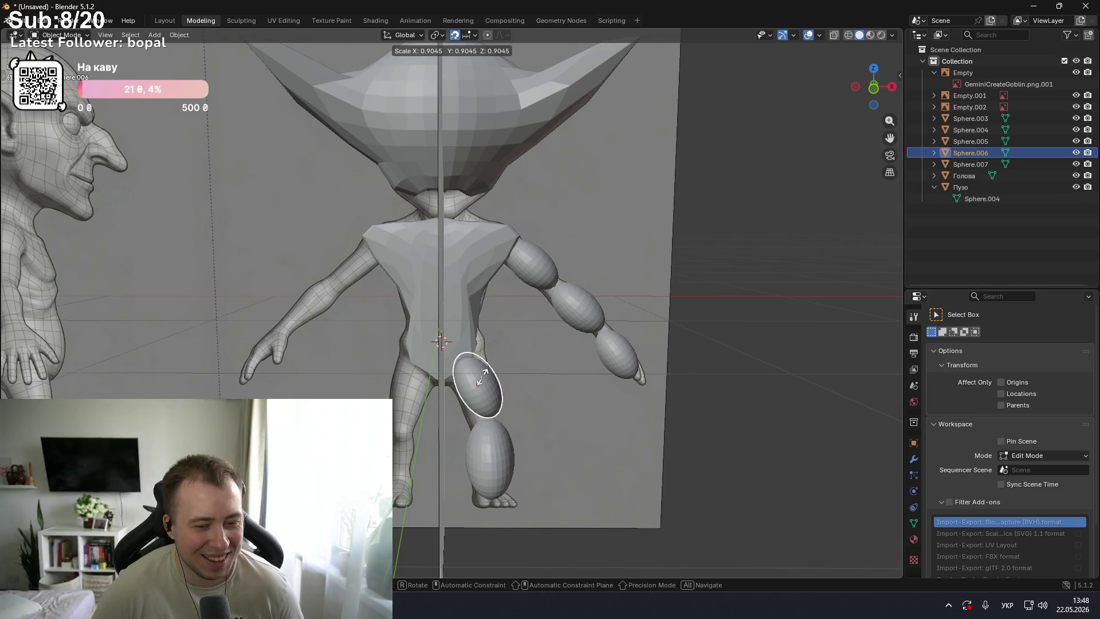
{"action": "left_click", "coordinate": [482, 383]}
{"action": "scroll", "coordinate": [479, 389], "scroll_direction": "up", "scroll_amount": 3}
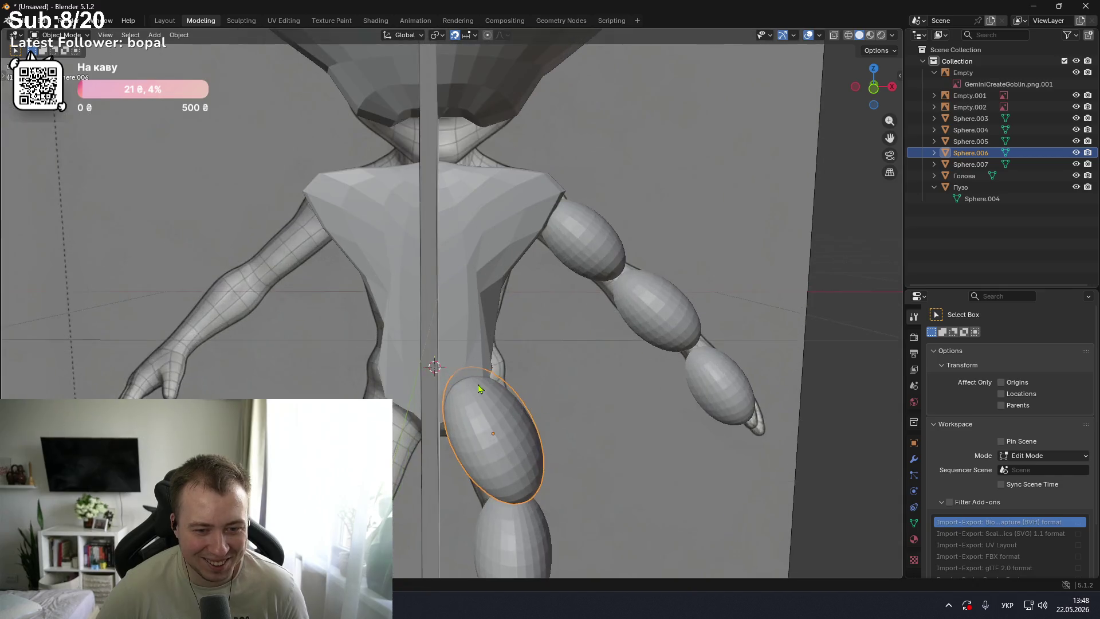
{"action": "scroll", "coordinate": [479, 389], "scroll_direction": "down", "scroll_amount": 2}
{"action": "middle_click_drag", "start_coordinate": [523, 420], "coordinate": [509, 300], "text": "shift"}
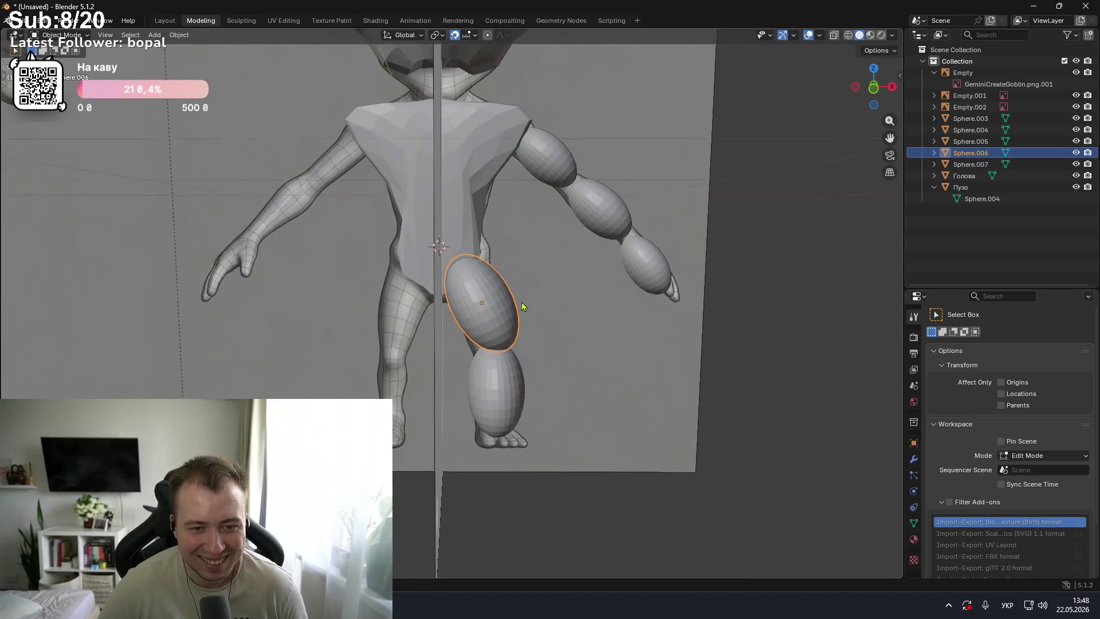
{"action": "key", "text": "s"}
{"action": "left_click", "coordinate": [509, 300]}
{"action": "key", "text": "r"}
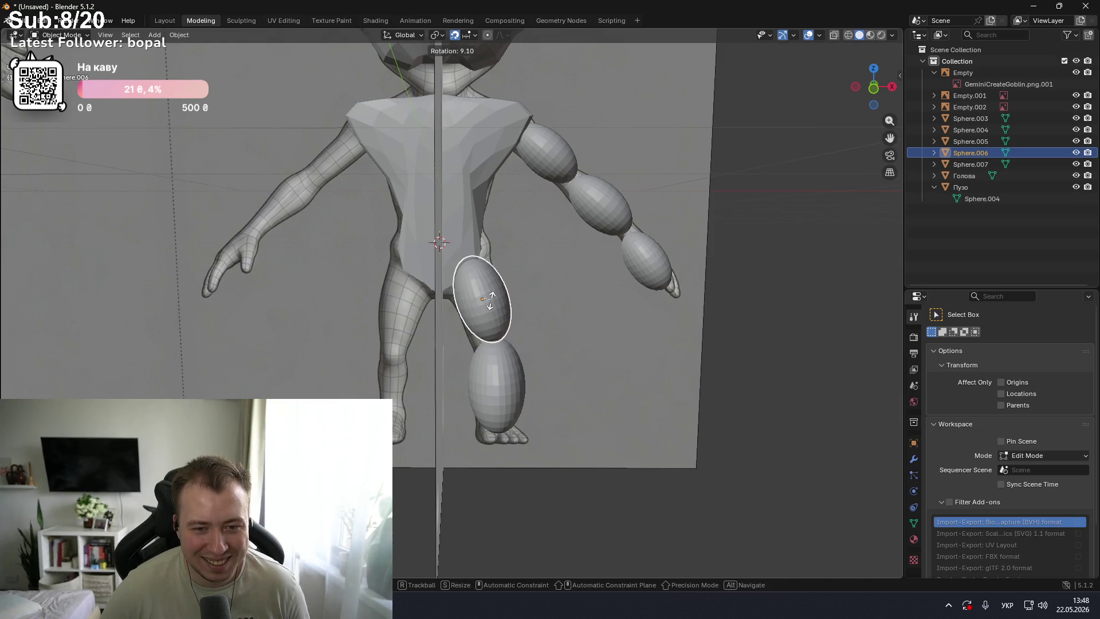
{"action": "left_click", "coordinate": [491, 306]}
- Narrow the lower-leg sphere along Y and check the leg from the side
{"action": "left_click", "coordinate": [496, 371]}
{"action": "key", "text": "s"}
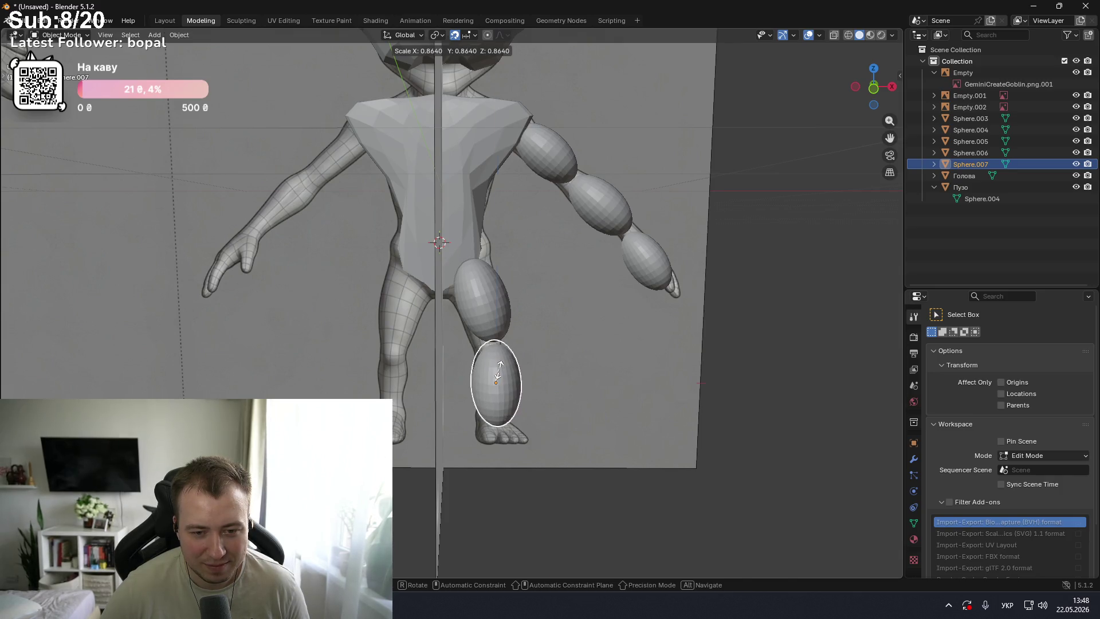
{"action": "key", "text": "y"}
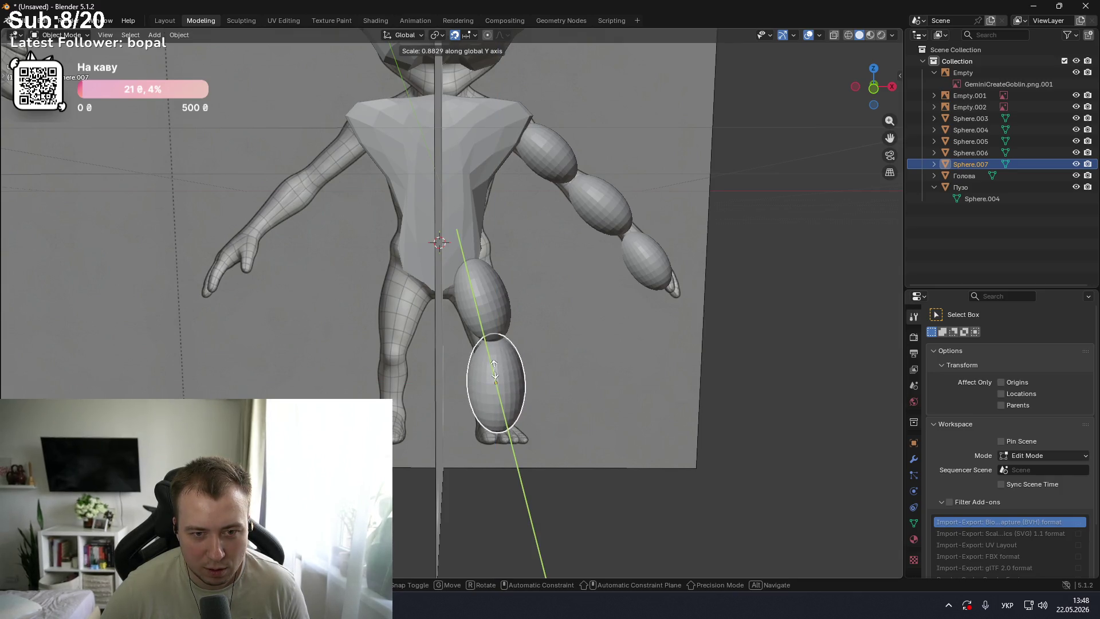
{"action": "left_click", "coordinate": [495, 371]}
{"action": "mouse_move", "coordinate": [539, 371]}
{"action": "middle_mouse_down"}
{"action": "mouse_move", "coordinate": [390, 359]}
{"action": "mouse_move", "coordinate": [383, 393]}
{"action": "middle_mouse_up"}
{"action": "mouse_move", "coordinate": [401, 393]}
{"action": "middle_mouse_down"}
{"action": "mouse_move", "coordinate": [390, 392]}
{"action": "mouse_move", "coordinate": [414, 358]}
{"action": "middle_mouse_up"}
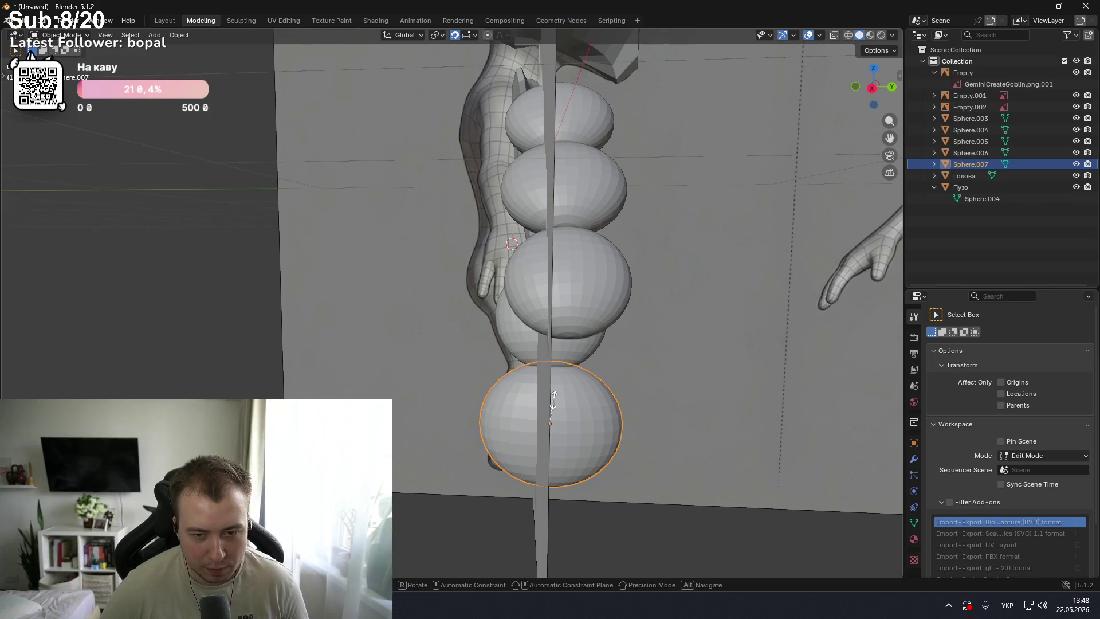
- Flatten the lower-leg sphere along the Y axis
{"action": "key", "text": "s"}
{"action": "key", "text": "x"}
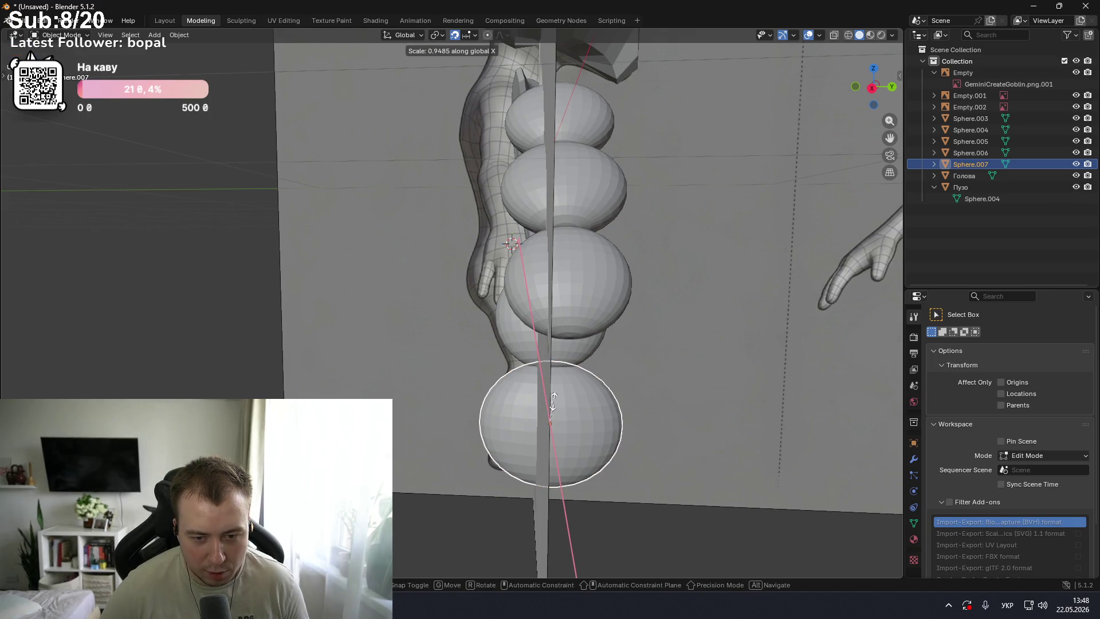
{"action": "key", "text": "x"}
{"action": "key", "text": "z"}
{"action": "key", "text": "y"}
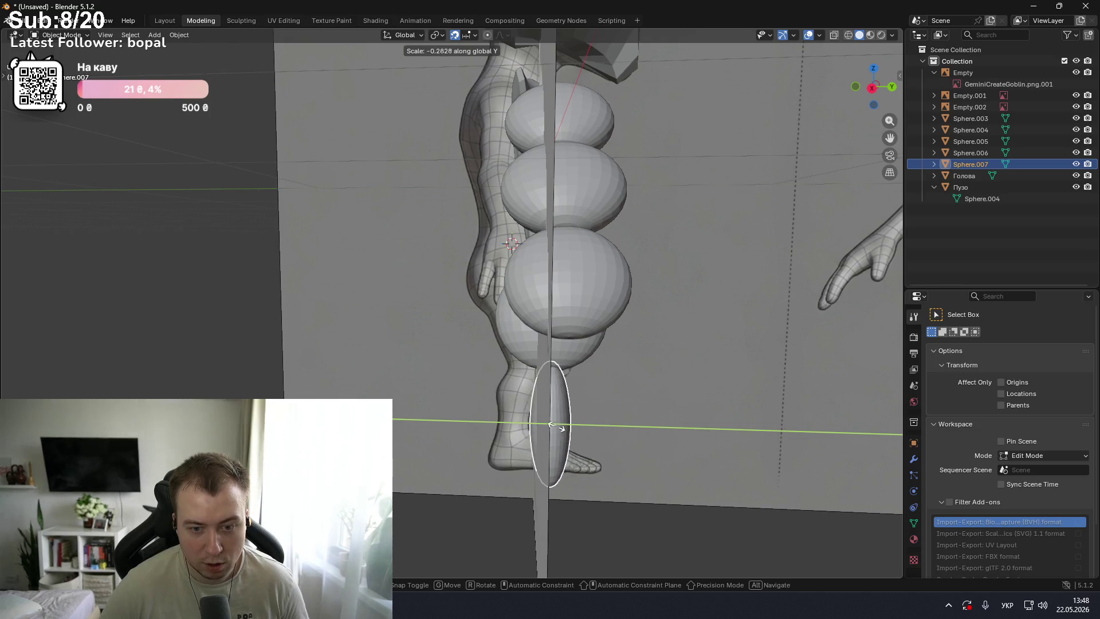
{"action": "left_click", "coordinate": [559, 428]}
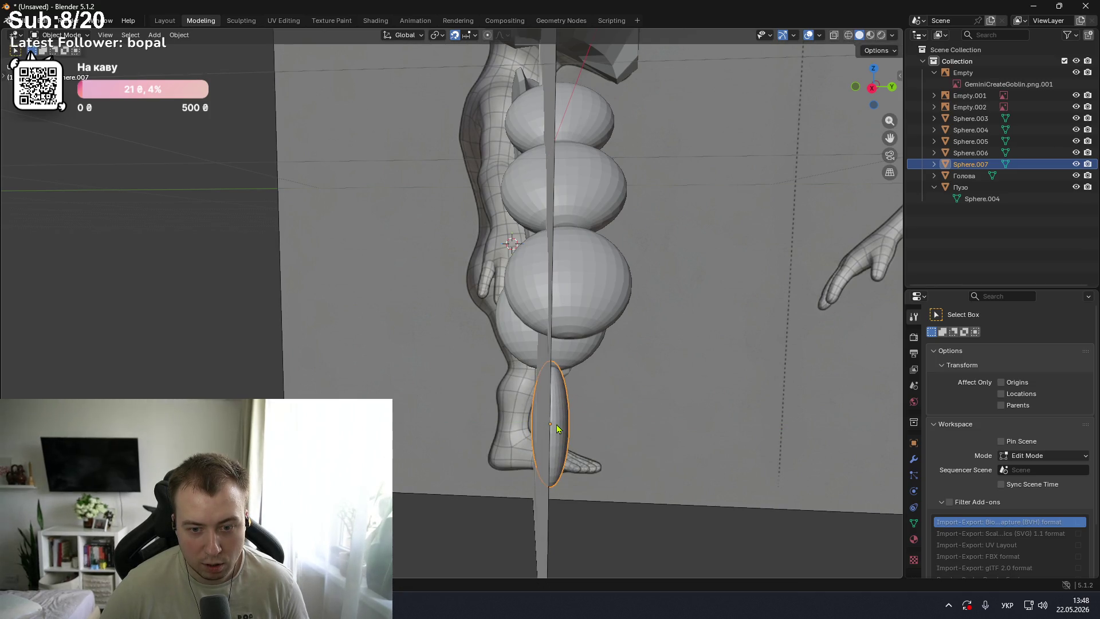
{"action": "middle_click_drag", "start_coordinate": [583, 408], "coordinate": [571, 404]}
- Narrow the hand sphere along the Y axis
{"action": "left_click", "coordinate": [544, 380]}
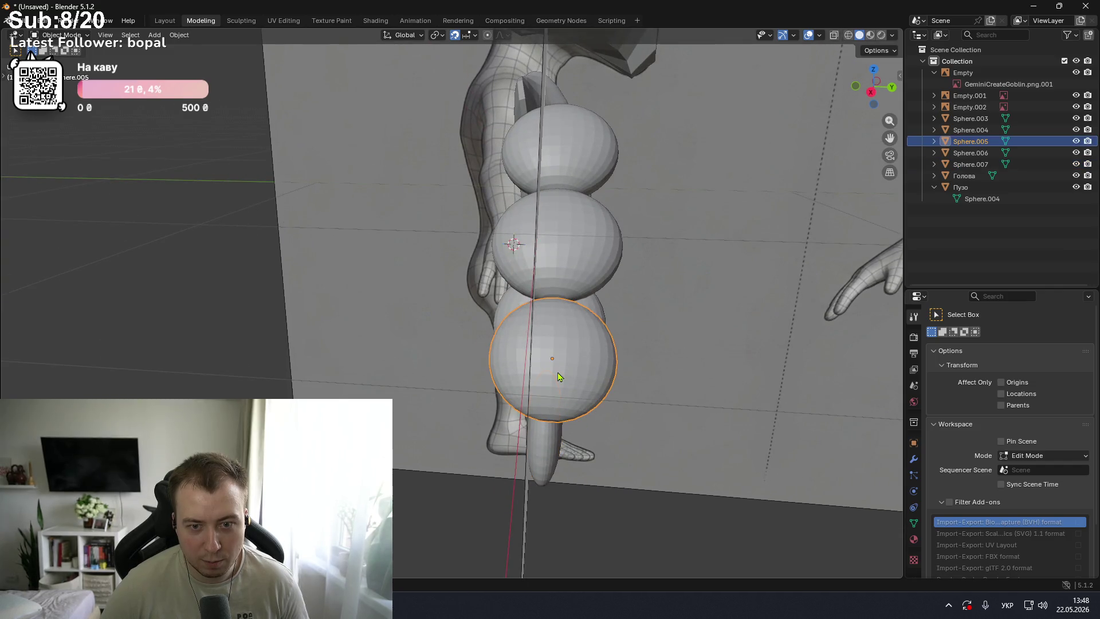
{"action": "key", "text": "s"}
{"action": "key", "text": "y"}
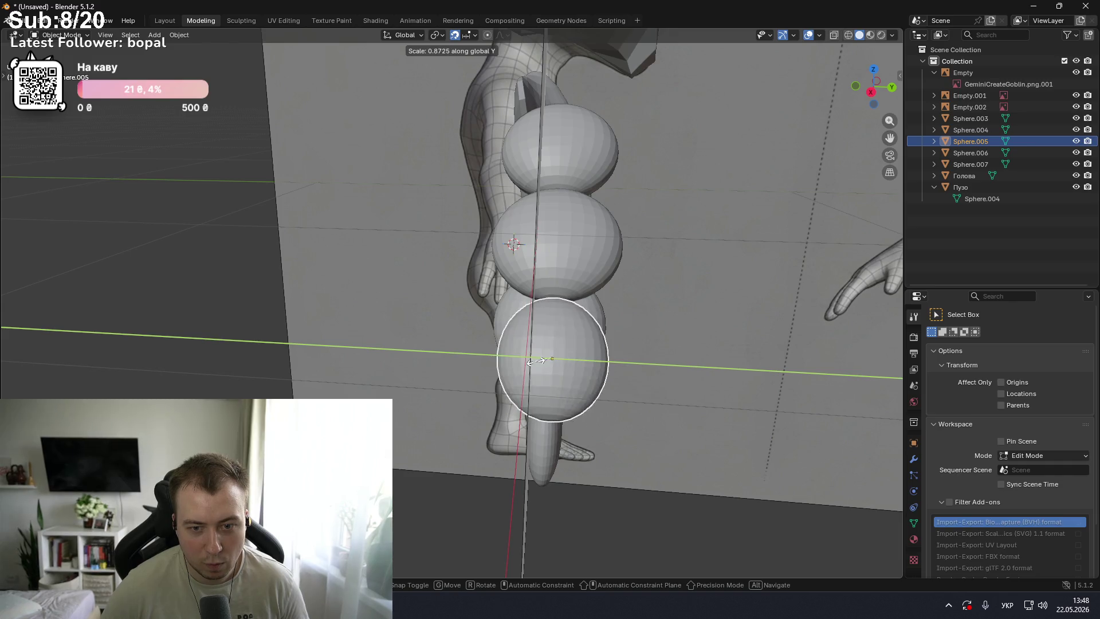
{"action": "left_click", "coordinate": [548, 367]}
{"action": "middle_click_drag", "start_coordinate": [548, 367], "coordinate": [592, 317]}
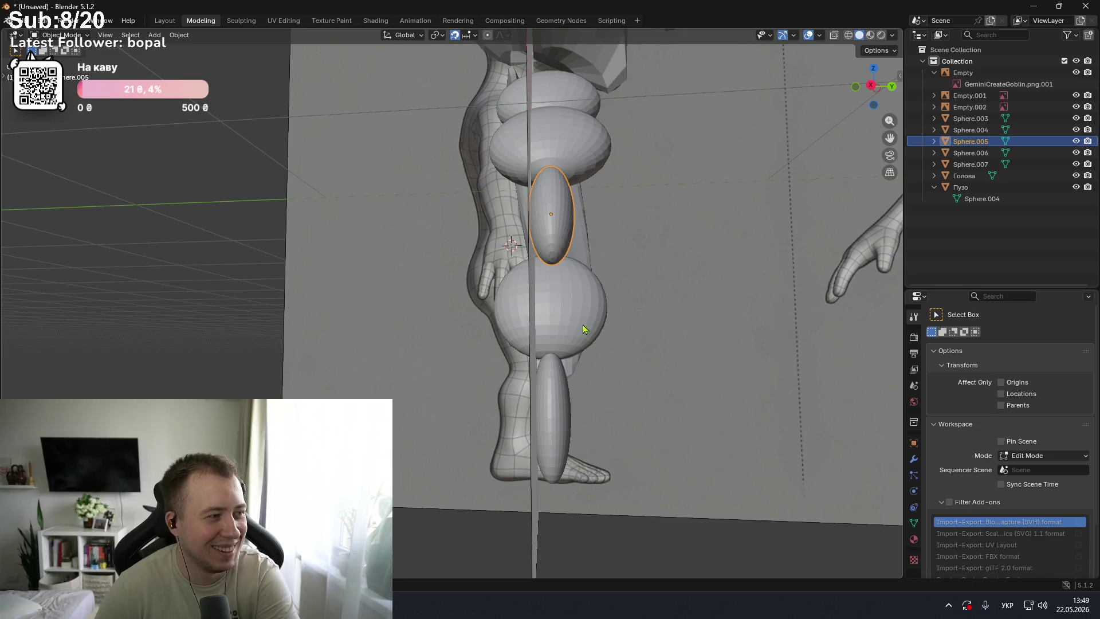
{"action": "mouse_move", "coordinate": [584, 329]}
{"action": "middle_mouse_down"}
{"action": "mouse_move", "coordinate": [632, 287]}
{"action": "mouse_move", "coordinate": [636, 321]}
{"action": "middle_mouse_up"}
- Inspect the thigh and upper-arm spheres from the side
{"action": "left_click", "coordinate": [504, 290]}
{"action": "mouse_move", "coordinate": [565, 312]}
{"action": "middle_mouse_down"}
{"action": "mouse_move", "coordinate": [514, 327]}
{"action": "mouse_move", "coordinate": [762, 325]}
{"action": "mouse_move", "coordinate": [611, 313]}
{"action": "mouse_move", "coordinate": [503, 385]}
{"action": "mouse_move", "coordinate": [478, 331]}
{"action": "mouse_move", "coordinate": [356, 351]}
{"action": "mouse_move", "coordinate": [366, 339]}
{"action": "mouse_move", "coordinate": [457, 393]}
{"action": "mouse_move", "coordinate": [391, 316]}
{"action": "mouse_move", "coordinate": [393, 263]}
{"action": "mouse_move", "coordinate": [444, 225]}
{"action": "mouse_move", "coordinate": [558, 238]}
{"action": "mouse_move", "coordinate": [518, 237]}
{"action": "mouse_move", "coordinate": [542, 236]}
{"action": "mouse_move", "coordinate": [532, 233]}
{"action": "mouse_move", "coordinate": [536, 252]}
{"action": "mouse_move", "coordinate": [546, 239]}
{"action": "mouse_move", "coordinate": [658, 248]}
{"action": "mouse_move", "coordinate": [658, 261]}
{"action": "mouse_move", "coordinate": [699, 238]}
{"action": "mouse_move", "coordinate": [732, 239]}
{"action": "mouse_move", "coordinate": [663, 307]}
{"action": "mouse_move", "coordinate": [583, 288]}
{"action": "mouse_move", "coordinate": [545, 238]}
{"action": "mouse_move", "coordinate": [484, 201]}
{"action": "middle_mouse_up"}
{"action": "scroll", "coordinate": [536, 257], "scroll_direction": "up", "scroll_amount": 5}
{"action": "left_click", "coordinate": [530, 269]}
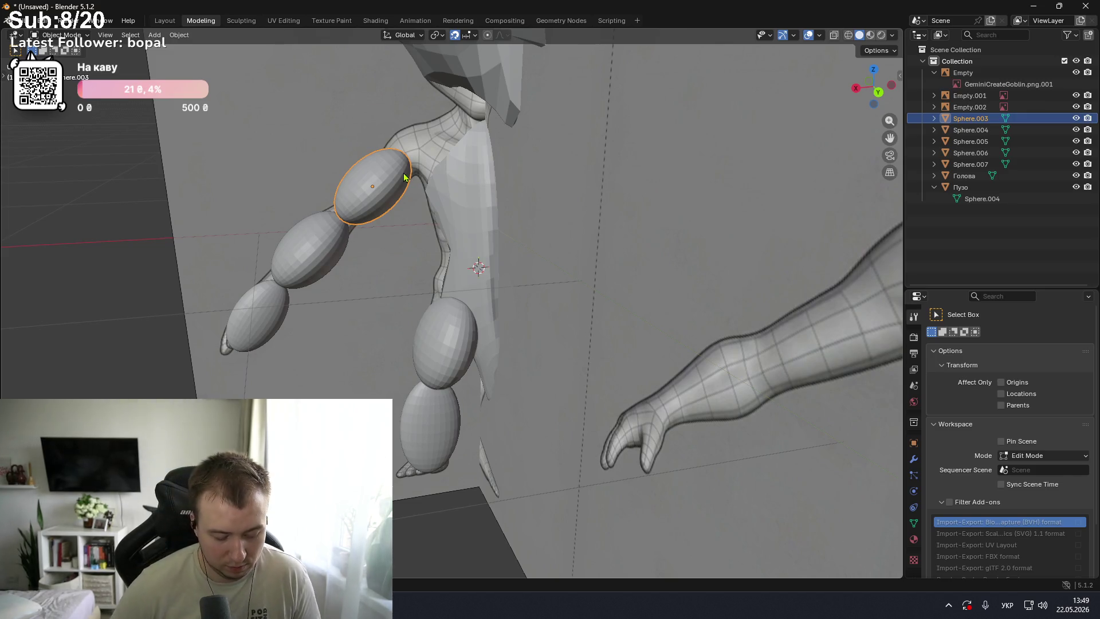
{"action": "middle_click_drag", "start_coordinate": [404, 177], "coordinate": [474, 149]}
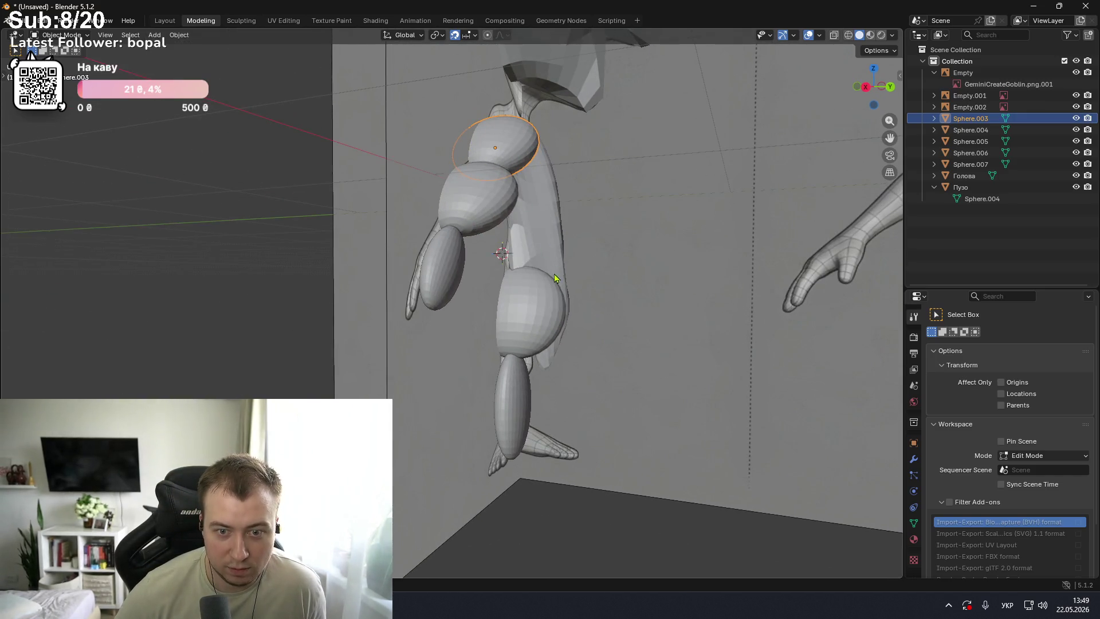
- Shrink thigh sphere Sphere.006 along X, then flatten it along Y
{"action": "left_click", "coordinate": [524, 317]}
{"action": "key", "text": "KP_Decimal"}
{"action": "key", "text": "s"}
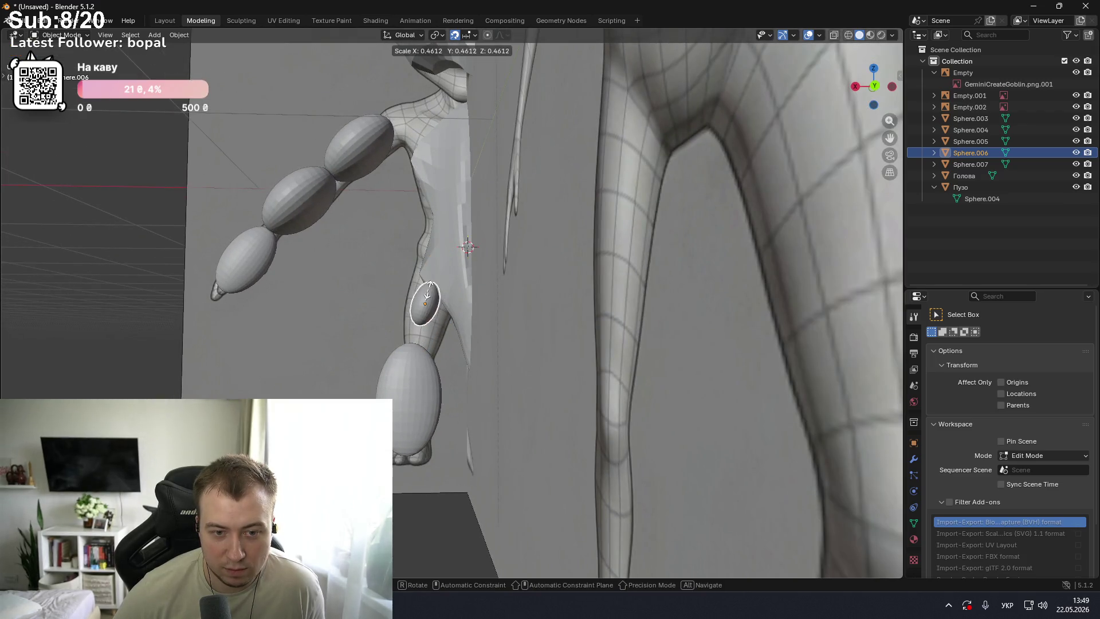
{"action": "key", "text": "x"}
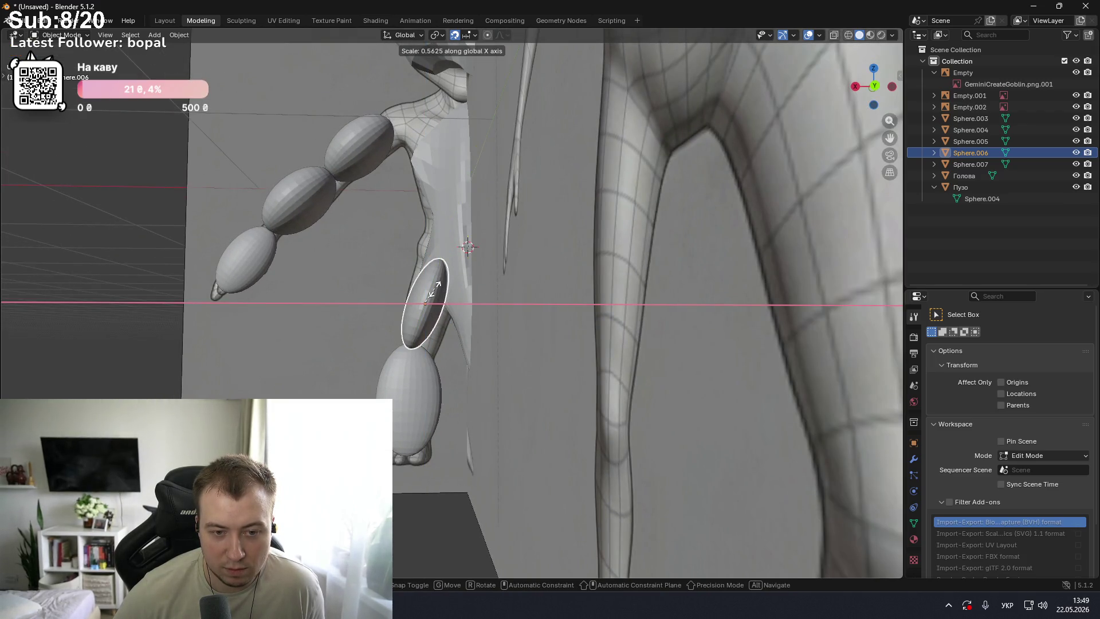
{"action": "left_click", "coordinate": [434, 289]}
{"action": "middle_click_drag", "start_coordinate": [433, 289], "coordinate": [590, 305]}
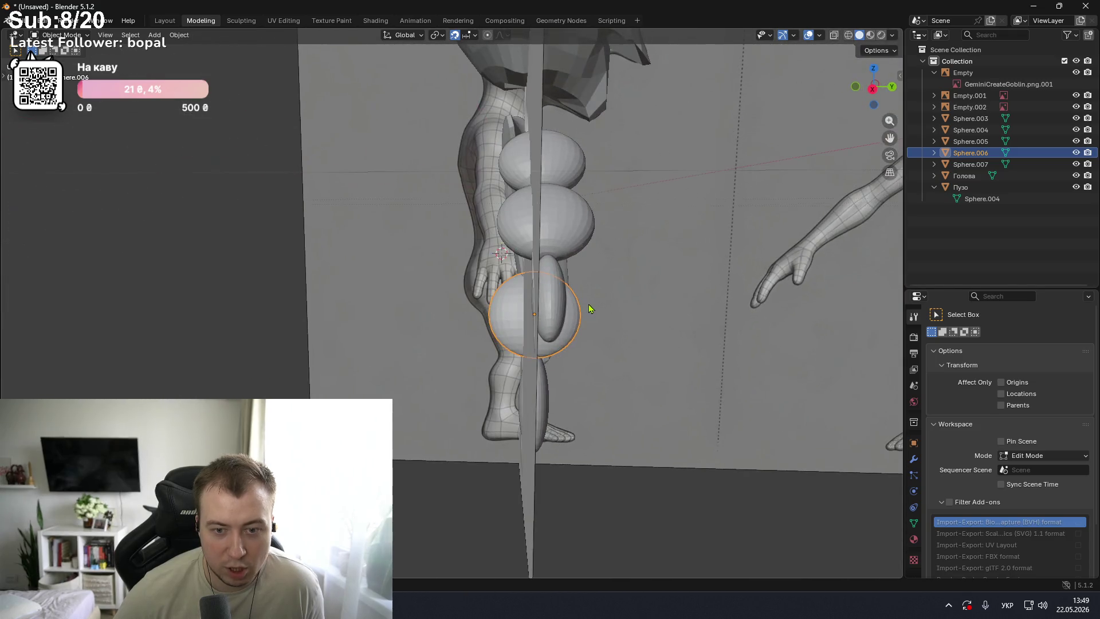
{"action": "key", "text": "s"}
{"action": "key", "text": "y"}
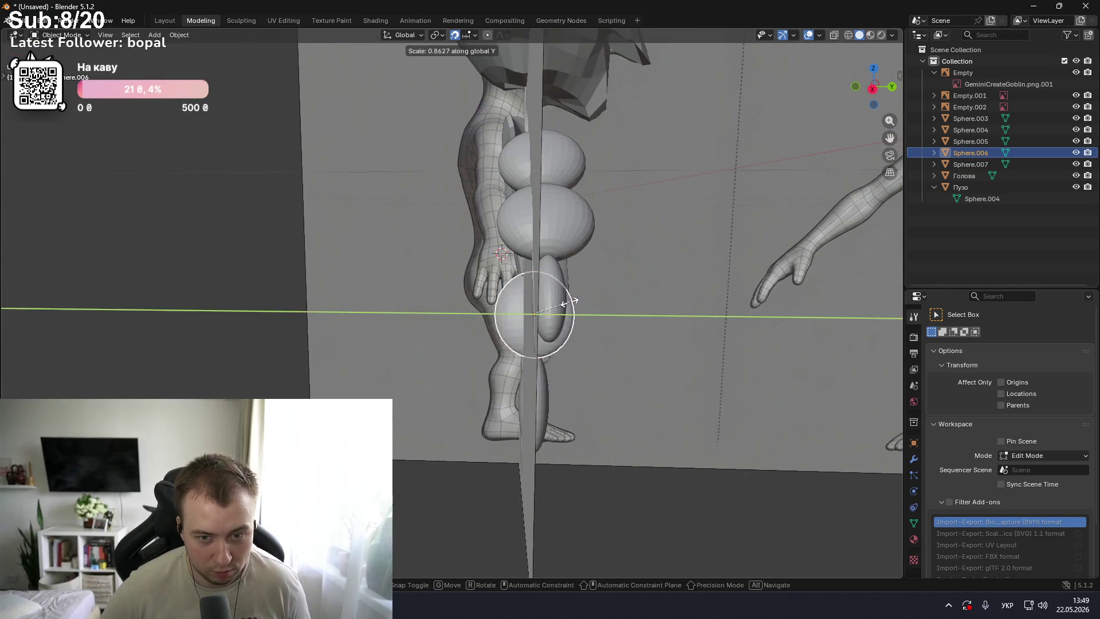
{"action": "left_click", "coordinate": [554, 303]}
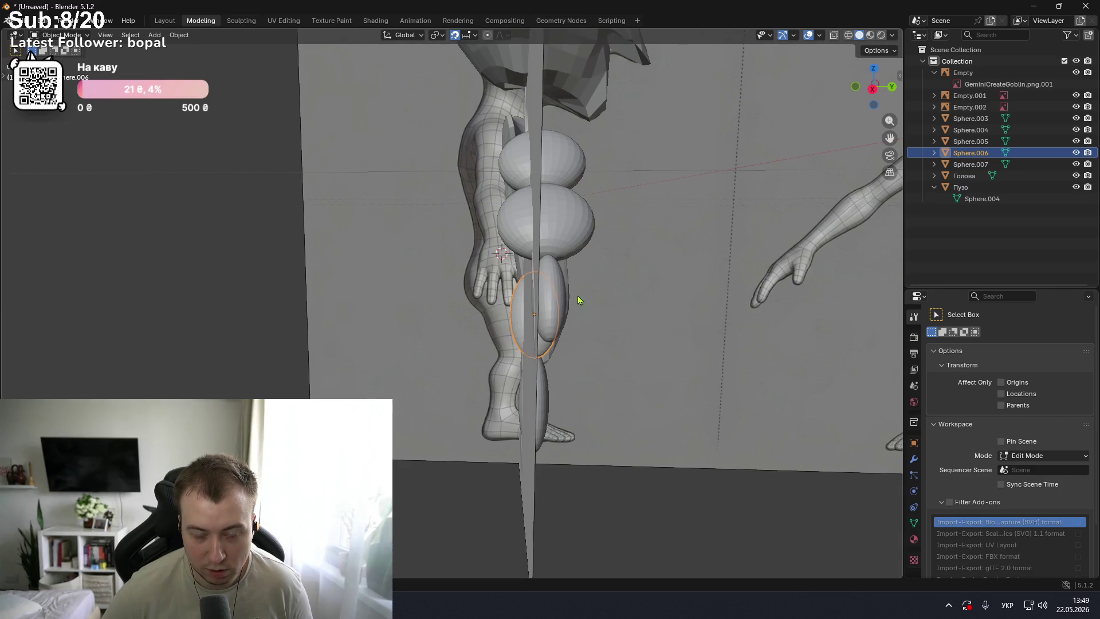
{"action": "middle_click_drag", "start_coordinate": [554, 303], "coordinate": [530, 286]}
- Flatten lower-leg sphere Sphere.004 along the global Y axis
{"action": "left_click", "coordinate": [498, 377]}
{"action": "mouse_move", "coordinate": [499, 376]}
{"action": "middle_mouse_down"}
{"action": "mouse_move", "coordinate": [565, 369]}
{"action": "mouse_move", "coordinate": [568, 351]}
{"action": "middle_mouse_up"}
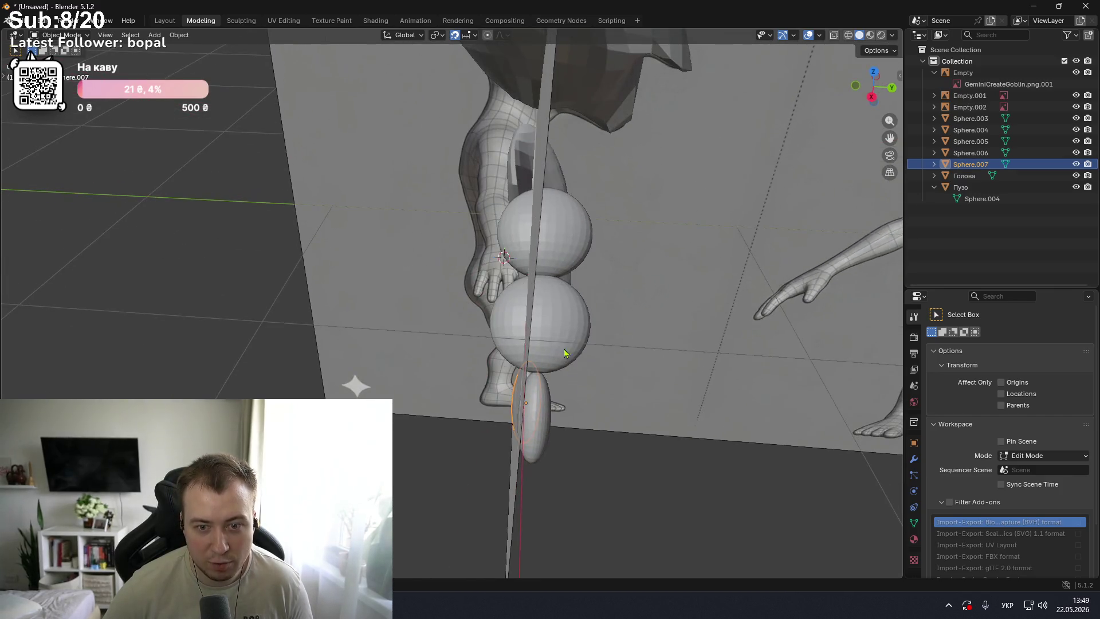
{"action": "left_click", "coordinate": [567, 351]}
{"action": "key", "text": "s"}
{"action": "key", "text": "y"}
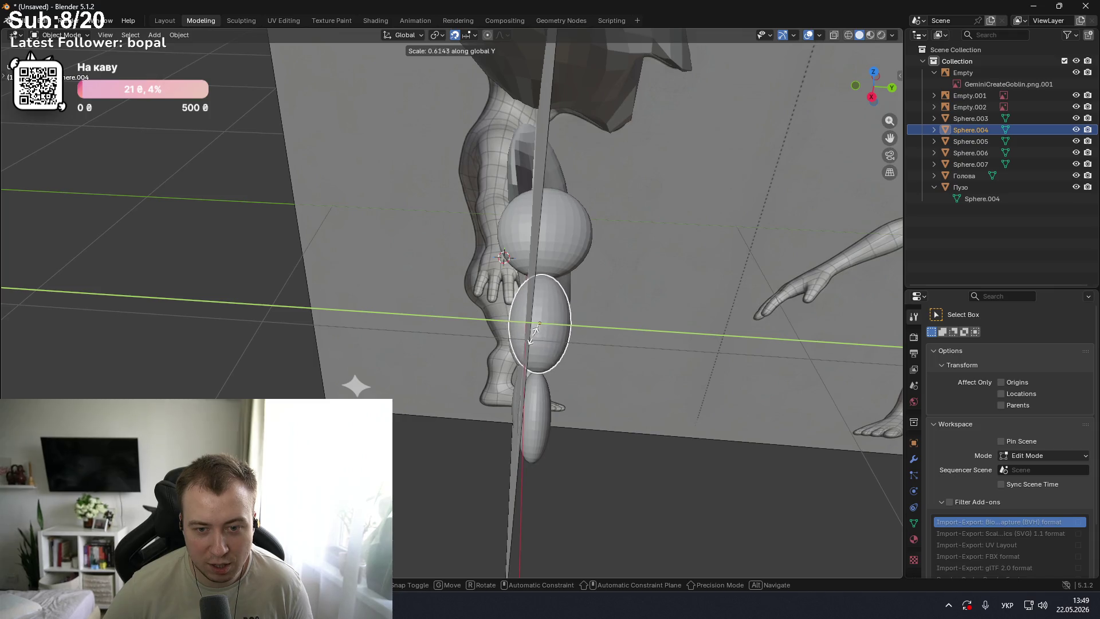
{"action": "left_click", "coordinate": [542, 331]}
{"action": "middle_click_drag", "start_coordinate": [542, 332], "coordinate": [464, 253]}
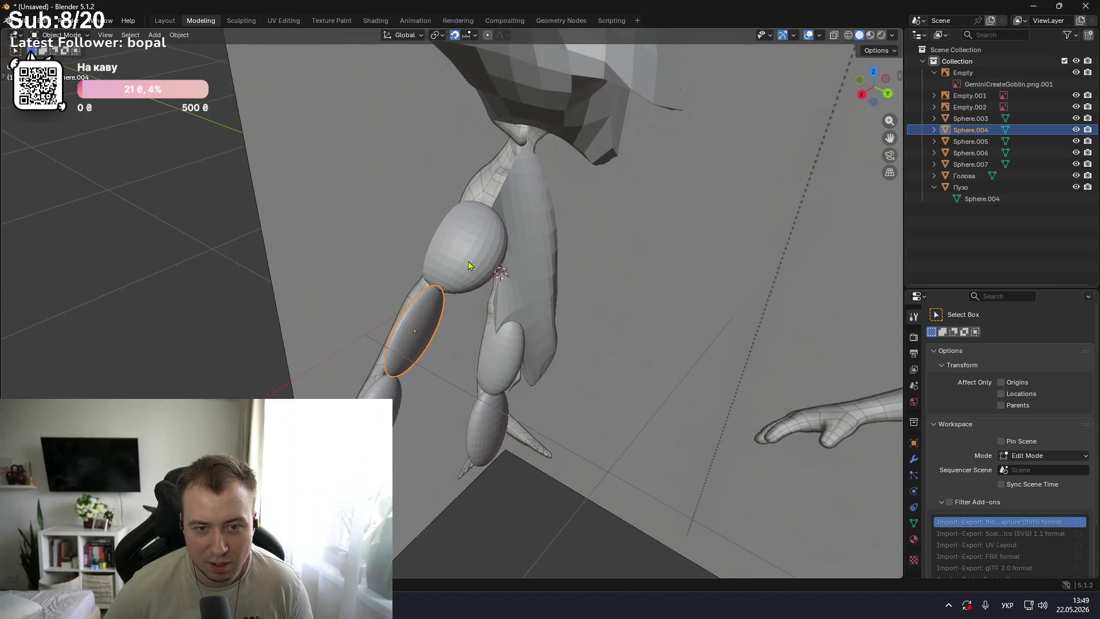
- Flatten upper-leg sphere Sphere.003 along the global Y axis
{"action": "left_click", "coordinate": [464, 253]}
{"action": "key", "text": "s"}
{"action": "key", "text": "y"}
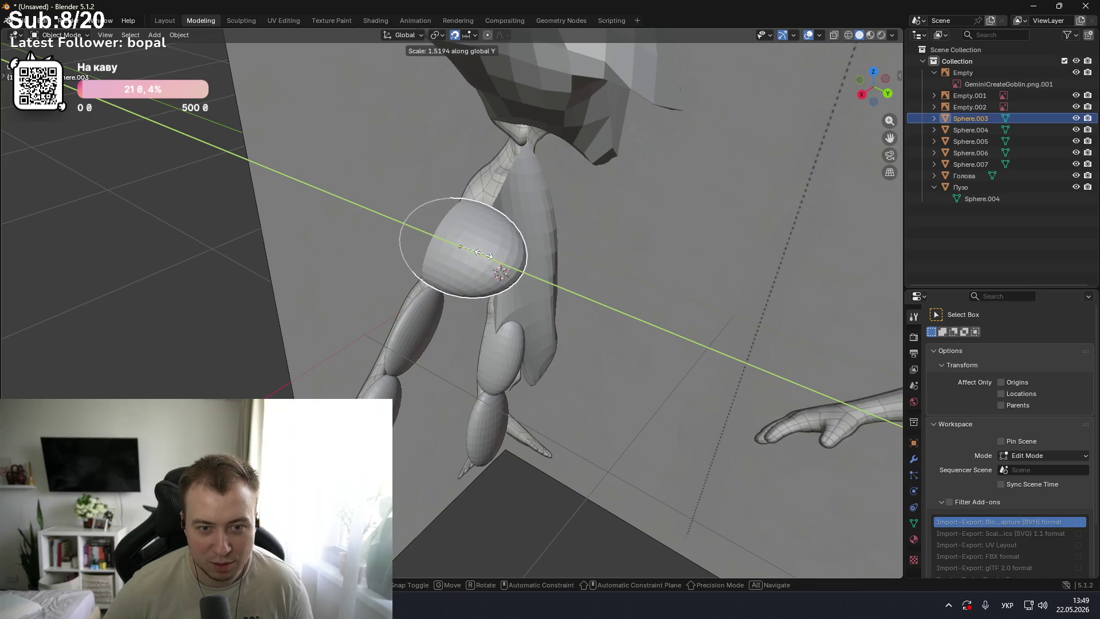
{"action": "left_click", "coordinate": [465, 245]}
{"action": "mouse_move", "coordinate": [465, 246]}
{"action": "middle_mouse_down"}
{"action": "mouse_move", "coordinate": [529, 222]}
{"action": "mouse_move", "coordinate": [494, 222]}
{"action": "mouse_move", "coordinate": [496, 253]}
{"action": "mouse_move", "coordinate": [505, 213]}
{"action": "mouse_move", "coordinate": [491, 272]}
{"action": "mouse_move", "coordinate": [401, 302]}
{"action": "mouse_move", "coordinate": [507, 357]}
{"action": "mouse_move", "coordinate": [608, 358]}
{"action": "mouse_move", "coordinate": [516, 344]}
{"action": "mouse_move", "coordinate": [506, 329]}
{"action": "middle_mouse_up"}
- Select the Пузо torso and switch it to Sculpt Mode
{"action": "left_click", "coordinate": [580, 351]}
{"action": "scroll", "coordinate": [516, 343], "scroll_direction": "up", "scroll_amount": 3}
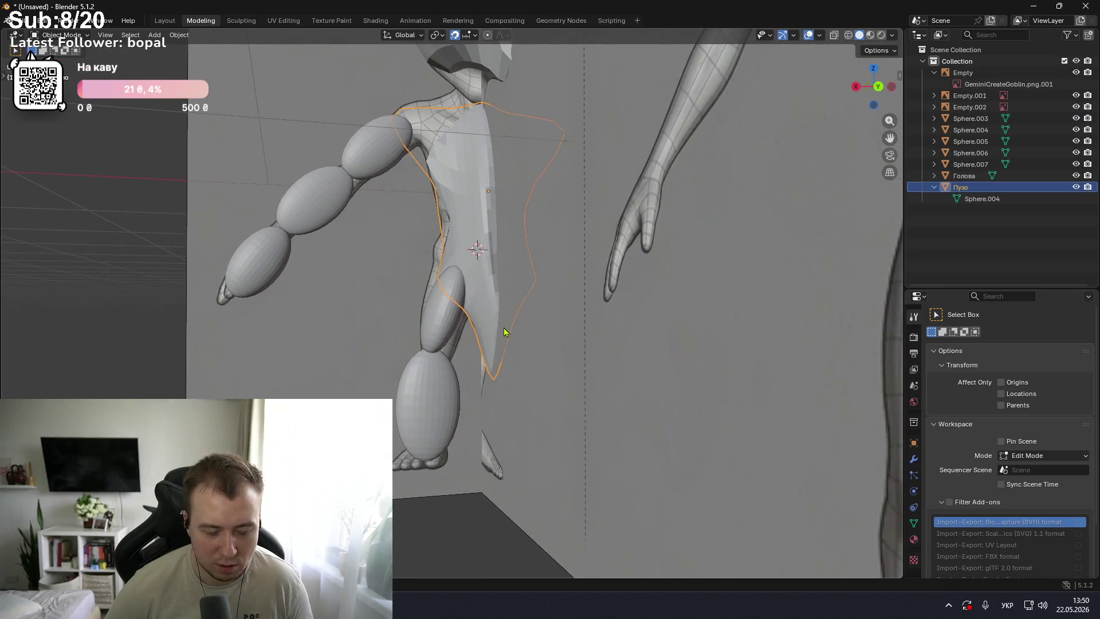
{"action": "key", "text": "ctrl+Tab"}
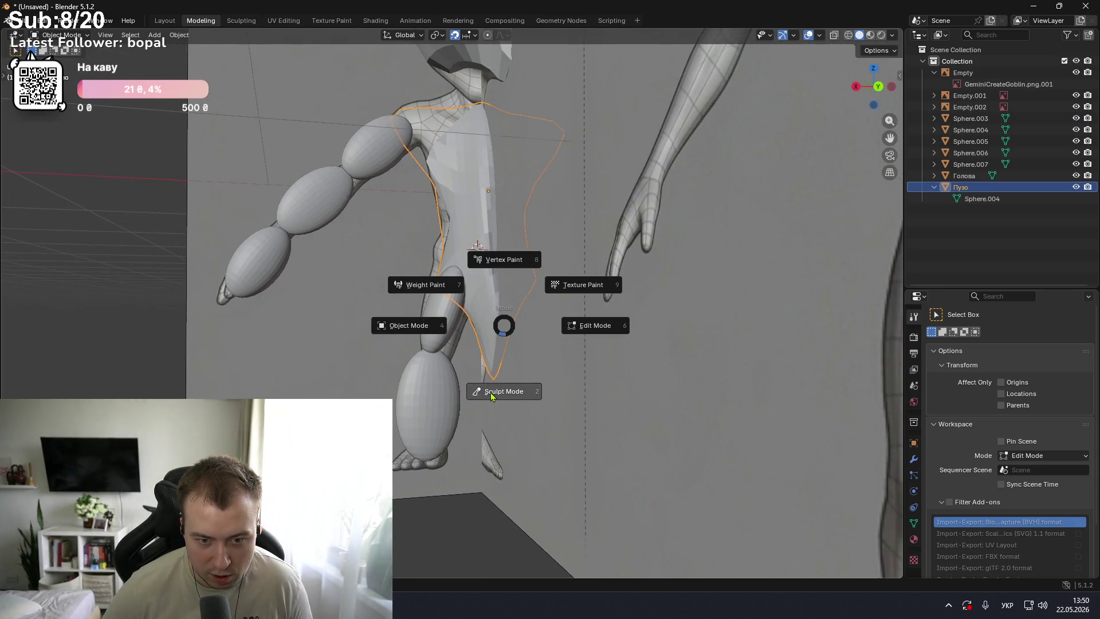
{"action": "left_click", "coordinate": [494, 389]}
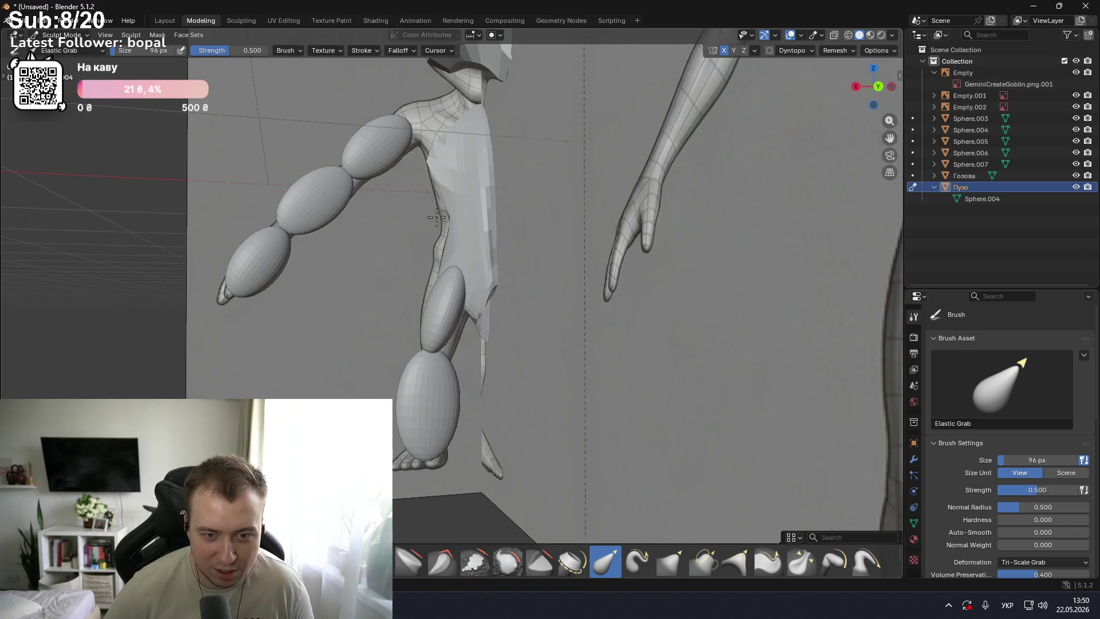
- Snap to the right side view and hide Sphere.007, Sphere.006 and Sphere.005
{"action": "middle_click_drag", "start_coordinate": [484, 307], "coordinate": [527, 302]}
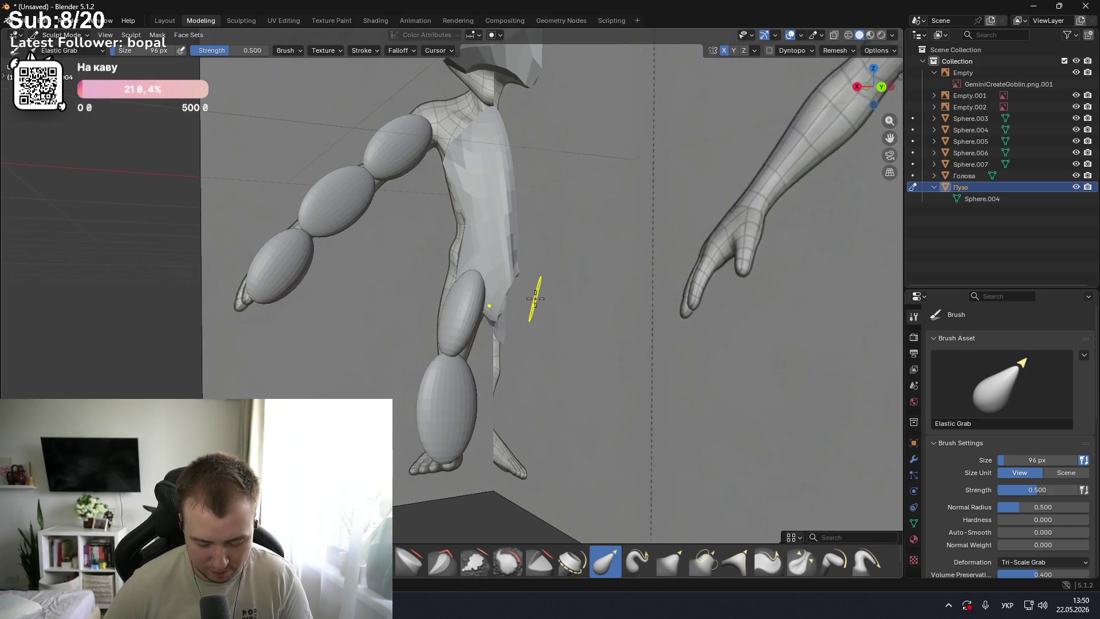
{"action": "key", "text": "KP_1"}
{"action": "key", "text": "KP_3"}
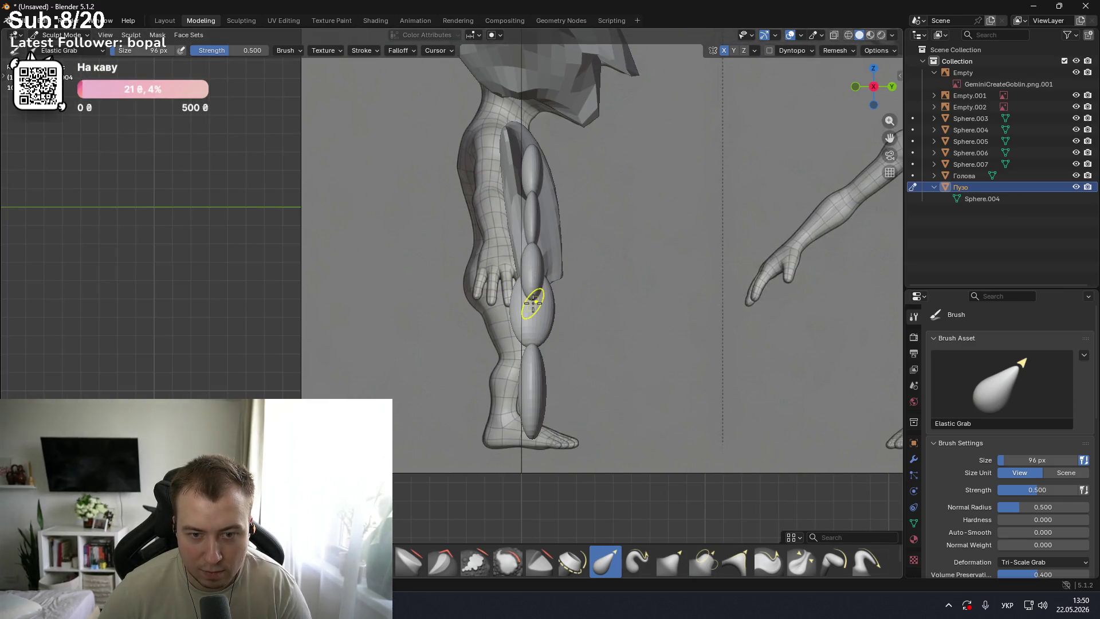
{"action": "left_click_drag", "start_coordinate": [1076, 164], "coordinate": [1077, 146]}
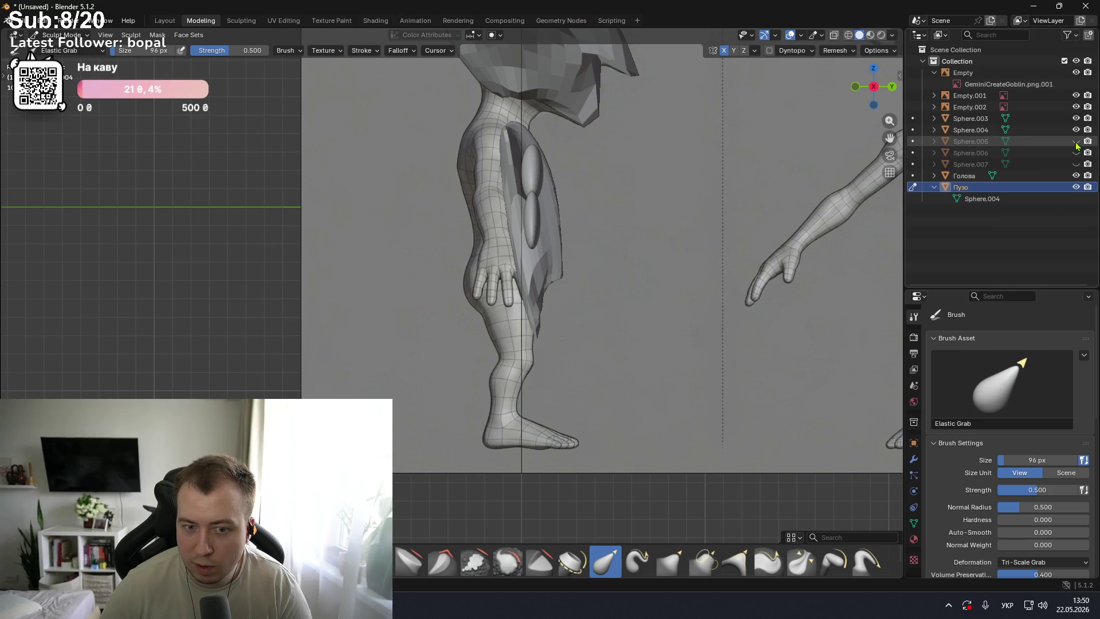
- Hide the remaining spheres, keep Empty.001 visible, and maximize the 3D view in side view
{"action": "left_click_drag", "start_coordinate": [1076, 143], "coordinate": [1076, 95]}
{"action": "left_click", "coordinate": [1076, 95]}
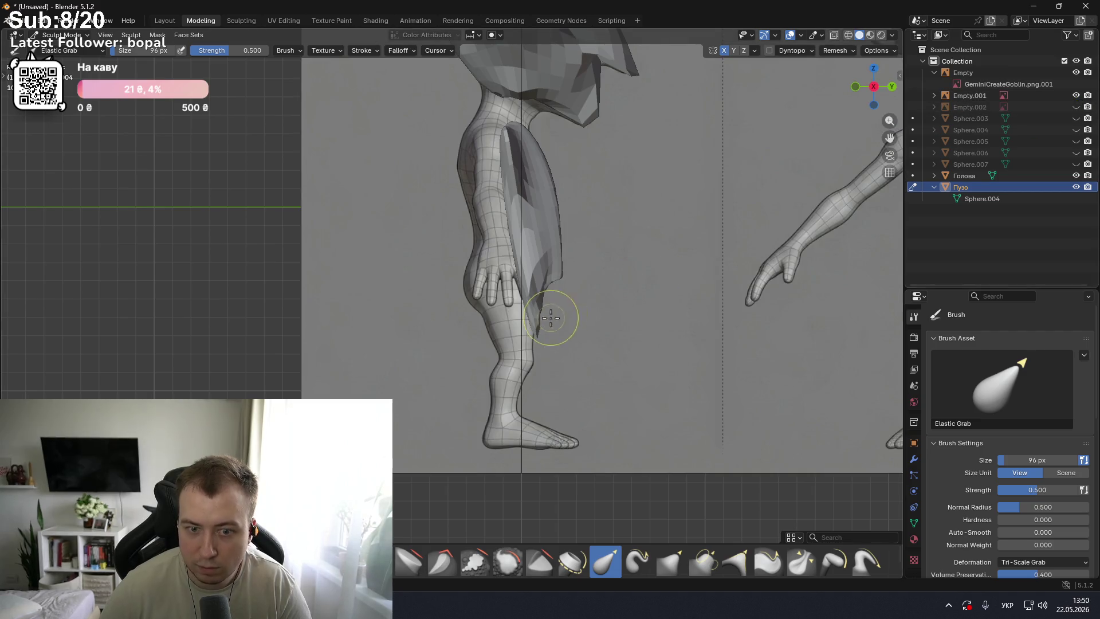
{"action": "left_click_drag", "start_coordinate": [562, 277], "coordinate": [480, 273]}
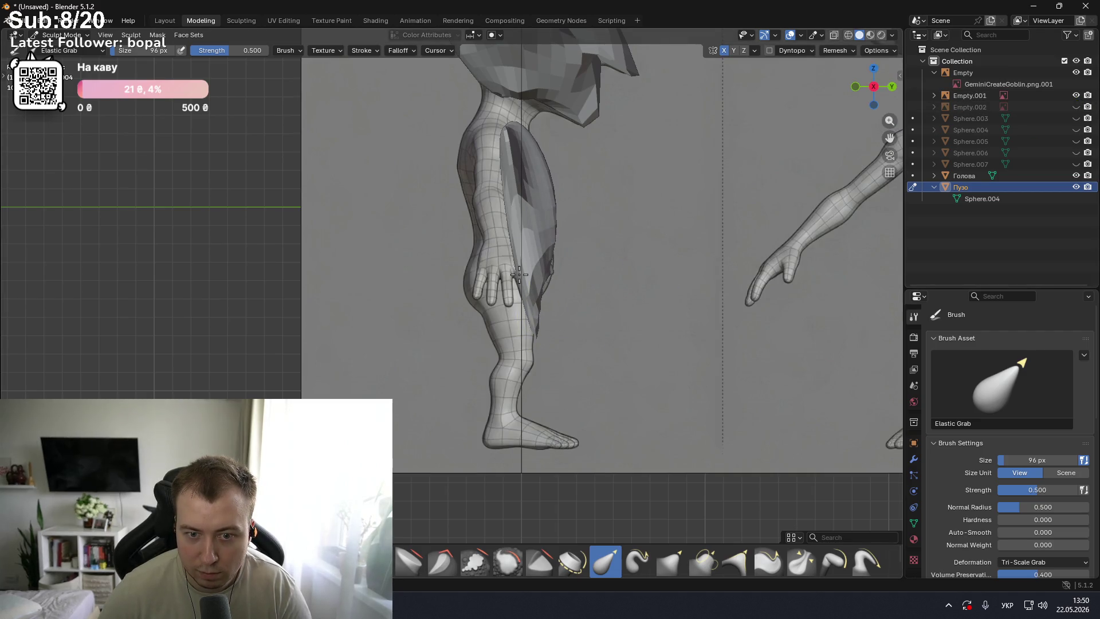
{"action": "key", "text": "ctrl+space"}
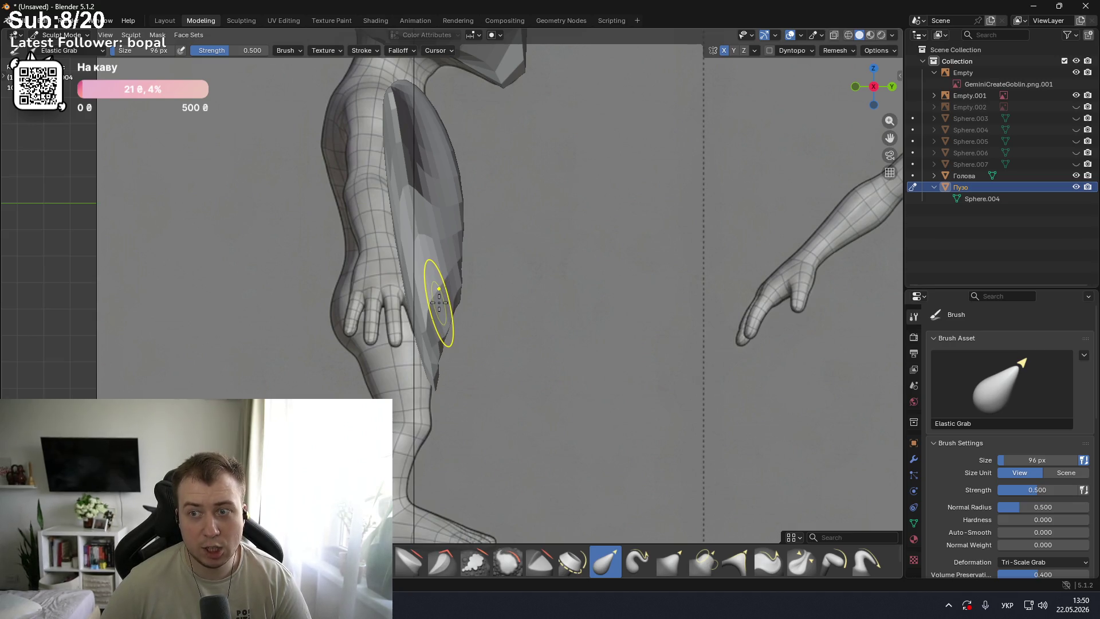
{"action": "key", "text": "KP_1"}
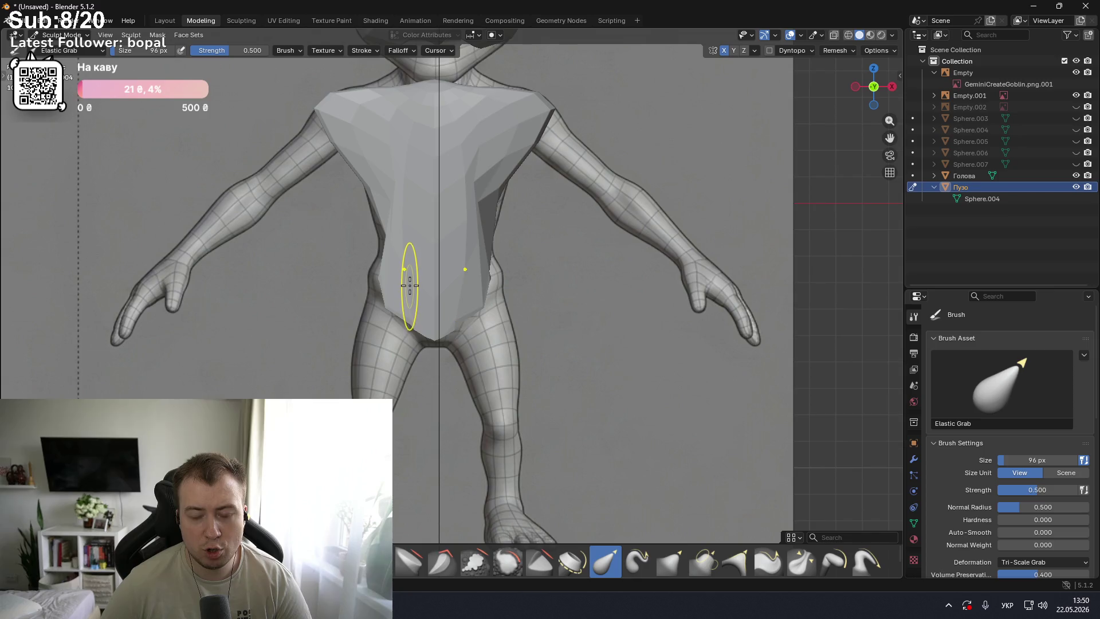
{"action": "key", "text": "KP_3"}
- Pull the plate's lower edge inward with Elastic Grab, undoing the spiky strokes
{"action": "left_click_drag", "start_coordinate": [440, 271], "coordinate": [285, 362]}
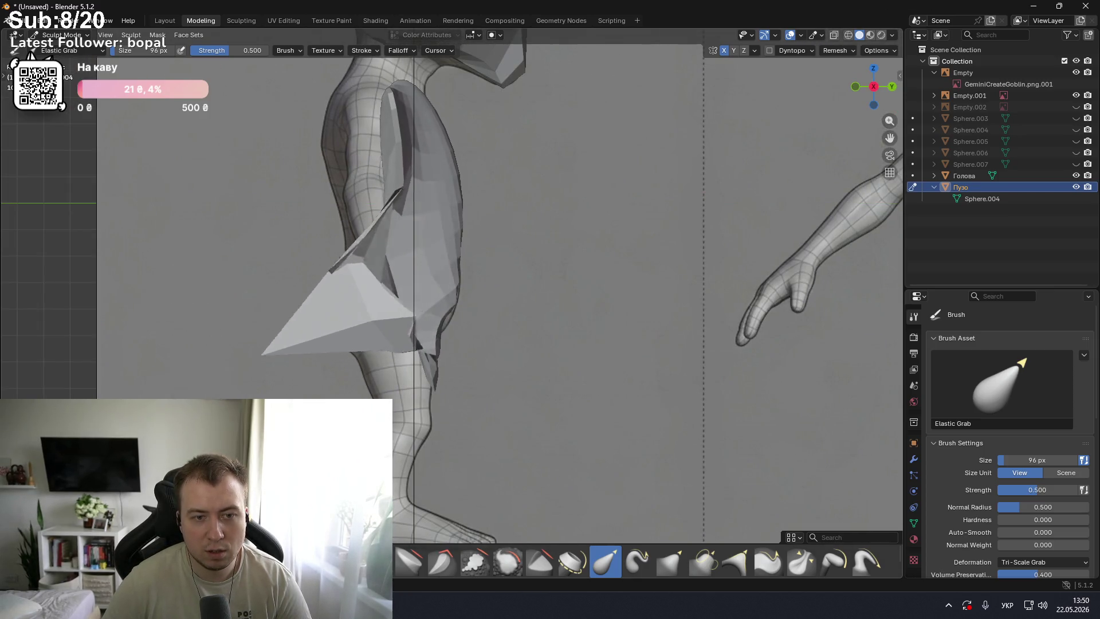
{"action": "key", "text": "ctrl+z"}
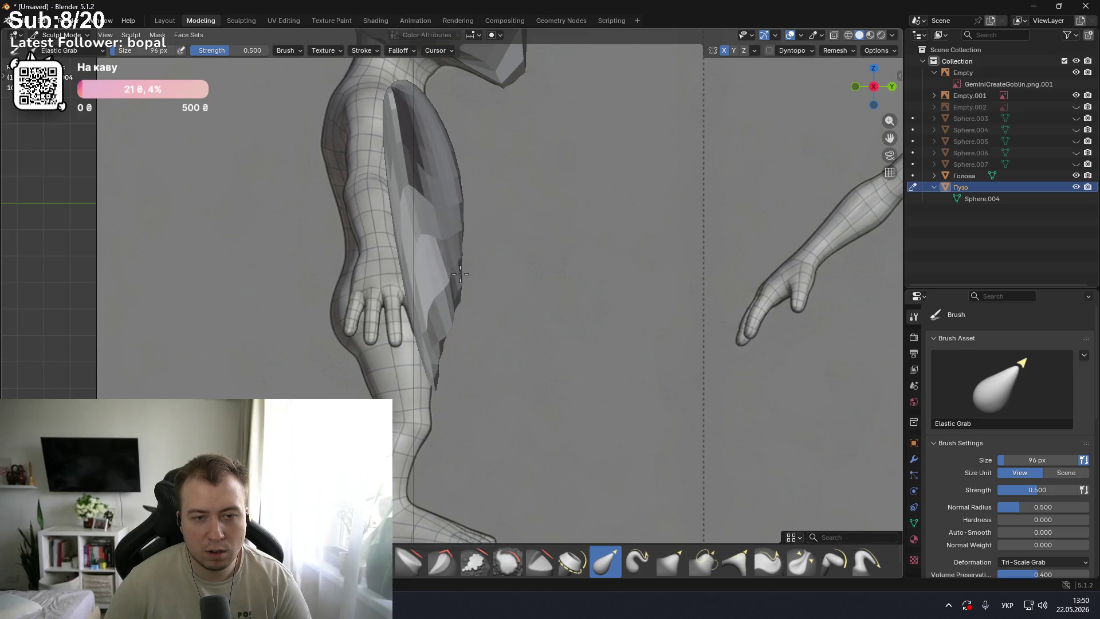
{"action": "left_click_drag", "start_coordinate": [605, 275], "coordinate": [585, 270]}
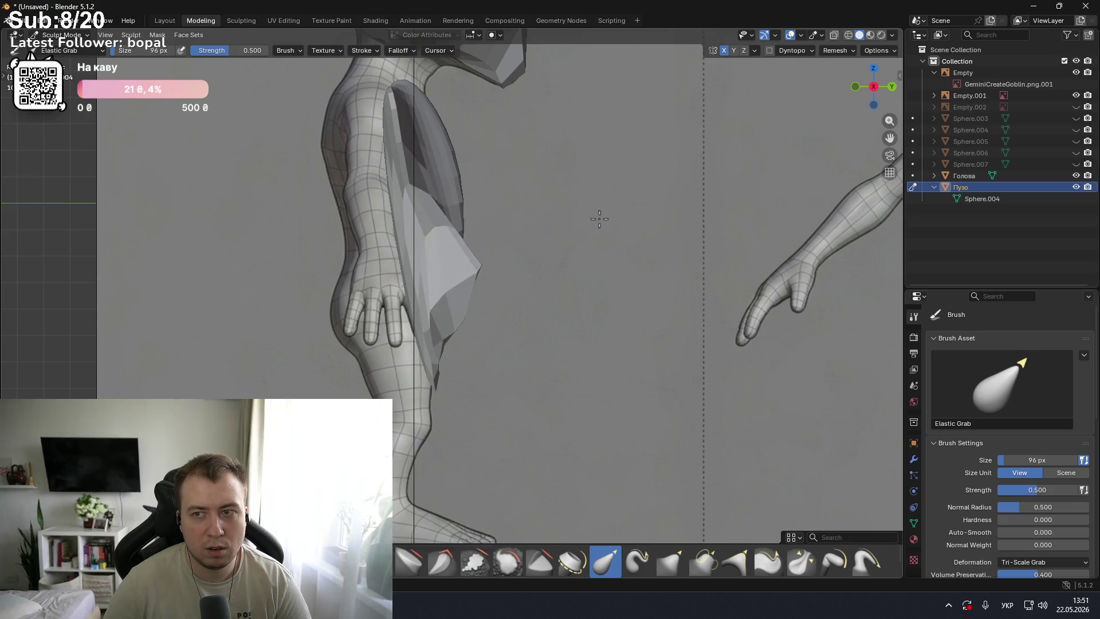
{"action": "left_click_drag", "start_coordinate": [530, 295], "coordinate": [444, 290]}
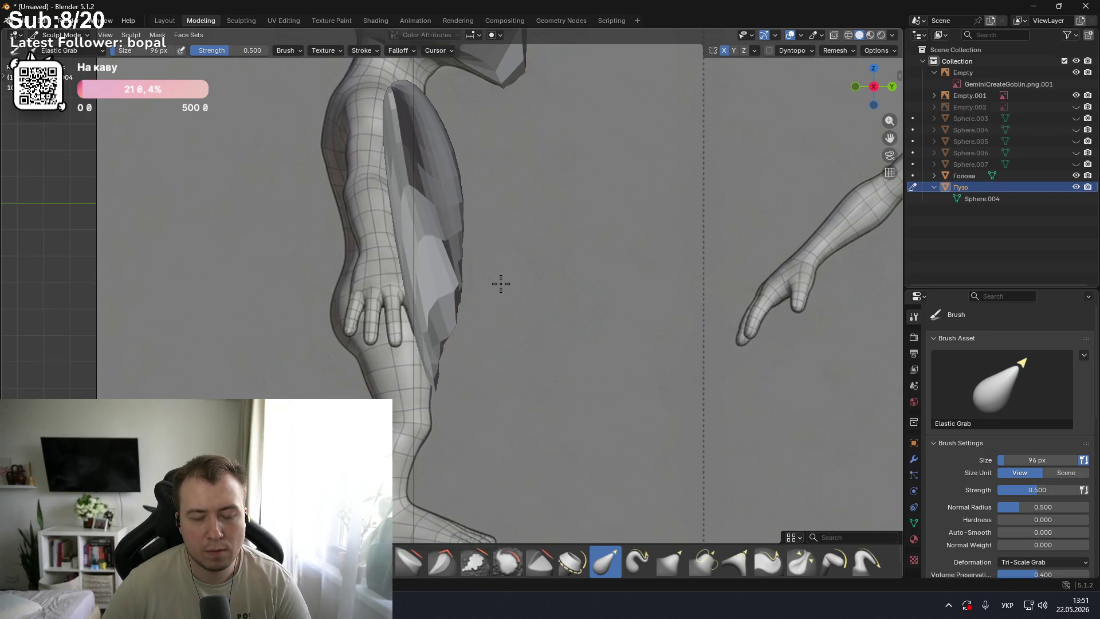
{"action": "left_click_drag", "start_coordinate": [531, 275], "coordinate": [738, 272]}
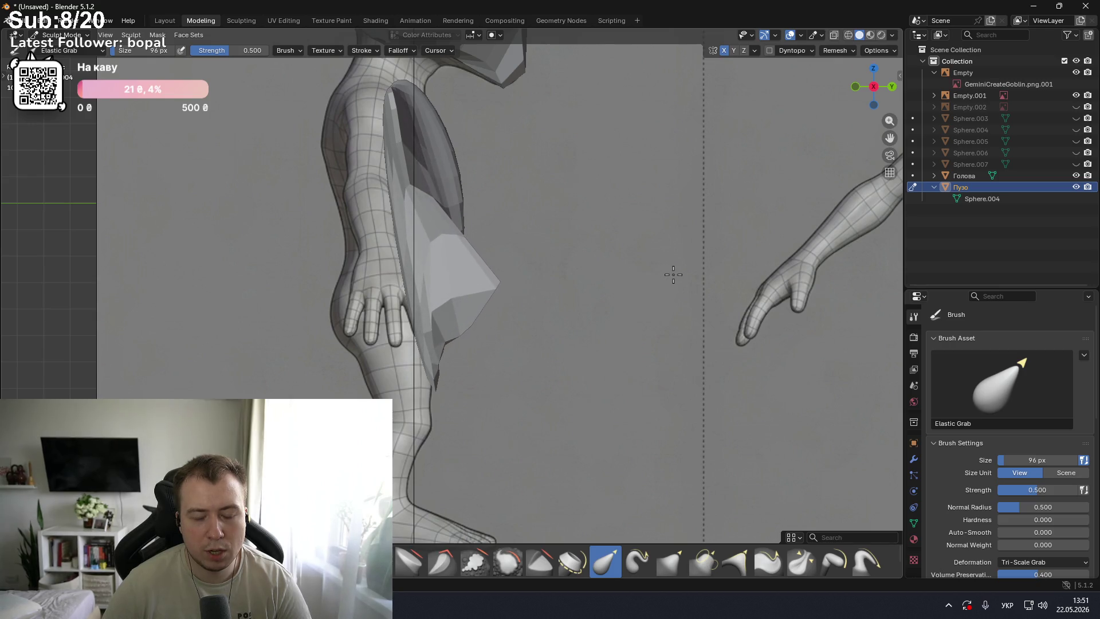
{"action": "key", "text": "ctrl+z"}
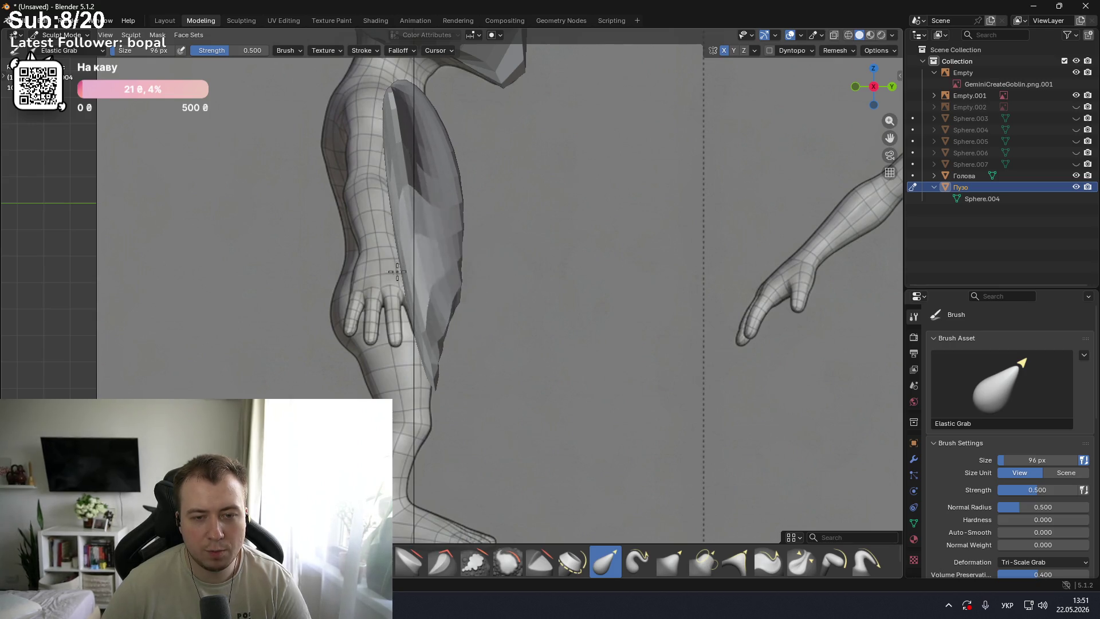
{"action": "left_click_drag", "start_coordinate": [414, 218], "coordinate": [416, 221]}
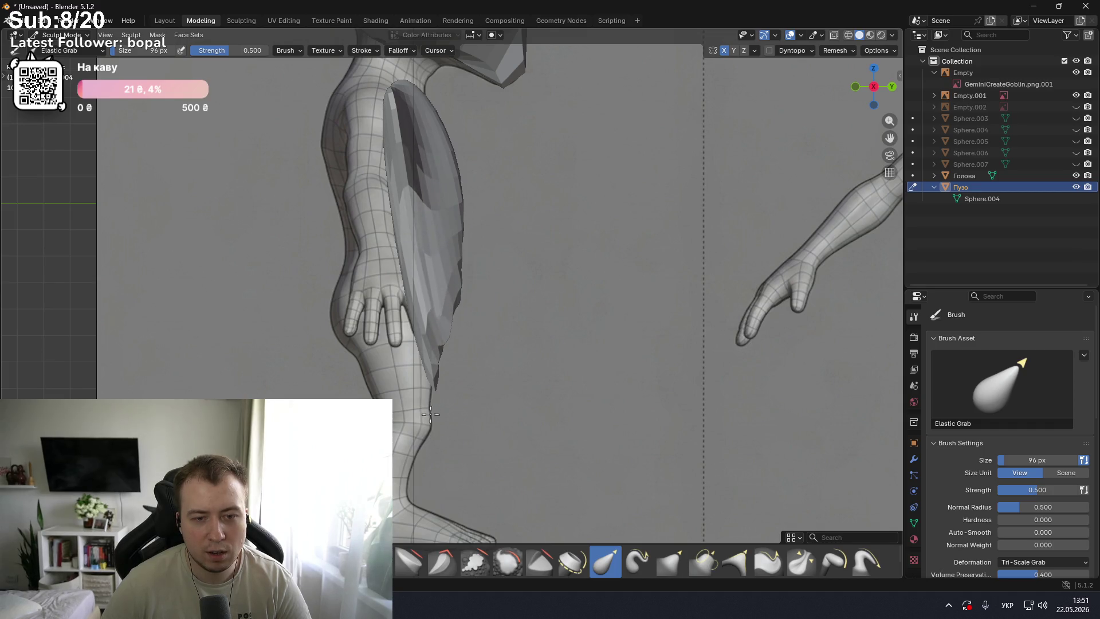
{"action": "key", "text": "ctrl+z"}
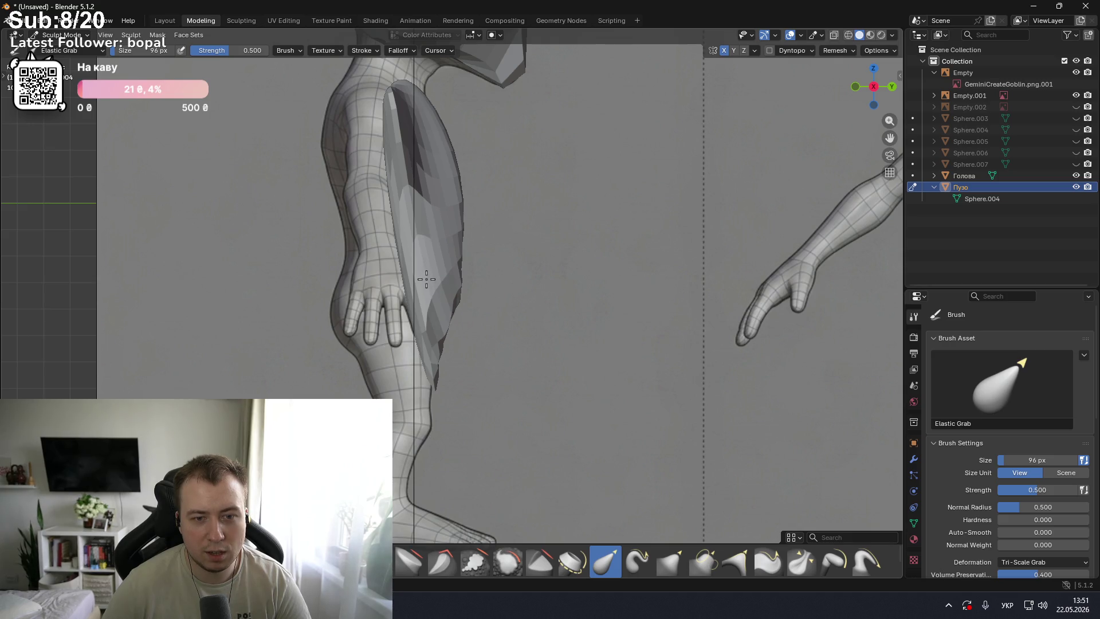
{"action": "left_click_drag", "start_coordinate": [452, 303], "coordinate": [423, 299]}
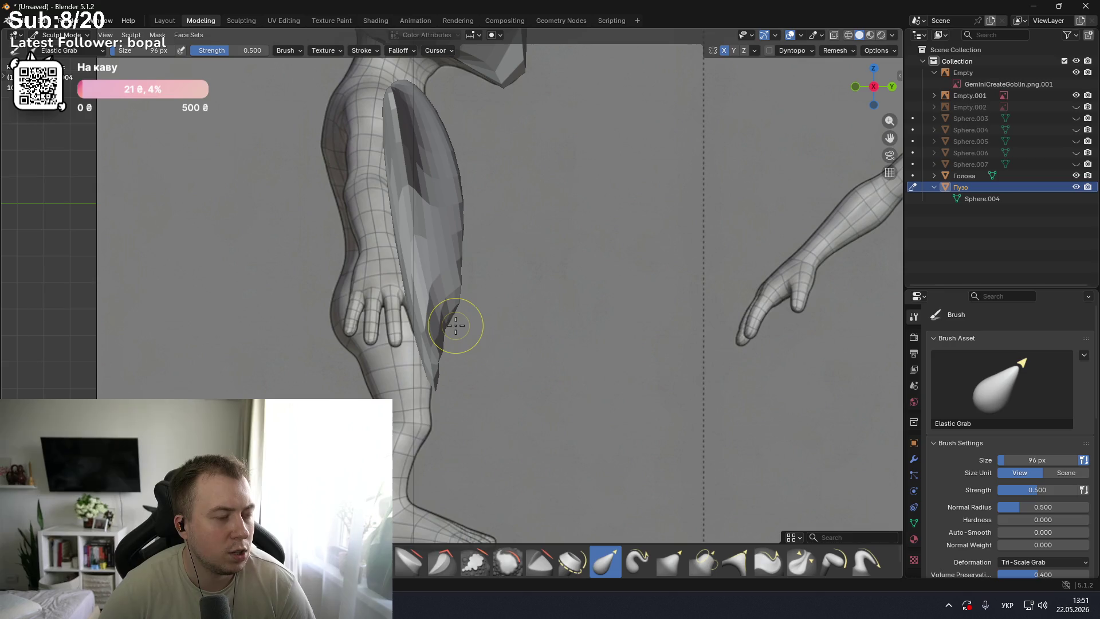
{"action": "mouse_move", "coordinate": [480, 323]}
{"action": "middle_mouse_down"}
{"action": "mouse_move", "coordinate": [363, 310]}
{"action": "mouse_move", "coordinate": [395, 306]}
{"action": "middle_mouse_up"}
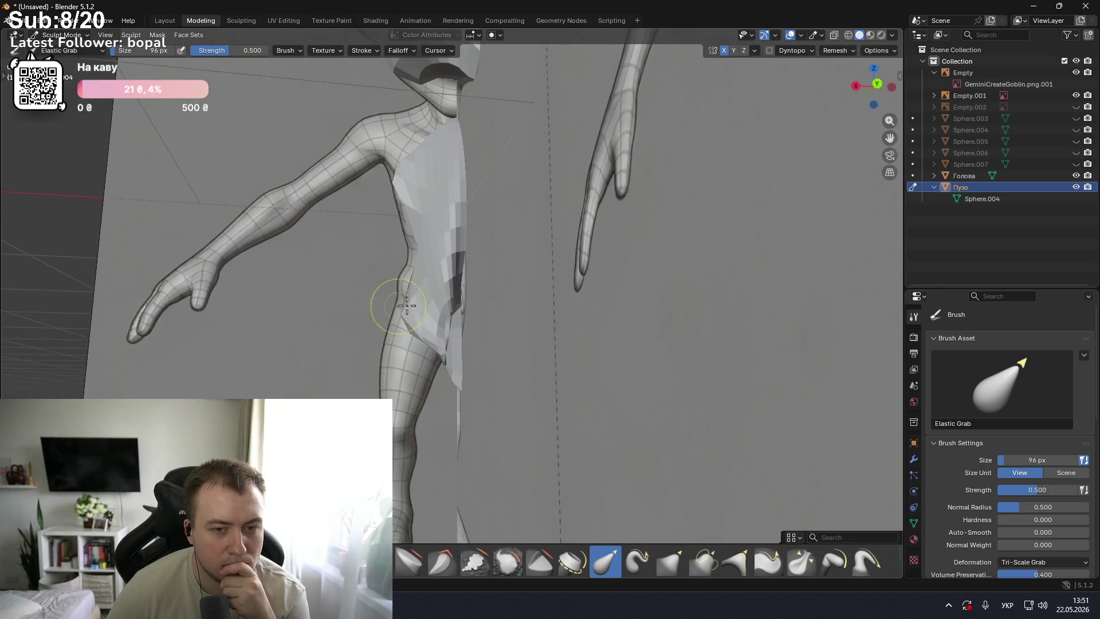
- Sculpt the torso surface with Elastic Grab from a close view
{"action": "middle_click_drag", "start_coordinate": [473, 277], "coordinate": [422, 283]}
{"action": "scroll", "coordinate": [474, 269], "scroll_direction": "up", "scroll_amount": 5}
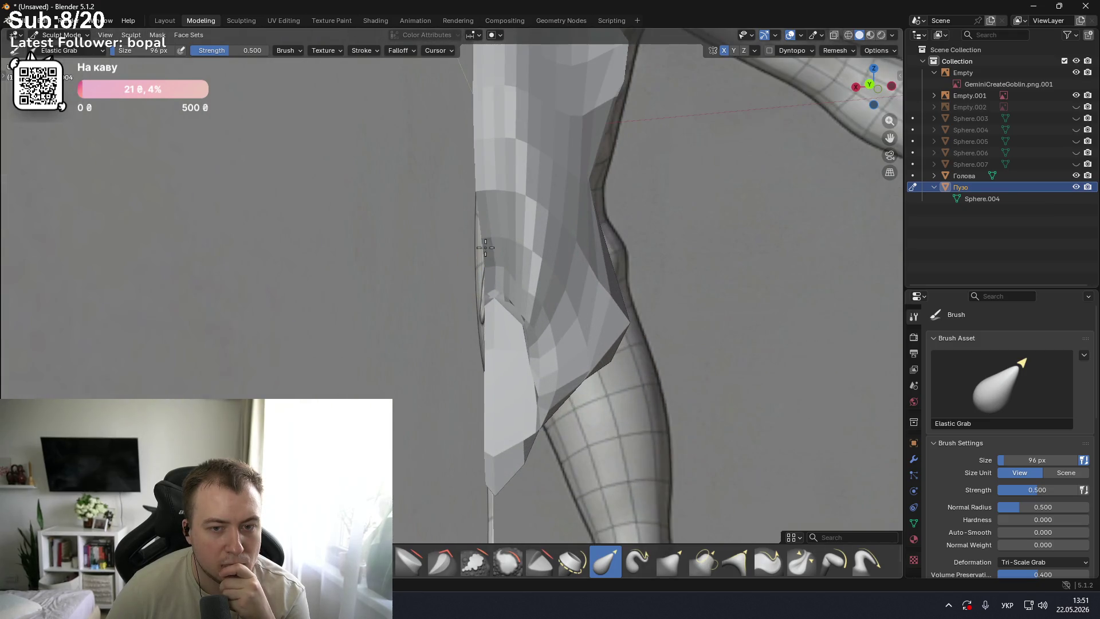
{"action": "mouse_move", "coordinate": [167, 322]}
{"action": "middle_mouse_down"}
{"action": "mouse_move", "coordinate": [423, 301]}
{"action": "mouse_move", "coordinate": [502, 261]}
{"action": "mouse_move", "coordinate": [294, 184]}
{"action": "mouse_move", "coordinate": [437, 167]}
{"action": "middle_mouse_up"}
{"action": "scroll", "coordinate": [504, 209], "scroll_direction": "up", "scroll_amount": 3}
{"action": "middle_click_drag", "start_coordinate": [504, 209], "coordinate": [591, 215]}
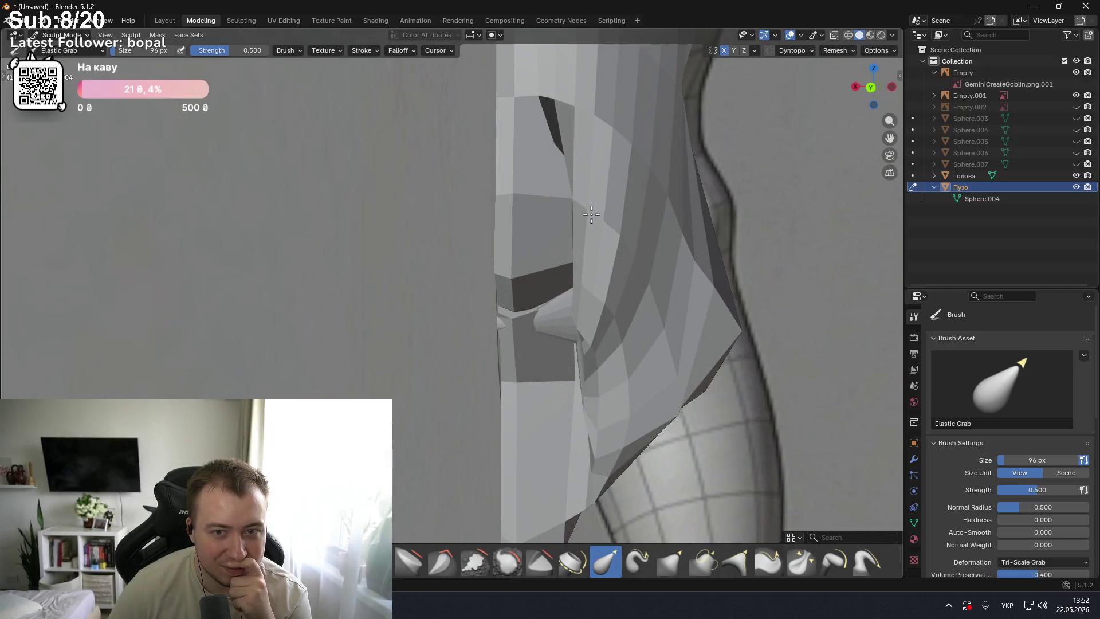
{"action": "left_click_drag", "start_coordinate": [541, 195], "coordinate": [572, 197]}
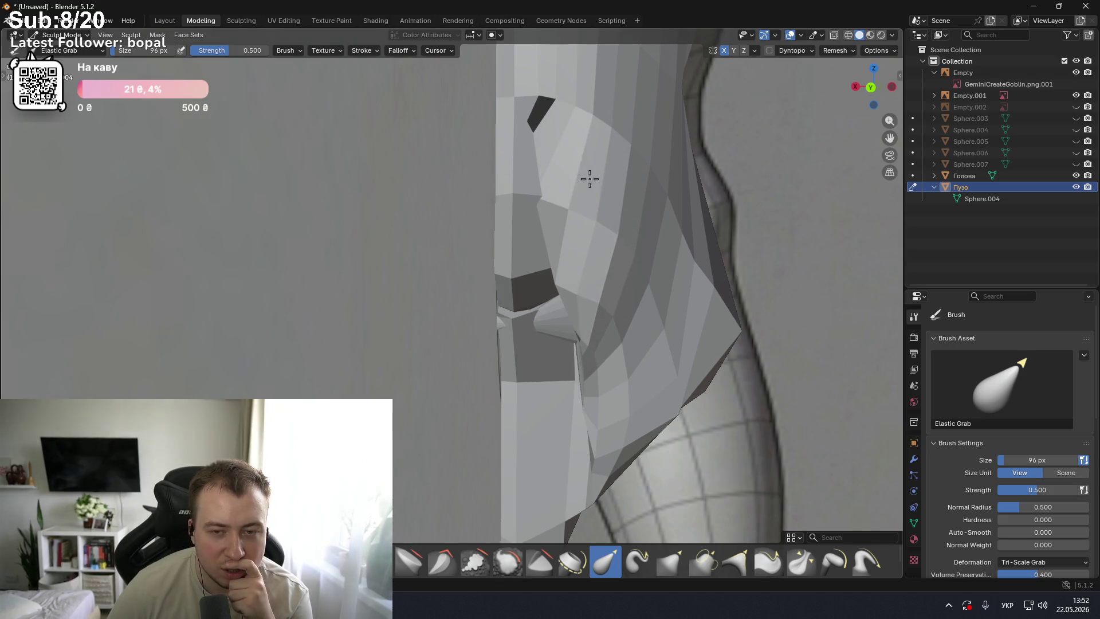
{"action": "middle_click_drag", "start_coordinate": [585, 176], "coordinate": [493, 196]}
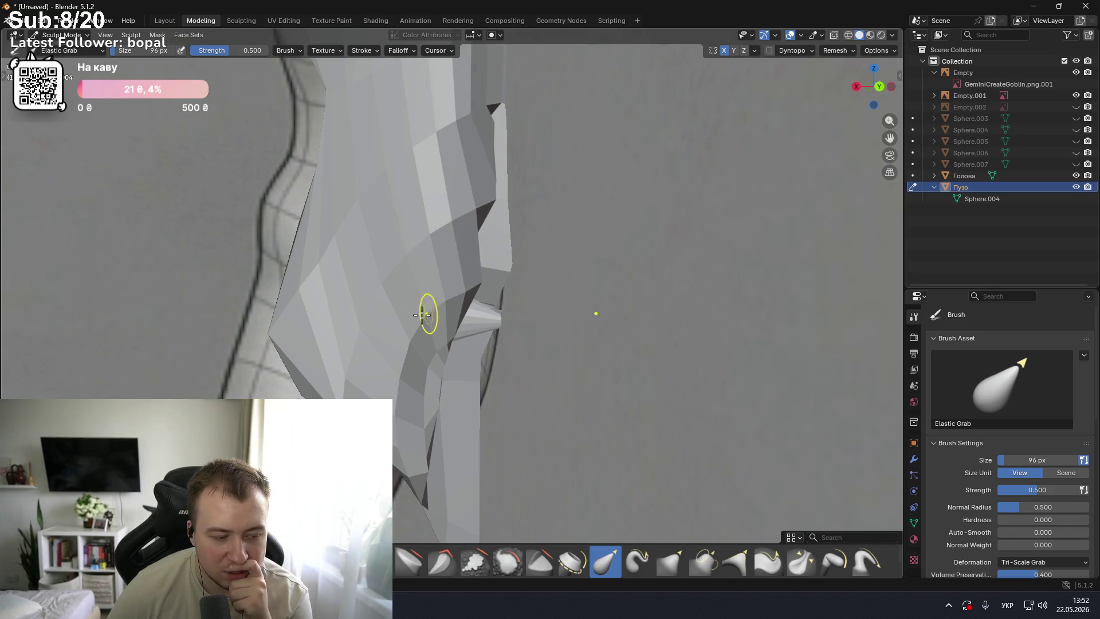
- Try the Blob brush, return to Elastic Grab, and turn on wireframe shading
{"action": "key", "text": "b"}
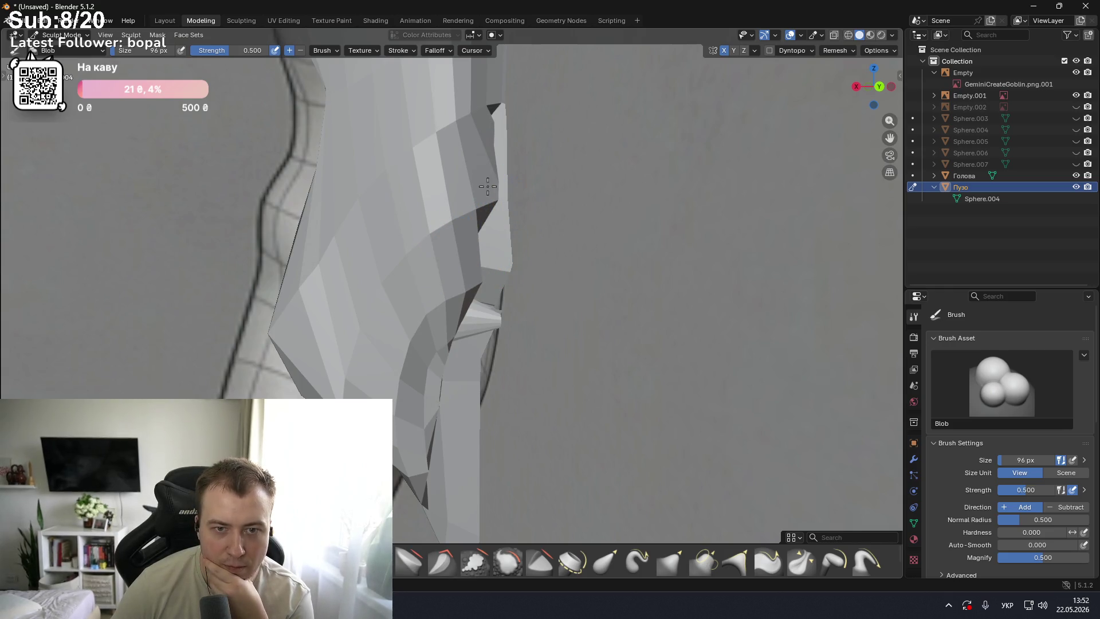
{"action": "mouse_move", "coordinate": [504, 132]}
{"action": "middle_mouse_down"}
{"action": "mouse_move", "coordinate": [575, 167]}
{"action": "mouse_move", "coordinate": [549, 157]}
{"action": "middle_mouse_up"}
{"action": "left_click", "coordinate": [598, 563]}
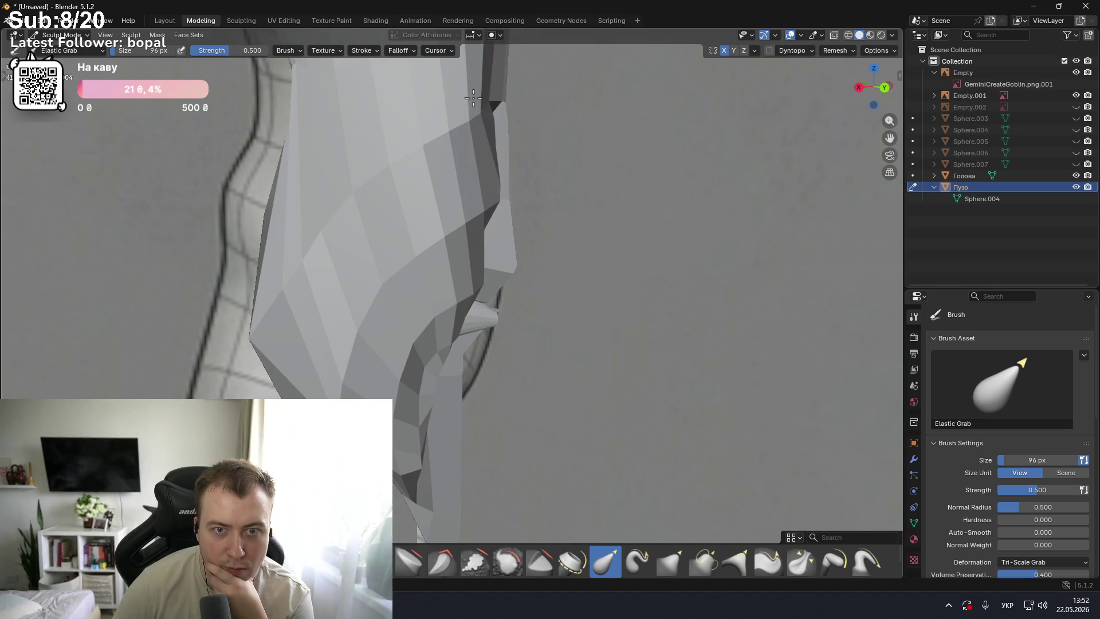
{"action": "mouse_move", "coordinate": [512, 118]}
{"action": "middle_mouse_down"}
{"action": "mouse_move", "coordinate": [527, 138]}
{"action": "mouse_move", "coordinate": [499, 160]}
{"action": "mouse_move", "coordinate": [446, 167]}
{"action": "mouse_move", "coordinate": [479, 184]}
{"action": "middle_mouse_up"}
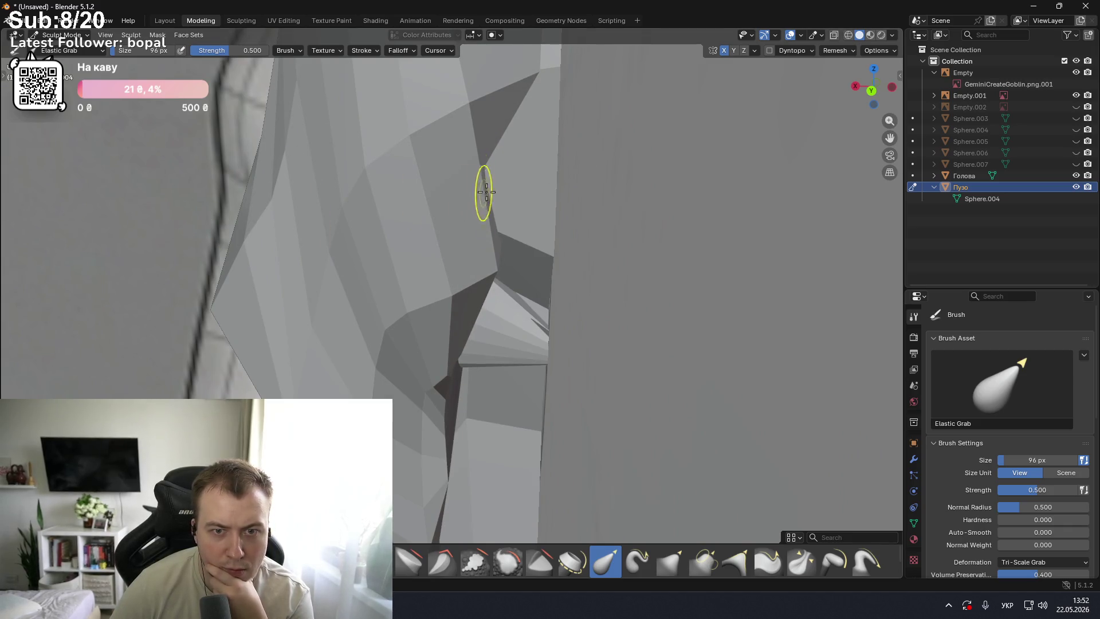
{"action": "scroll", "coordinate": [504, 199], "scroll_direction": "up", "scroll_amount": 2}
{"action": "scroll", "coordinate": [525, 179], "scroll_direction": "down", "scroll_amount": 1}
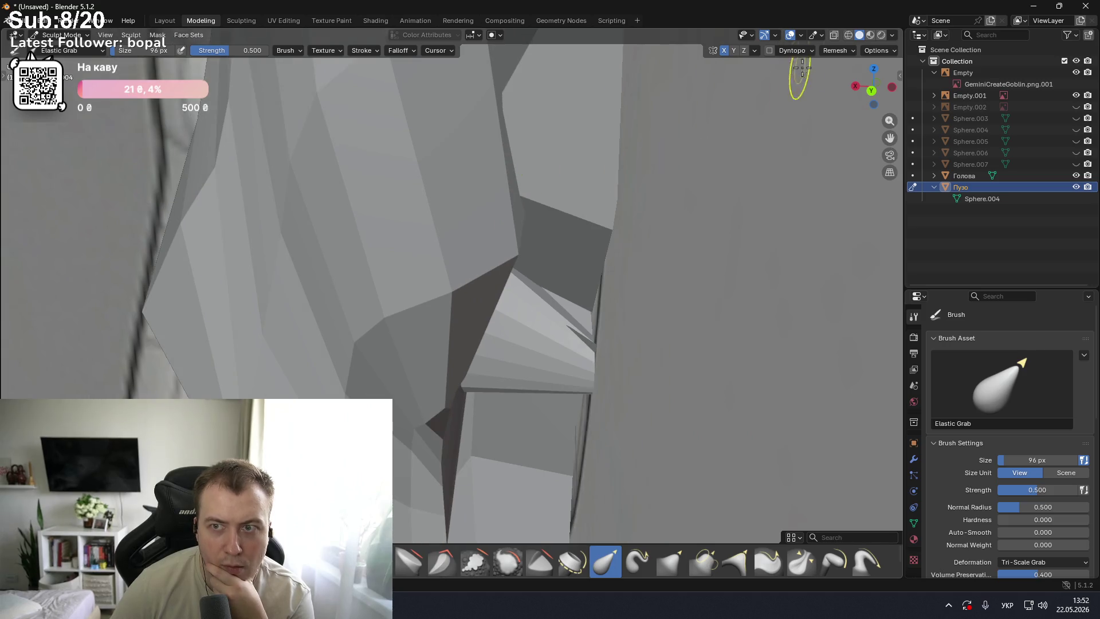
{"action": "left_click", "coordinate": [850, 35]}
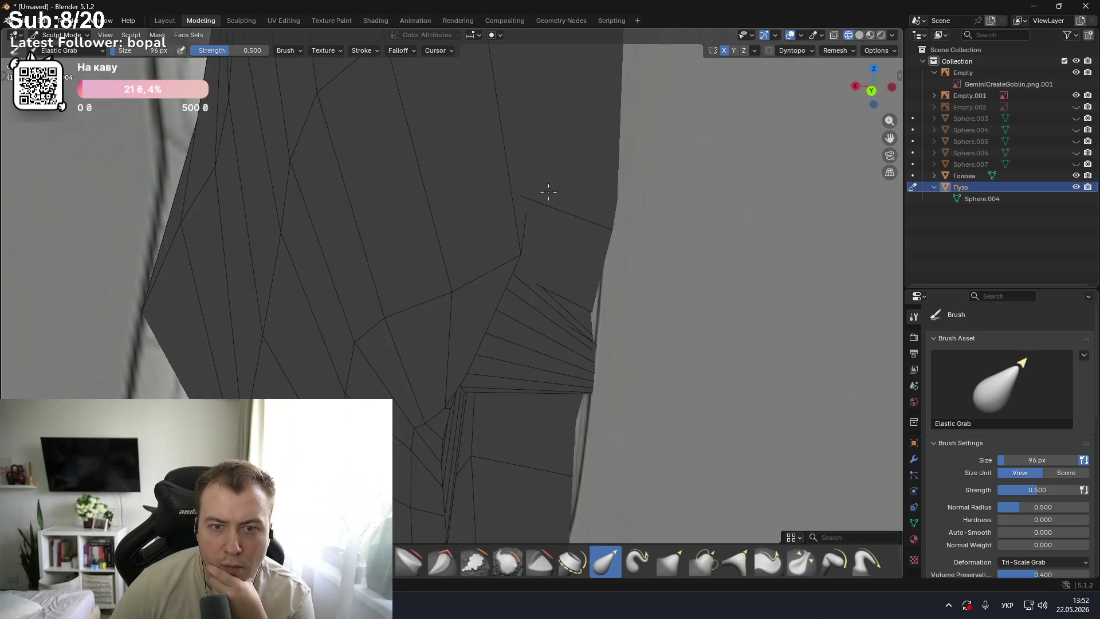
- Nudge the belly mesh edges left and compare with the front and side references
{"action": "left_click_drag", "start_coordinate": [509, 201], "coordinate": [499, 197]}
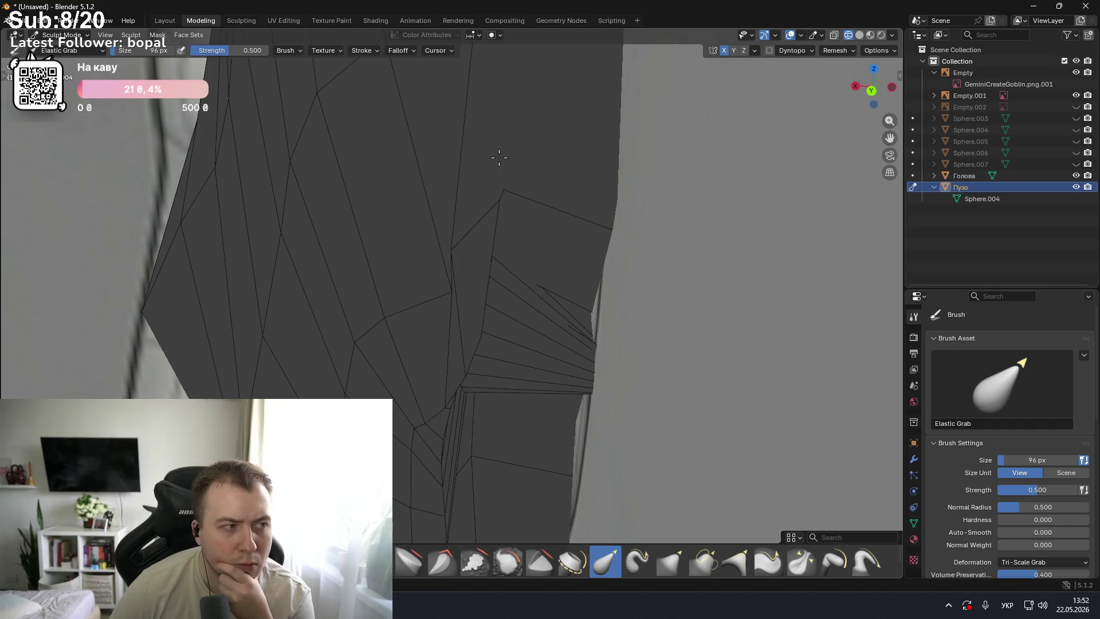
{"action": "mouse_move", "coordinate": [499, 158]}
{"action": "middle_mouse_down"}
{"action": "mouse_move", "coordinate": [479, 176]}
{"action": "mouse_move", "coordinate": [504, 205]}
{"action": "middle_mouse_up"}
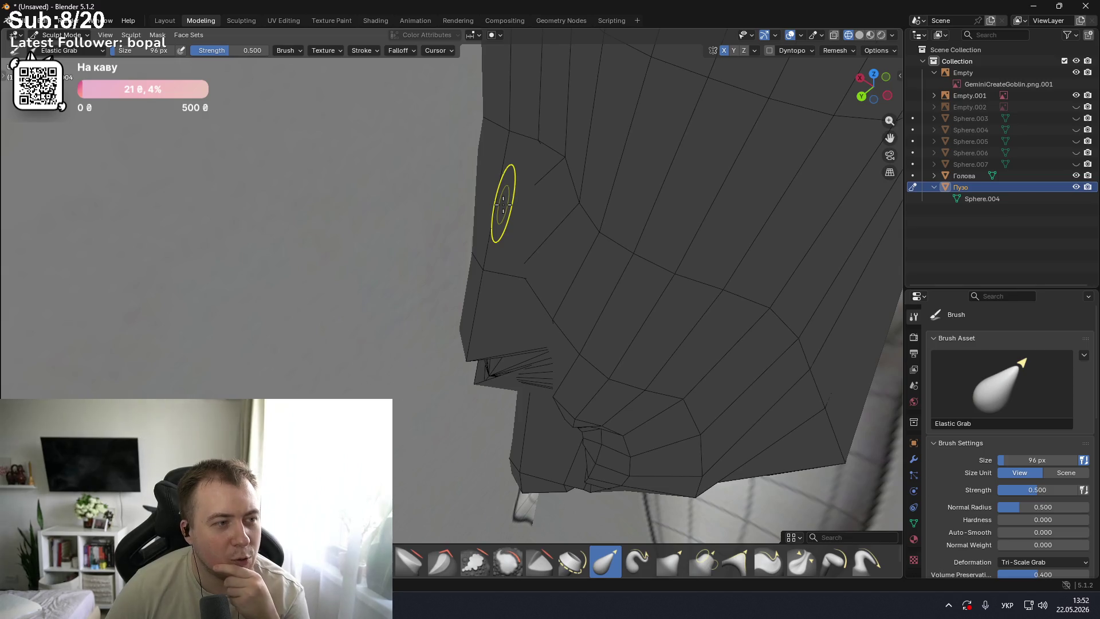
{"action": "mouse_move", "coordinate": [502, 203]}
{"action": "middle_mouse_down"}
{"action": "mouse_move", "coordinate": [616, 203]}
{"action": "mouse_move", "coordinate": [459, 135]}
{"action": "mouse_move", "coordinate": [600, 197]}
{"action": "middle_mouse_up"}
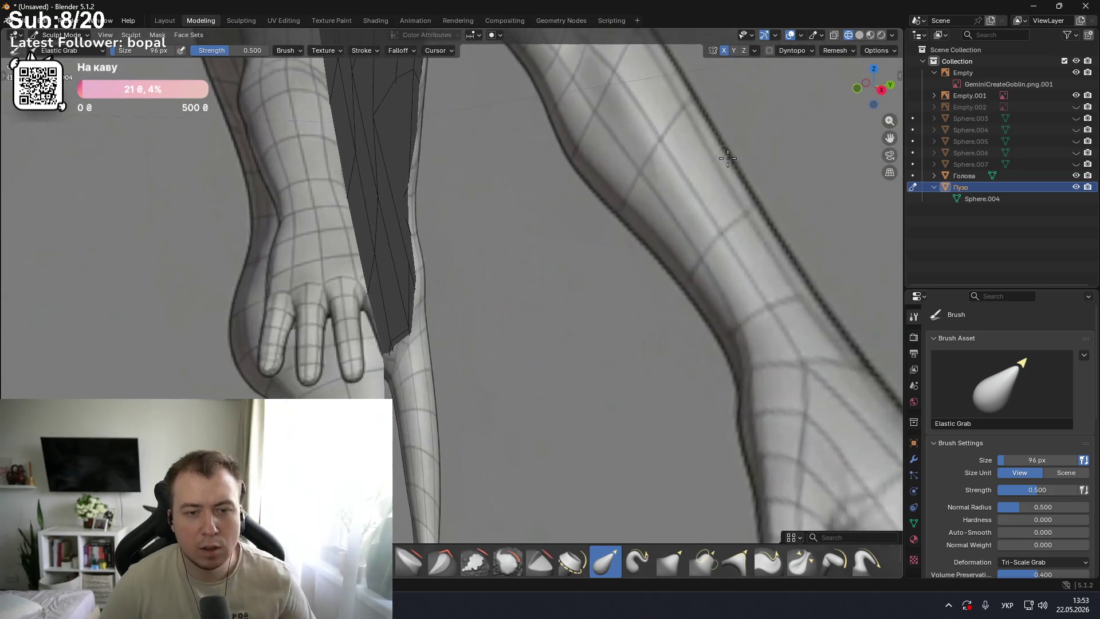
{"action": "scroll", "coordinate": [599, 198], "scroll_direction": "down", "scroll_amount": 3}
{"action": "scroll", "coordinate": [474, 201], "scroll_direction": "down", "scroll_amount": 2}
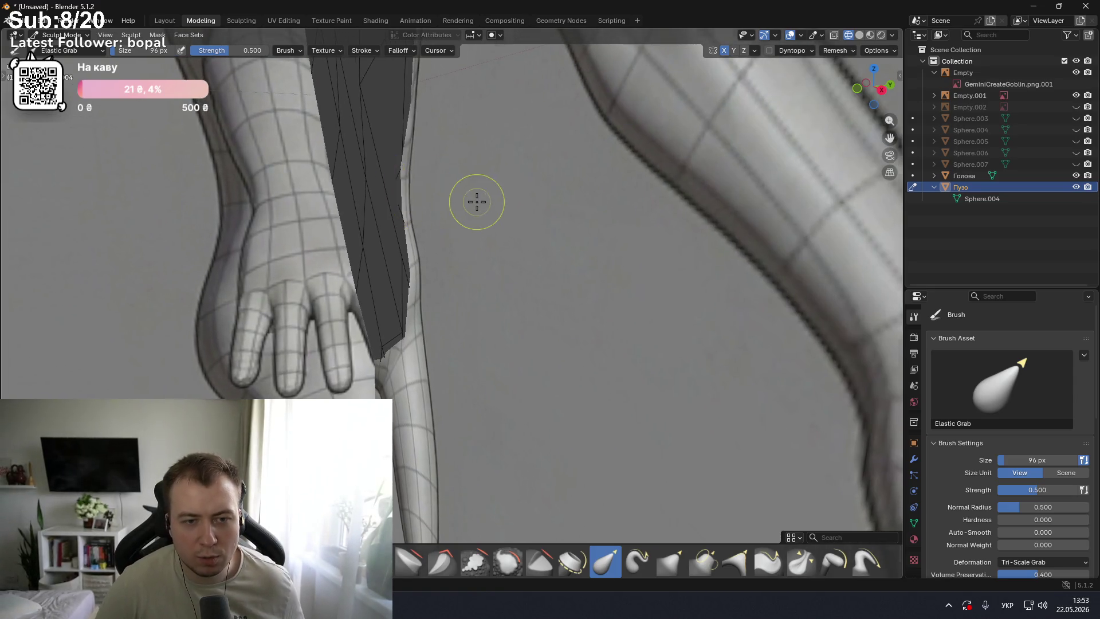
{"action": "scroll", "coordinate": [510, 211], "scroll_direction": "down", "scroll_amount": 3}
{"action": "key", "text": "KP_1"}
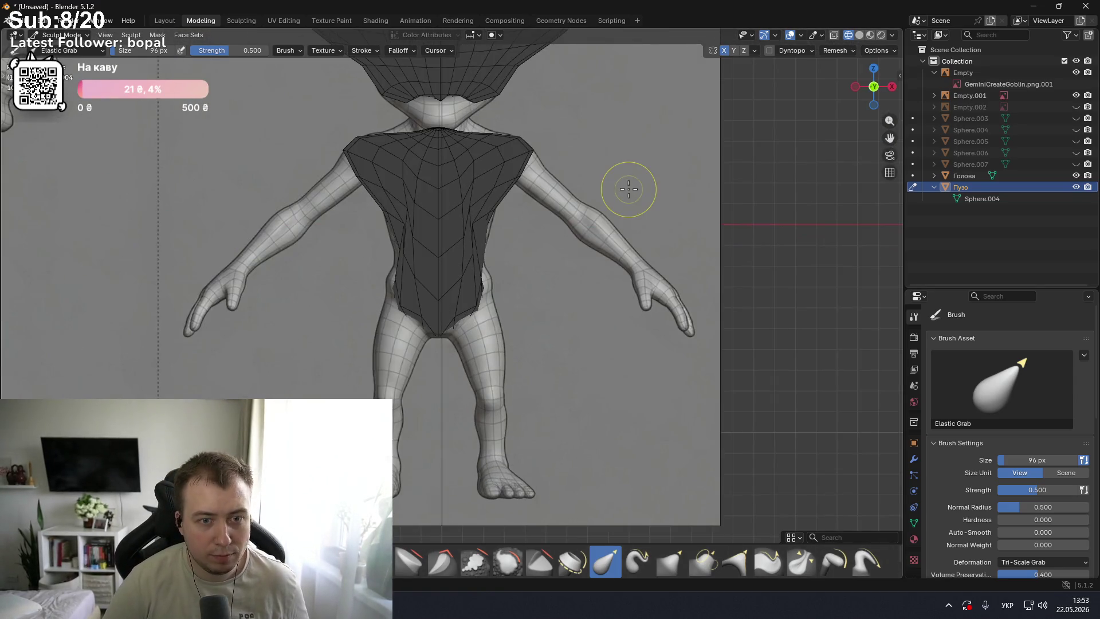
{"action": "middle_click_drag", "start_coordinate": [761, 167], "coordinate": [632, 182]}
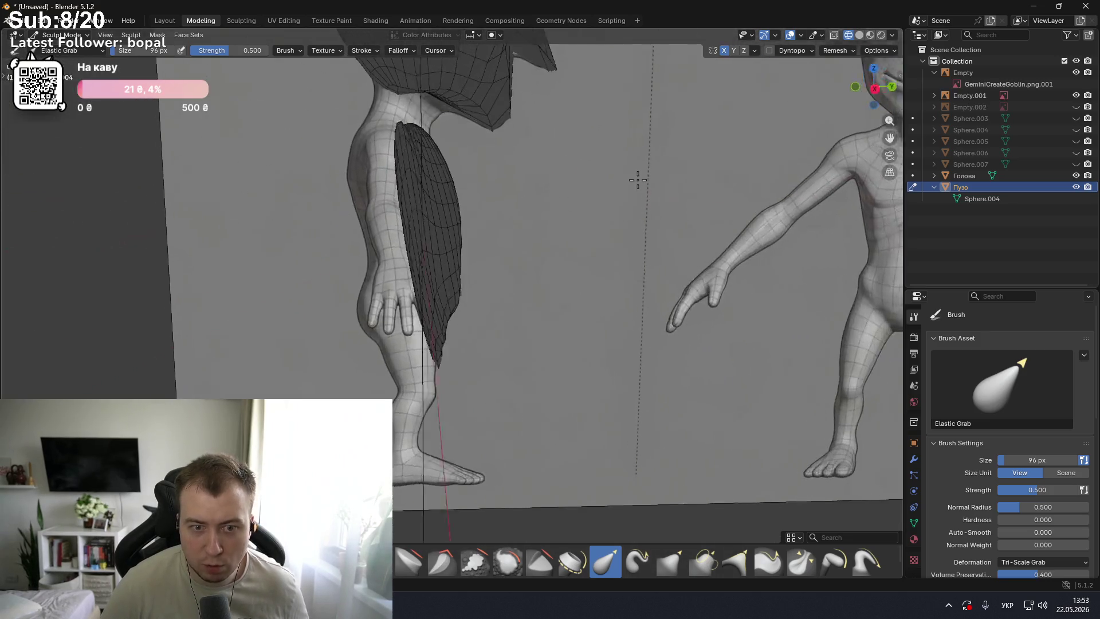
{"action": "key", "text": "KP_1"}
{"action": "key", "text": "KP_3"}
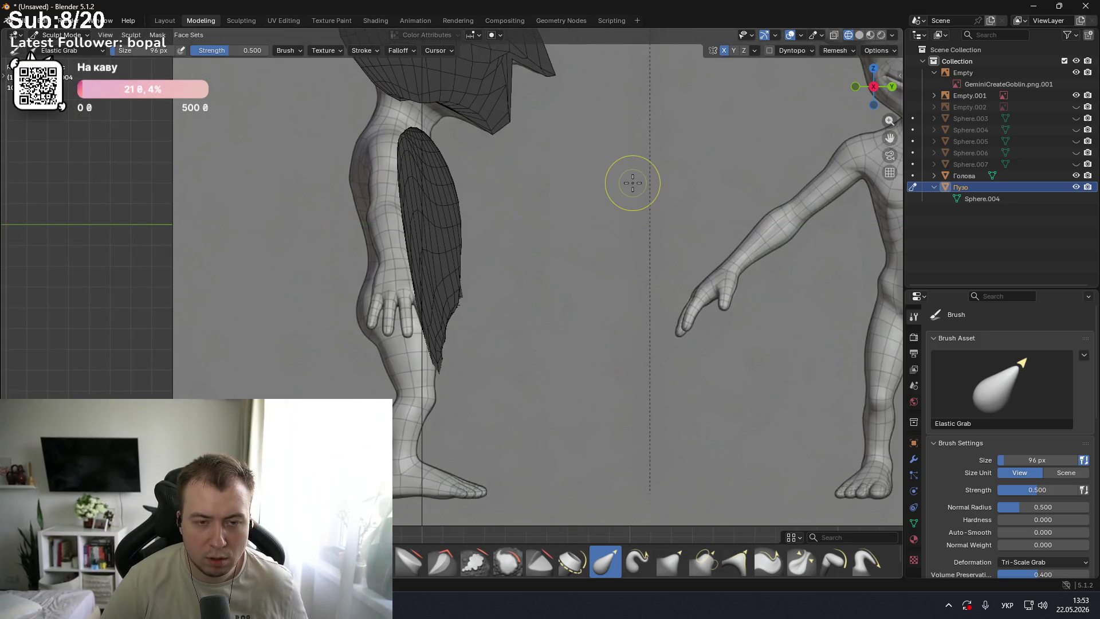
{"action": "scroll", "coordinate": [633, 183], "scroll_direction": "down", "scroll_amount": 3}
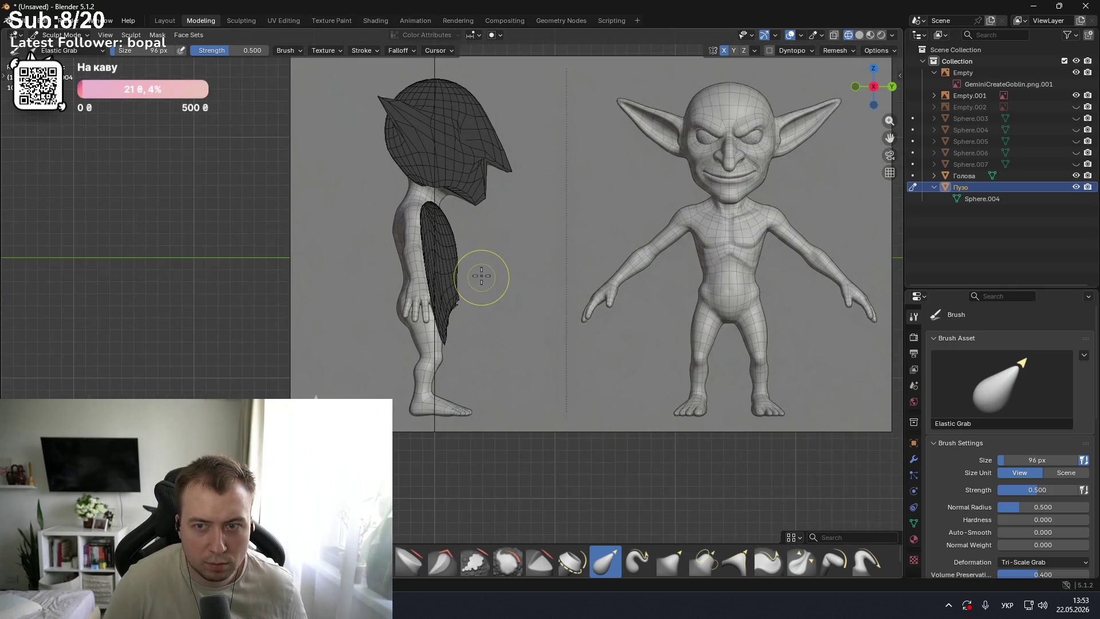
- Pull the belly mesh leftward to match the side reference, rechecking front and side views
{"action": "left_click_drag", "start_coordinate": [458, 299], "coordinate": [386, 300]}
{"action": "scroll", "coordinate": [449, 299], "scroll_direction": "up", "scroll_amount": 4}
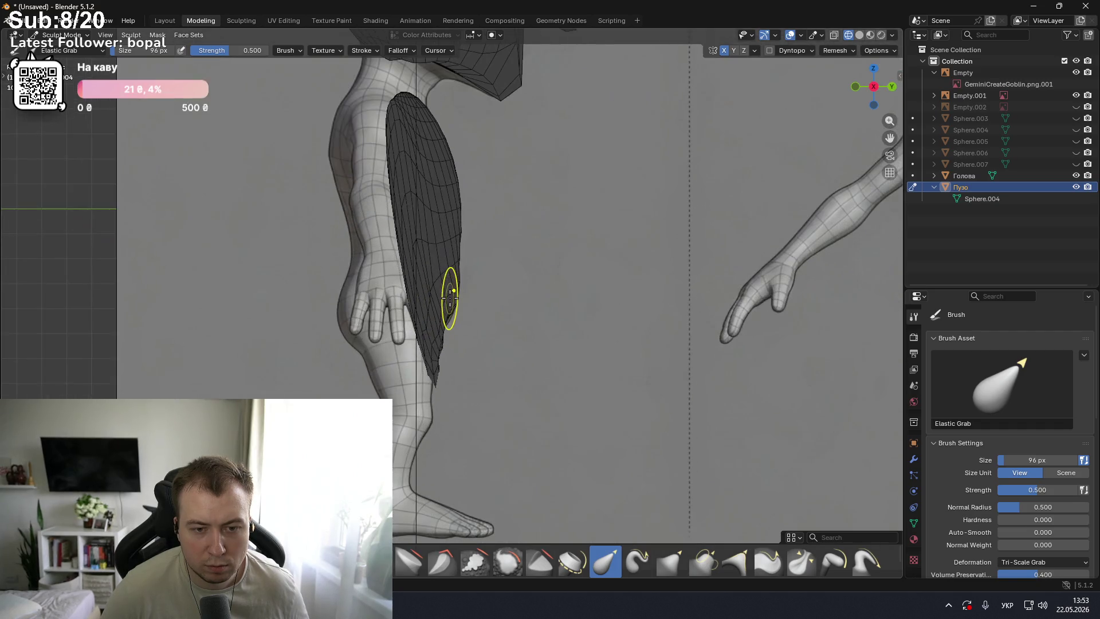
{"action": "mouse_move", "coordinate": [530, 307]}
{"action": "middle_mouse_down"}
{"action": "mouse_move", "coordinate": [383, 316]}
{"action": "mouse_move", "coordinate": [515, 348]}
{"action": "mouse_move", "coordinate": [393, 281]}
{"action": "mouse_move", "coordinate": [516, 329]}
{"action": "middle_mouse_up"}
{"action": "key", "text": "KP_1"}
{"action": "key", "text": "KP_3"}
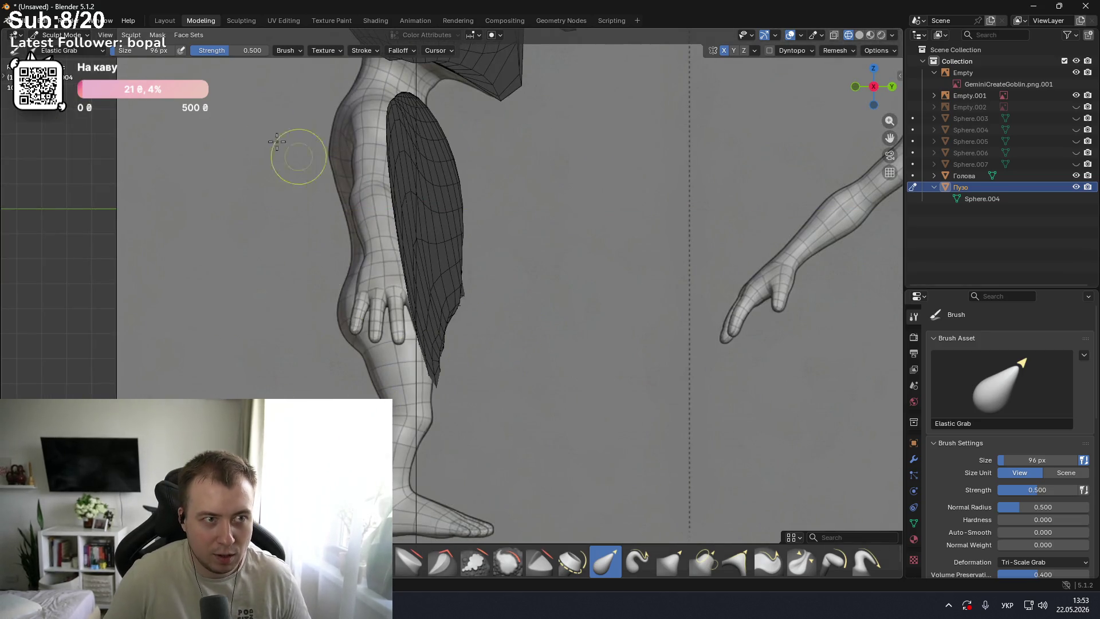
{"action": "key", "text": "ctrl+Tab"}
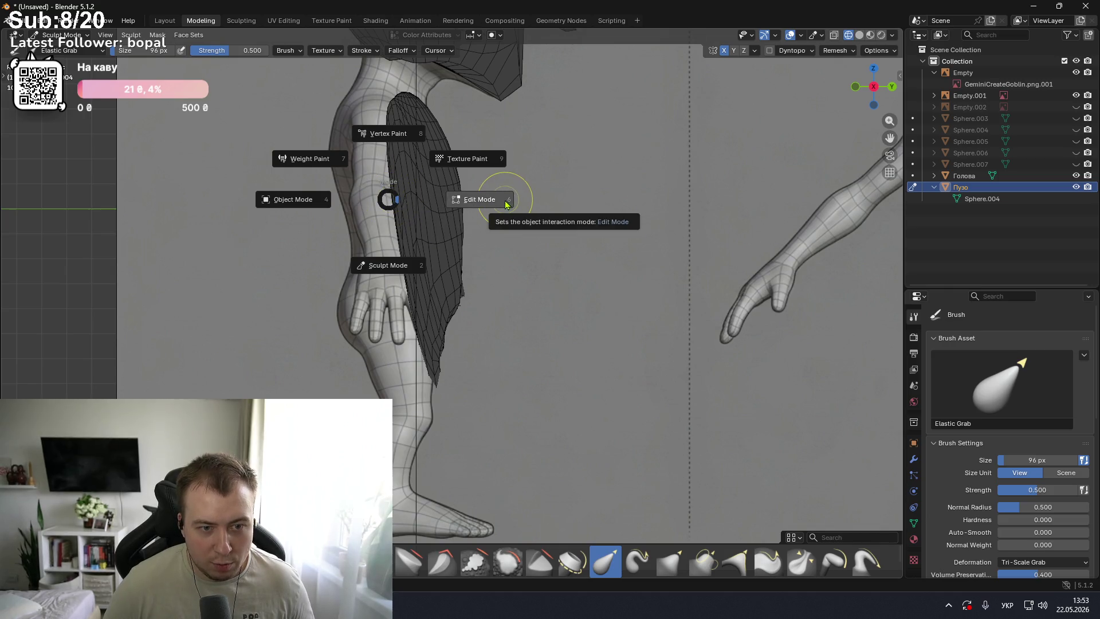
{"action": "left_click", "coordinate": [504, 202]}
{"action": "key", "text": "ctrl+Tab"}
{"action": "left_click", "coordinate": [331, 236]}
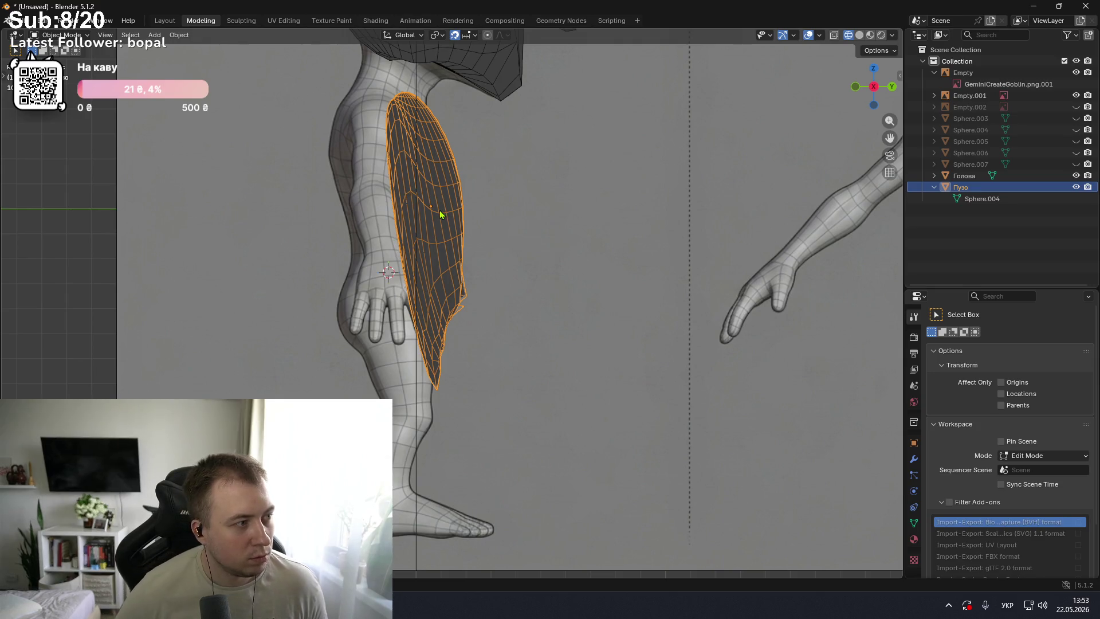
{"action": "mouse_move", "coordinate": [440, 214]}
{"action": "middle_mouse_down"}
{"action": "mouse_move", "coordinate": [193, 262]}
{"action": "mouse_move", "coordinate": [180, 233]}
{"action": "mouse_move", "coordinate": [431, 258]}
{"action": "middle_mouse_up"}
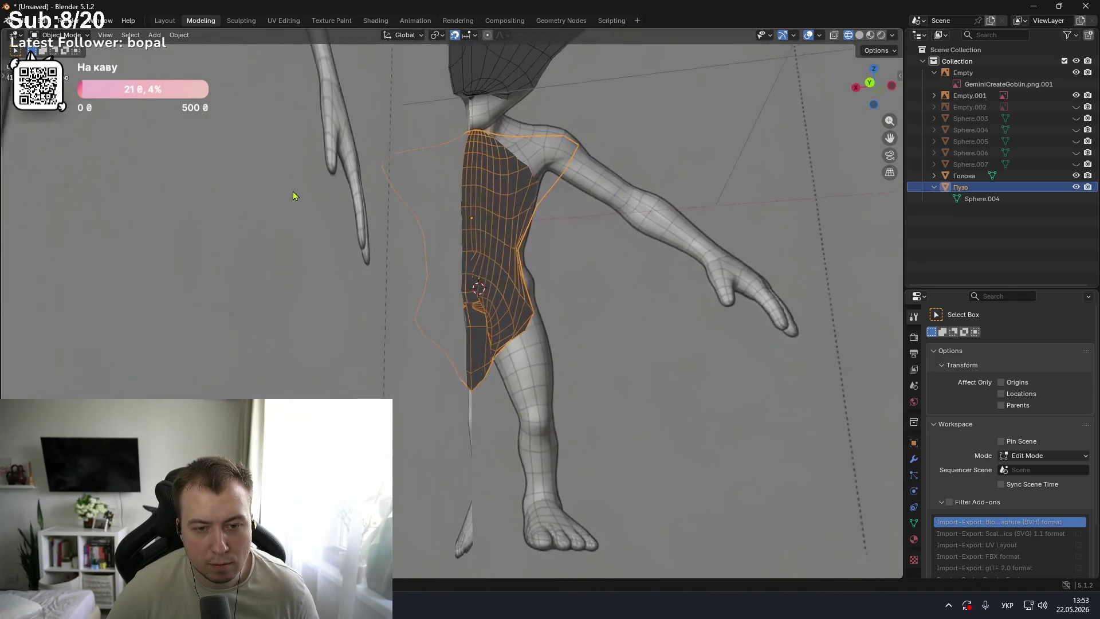
{"action": "scroll", "coordinate": [462, 256], "scroll_direction": "up", "scroll_amount": 3}
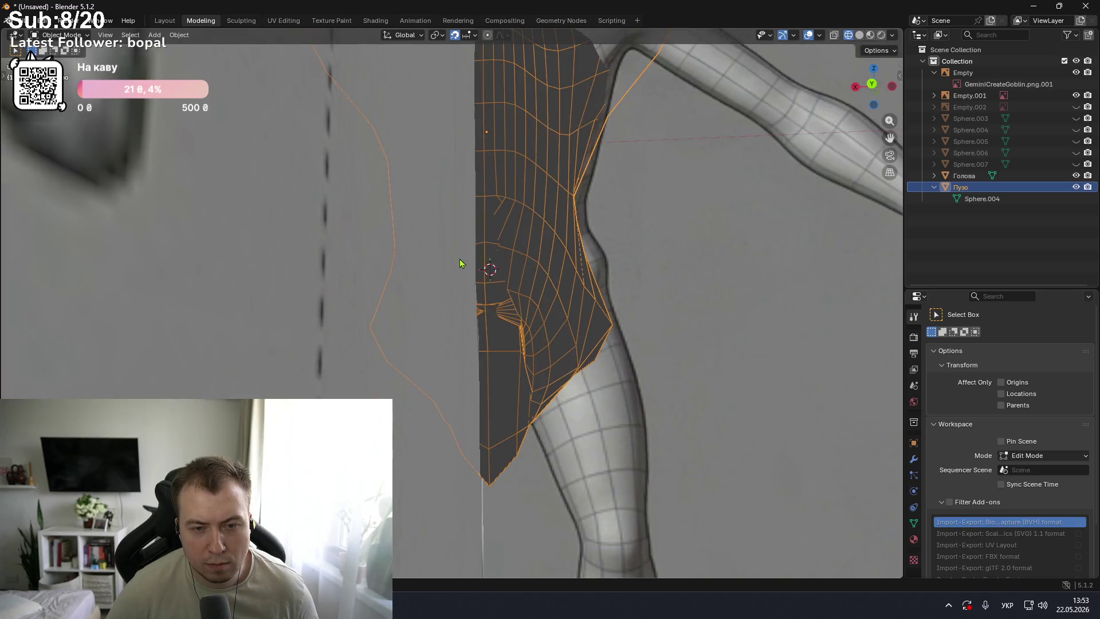
{"action": "middle_click_drag", "start_coordinate": [463, 257], "coordinate": [400, 279]}
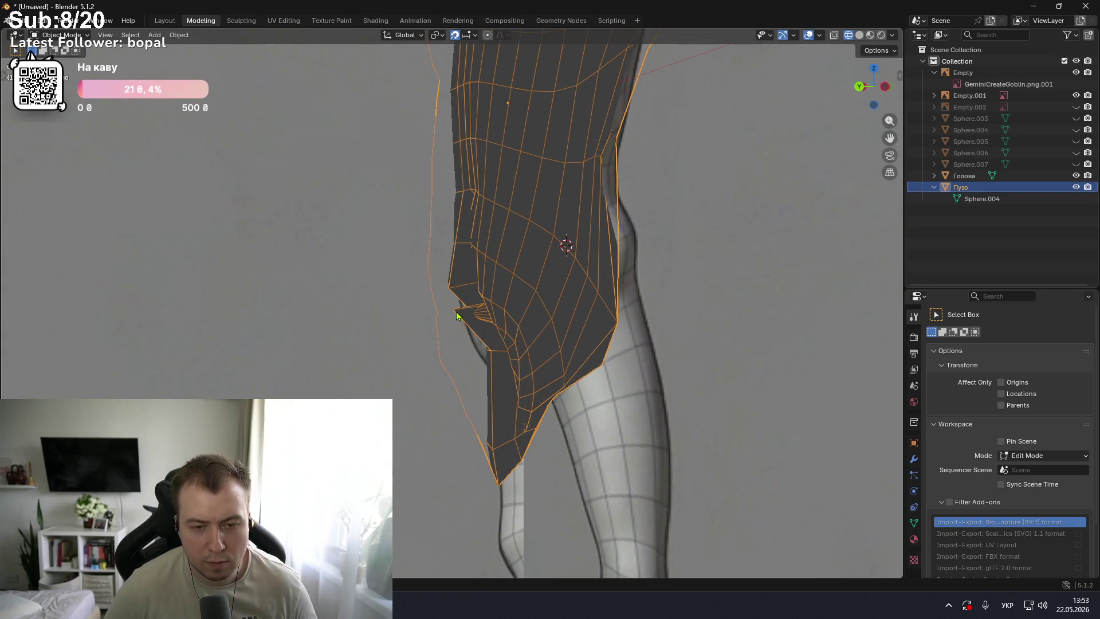
{"action": "key", "text": "ctrl+Tab"}
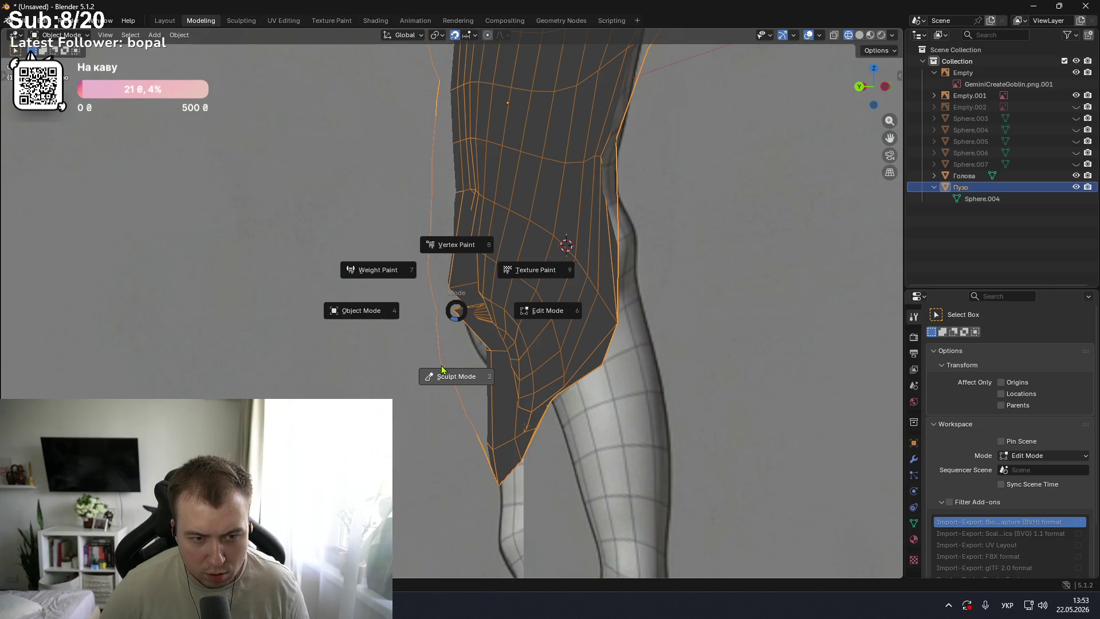
{"action": "left_click", "coordinate": [443, 372]}
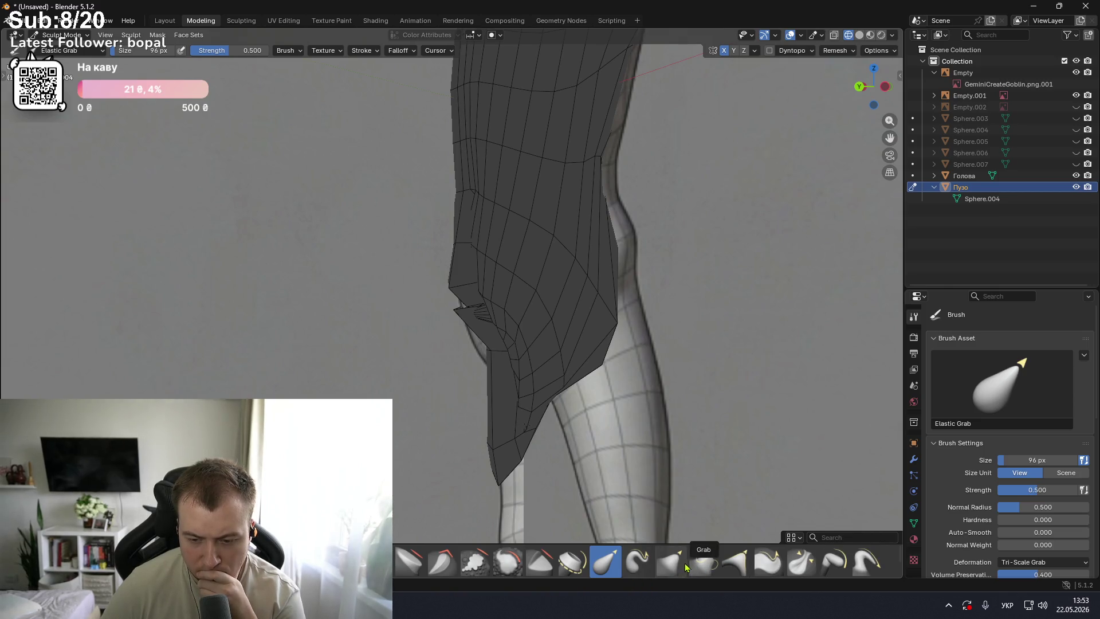
- With the Grab brush, pull the jagged lower edge into a left-pointing spike with a flap below
{"action": "left_click", "coordinate": [670, 561]}
{"action": "left_click_drag", "start_coordinate": [487, 326], "coordinate": [413, 347]}
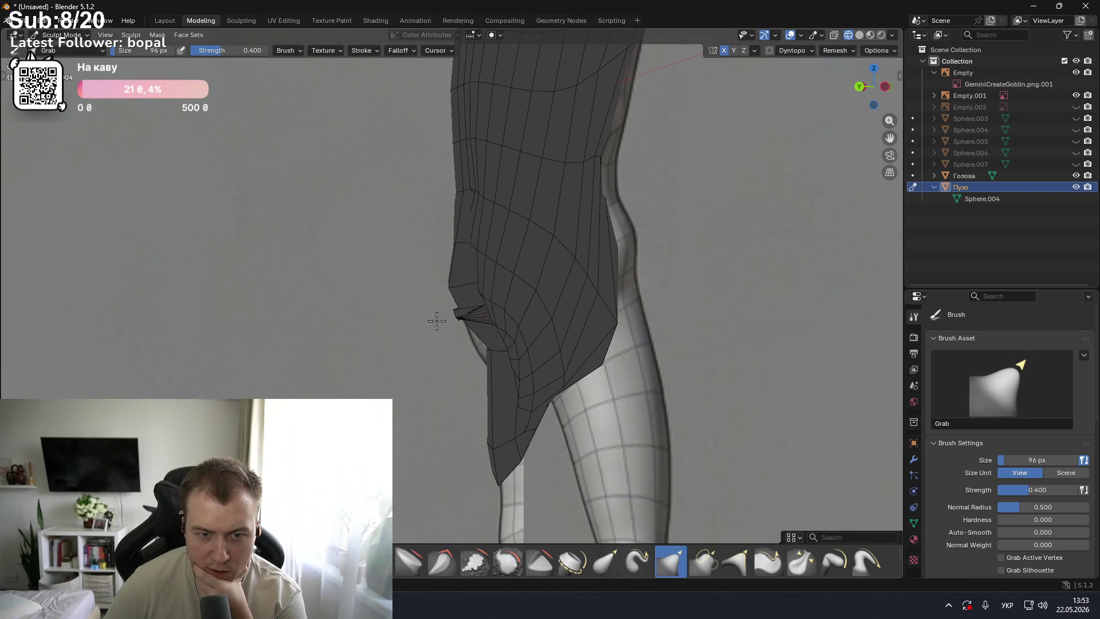
{"action": "left_click_drag", "start_coordinate": [452, 309], "coordinate": [400, 311]}
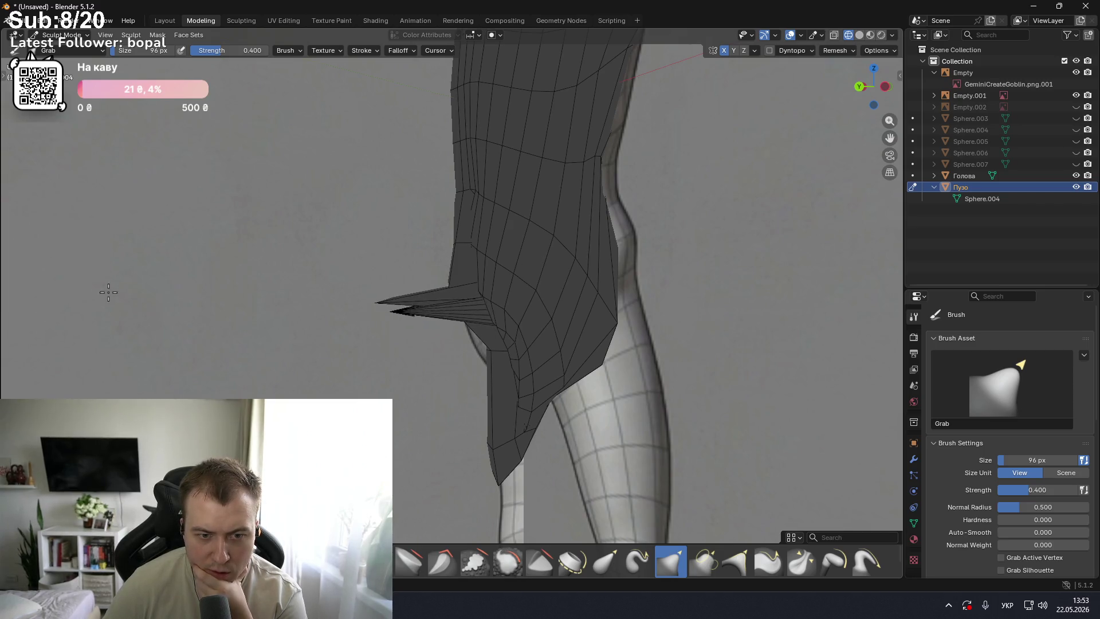
{"action": "left_click_drag", "start_coordinate": [427, 313], "coordinate": [419, 379]}
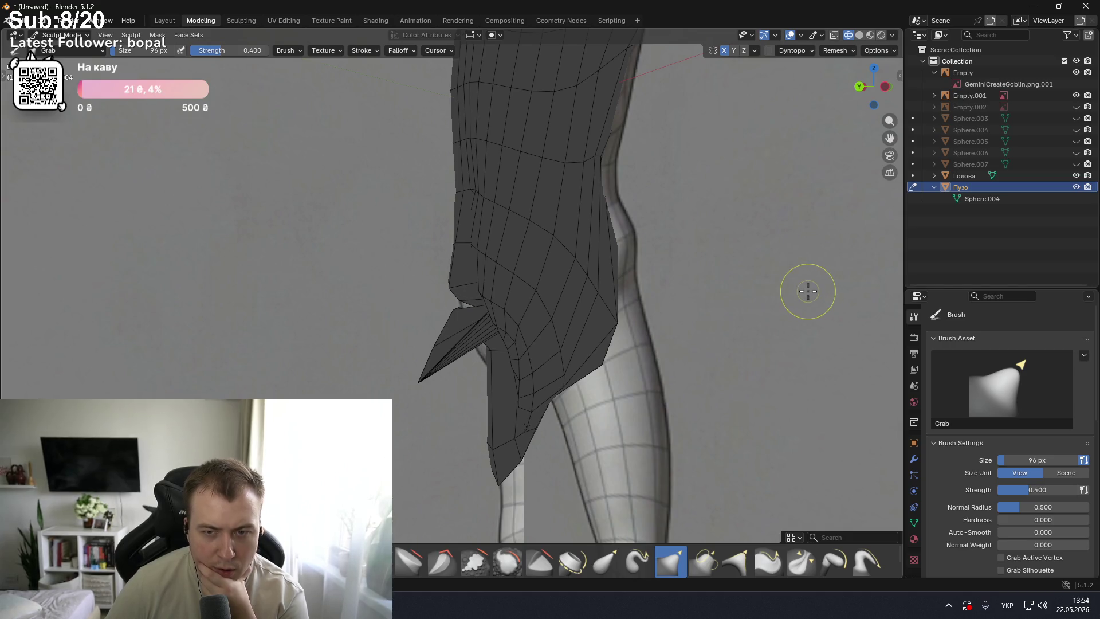
{"action": "middle_click_drag", "start_coordinate": [803, 288], "coordinate": [417, 288]}
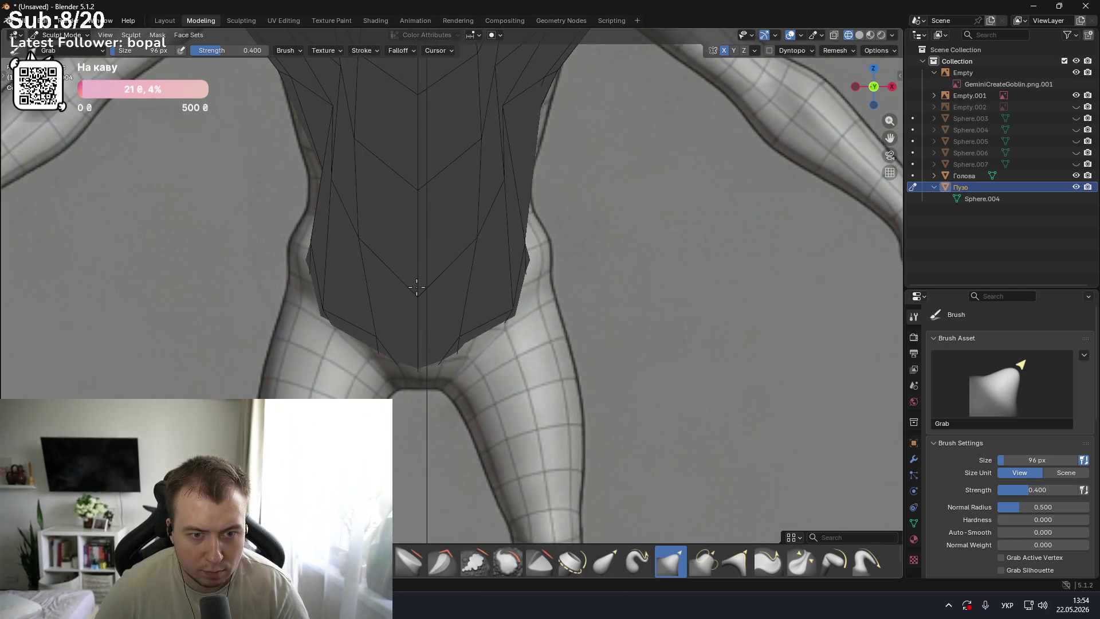
- Fill the silhouette notch with the Grab 2D brush in side view, checking the front view
{"action": "left_click", "coordinate": [704, 562]}
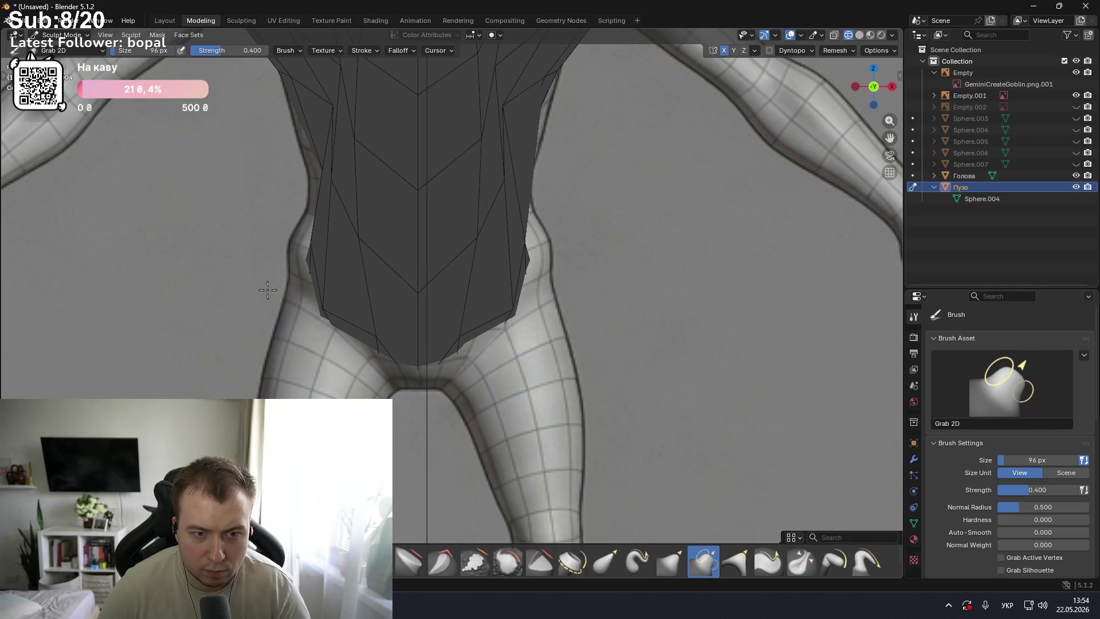
{"action": "key", "text": "KP_3"}
{"action": "left_click_drag", "start_coordinate": [420, 289], "coordinate": [456, 289]}
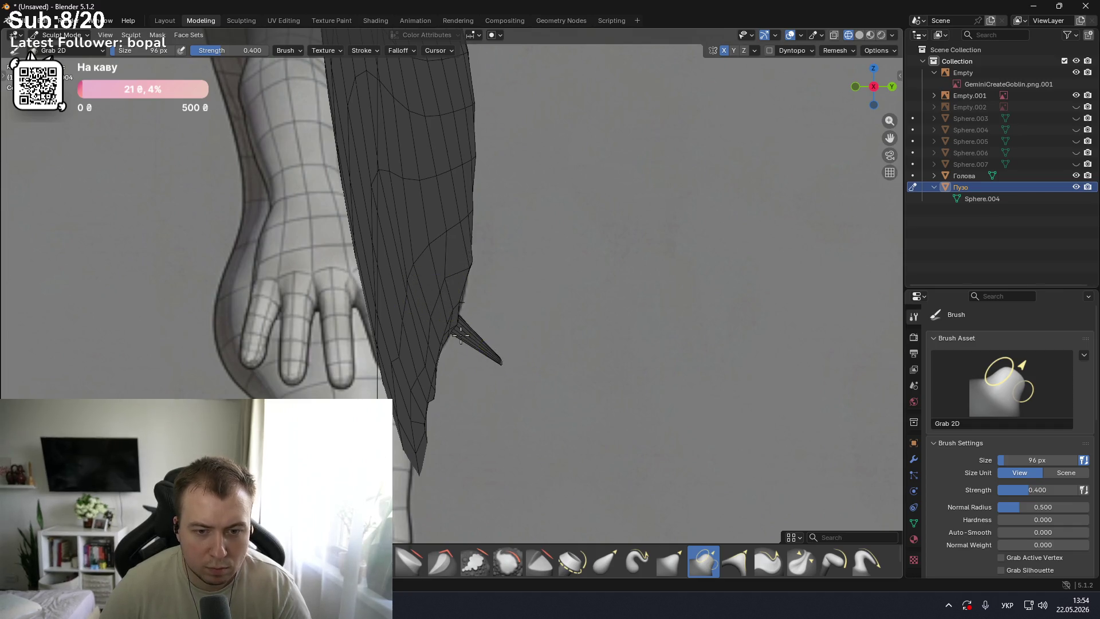
{"action": "key", "text": "KP_1"}
{"action": "key", "text": "KP_3"}
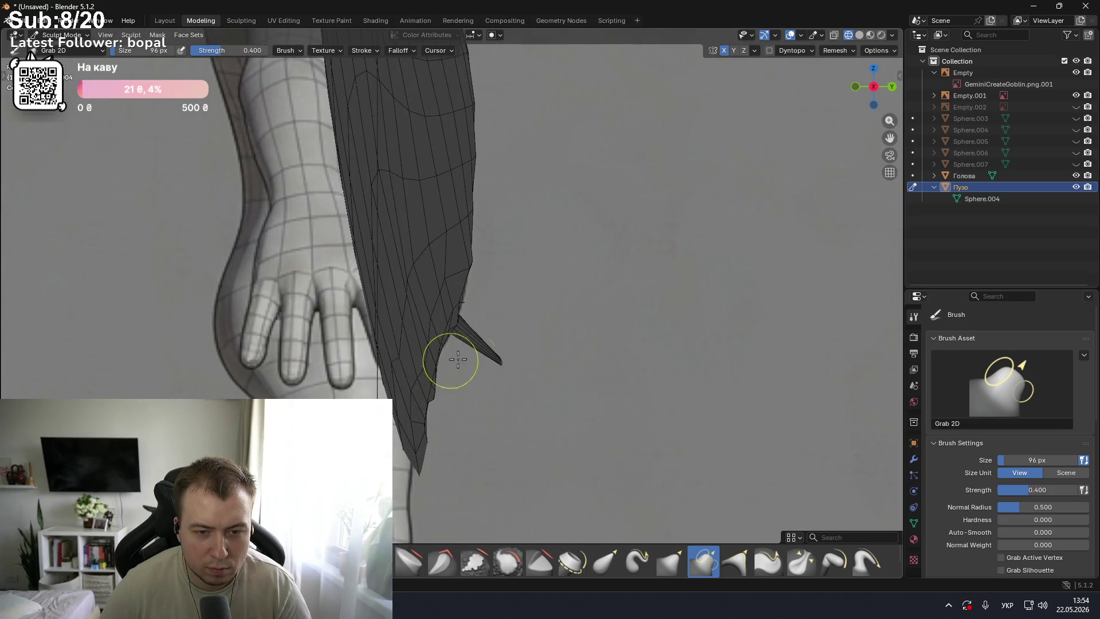
{"action": "middle_click_drag", "start_coordinate": [499, 357], "coordinate": [489, 357]}
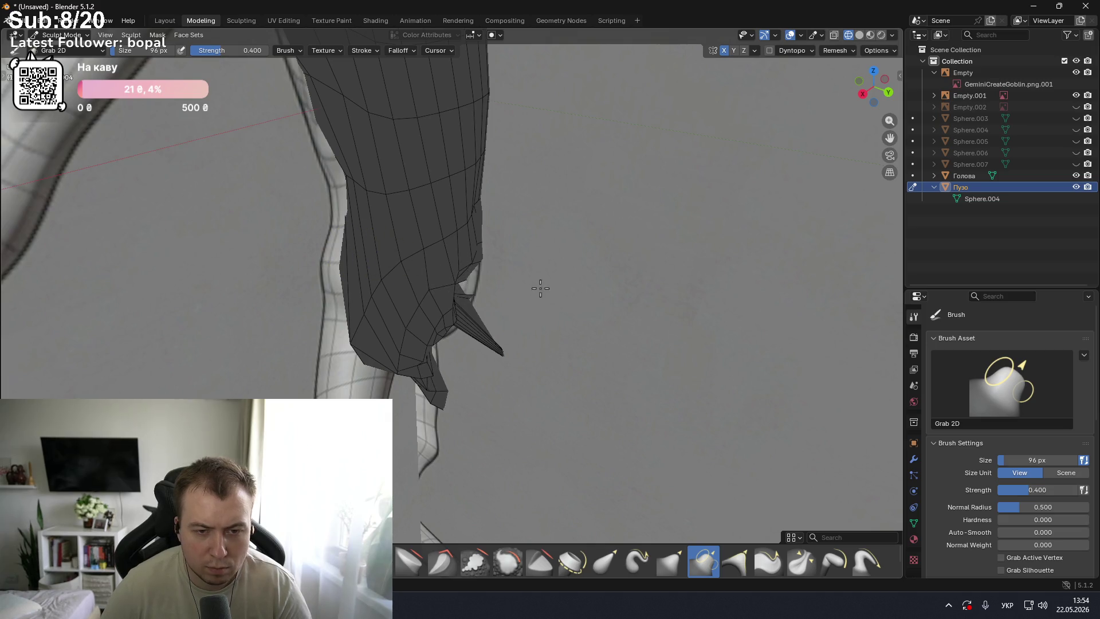
- Pick the Grab Silhouette brush, zoom out, and return to Object Mode
{"action": "left_click", "coordinate": [738, 564]}
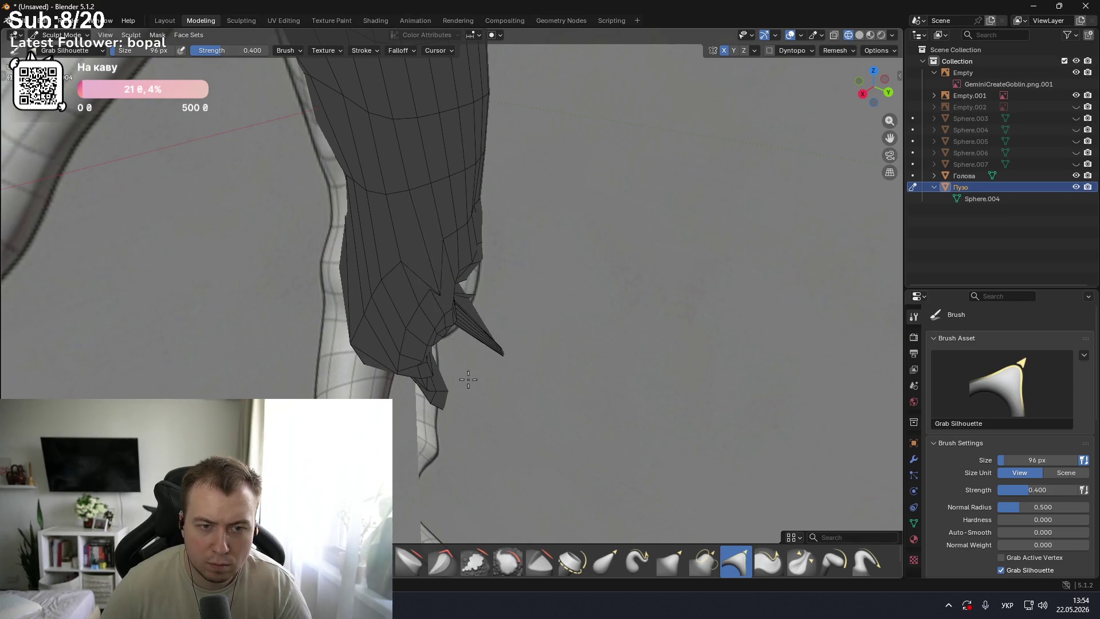
{"action": "scroll", "coordinate": [579, 305], "scroll_direction": "down", "scroll_amount": 4}
{"action": "scroll", "coordinate": [579, 304], "scroll_direction": "down", "scroll_amount": 2}
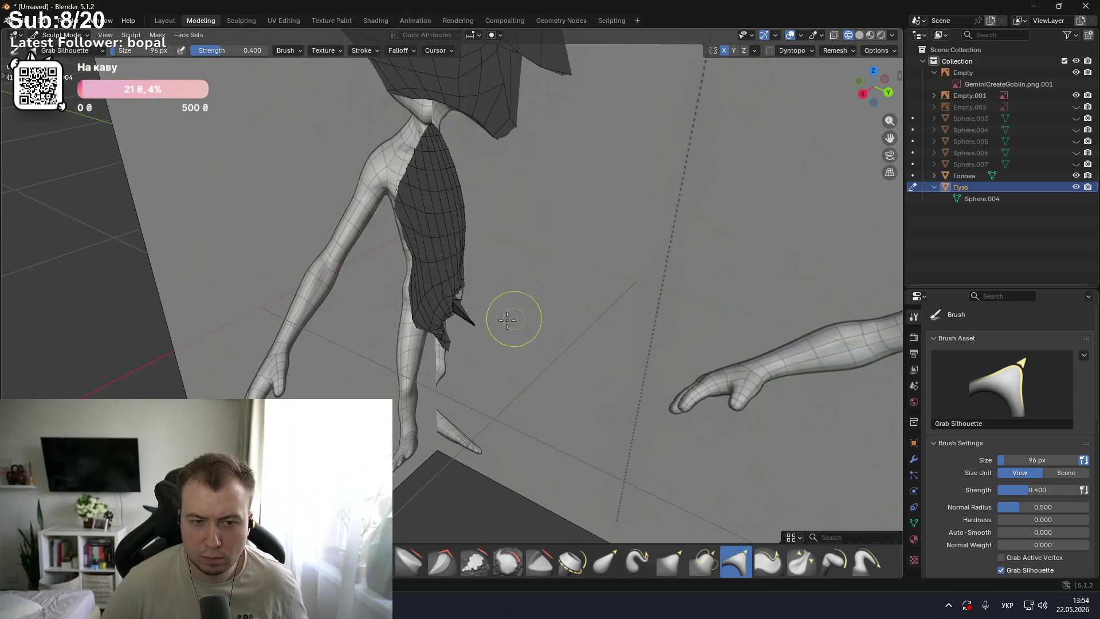
{"action": "key", "text": "ctrl+Tab"}
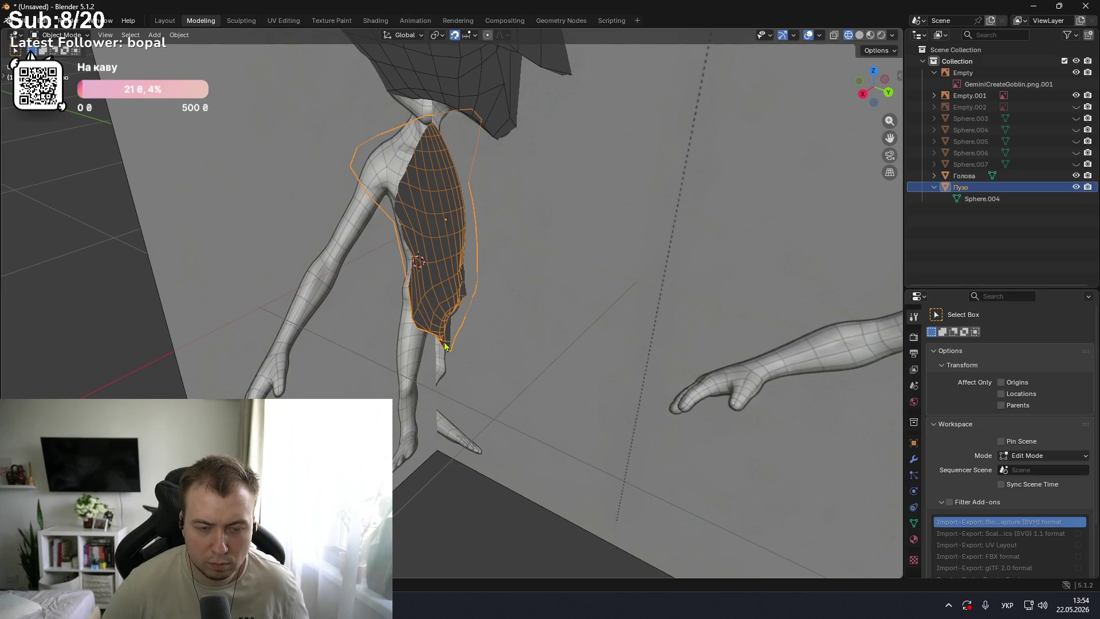
- Return to Sculpt Mode on the torso and undo the pulled-out spike on its edge
{"action": "scroll", "coordinate": [463, 310], "scroll_direction": "up", "scroll_amount": 4}
{"action": "scroll", "coordinate": [463, 309], "scroll_direction": "up", "scroll_amount": 1}
{"action": "key", "text": "ctrl+Tab"}
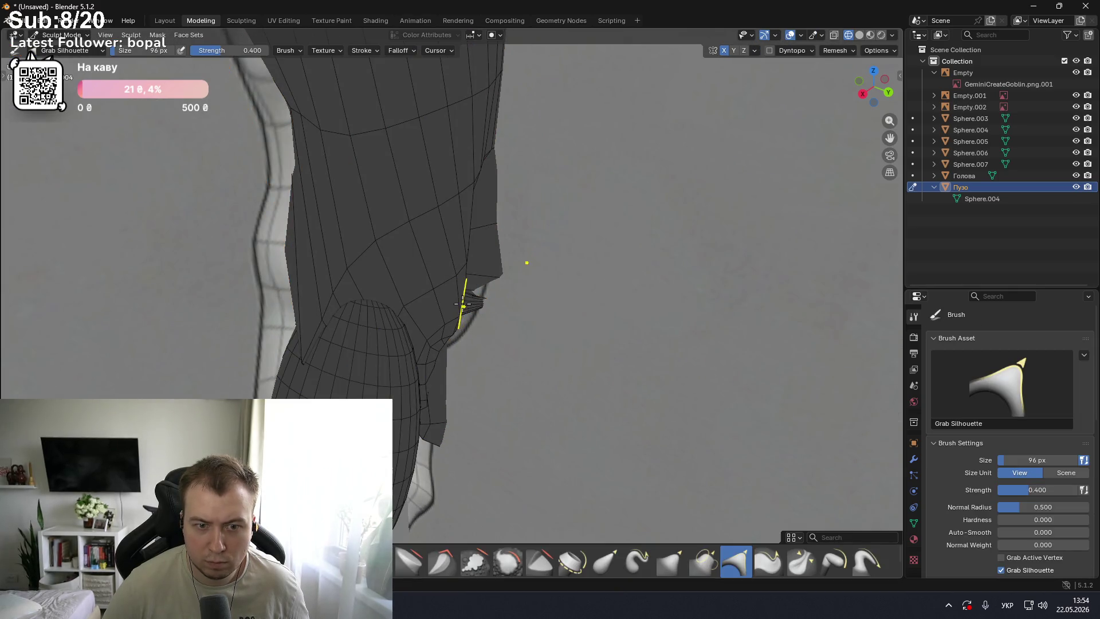
{"action": "key", "text": "ctrl+z"}
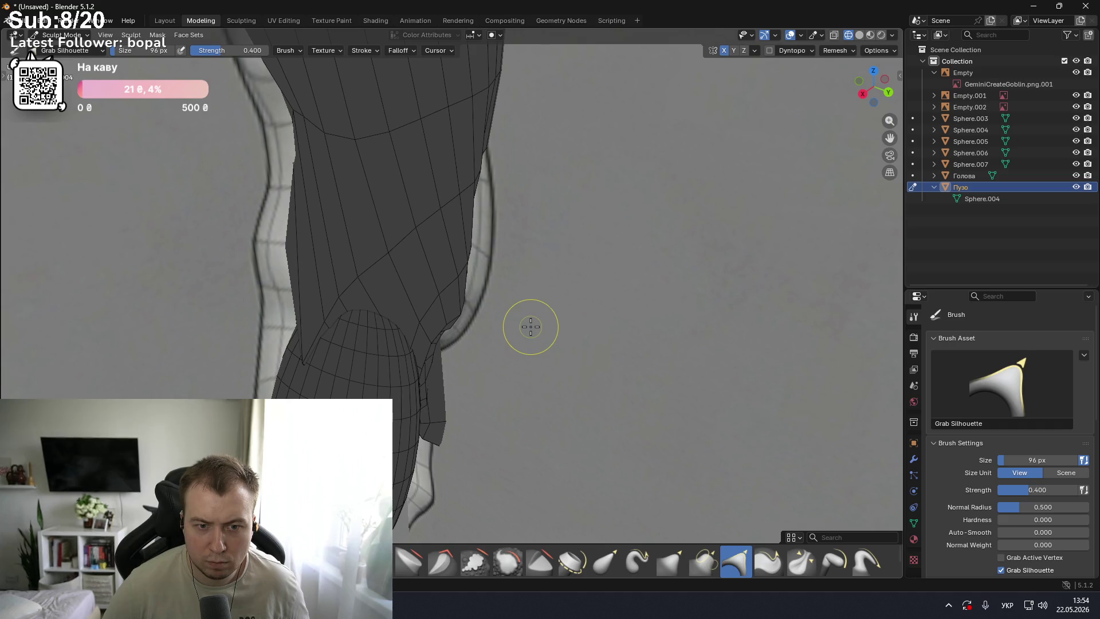
- Orbit and zoom around the body and both arms to compare them with the front reference
{"action": "scroll", "coordinate": [531, 327], "scroll_direction": "down", "scroll_amount": 2}
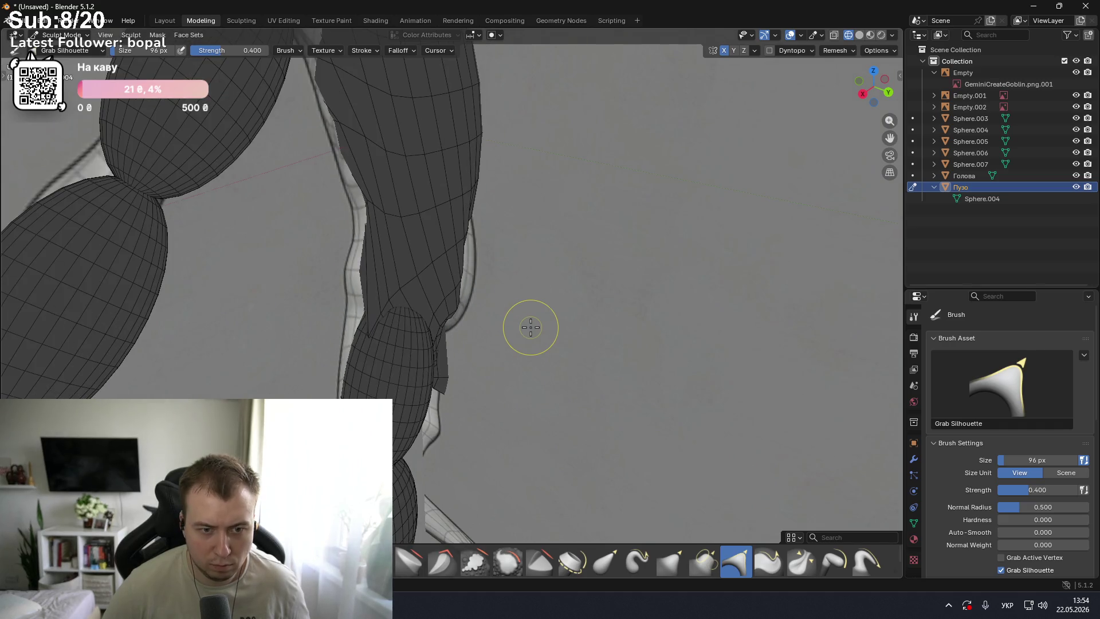
{"action": "scroll", "coordinate": [530, 327], "scroll_direction": "down", "scroll_amount": 4}
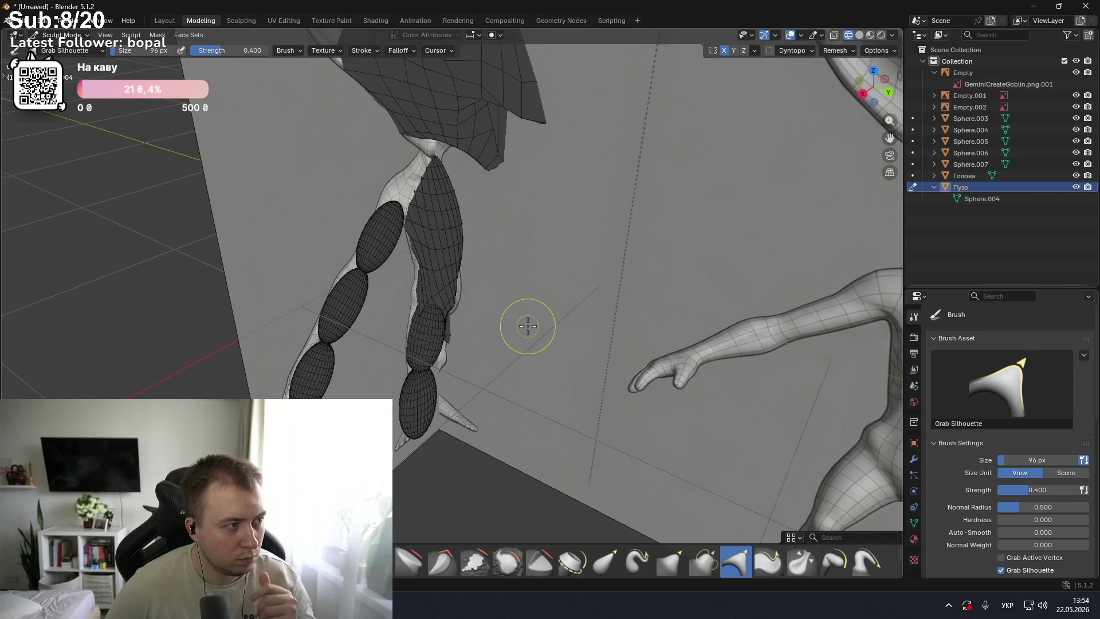
{"action": "mouse_move", "coordinate": [530, 327]}
{"action": "middle_mouse_down"}
{"action": "mouse_move", "coordinate": [373, 305]}
{"action": "mouse_move", "coordinate": [355, 286]}
{"action": "middle_mouse_up"}
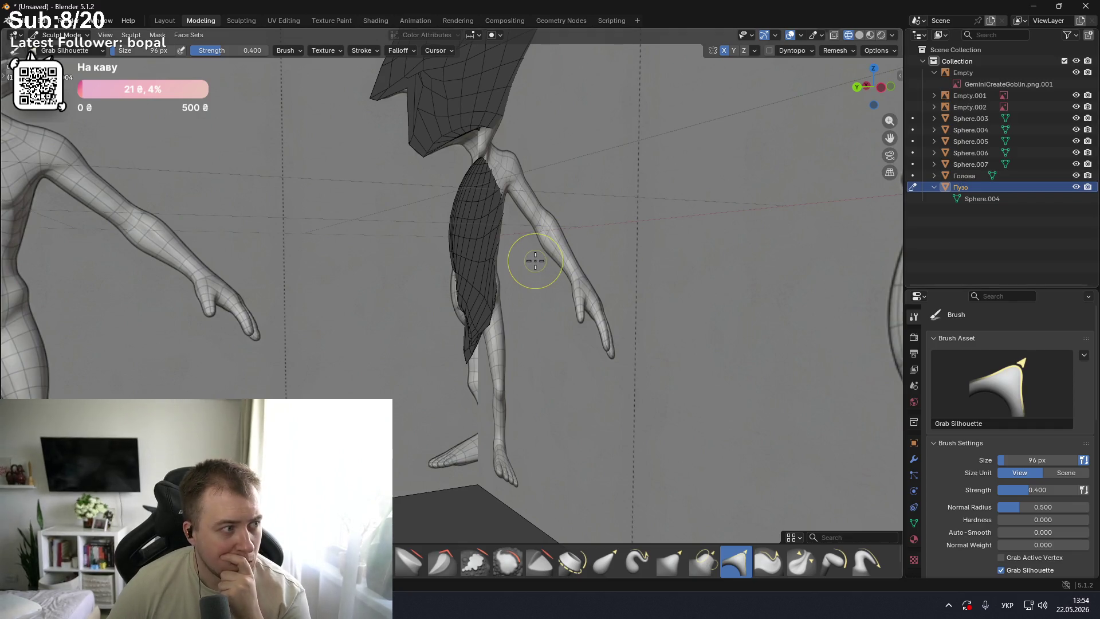
{"action": "scroll", "coordinate": [535, 261], "scroll_direction": "down", "scroll_amount": 8}
{"action": "middle_click_drag", "start_coordinate": [474, 256], "coordinate": [691, 283]}
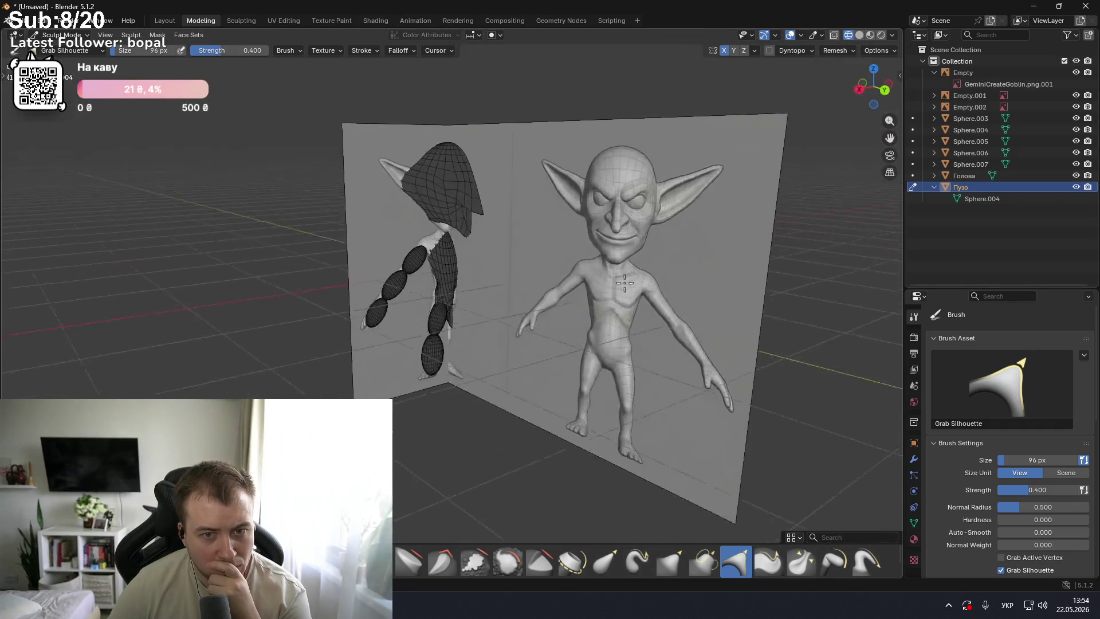
{"action": "scroll", "coordinate": [544, 294], "scroll_direction": "up", "scroll_amount": 5}
{"action": "mouse_move", "coordinate": [491, 275]}
{"action": "middle_mouse_down"}
{"action": "mouse_move", "coordinate": [409, 287]}
{"action": "mouse_move", "coordinate": [424, 284]}
{"action": "middle_mouse_up"}
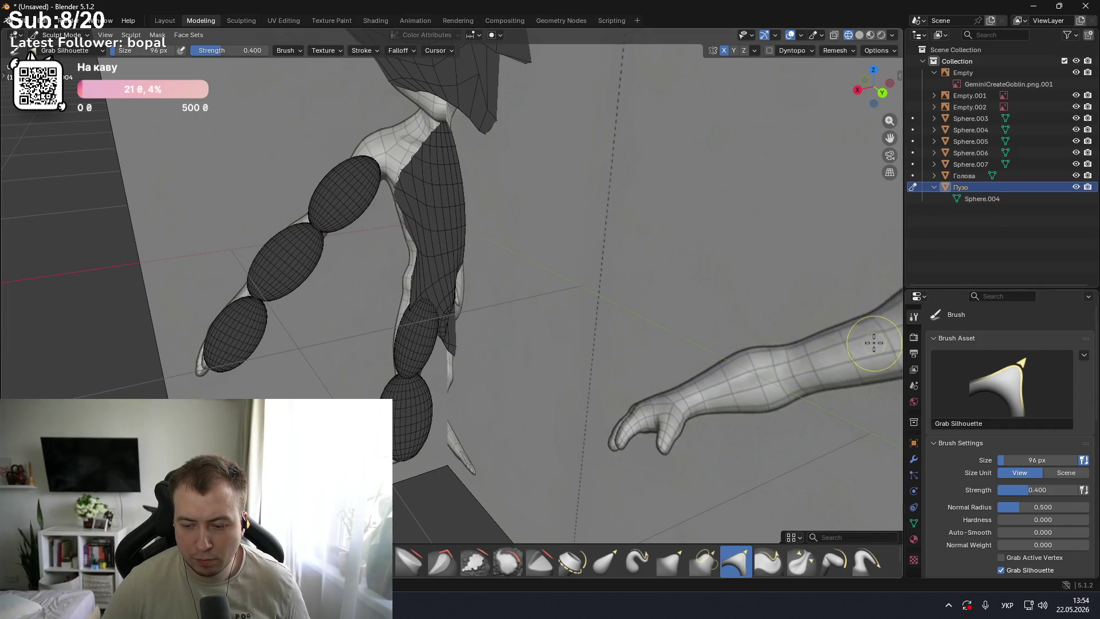
{"action": "scroll", "coordinate": [449, 278], "scroll_direction": "up", "scroll_amount": 3}
{"action": "scroll", "coordinate": [475, 292], "scroll_direction": "up", "scroll_amount": 2}
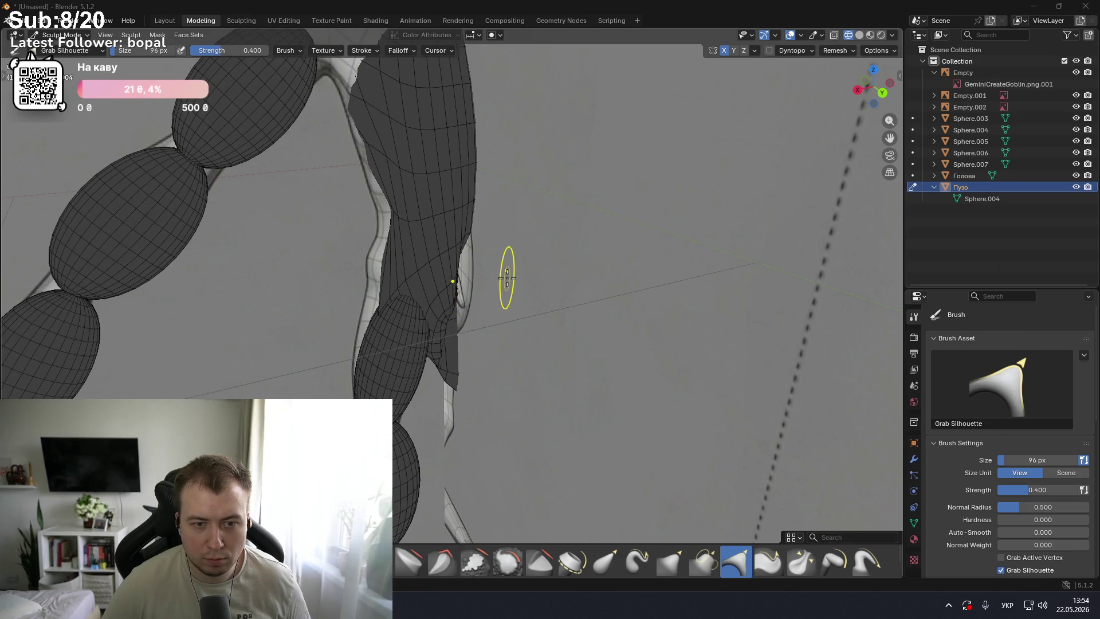
{"action": "scroll", "coordinate": [502, 277], "scroll_direction": "down", "scroll_amount": 1}
{"action": "scroll", "coordinate": [546, 270], "scroll_direction": "down", "scroll_amount": 4}
{"action": "mouse_move", "coordinate": [546, 271]}
{"action": "middle_mouse_down"}
{"action": "mouse_move", "coordinate": [470, 293]}
{"action": "mouse_move", "coordinate": [602, 312]}
{"action": "mouse_move", "coordinate": [536, 297]}
{"action": "mouse_move", "coordinate": [527, 327]}
{"action": "mouse_move", "coordinate": [560, 367]}
{"action": "mouse_move", "coordinate": [583, 325]}
{"action": "mouse_move", "coordinate": [512, 307]}
{"action": "mouse_move", "coordinate": [516, 272]}
{"action": "middle_mouse_up"}
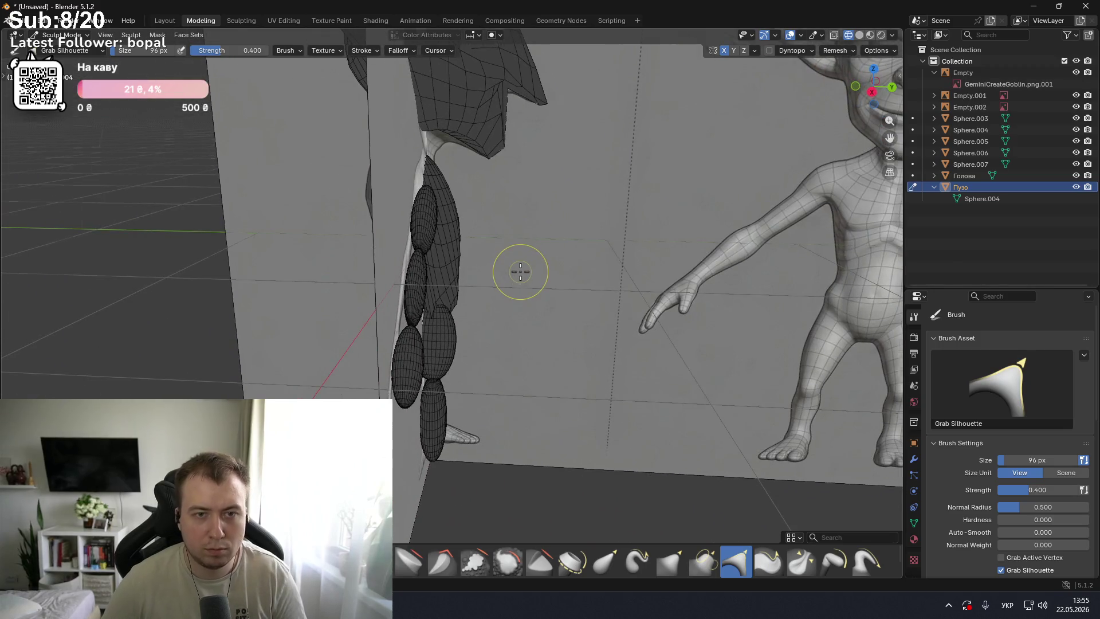
{"action": "scroll", "coordinate": [520, 272], "scroll_direction": "down", "scroll_amount": 4}
{"action": "scroll", "coordinate": [516, 270], "scroll_direction": "up", "scroll_amount": 1}
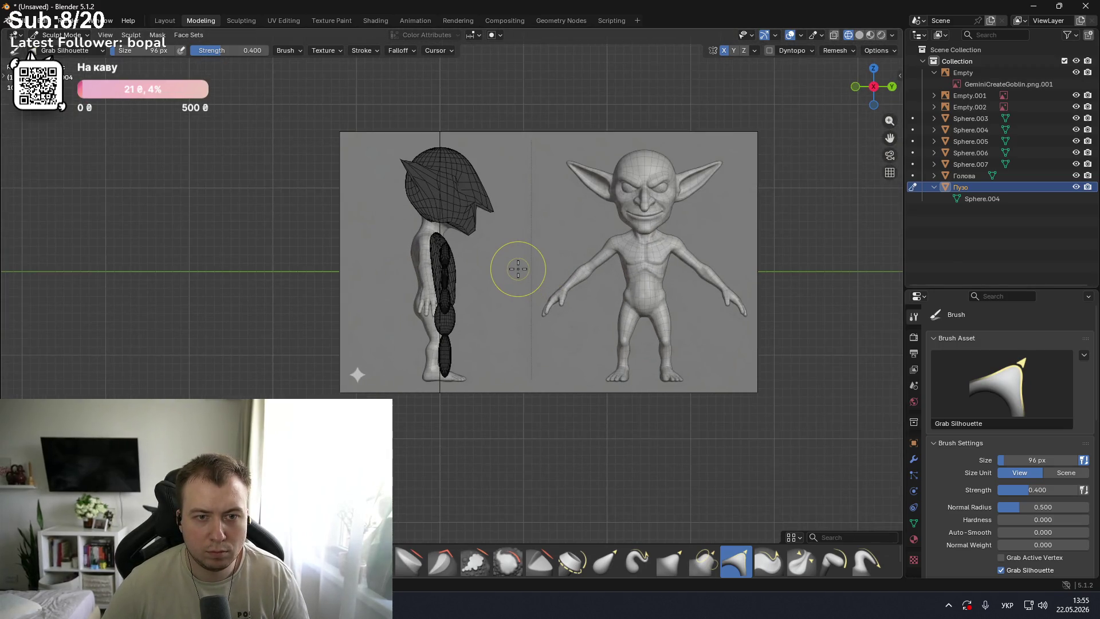
{"action": "scroll", "coordinate": [492, 270], "scroll_direction": "up", "scroll_amount": 2}
{"action": "scroll", "coordinate": [492, 269], "scroll_direction": "up", "scroll_amount": 1}
{"action": "scroll", "coordinate": [492, 267], "scroll_direction": "up", "scroll_amount": 1}
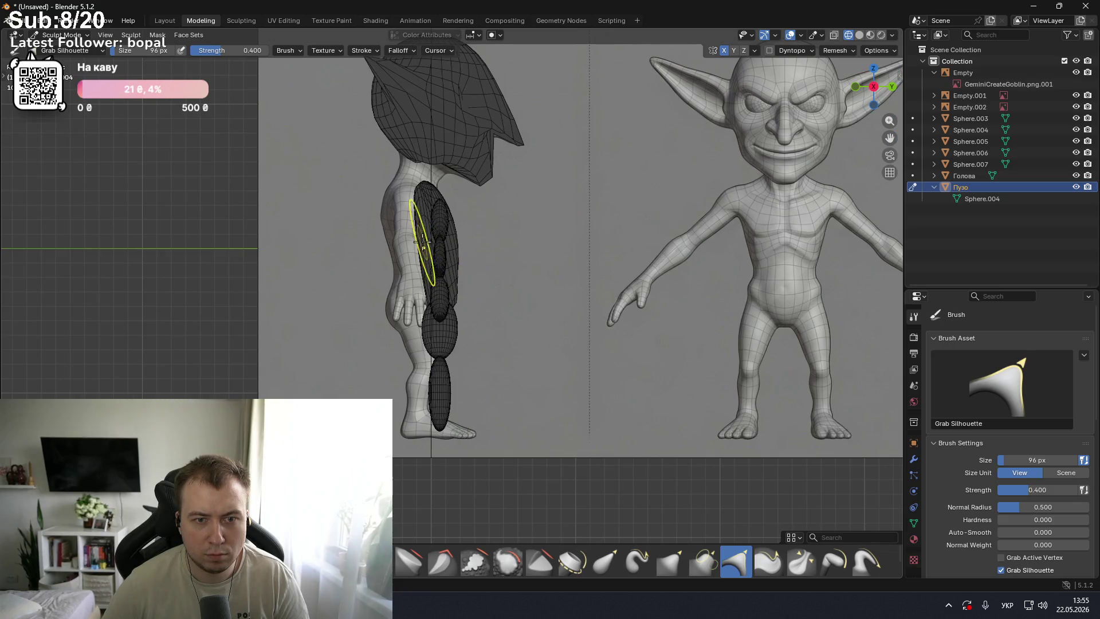
{"action": "scroll", "coordinate": [453, 218], "scroll_direction": "up", "scroll_amount": 1}
- Check upper-arm sphere Sphere.003 in front and side views, comparing solid and material shading
{"action": "key", "text": "KP_1"}
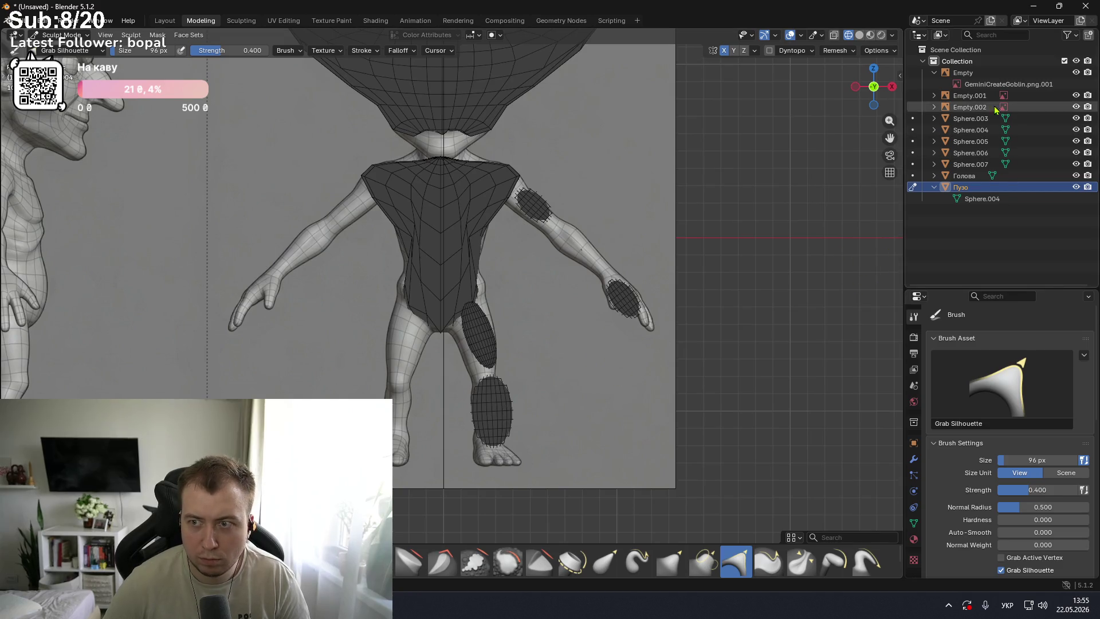
{"action": "left_click", "coordinate": [969, 108]}
{"action": "left_click", "coordinate": [970, 119]}
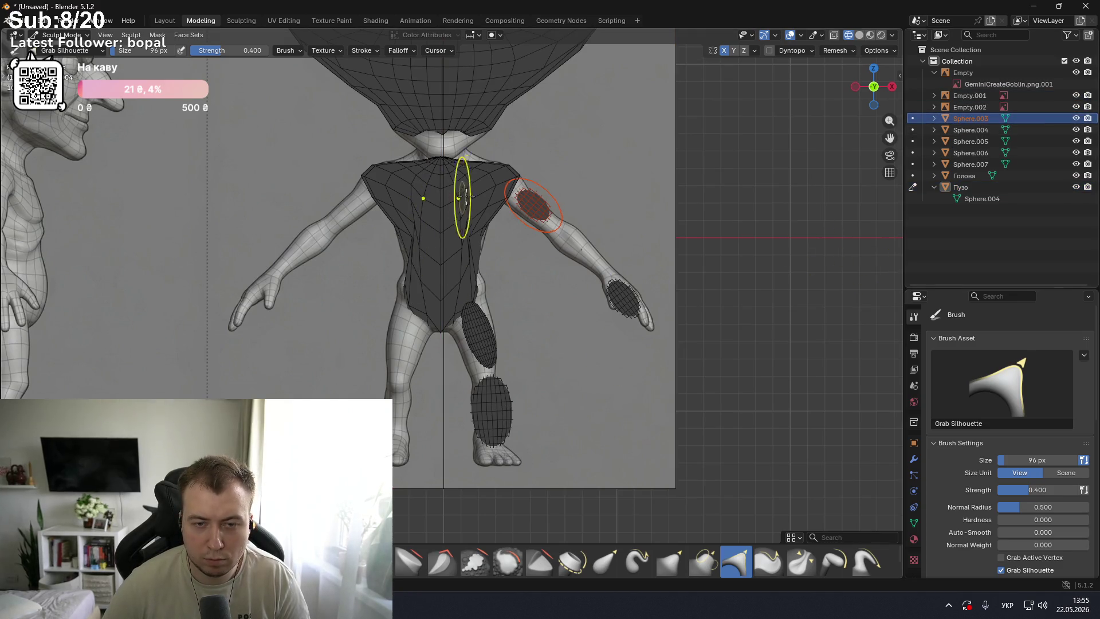
{"action": "key", "text": "KP_3"}
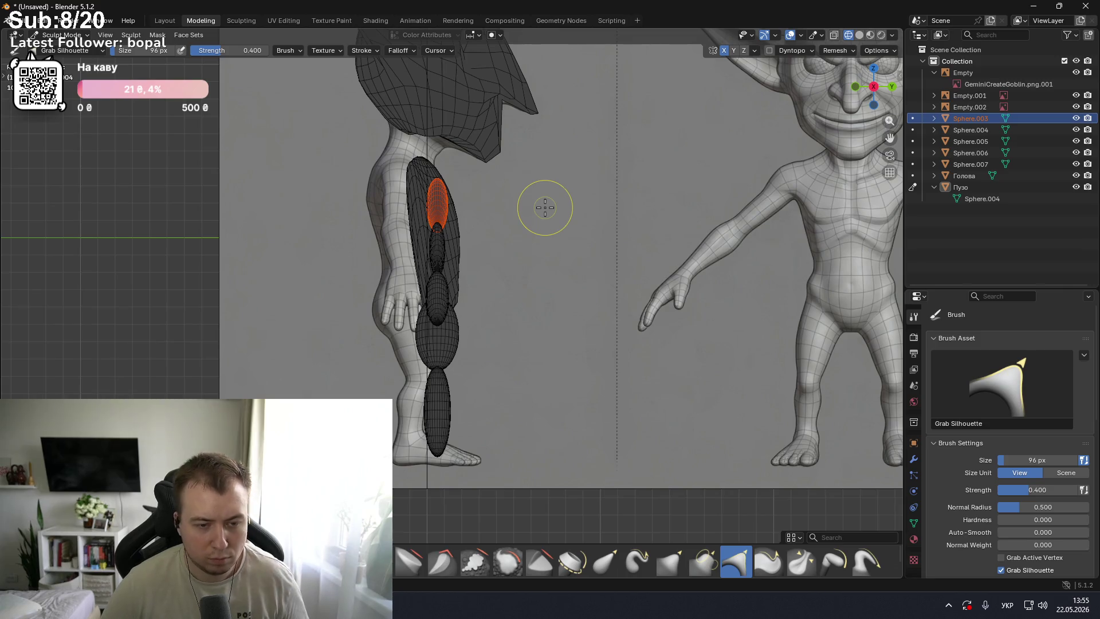
{"action": "left_click", "coordinate": [859, 36]}
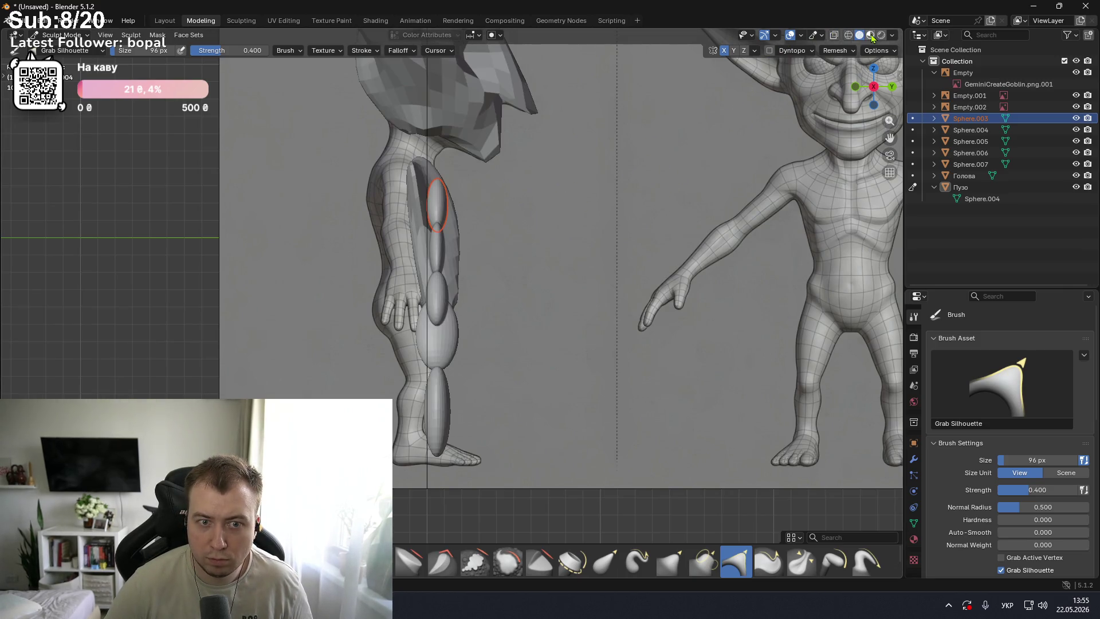
{"action": "left_click", "coordinate": [871, 35]}
{"action": "left_click", "coordinate": [859, 36]}
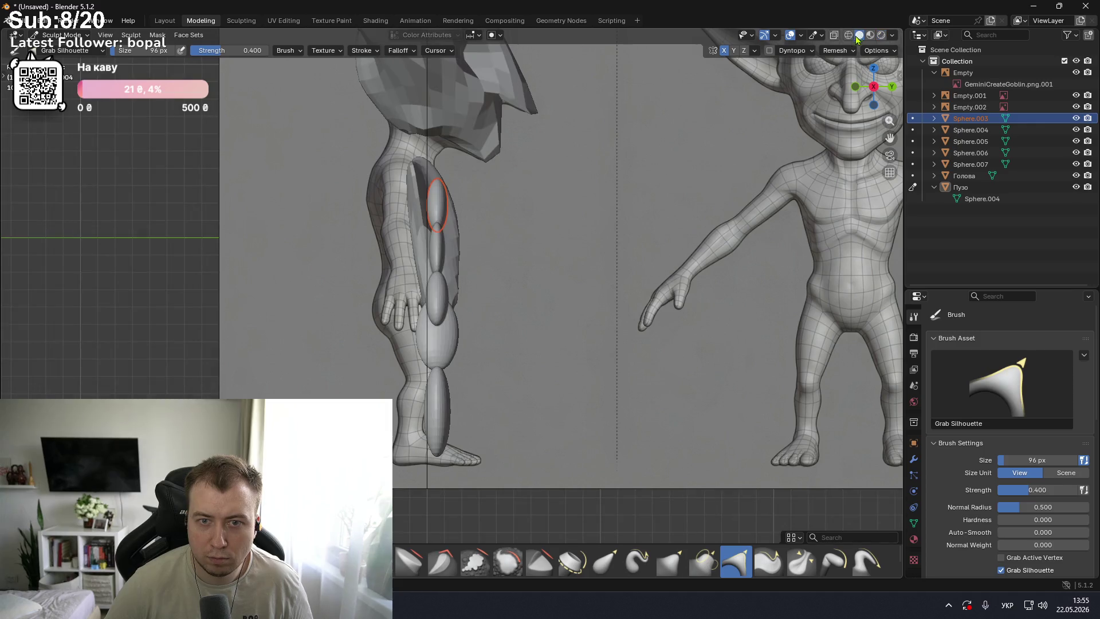
- Orbit around both figures in wireframe shading to inspect the arms from the side
{"action": "middle_click_drag", "start_coordinate": [679, 143], "coordinate": [665, 193]}
{"action": "middle_click_drag", "start_coordinate": [694, 177], "coordinate": [665, 166]}
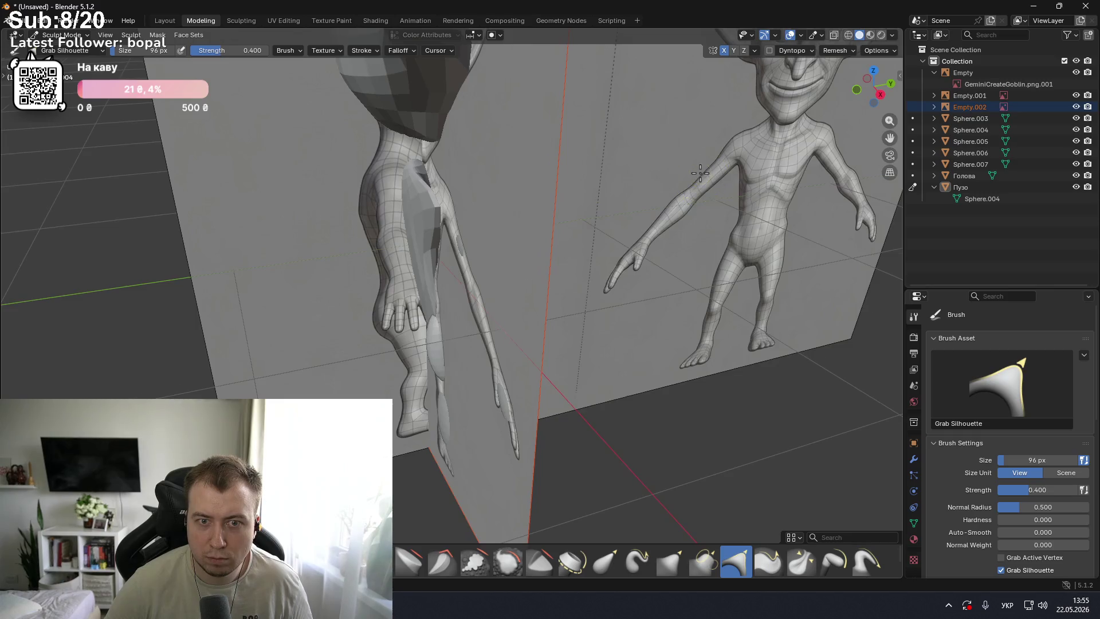
{"action": "scroll", "coordinate": [665, 167], "scroll_direction": "up", "scroll_amount": 4}
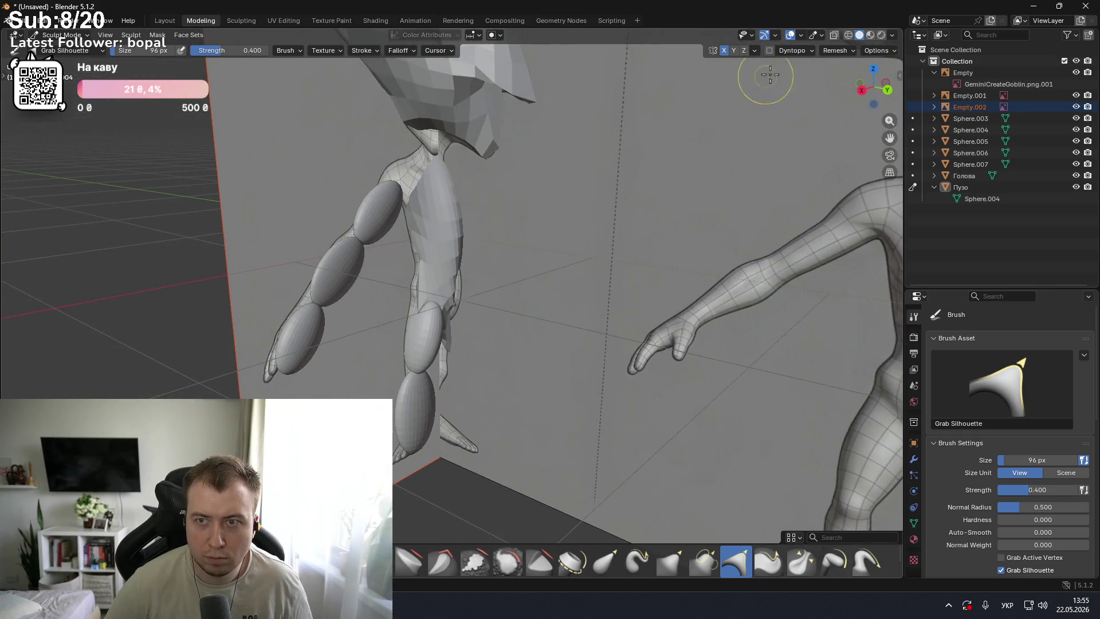
{"action": "left_click", "coordinate": [848, 36]}
{"action": "mouse_move", "coordinate": [676, 118]}
{"action": "middle_mouse_down"}
{"action": "mouse_move", "coordinate": [733, 109]}
{"action": "mouse_move", "coordinate": [685, 117]}
{"action": "mouse_move", "coordinate": [654, 138]}
{"action": "middle_mouse_up"}
{"action": "scroll", "coordinate": [656, 137], "scroll_direction": "down", "scroll_amount": 4}
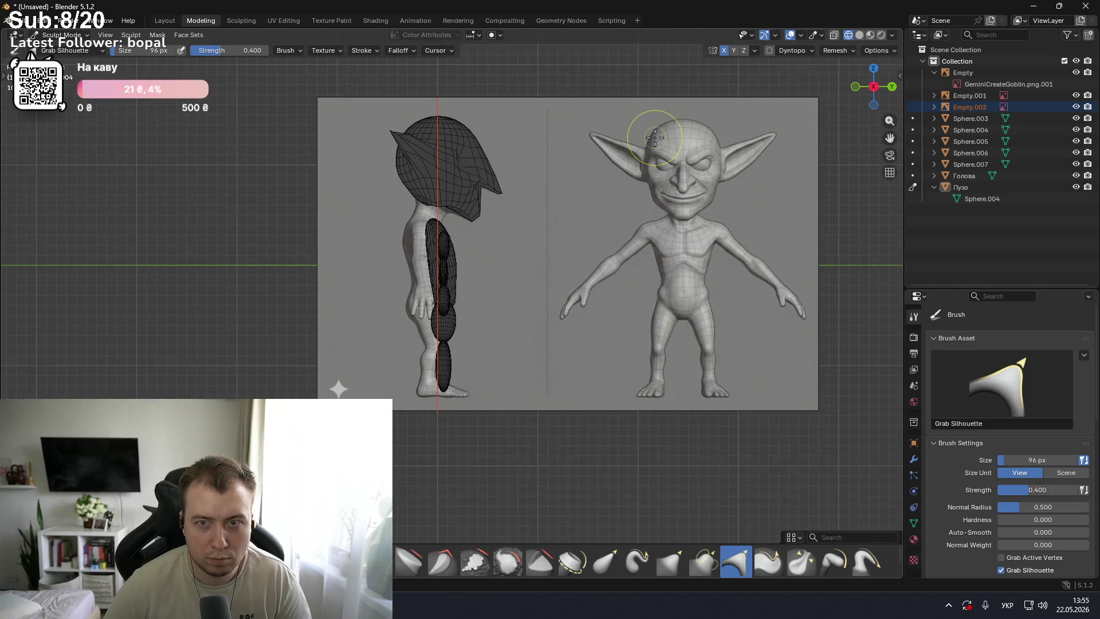
{"action": "scroll", "coordinate": [452, 186], "scroll_direction": "up", "scroll_amount": 3}
{"action": "middle_click_drag", "start_coordinate": [469, 158], "coordinate": [466, 182], "text": "alt"}
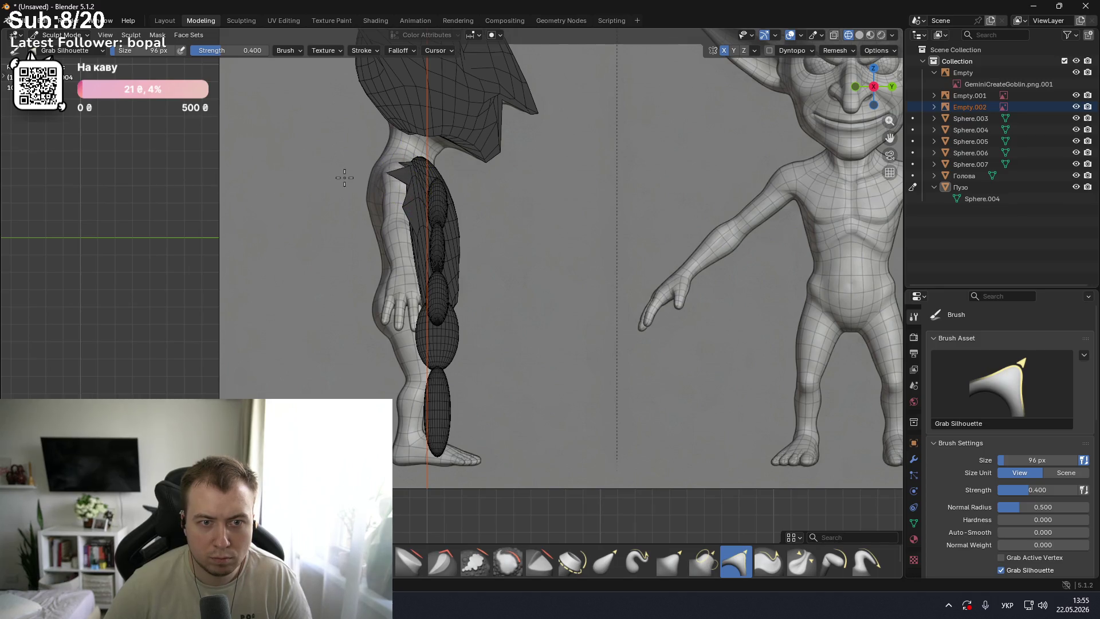
{"action": "left_click_drag", "start_coordinate": [449, 196], "coordinate": [459, 229]}
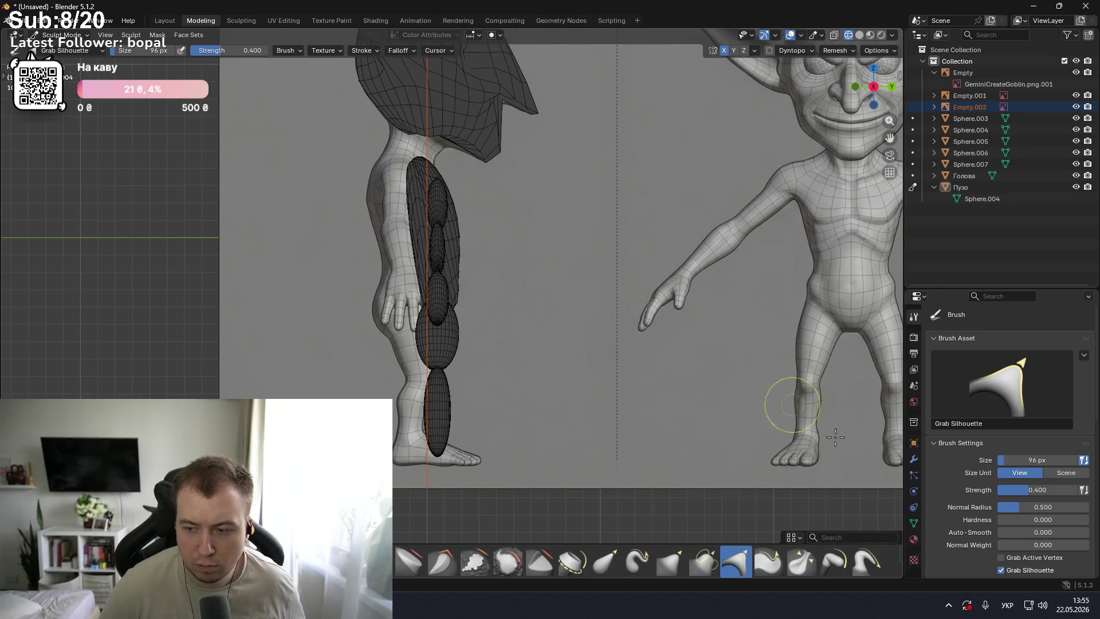
{"action": "key", "text": "f"}
{"action": "left_click", "coordinate": [423, 226]}
{"action": "left_click_drag", "start_coordinate": [424, 225], "coordinate": [303, 235]}
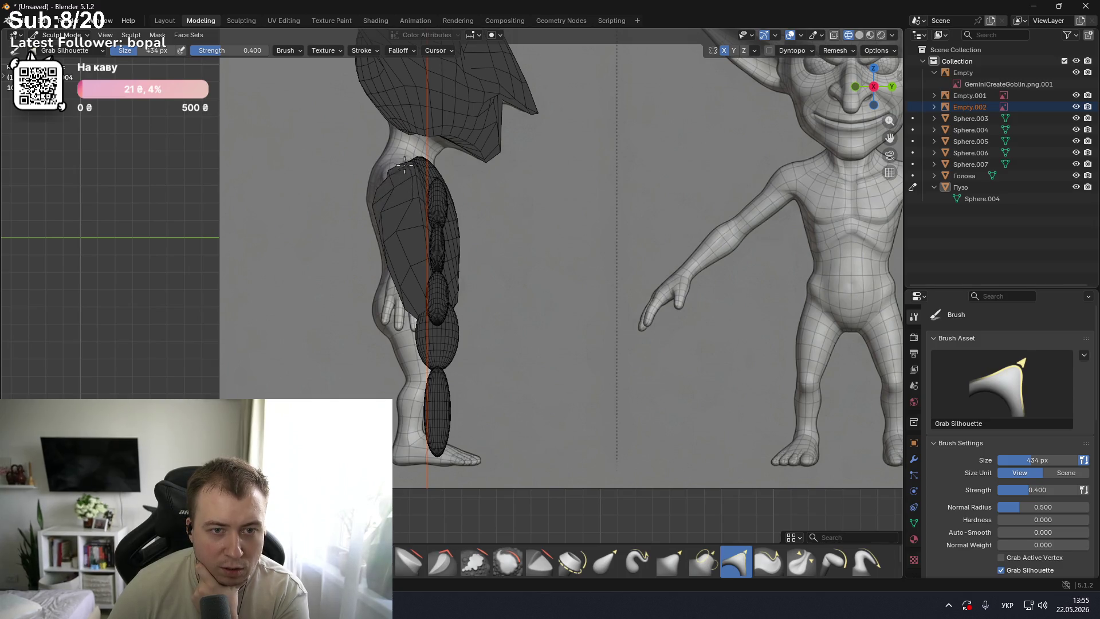
{"action": "mouse_move", "coordinate": [404, 172]}
{"action": "left_mouse_down"}
{"action": "mouse_move", "coordinate": [596, 159]}
{"action": "mouse_move", "coordinate": [491, 167]}
{"action": "left_mouse_up"}
{"action": "mouse_move", "coordinate": [404, 283]}
{"action": "middle_mouse_down"}
{"action": "mouse_move", "coordinate": [503, 284]}
{"action": "mouse_move", "coordinate": [540, 308]}
{"action": "middle_mouse_up"}
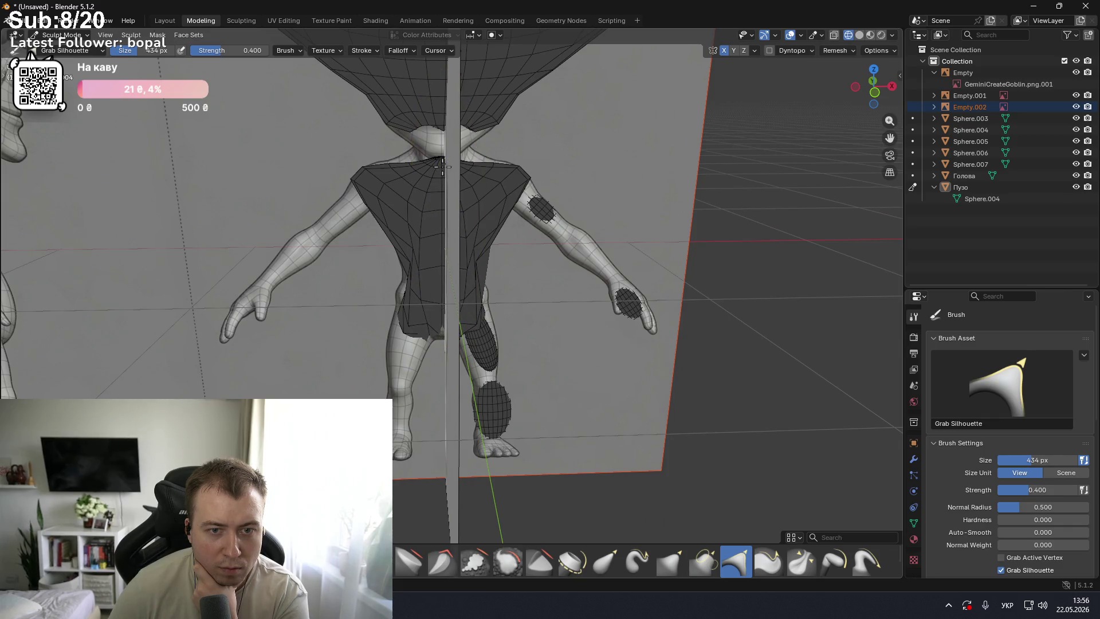
{"action": "middle_click_drag", "start_coordinate": [443, 166], "coordinate": [585, 322]}
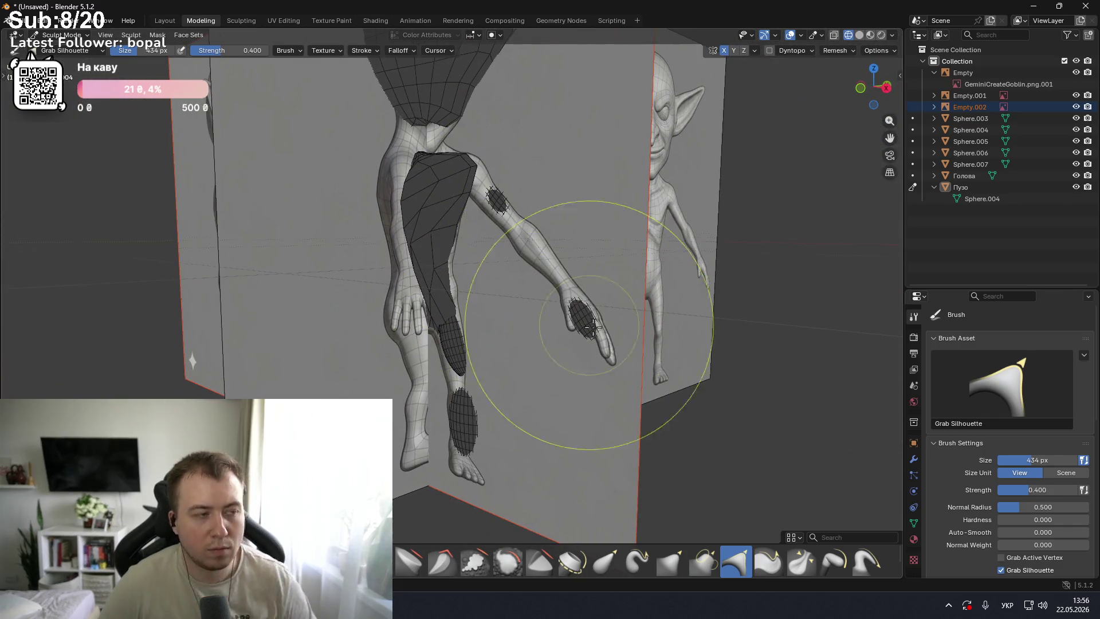
{"action": "key", "text": "ctrl+z"}
{"action": "key", "text": "ctrl+z"}
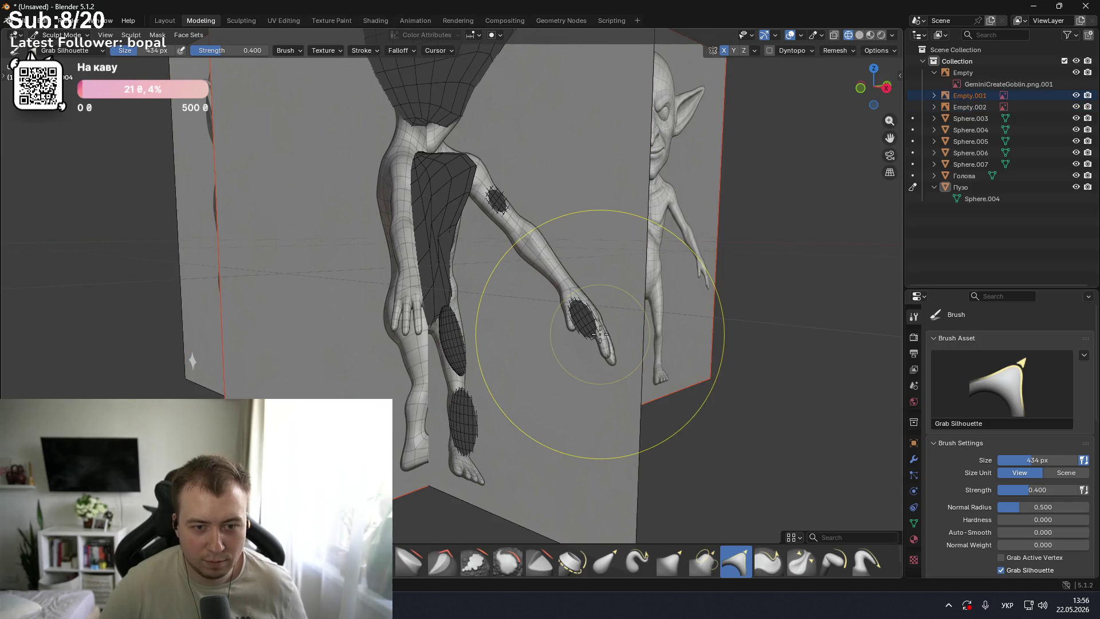
{"action": "mouse_move", "coordinate": [600, 334]}
{"action": "middle_mouse_down"}
{"action": "mouse_move", "coordinate": [533, 325]}
{"action": "mouse_move", "coordinate": [545, 351]}
{"action": "mouse_move", "coordinate": [539, 388]}
{"action": "middle_mouse_up"}
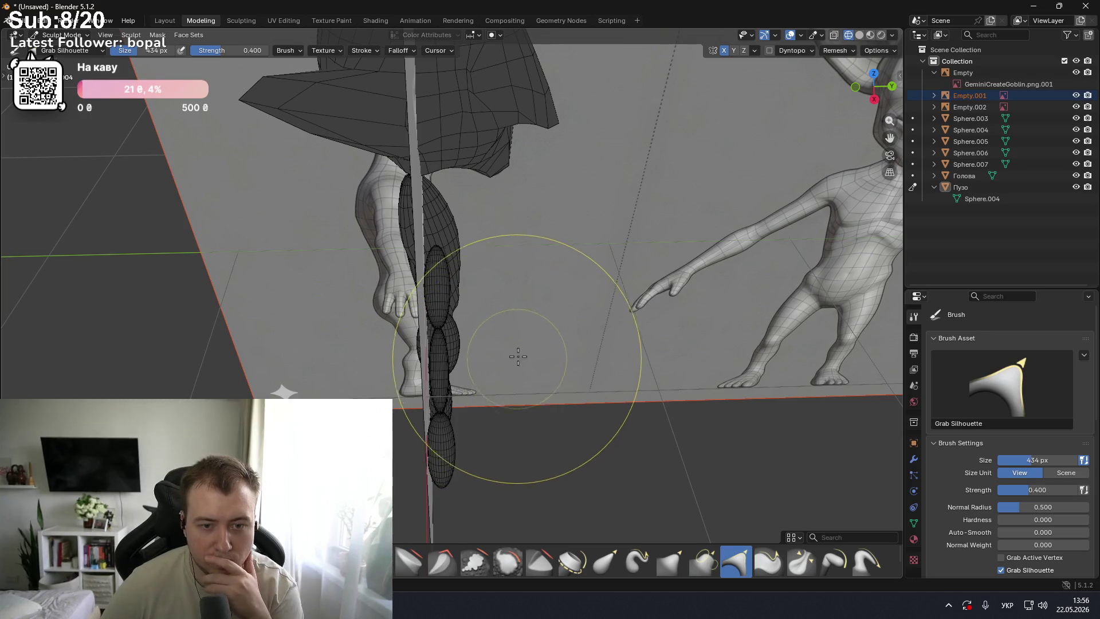
{"action": "left_click", "coordinate": [965, 118]}
{"action": "left_click", "coordinate": [968, 130]}
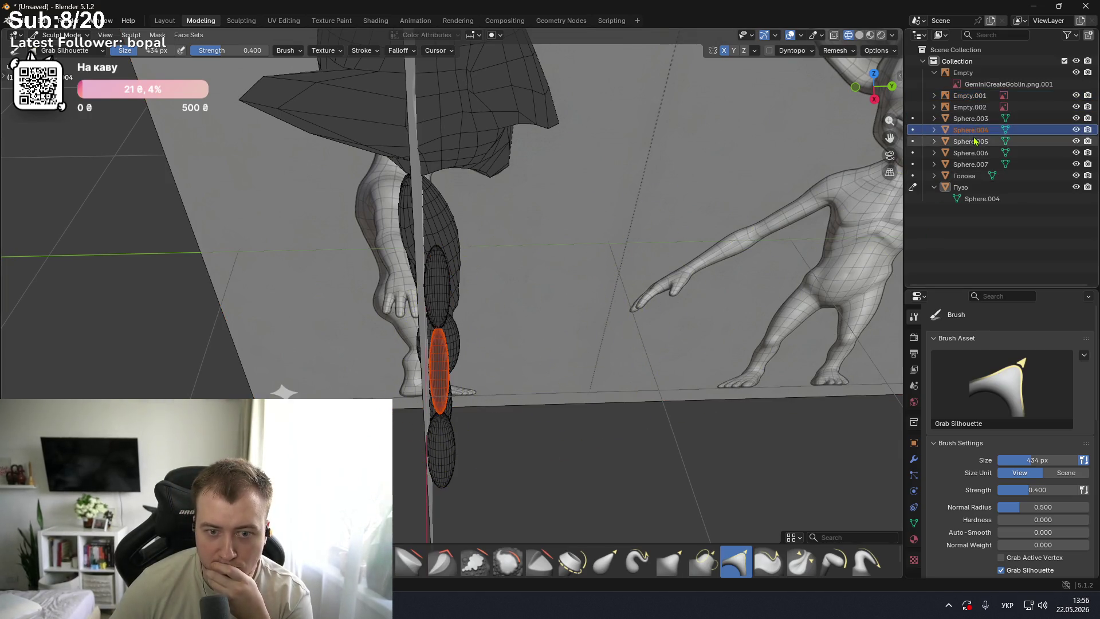
{"action": "left_click", "coordinate": [972, 142]}
{"action": "left_click", "coordinate": [975, 153]}
{"action": "left_click", "coordinate": [975, 165]}
{"action": "mouse_move", "coordinate": [668, 177]}
{"action": "middle_mouse_down"}
{"action": "mouse_move", "coordinate": [656, 147]}
{"action": "mouse_move", "coordinate": [651, 196]}
{"action": "middle_mouse_up"}
{"action": "key", "text": "KP_3"}
{"action": "key", "text": "ctrl+KP_1"}
{"action": "key", "text": "KP_3"}
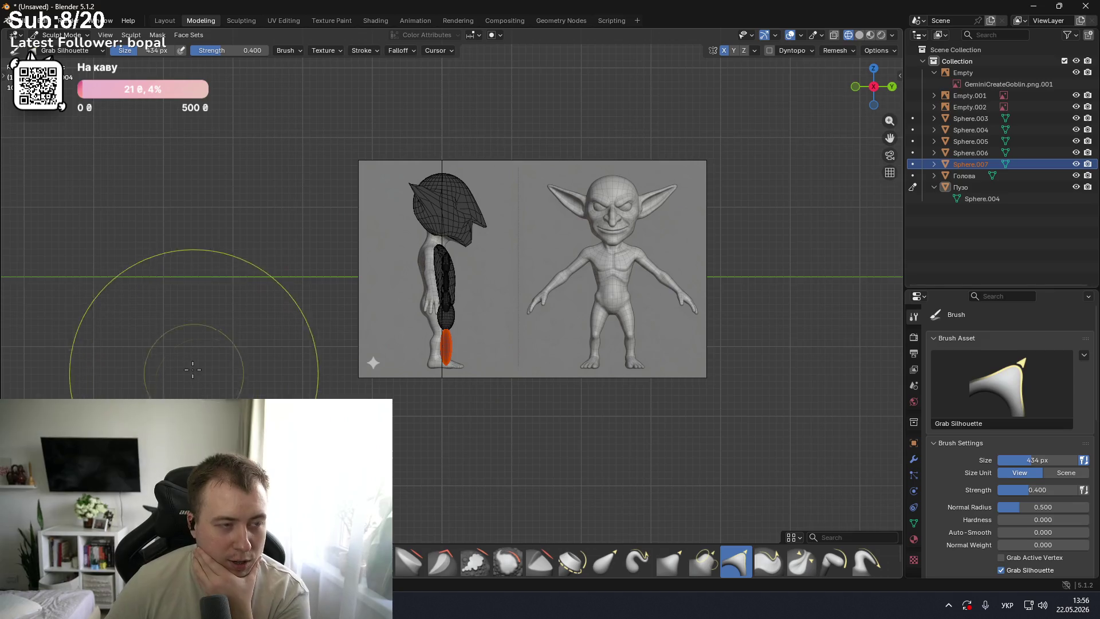
{"action": "mouse_move", "coordinate": [439, 604]}
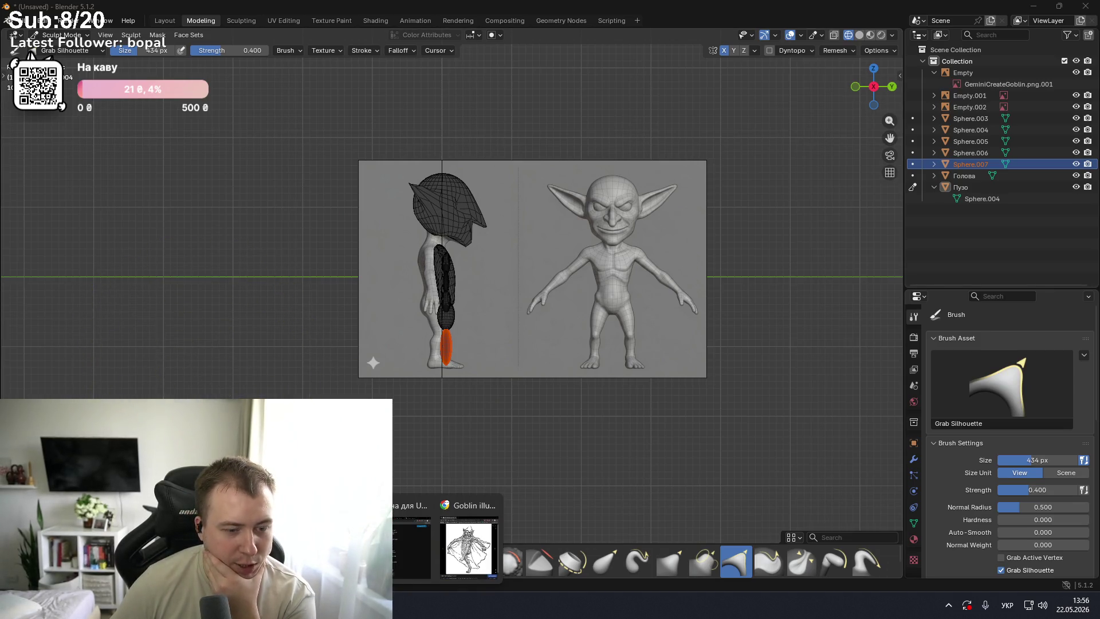
{"action": "left_click", "coordinate": [412, 547]}
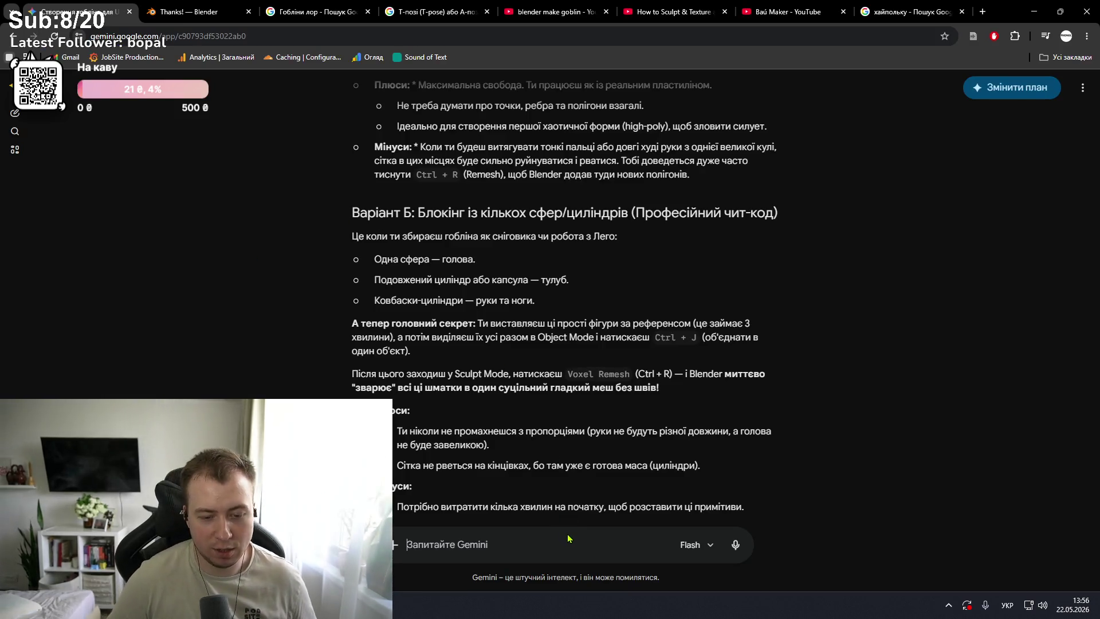
- Ask Gemini 'а як в блендері поміняти колі…' about changing the scene colour, then return to Blender
{"action": "type", "text": "а як в "}
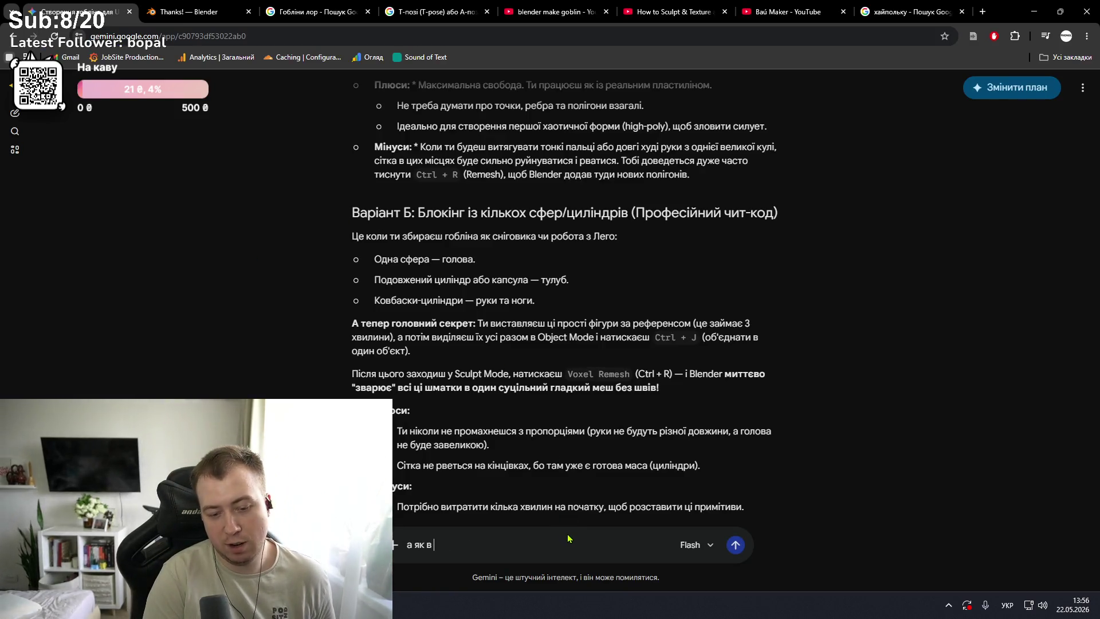
{"action": "type", "text": "блендері поміняти колі сцени?"}
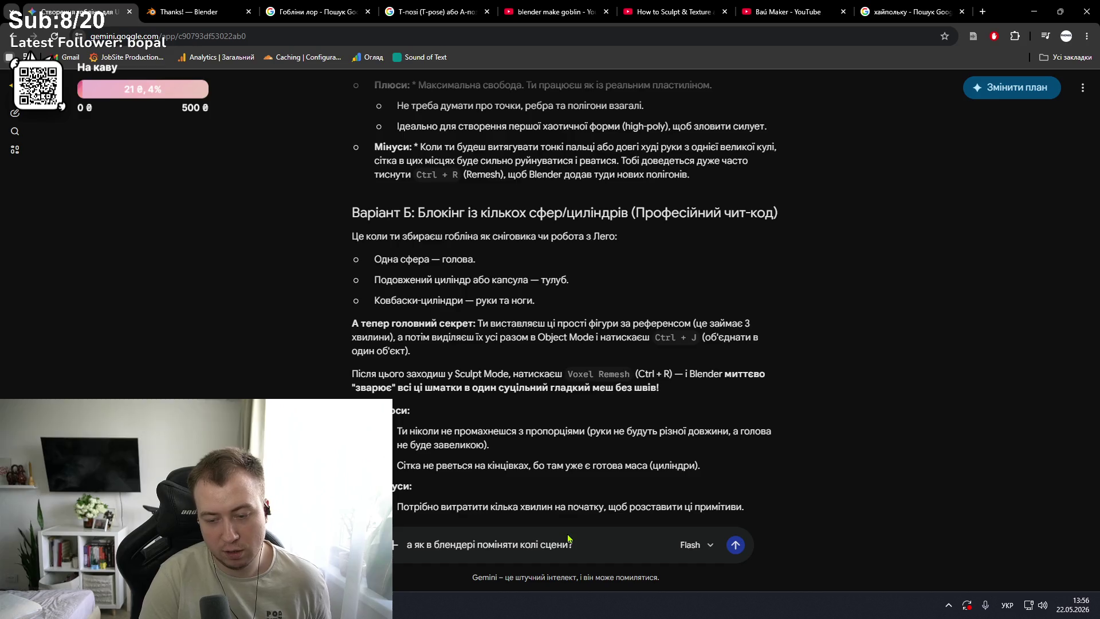
{"action": "key", "text": "Return"}
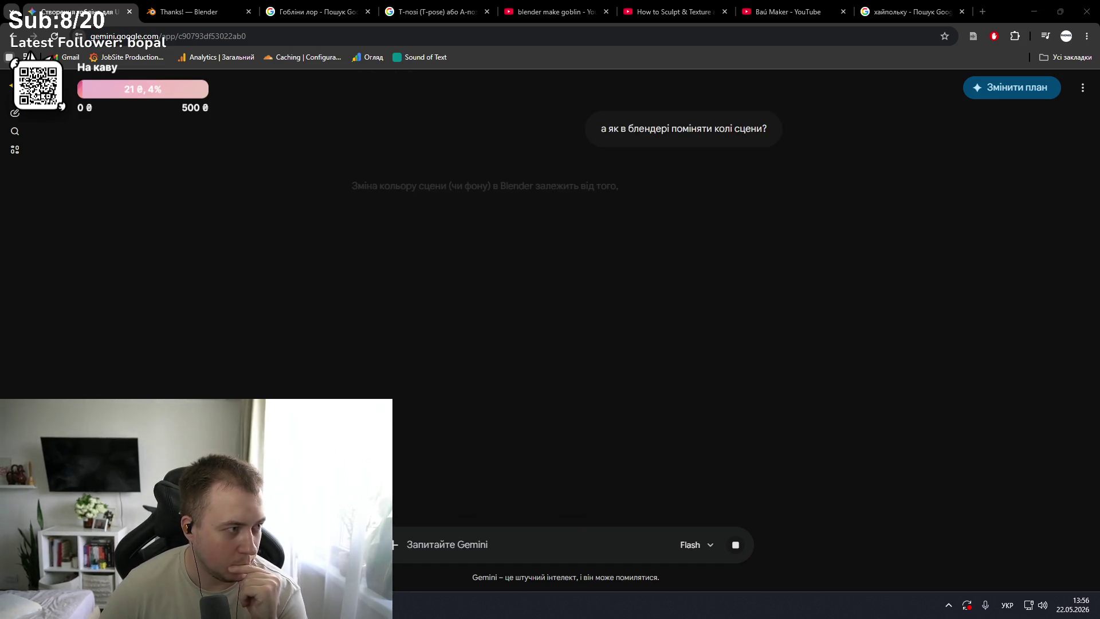
{"action": "left_click", "coordinate": [794, 7]}
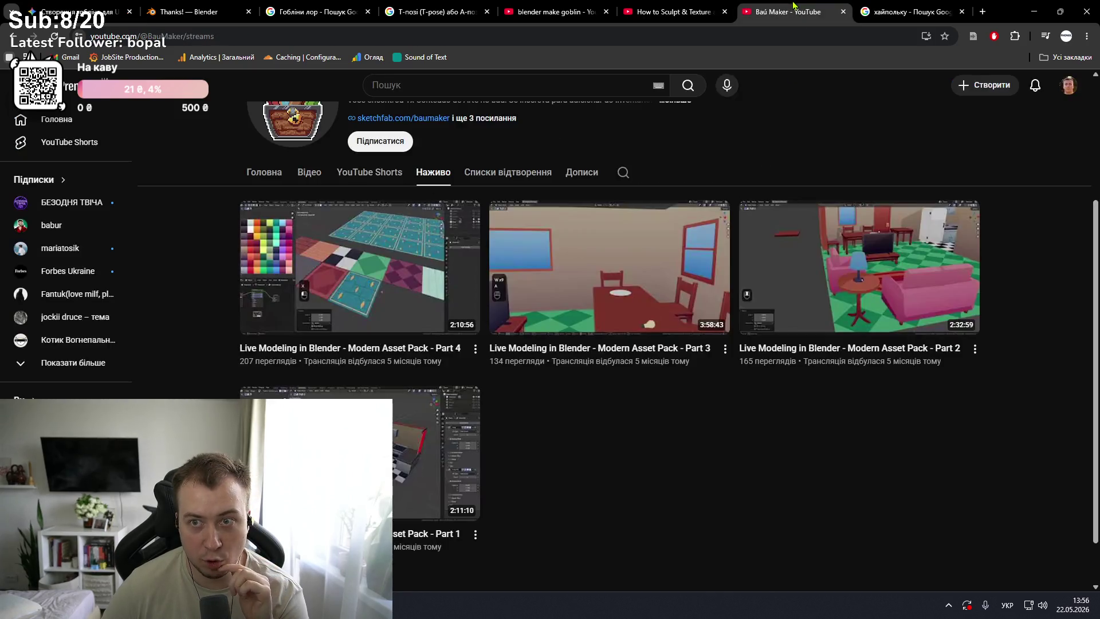
{"action": "left_click", "coordinate": [1034, 11]}
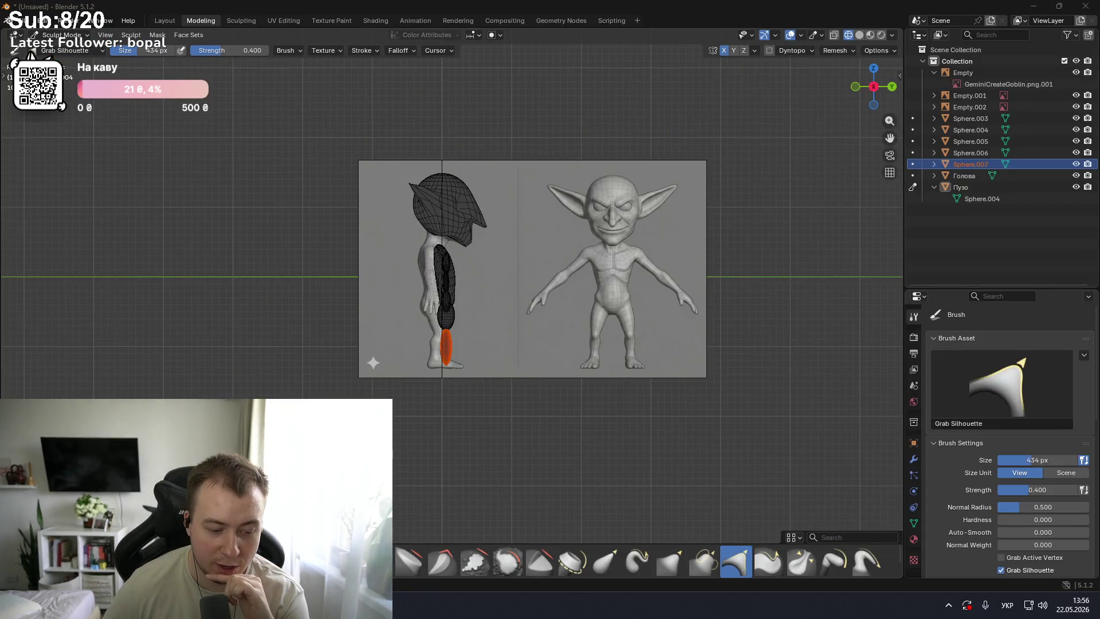
- Pause the Skyrim music video playing on YouTube and go back to Blender
{"action": "mouse_move", "coordinate": [424, 608]}
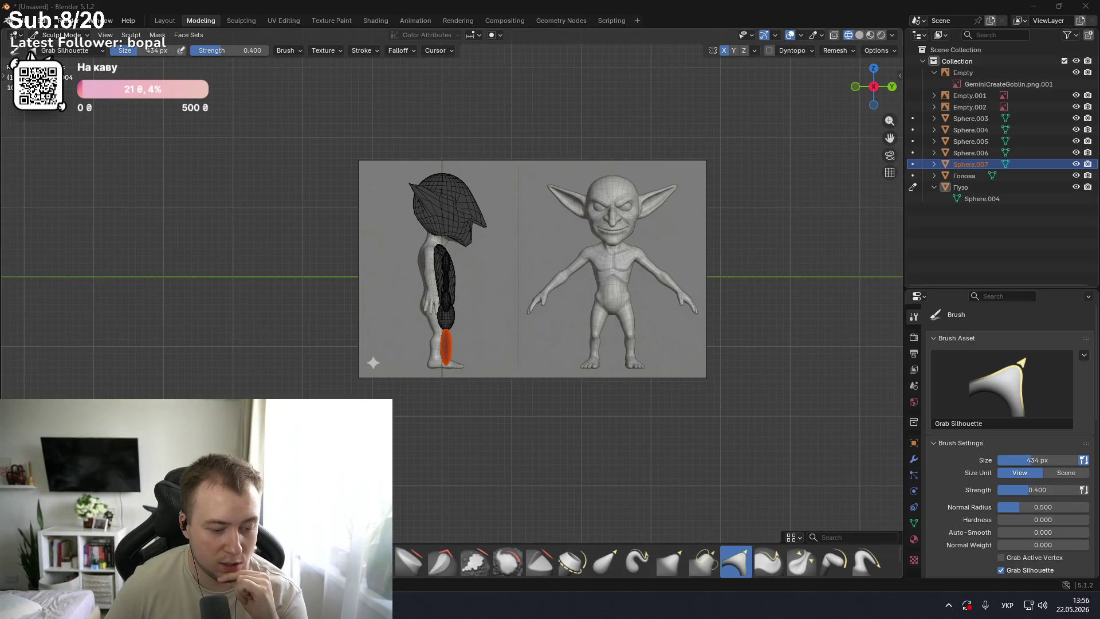
{"action": "left_click", "coordinate": [411, 548]}
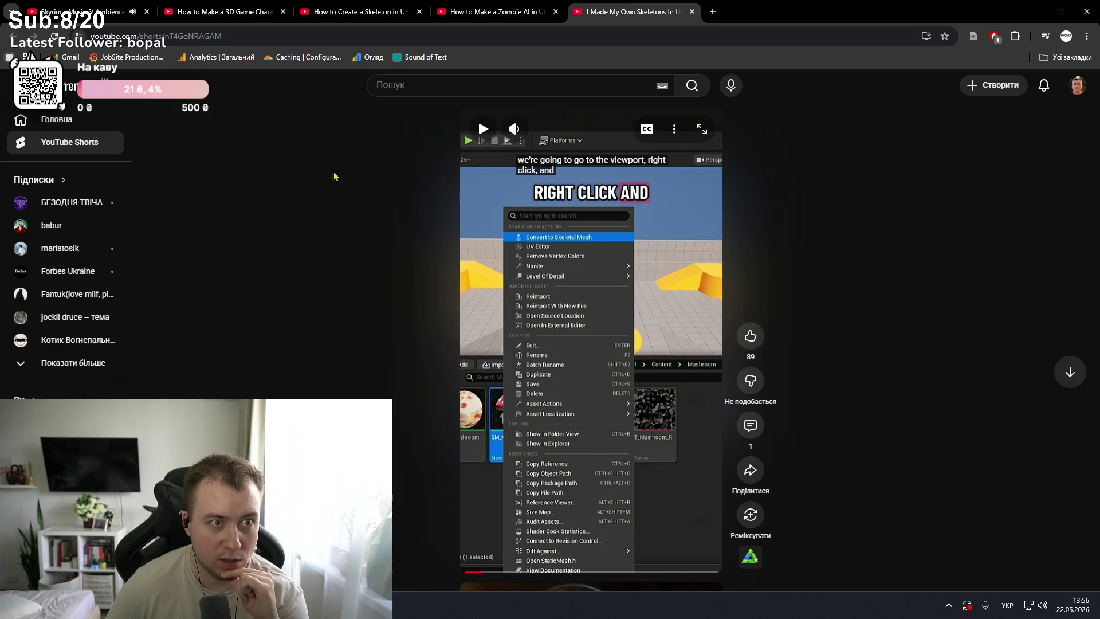
{"action": "left_click", "coordinate": [86, 11]}
{"action": "key", "text": "space"}
{"action": "left_click", "coordinate": [1032, 11]}
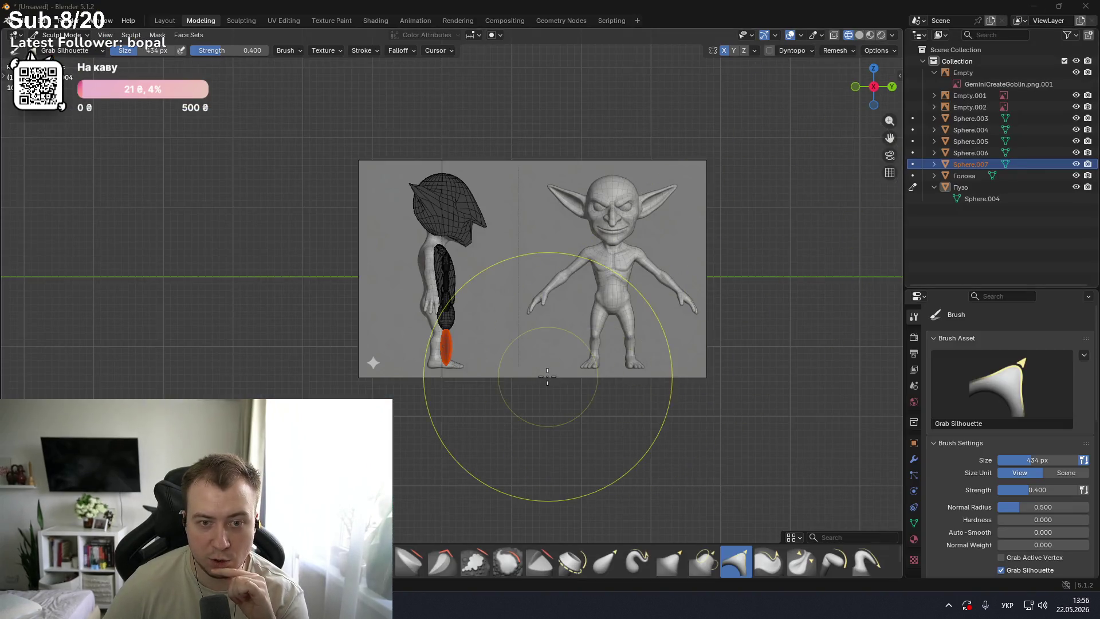
- Make the torso object Пузо active and orbit in on the goblin blockout
{"action": "scroll", "coordinate": [431, 299], "scroll_direction": "up", "scroll_amount": 1}
{"action": "scroll", "coordinate": [431, 300], "scroll_direction": "up", "scroll_amount": 5}
{"action": "scroll", "coordinate": [431, 300], "scroll_direction": "down", "scroll_amount": 5}
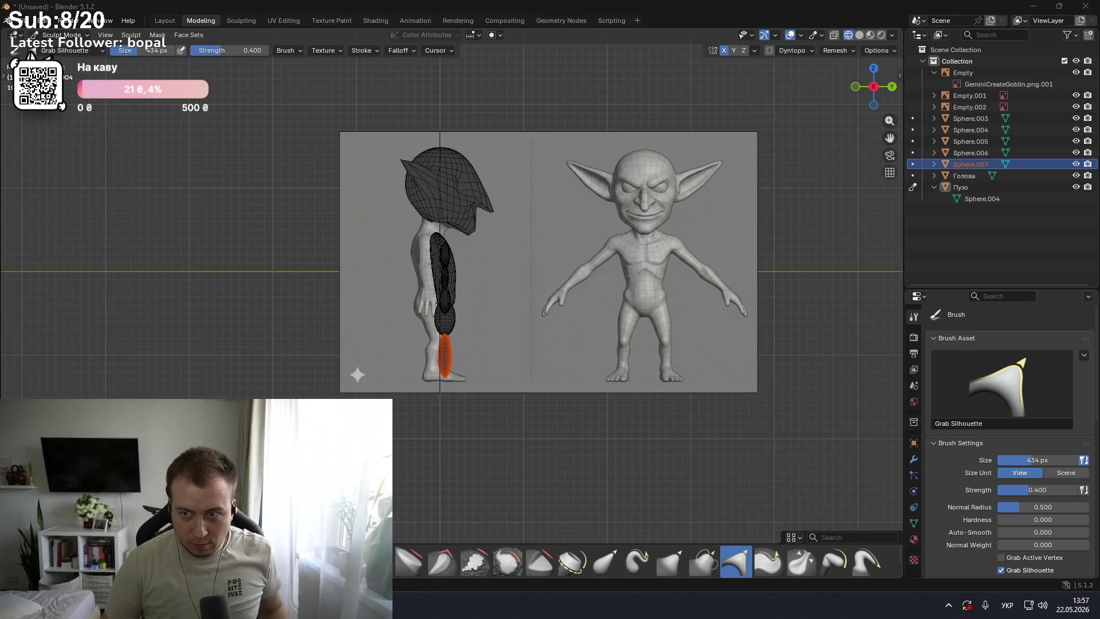
{"action": "left_click", "coordinate": [964, 176]}
{"action": "left_click", "coordinate": [965, 188]}
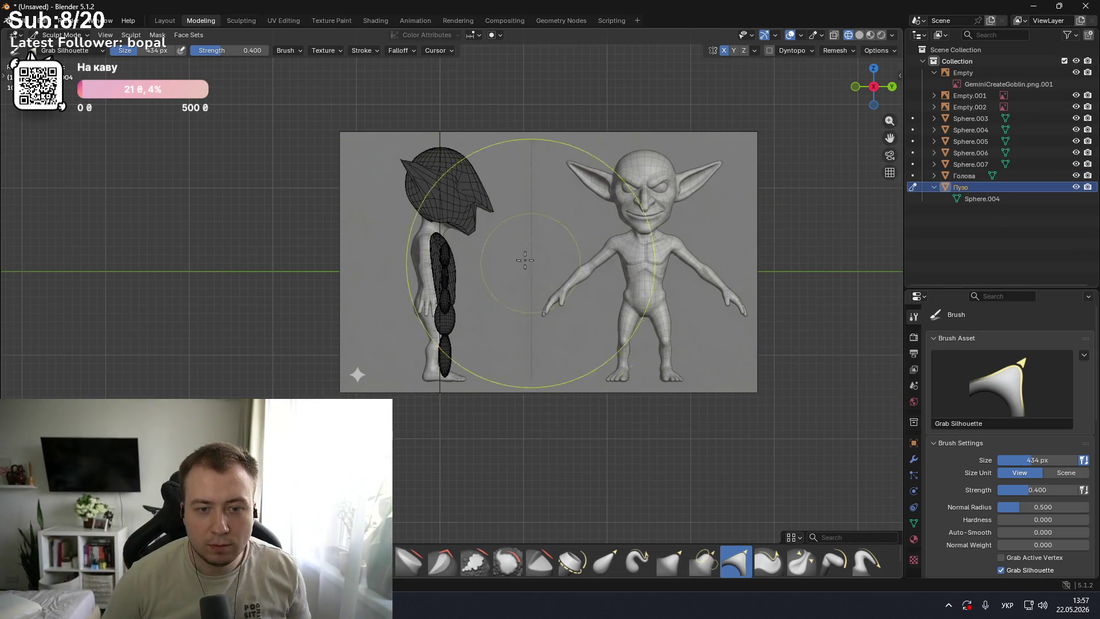
{"action": "mouse_move", "coordinate": [504, 245]}
{"action": "middle_mouse_down"}
{"action": "mouse_move", "coordinate": [384, 254]}
{"action": "mouse_move", "coordinate": [504, 274]}
{"action": "middle_mouse_up"}
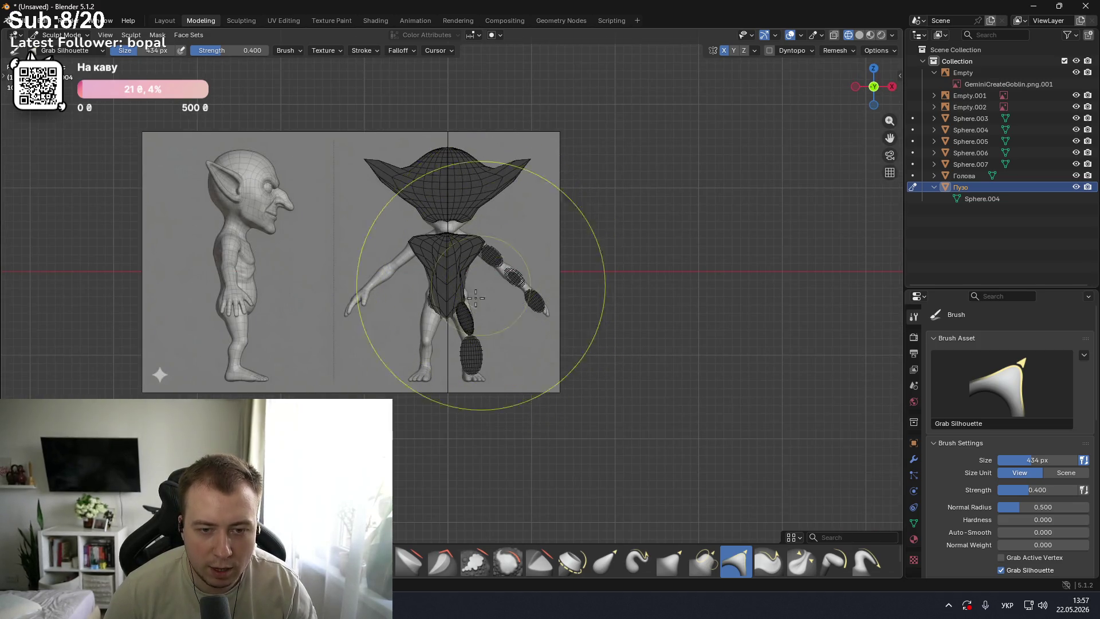
{"action": "scroll", "coordinate": [505, 274], "scroll_direction": "up", "scroll_amount": 5}
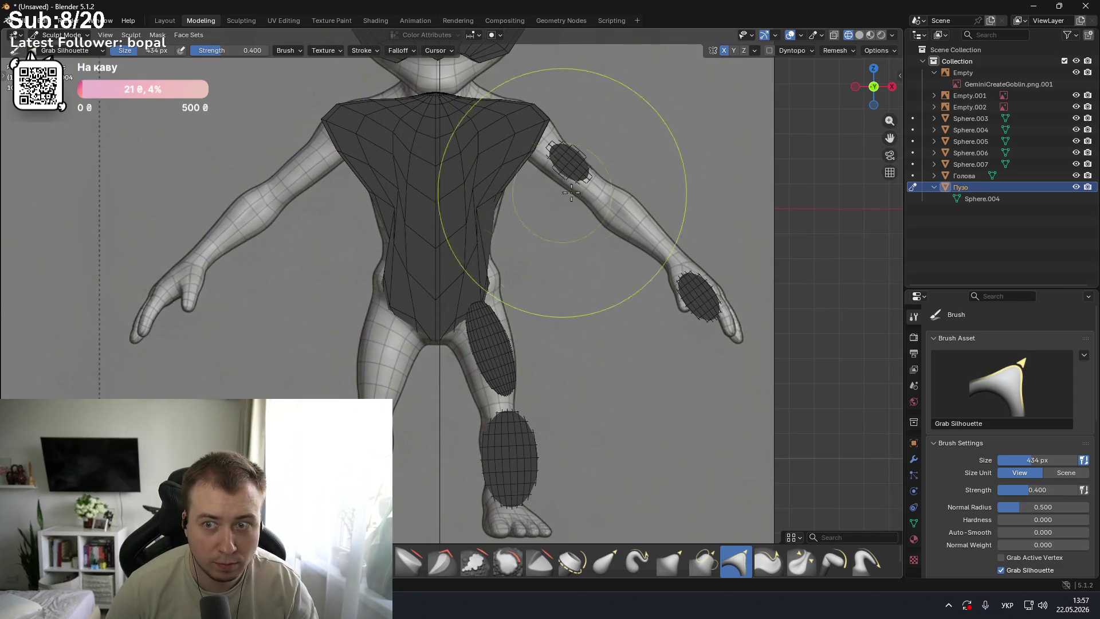
{"action": "key", "text": "ctrl+Tab"}
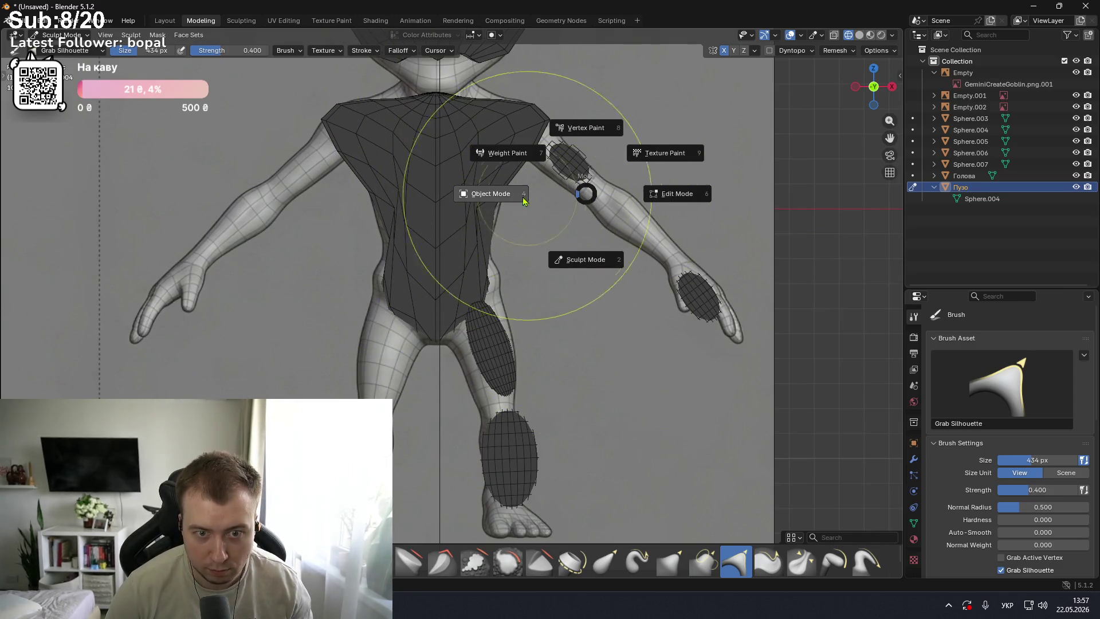
- Switch to Object Mode, select upper-arm sphere Sphere.003, and cycle through viewport shading modes
{"action": "left_click", "coordinate": [513, 188]}
{"action": "left_click", "coordinate": [562, 160]}
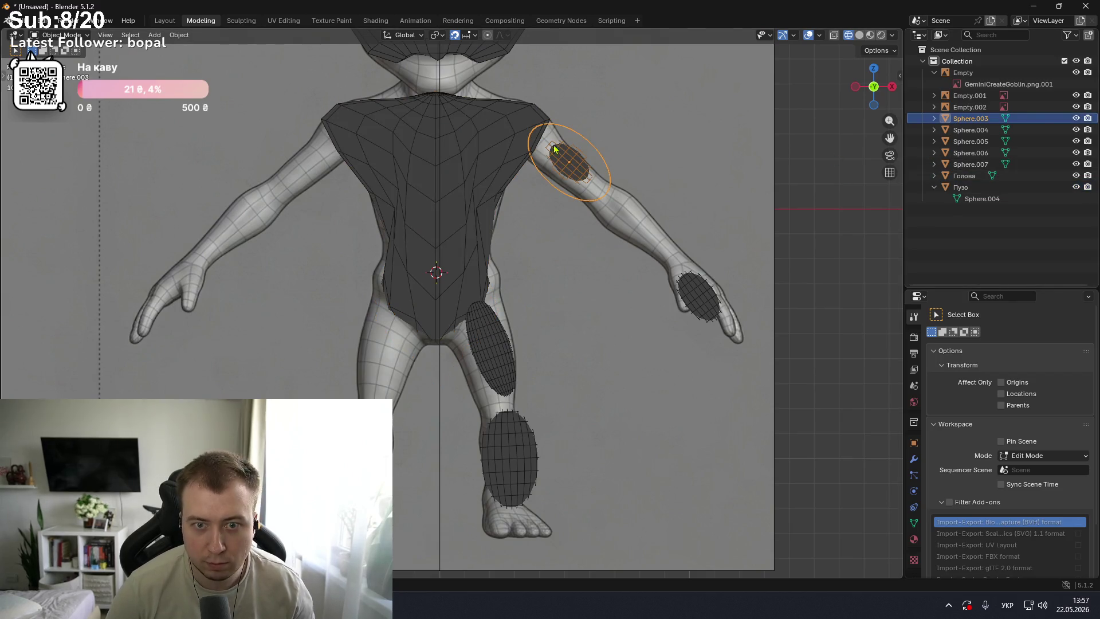
{"action": "scroll", "coordinate": [592, 149], "scroll_direction": "down", "scroll_amount": 3}
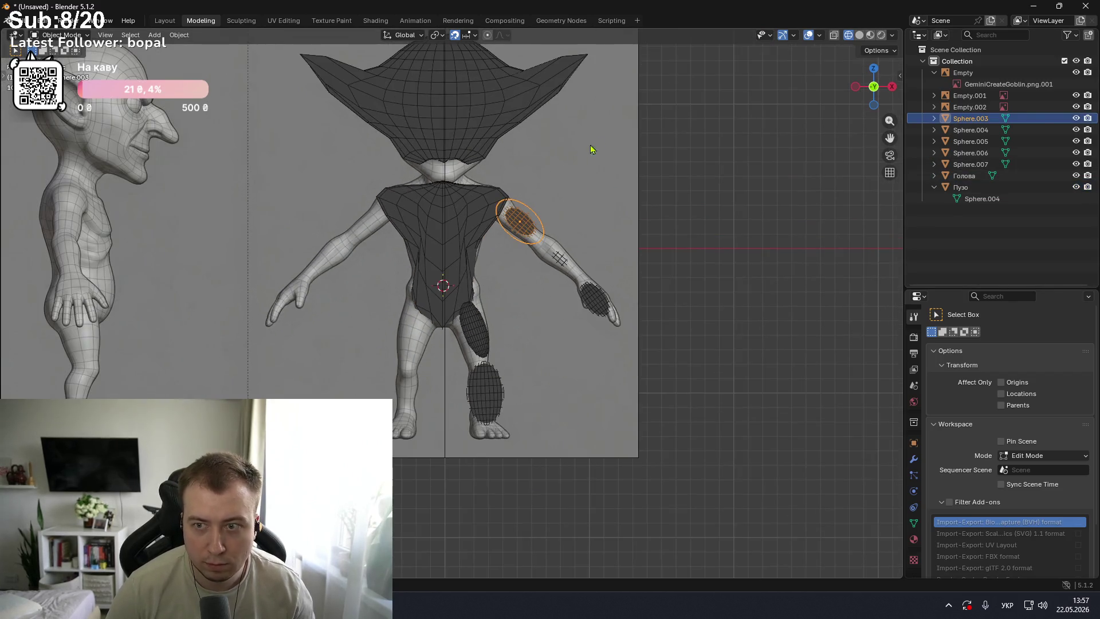
{"action": "left_click", "coordinate": [860, 35]}
{"action": "left_click", "coordinate": [870, 35]}
{"action": "left_click", "coordinate": [881, 35]}
{"action": "left_click", "coordinate": [870, 35]}
{"action": "left_click", "coordinate": [859, 35]}
{"action": "left_click", "coordinate": [848, 36]}
{"action": "left_click", "coordinate": [848, 35]}
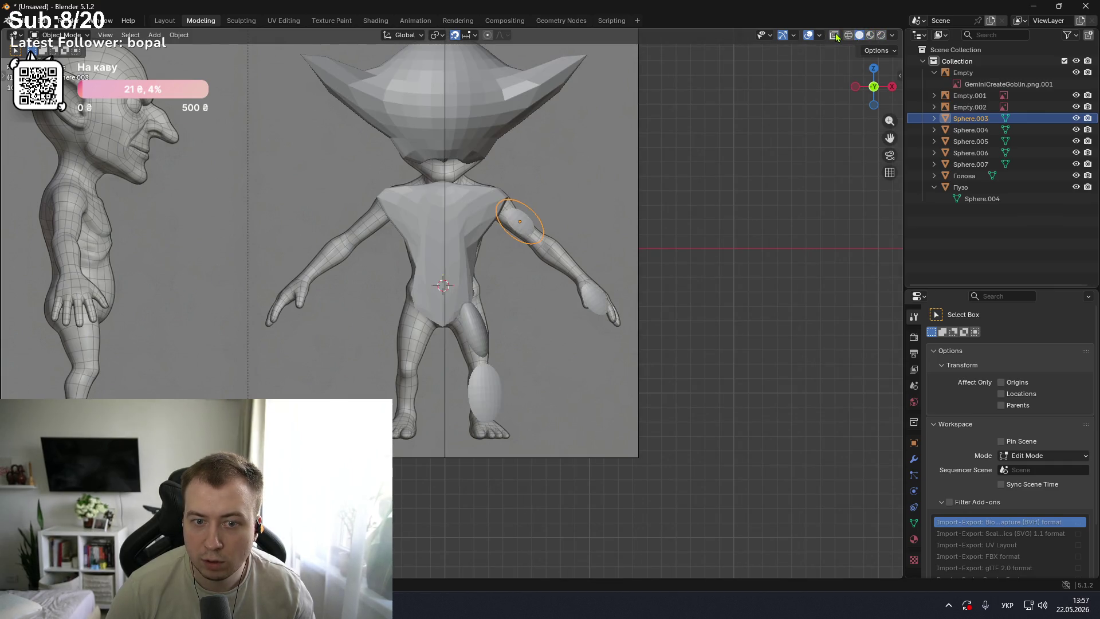
- Check the goblin from front, top, side and back views
{"action": "mouse_move", "coordinate": [584, 187]}
{"action": "middle_mouse_down"}
{"action": "mouse_move", "coordinate": [594, 172]}
{"action": "mouse_move", "coordinate": [440, 182]}
{"action": "middle_mouse_up"}
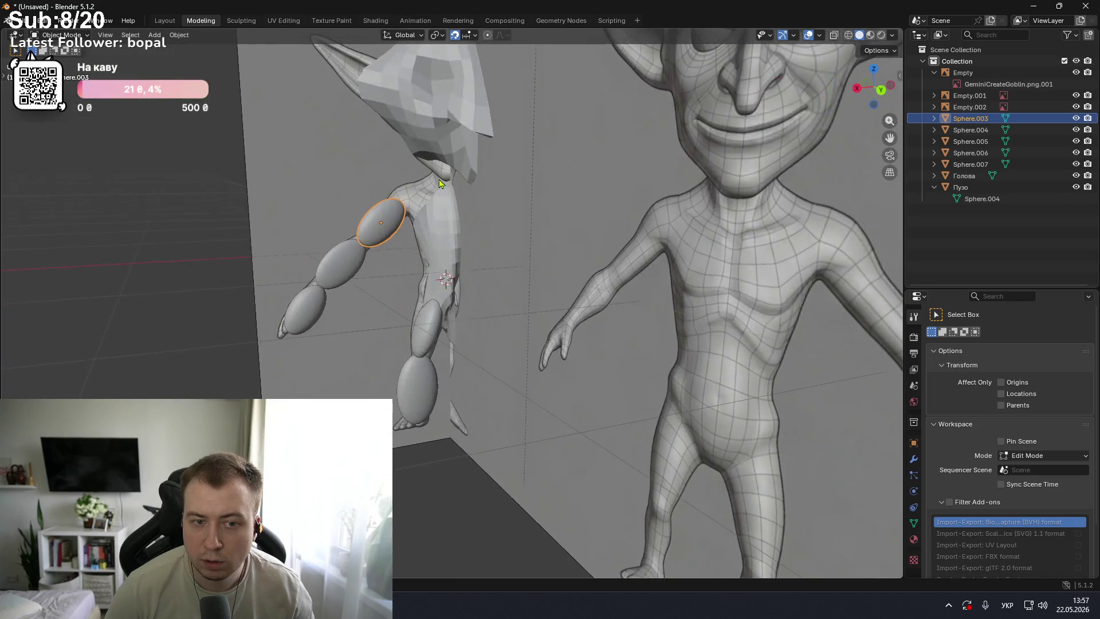
{"action": "key", "text": "KP_1"}
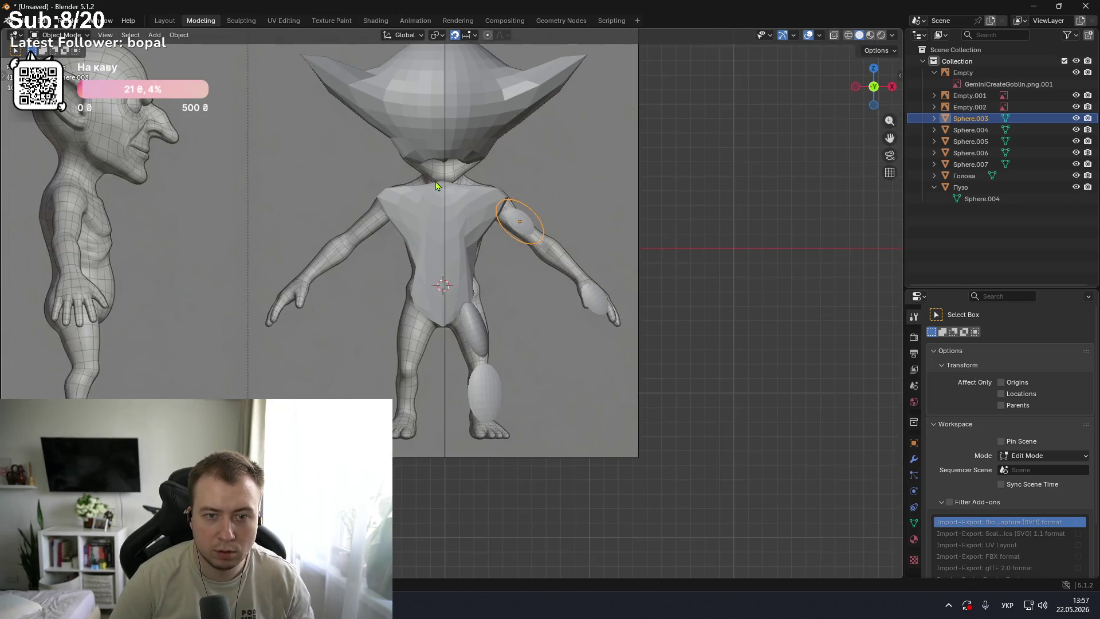
{"action": "key", "text": "KP_7"}
{"action": "key", "text": "KP_1"}
{"action": "key", "text": "KP_7"}
{"action": "key", "text": "KP_3"}
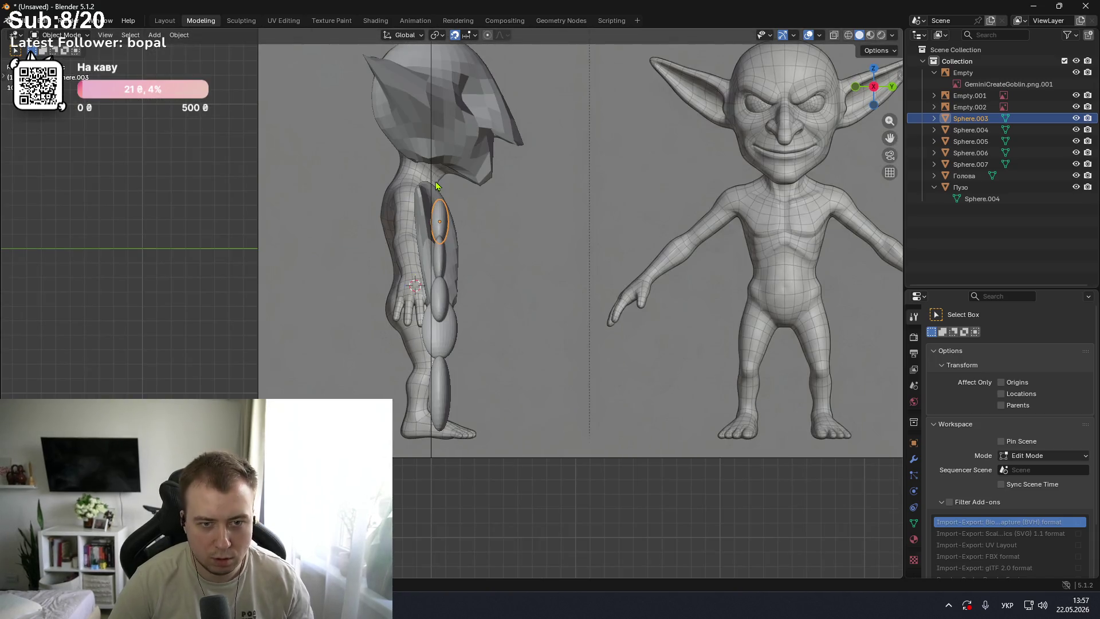
{"action": "key", "text": "KP_1"}
{"action": "key", "text": "KP_3"}
{"action": "key", "text": "KP_1"}
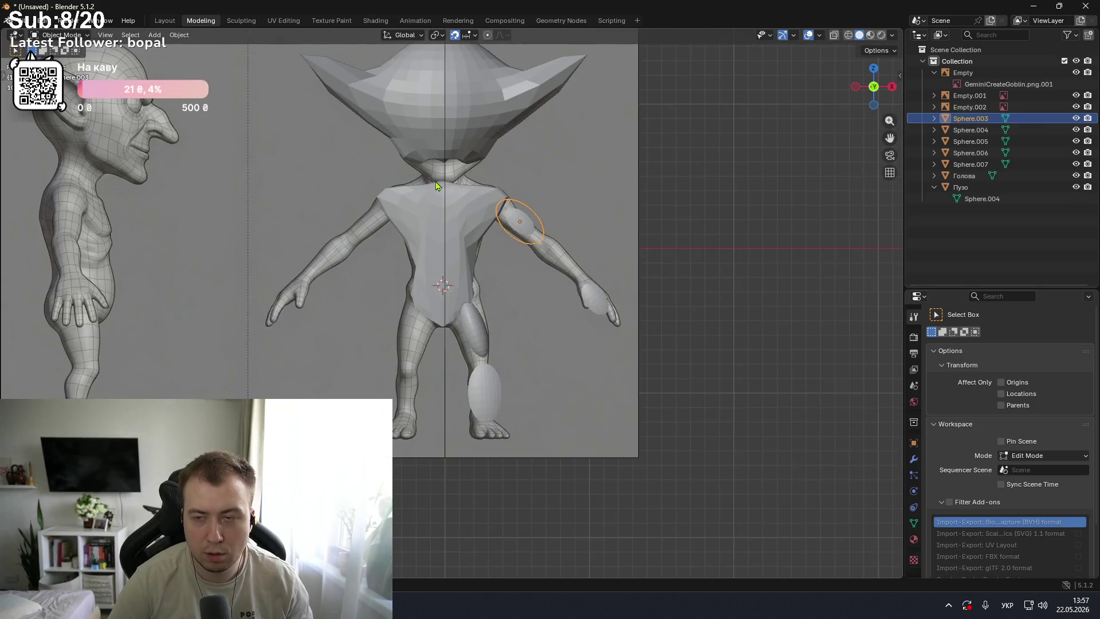
{"action": "left_click", "coordinate": [874, 87]}
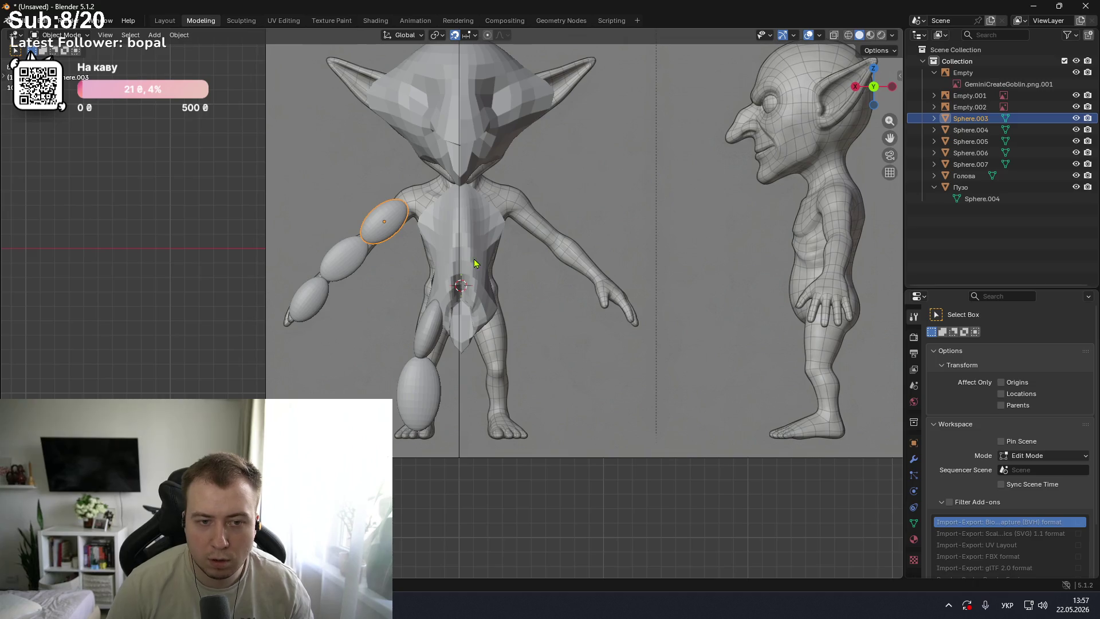
{"action": "left_click", "coordinate": [874, 87]}
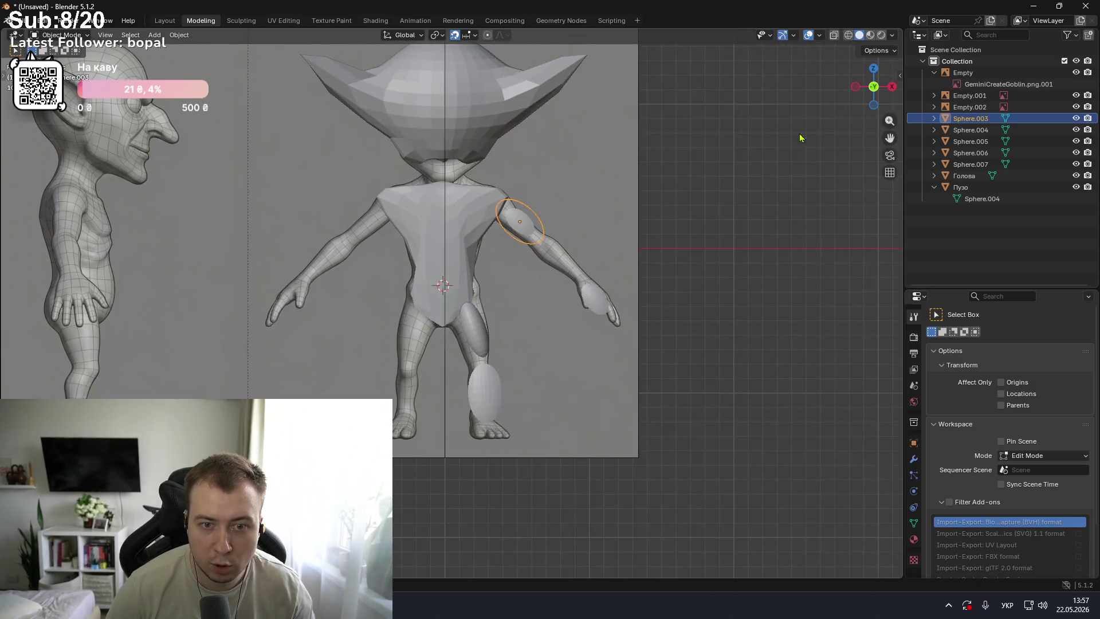
{"action": "scroll", "coordinate": [521, 224], "scroll_direction": "down", "scroll_amount": 2}
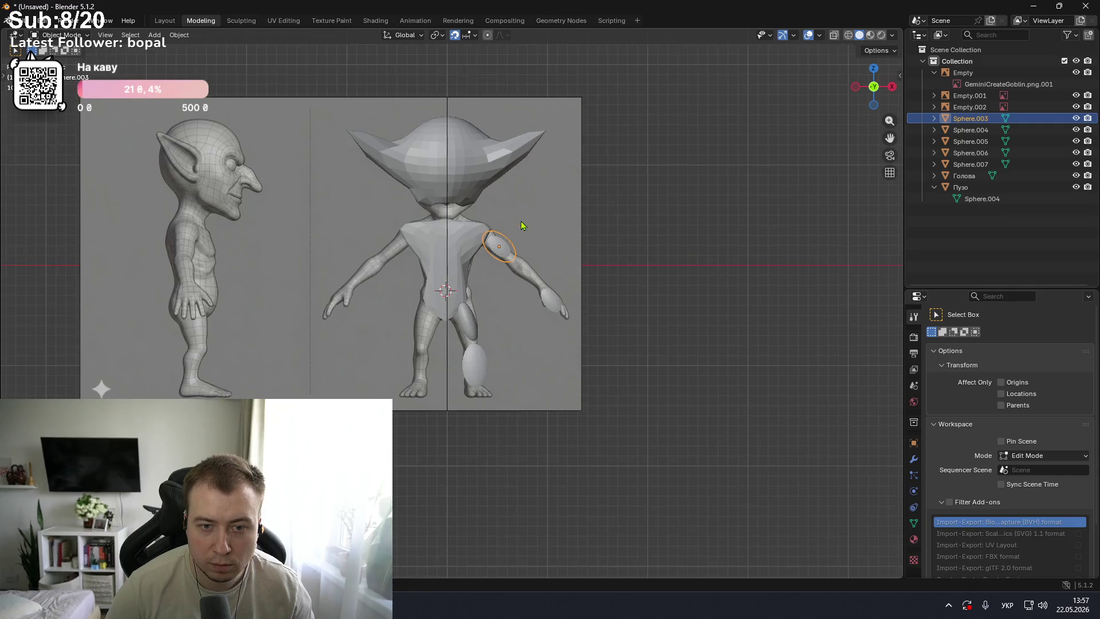
{"action": "scroll", "coordinate": [521, 225], "scroll_direction": "up", "scroll_amount": 3}
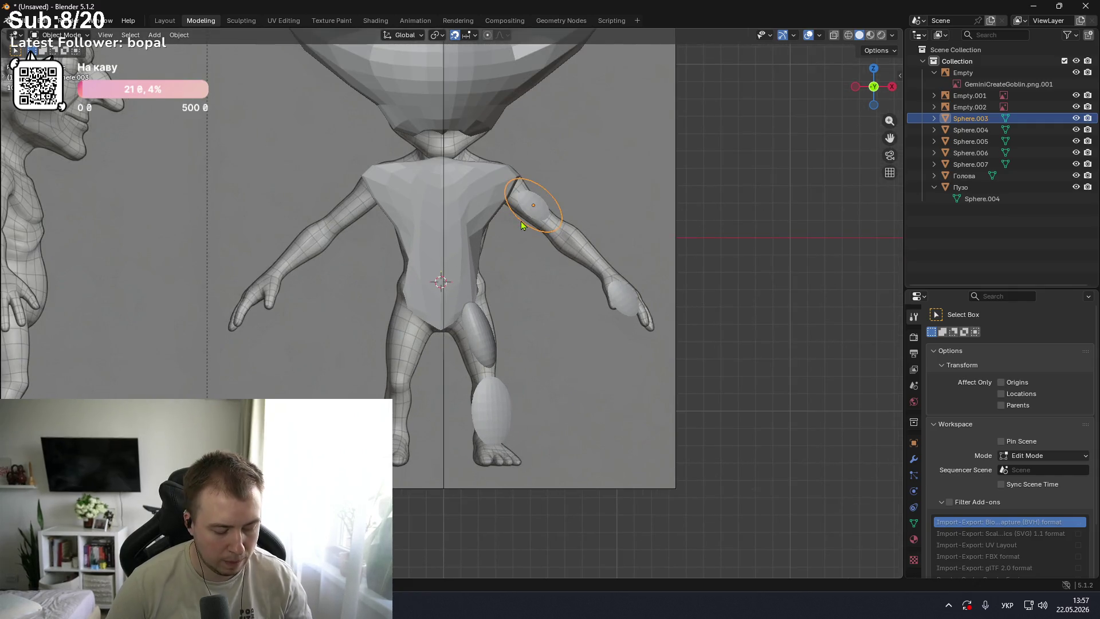
- Try moving the arm sphere and reference images, cancelling each move and keeping only the sphere selected
{"action": "key", "text": "g"}
{"action": "key", "text": "Escape"}
{"action": "key", "text": "g"}
{"action": "key", "text": "Escape"}
{"action": "key", "text": "g"}
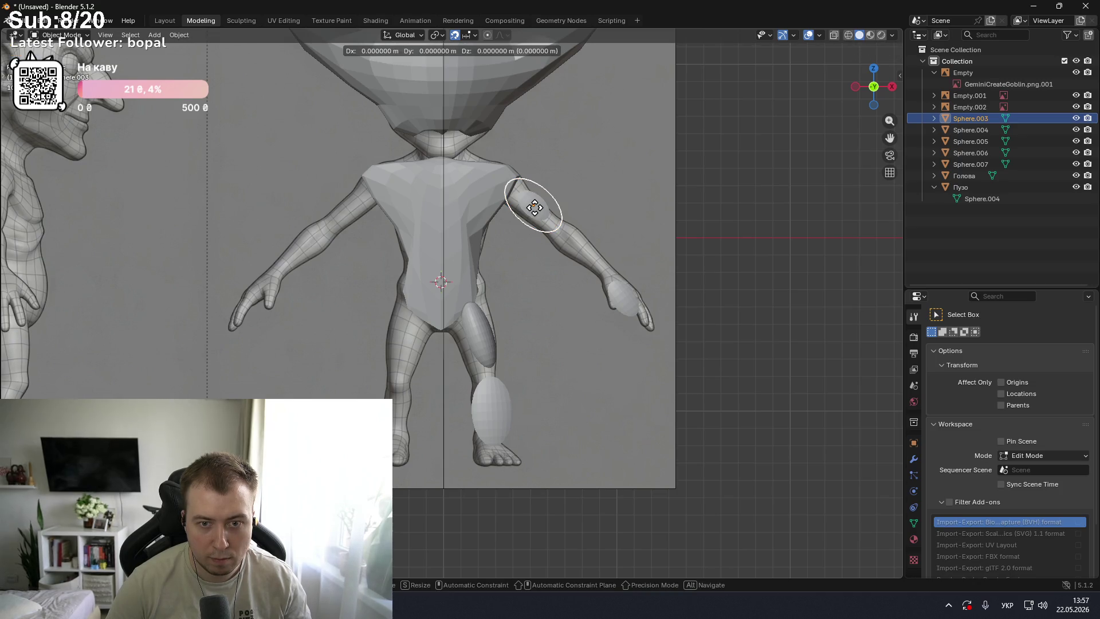
{"action": "key", "text": "Escape"}
{"action": "scroll", "coordinate": [535, 216], "scroll_direction": "down", "scroll_amount": 1}
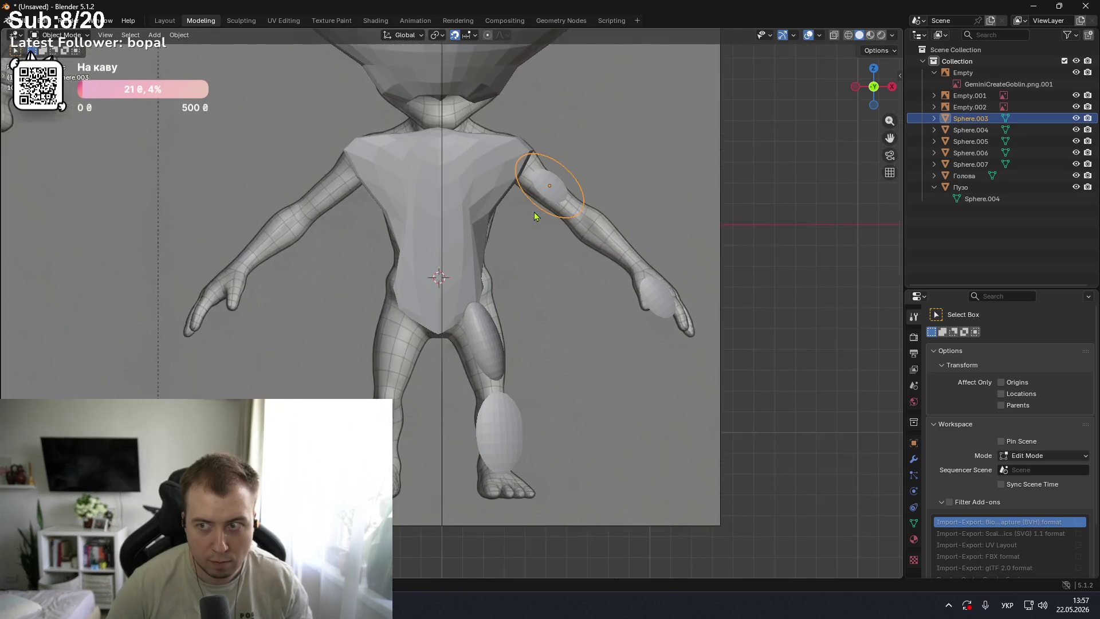
{"action": "key", "text": "ctrl+Tab"}
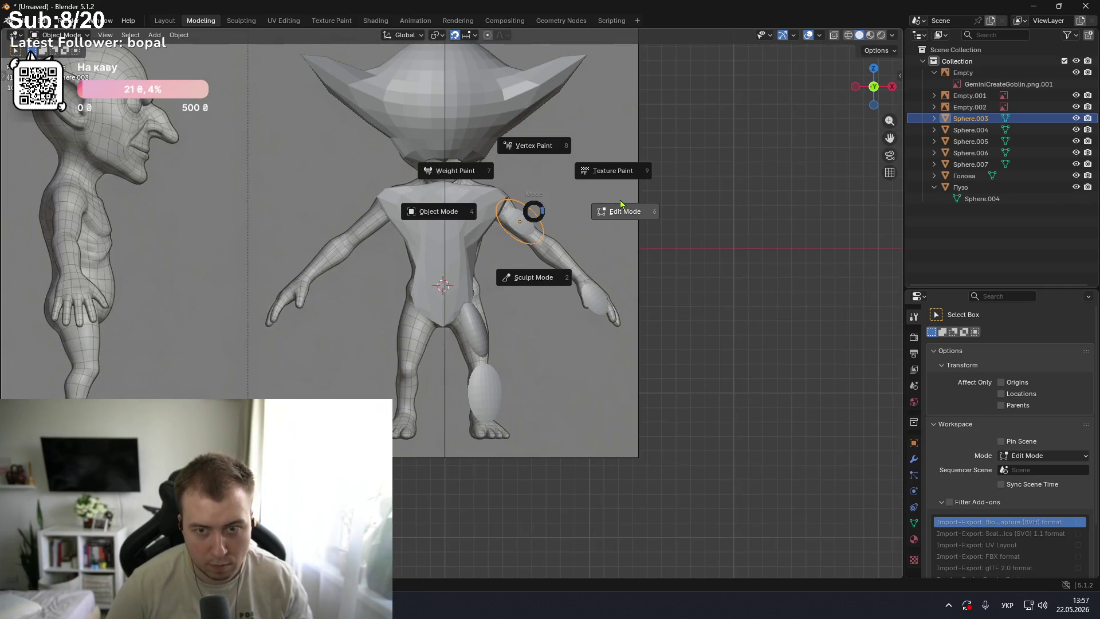
{"action": "left_click", "coordinate": [456, 217]}
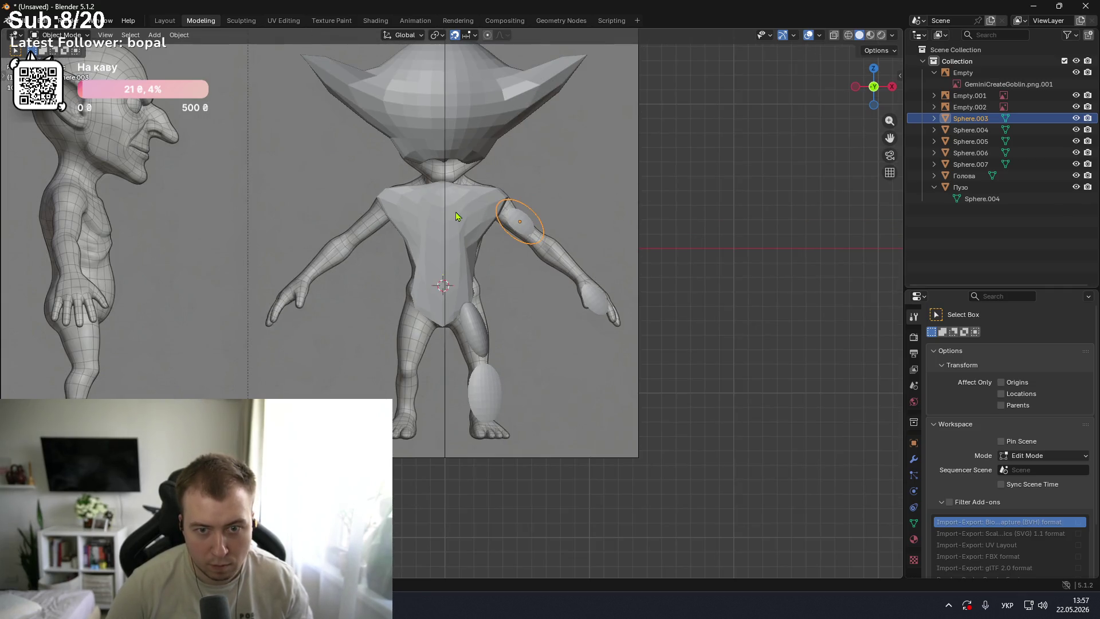
{"action": "left_click", "coordinate": [523, 224]}
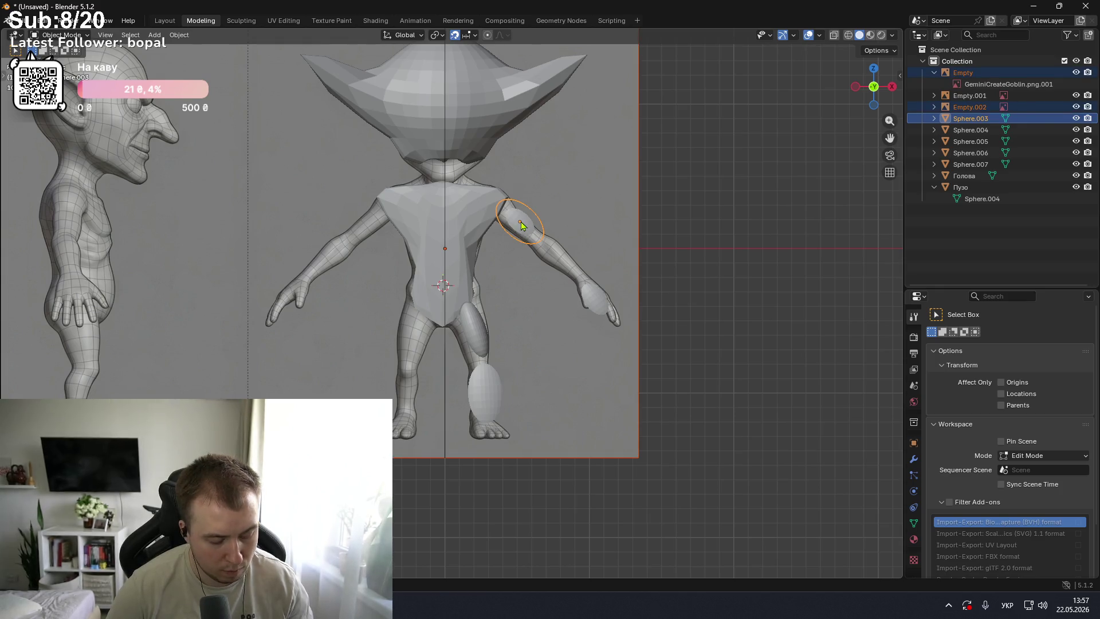
{"action": "key", "text": "g"}
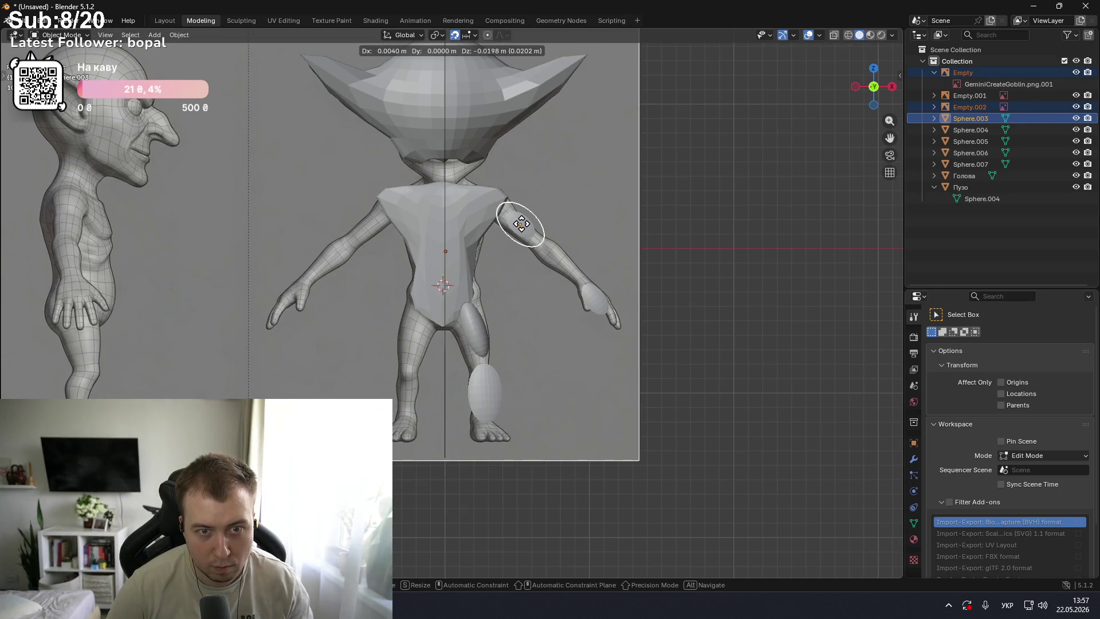
{"action": "right_click", "coordinate": [521, 224]}
{"action": "left_click", "coordinate": [966, 117]}
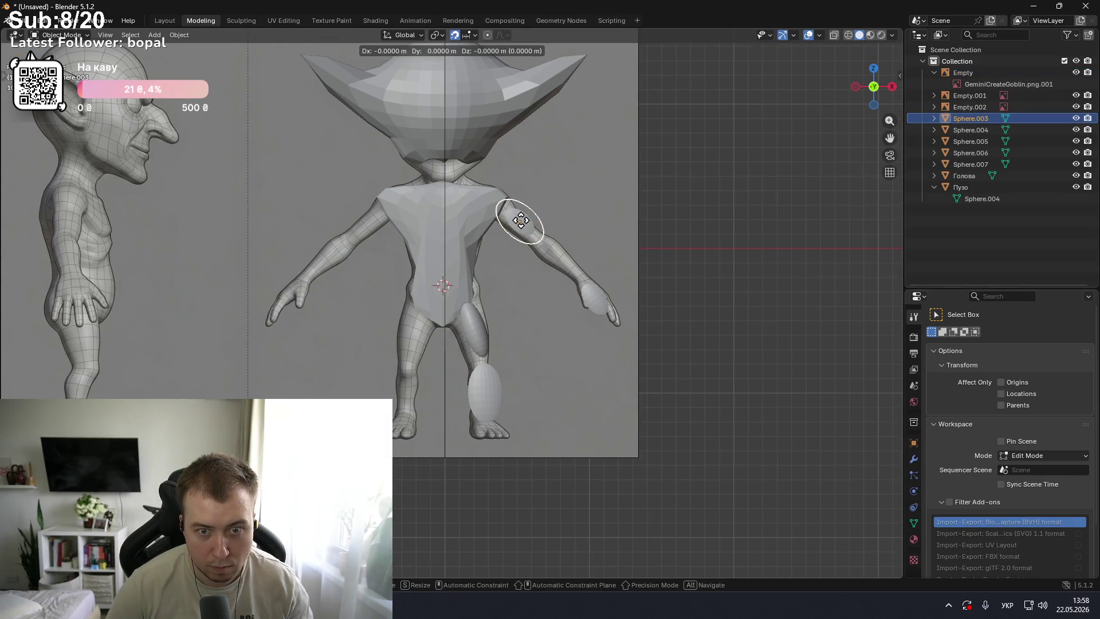
- In Right orthographic view, move Sphere.003 sideways along the goblin's arm profile
{"action": "left_click", "coordinate": [875, 91]}
{"action": "left_click", "coordinate": [875, 91]}
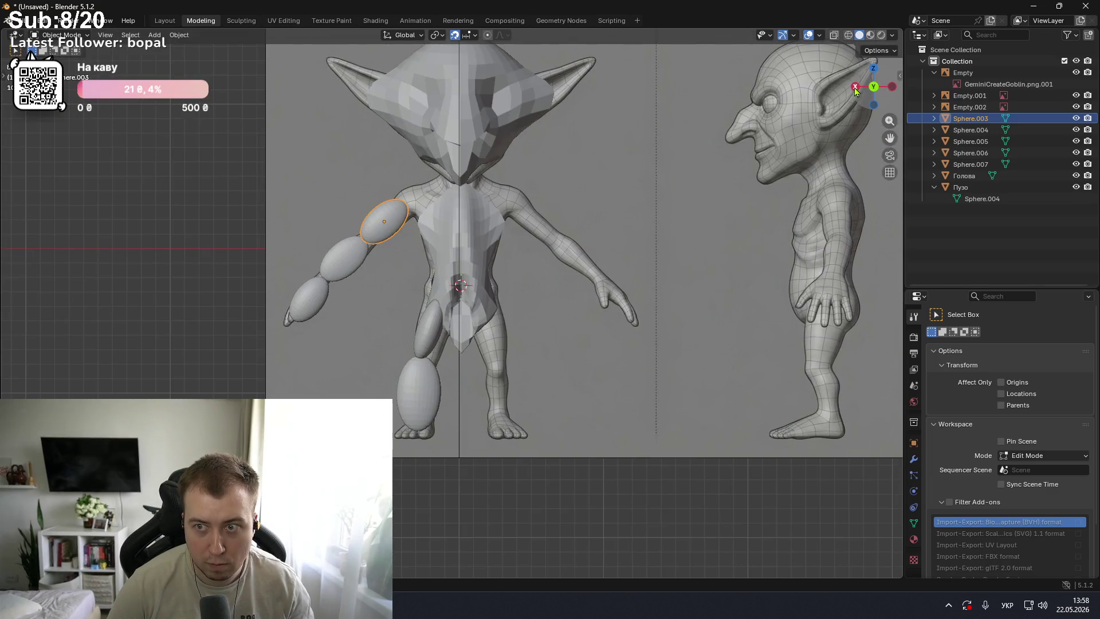
{"action": "left_click", "coordinate": [887, 87]}
{"action": "key", "text": "g"}
{"action": "left_click", "coordinate": [437, 218]}
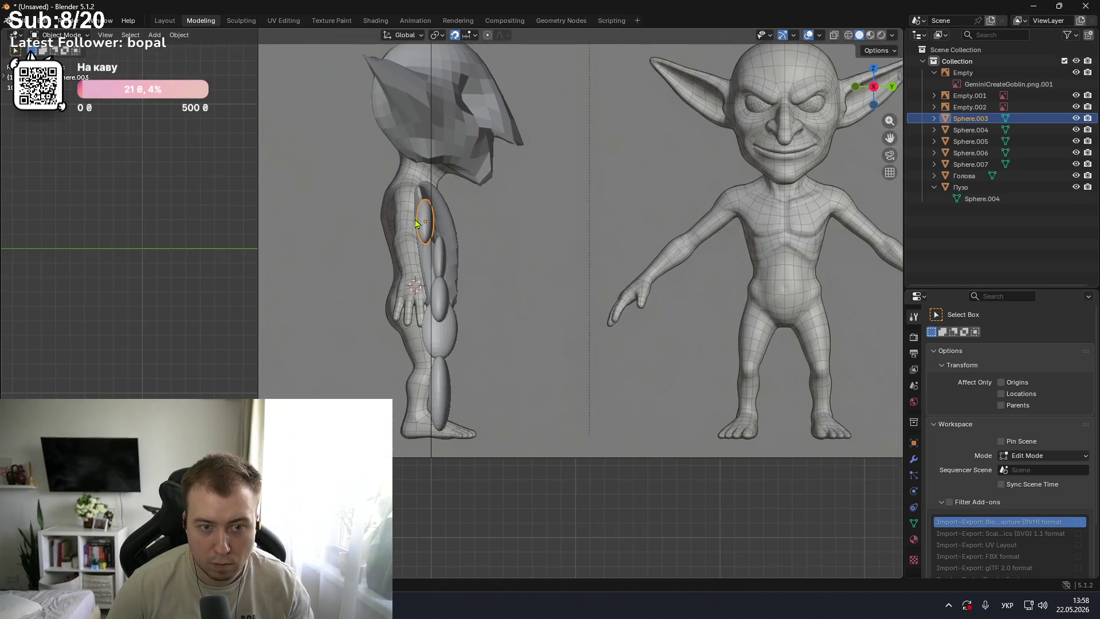
{"action": "key", "text": "g"}
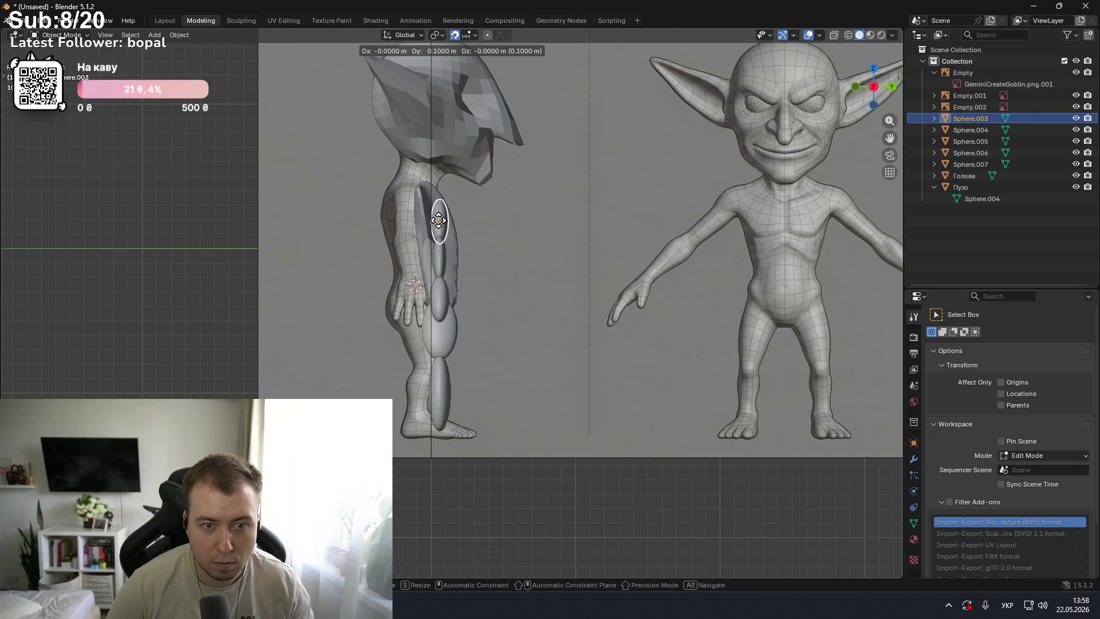
{"action": "left_click", "coordinate": [438, 225]}
{"action": "scroll", "coordinate": [489, 224], "scroll_direction": "down", "scroll_amount": 2}
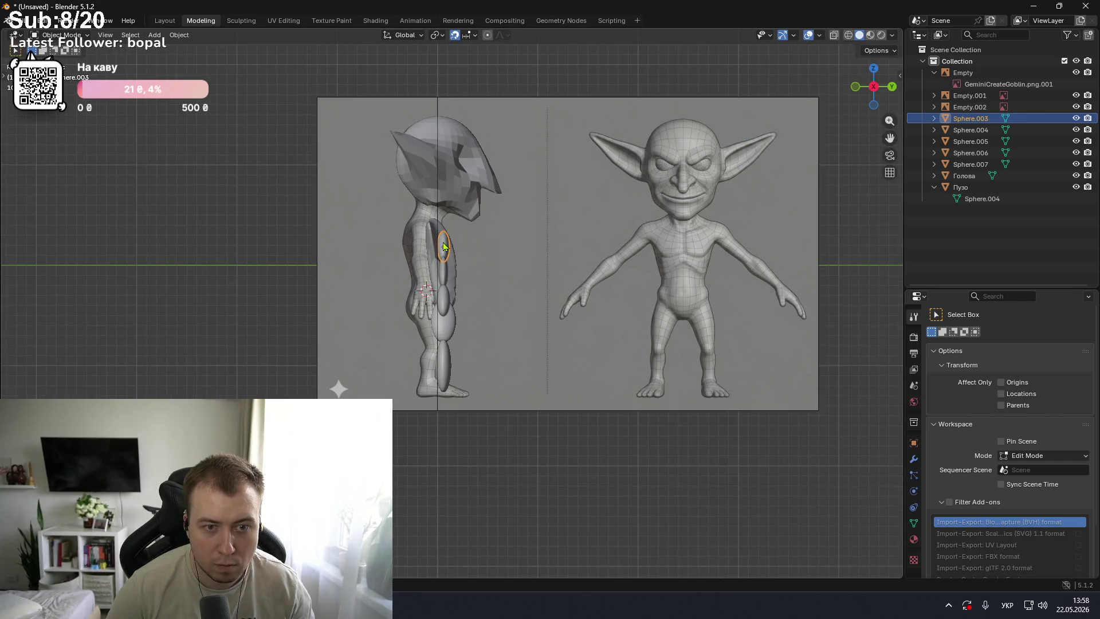
{"action": "key", "text": "g"}
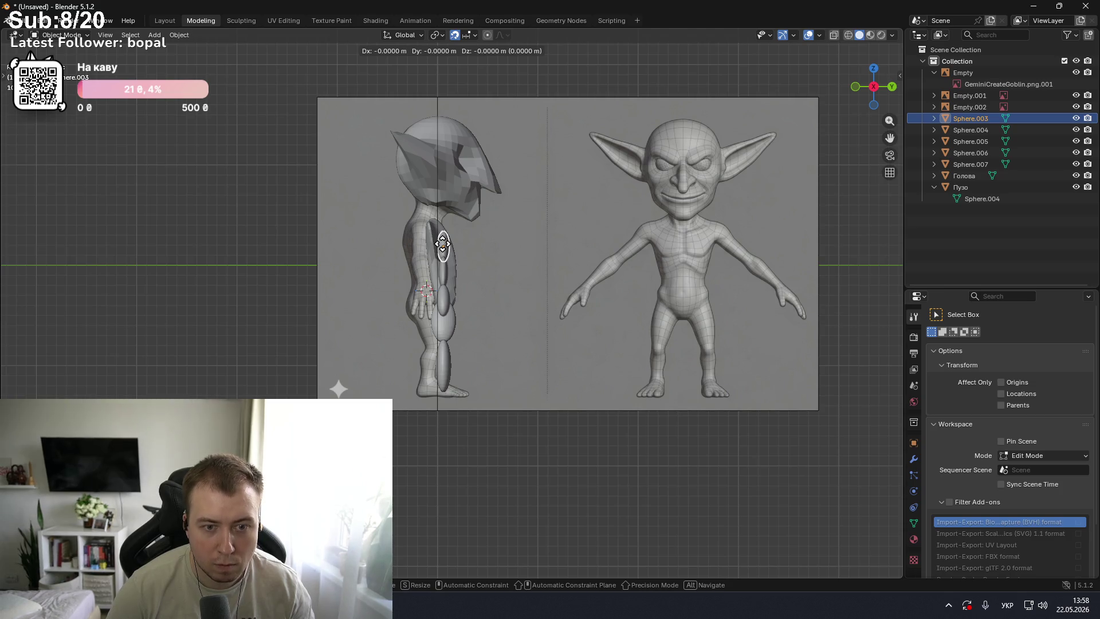
{"action": "left_click", "coordinate": [443, 244]}
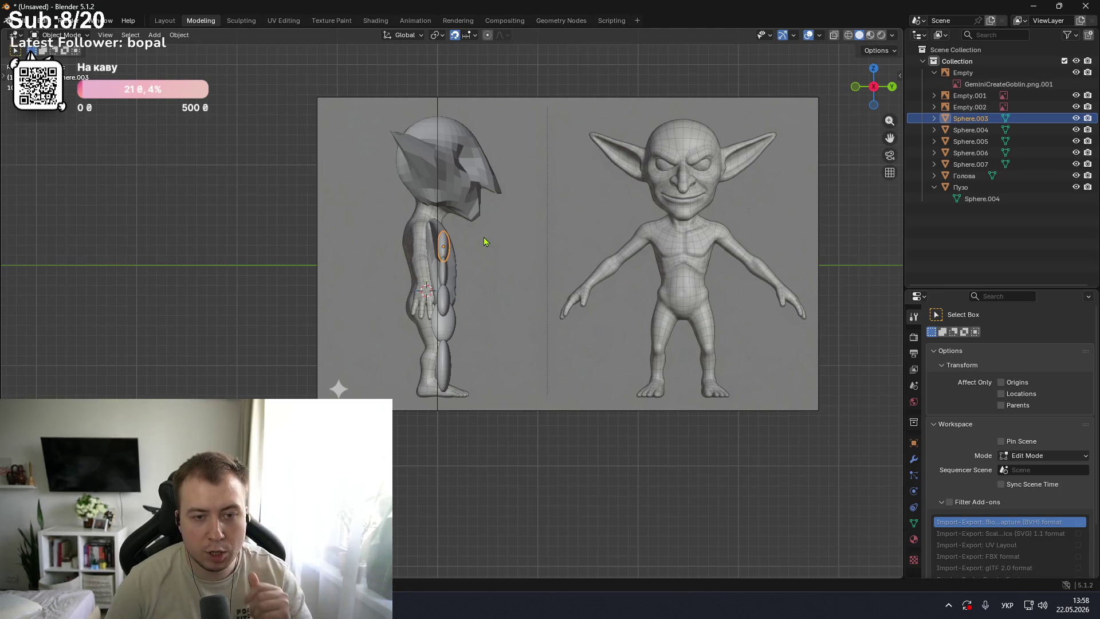
{"action": "left_click", "coordinate": [985, 108]}
{"action": "left_click", "coordinate": [981, 96]}
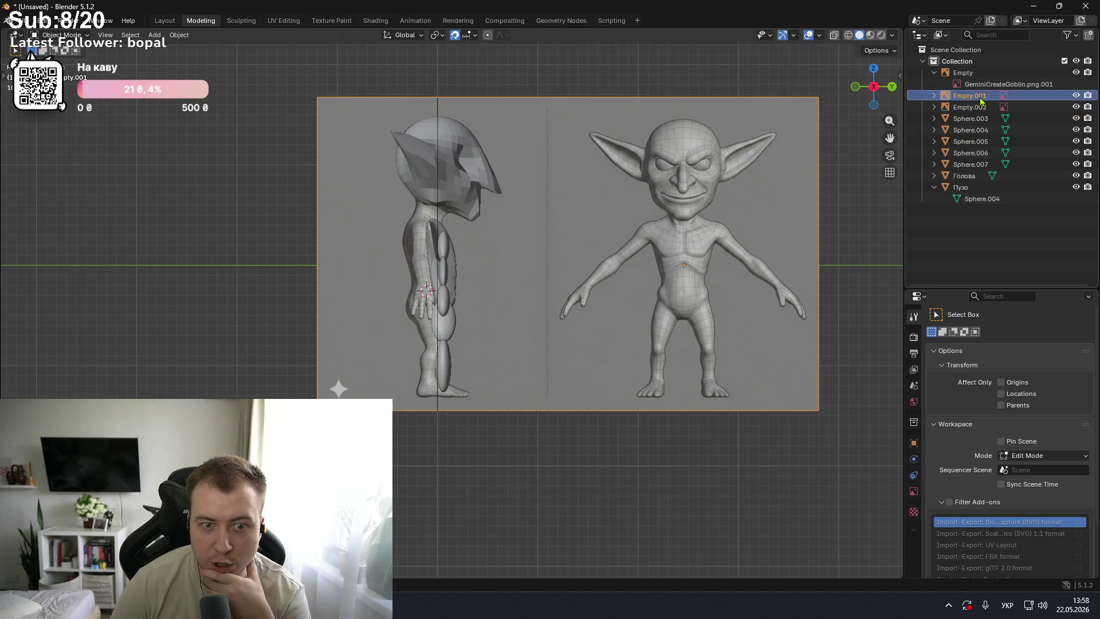
- Select the side reference image Empty.001 and shift it to a new position
{"action": "left_click", "coordinate": [978, 85]}
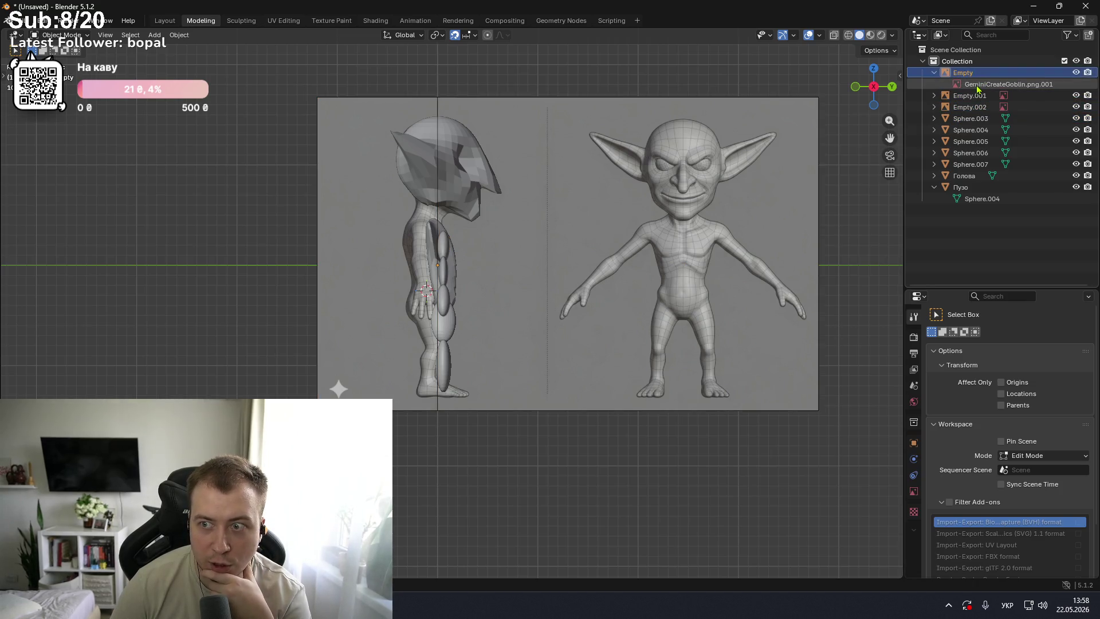
{"action": "left_click", "coordinate": [963, 73]}
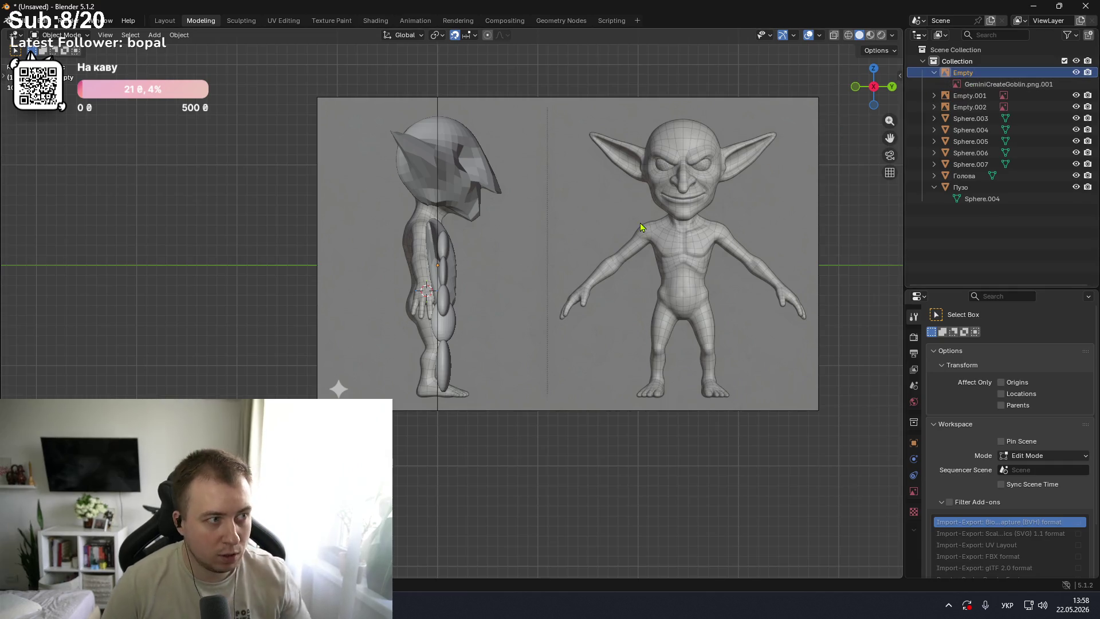
{"action": "key", "text": "ctrl+Tab"}
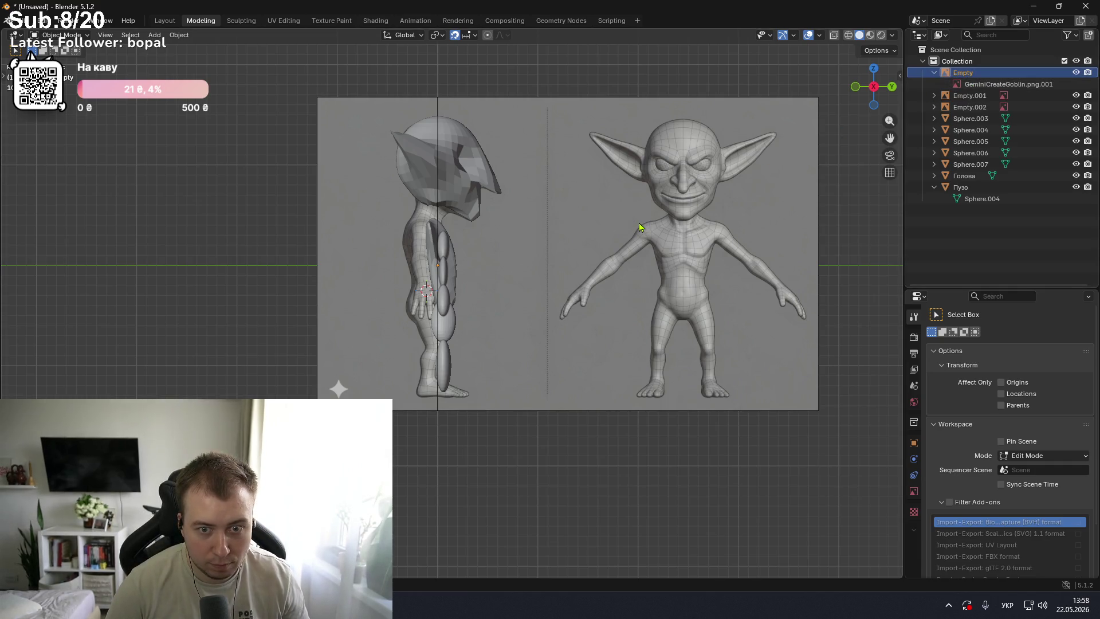
{"action": "key", "text": "ctrl+Tab"}
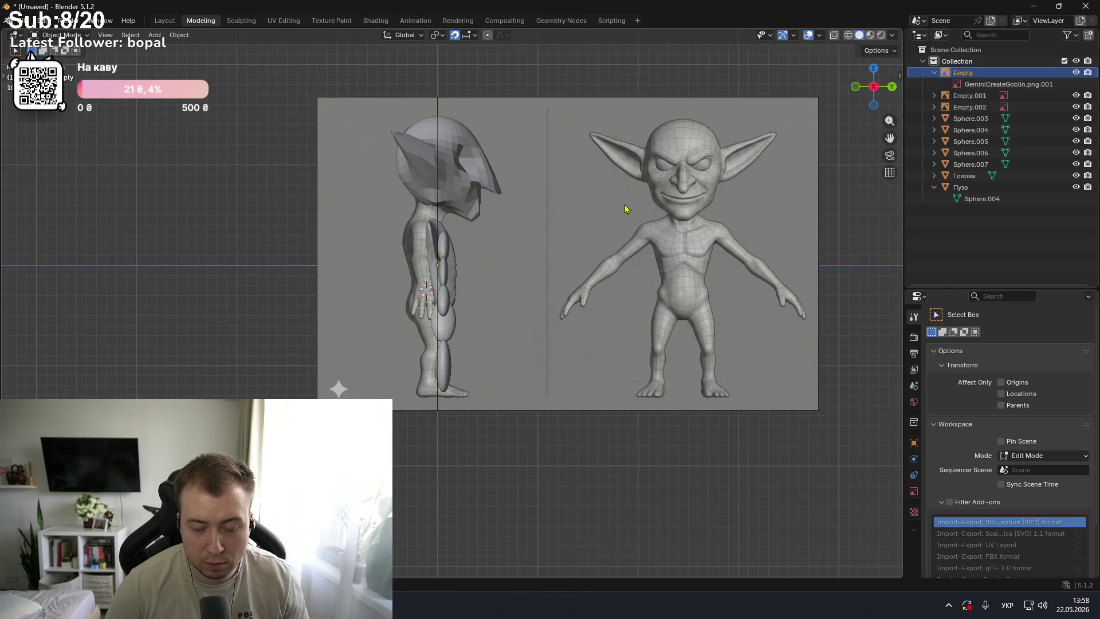
{"action": "left_click", "coordinate": [622, 211]}
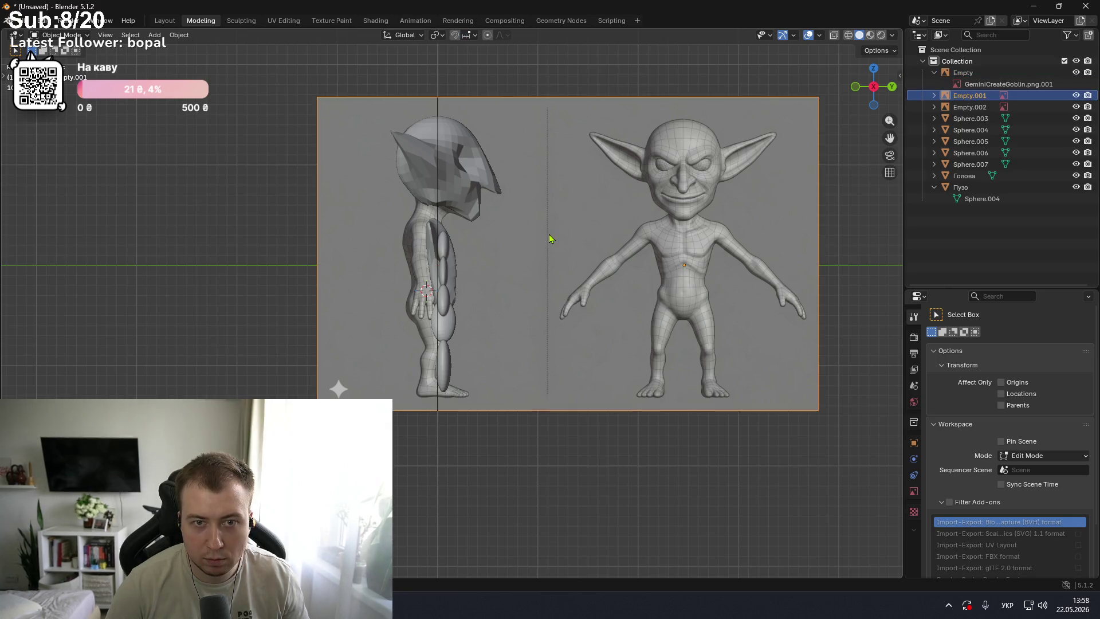
{"action": "key", "text": "ctrl+Tab"}
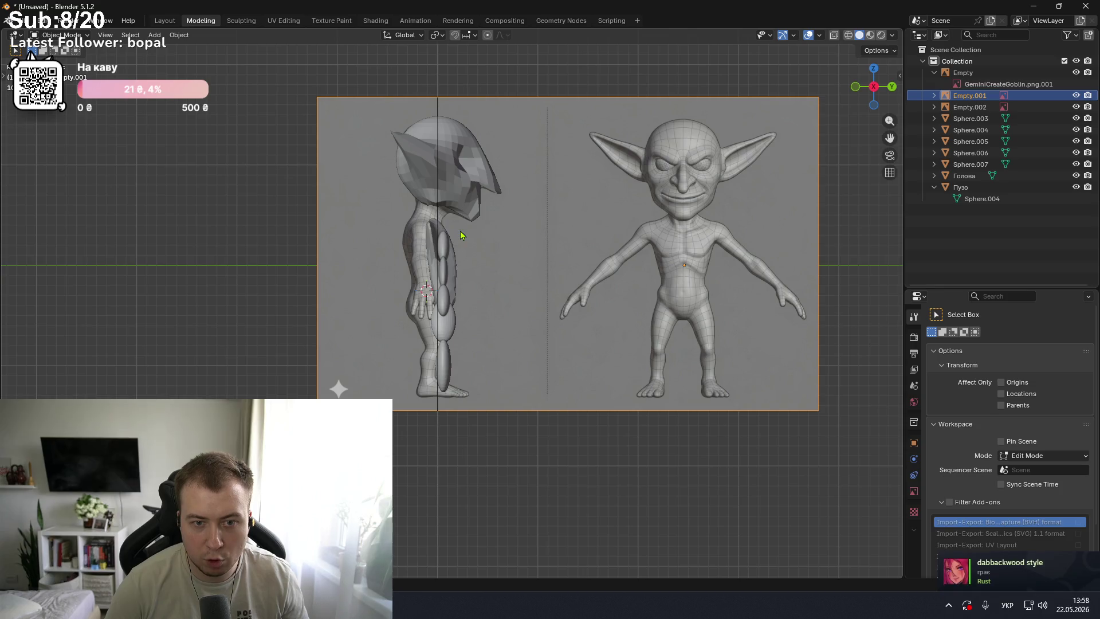
{"action": "scroll", "coordinate": [459, 232], "scroll_direction": "up", "scroll_amount": 2}
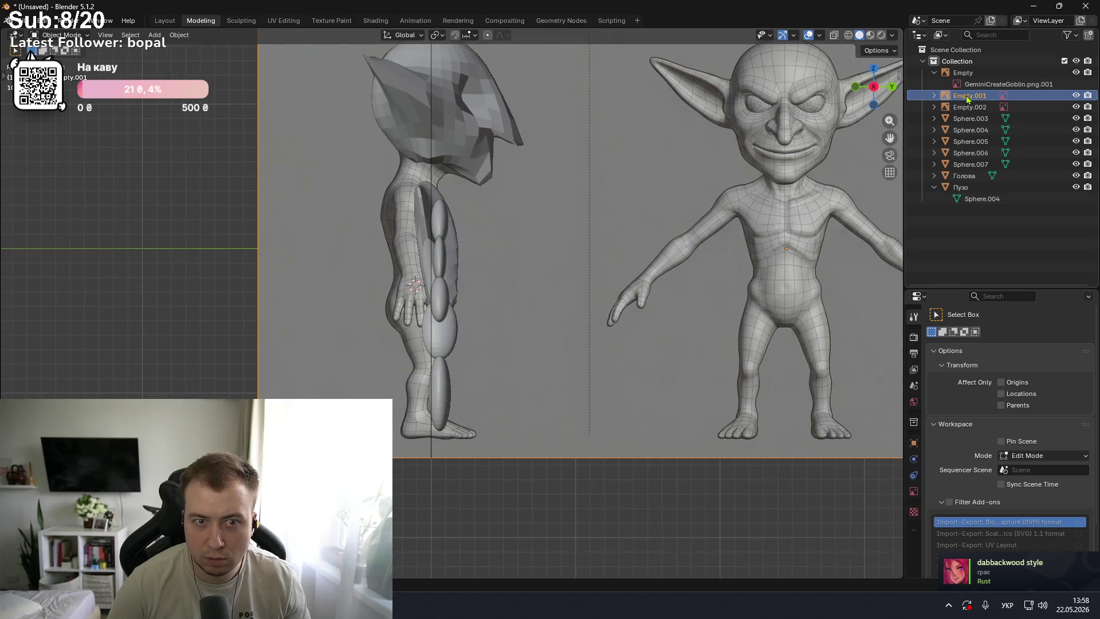
{"action": "key", "text": "g"}
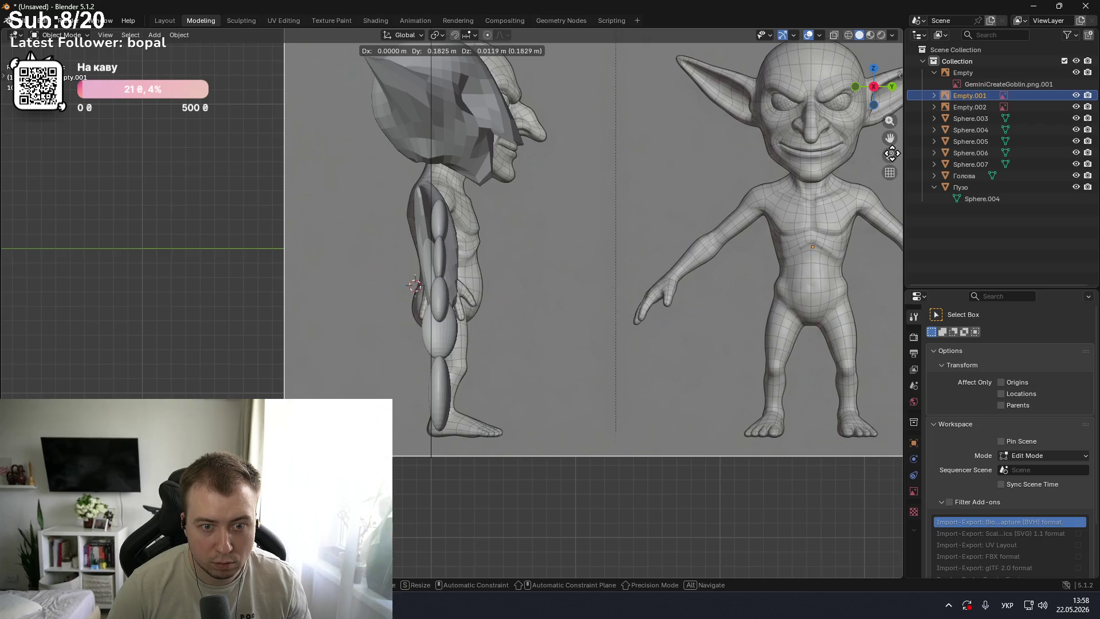
{"action": "left_click", "coordinate": [893, 155]}
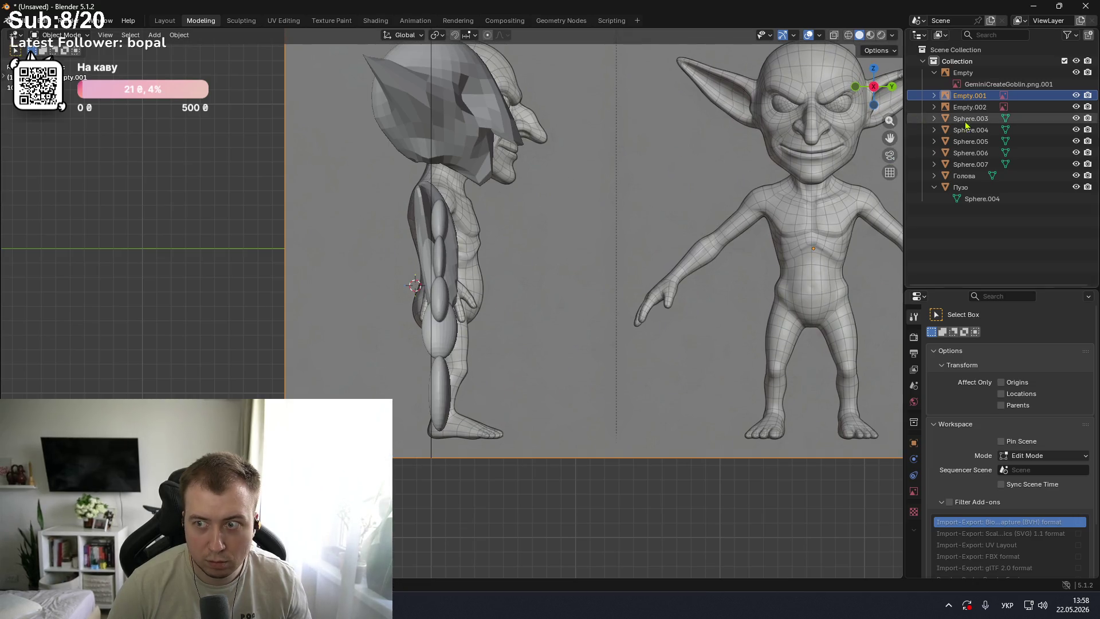
- Move the Голова head block to line up with the side reference profile
{"action": "left_click", "coordinate": [964, 176]}
{"action": "key", "text": "g"}
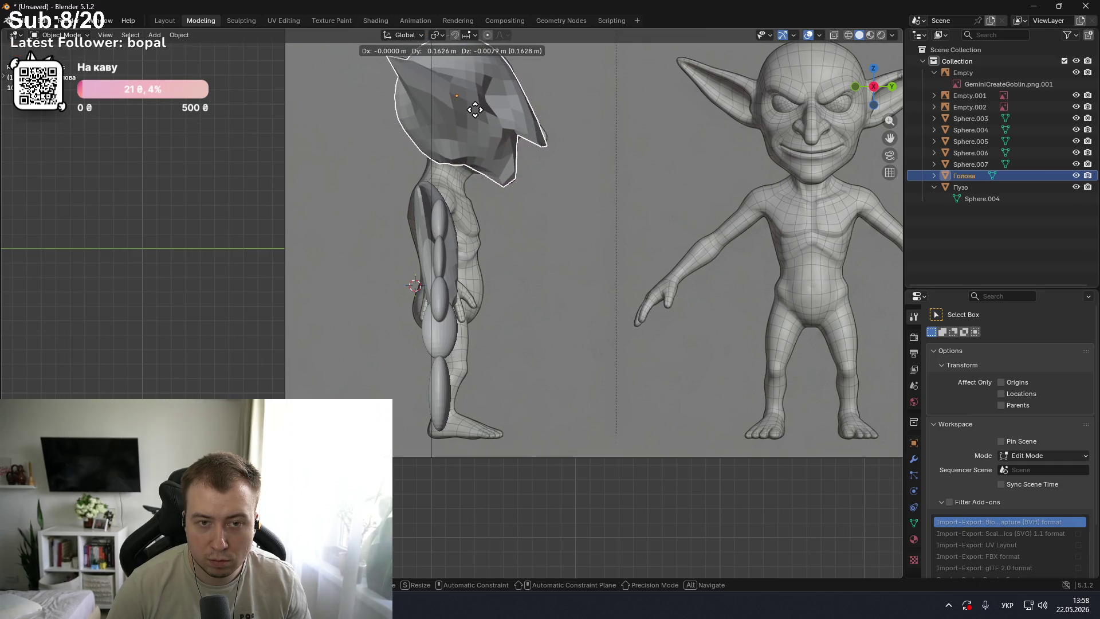
{"action": "left_click", "coordinate": [471, 112]}
{"action": "key", "text": "g"}
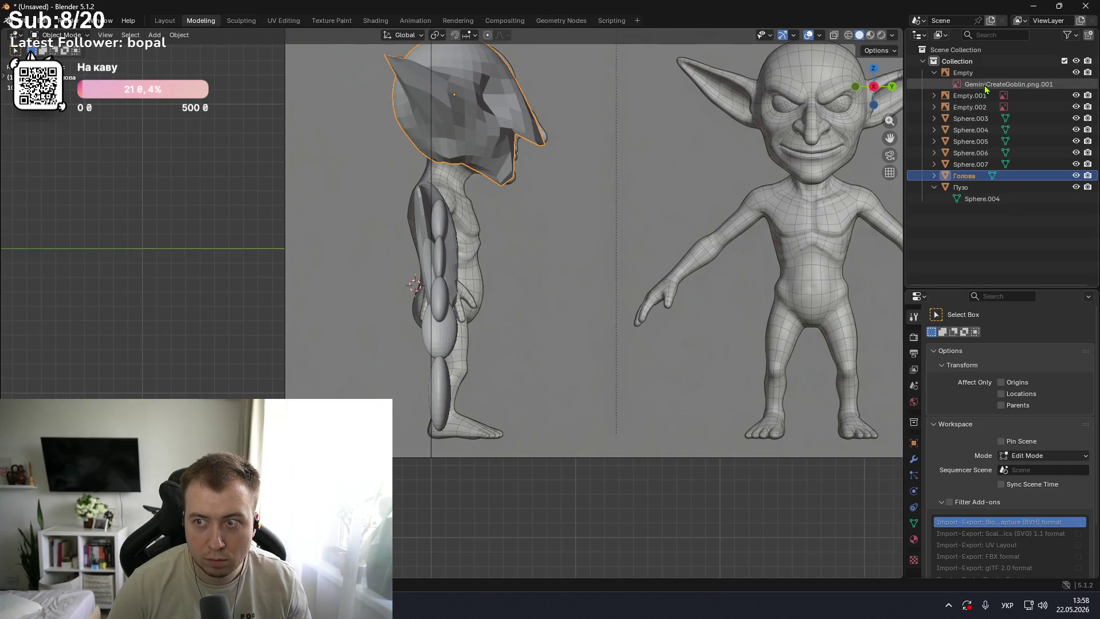
{"action": "left_click", "coordinate": [969, 72]}
{"action": "key", "text": "KP_Decimal"}
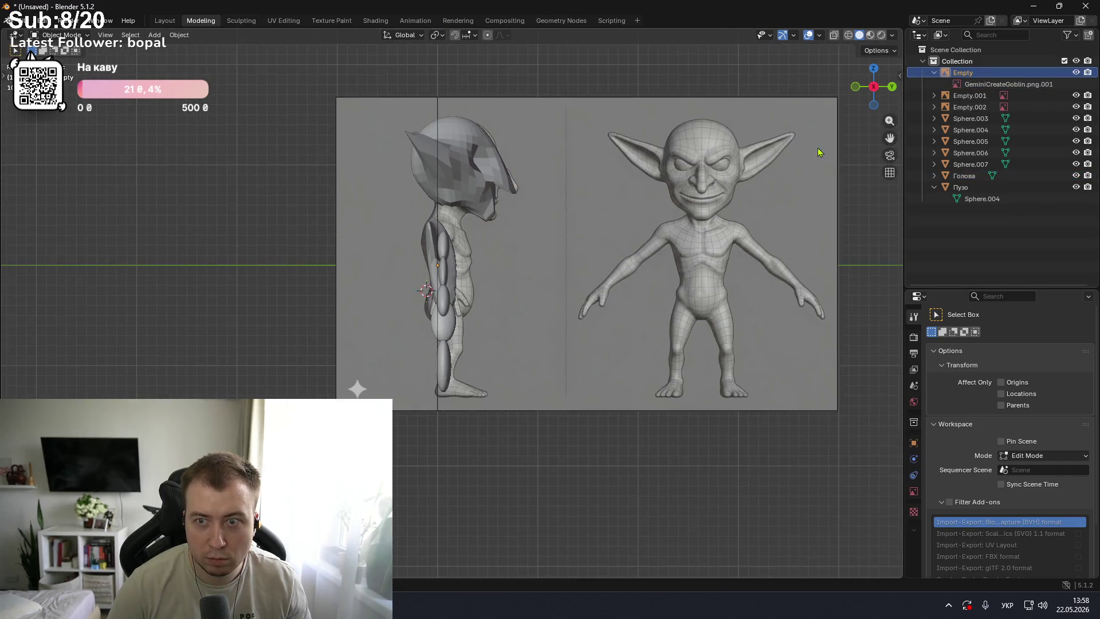
- Toggle between front and side views to check the head and arm alignment
{"action": "key", "text": "KP_1"}
{"action": "key", "text": "KP_3"}
{"action": "key", "text": "KP_1"}
{"action": "key", "text": "KP_3"}
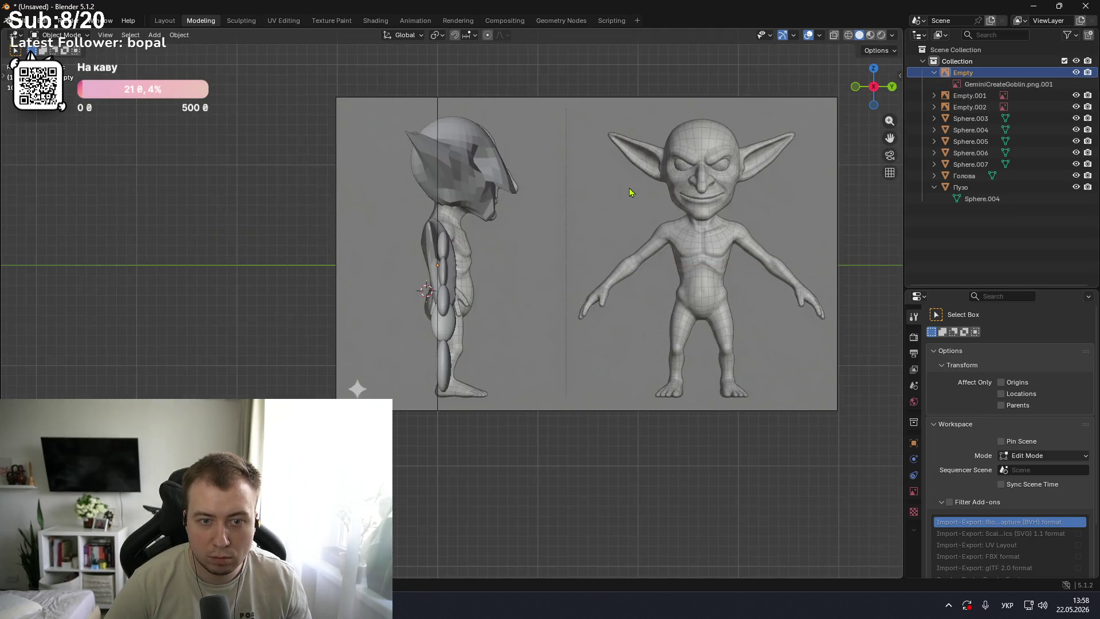
{"action": "key", "text": "KP_1"}
{"action": "key", "text": "KP_3"}
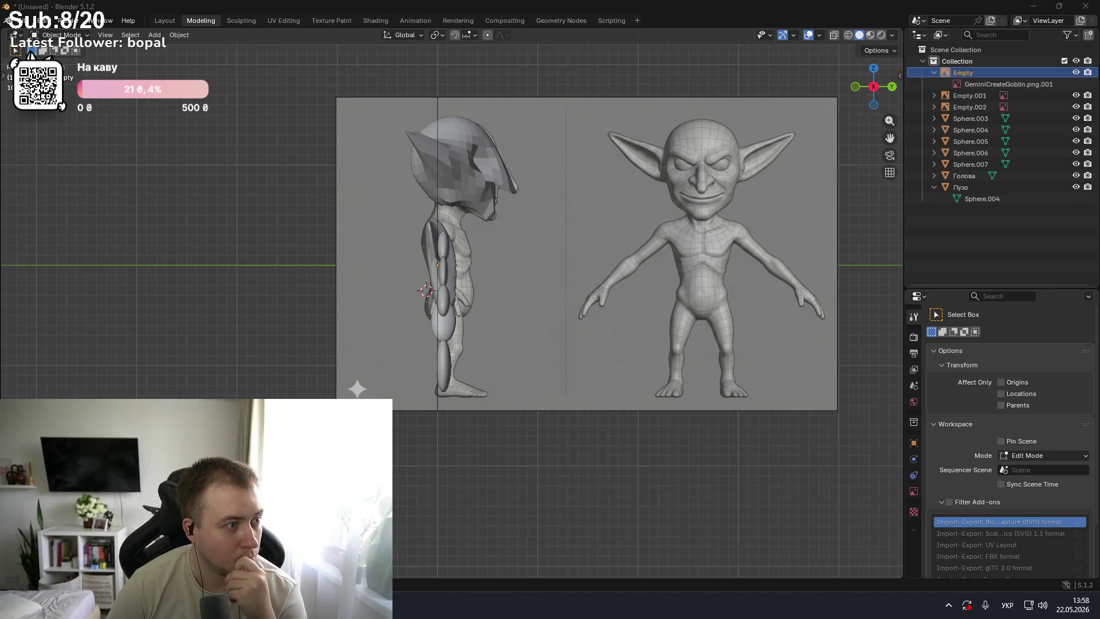
- Orbit and zoom around the goblin figures, then settle on the front orthographic view
{"action": "mouse_move", "coordinate": [230, 253]}
{"action": "middle_mouse_down"}
{"action": "mouse_move", "coordinate": [260, 272]}
{"action": "mouse_move", "coordinate": [283, 266]}
{"action": "middle_mouse_up"}
{"action": "scroll", "coordinate": [328, 247], "scroll_direction": "up", "scroll_amount": 3}
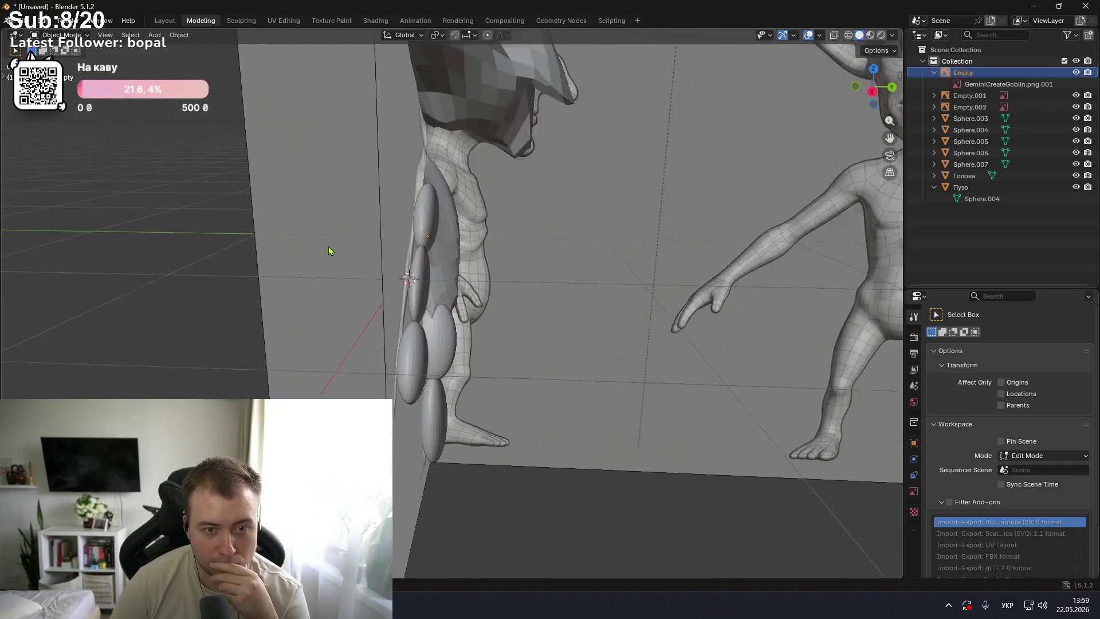
{"action": "scroll", "coordinate": [226, 239], "scroll_direction": "up", "scroll_amount": 2}
{"action": "scroll", "coordinate": [235, 238], "scroll_direction": "down", "scroll_amount": 3}
{"action": "middle_click_drag", "start_coordinate": [235, 238], "coordinate": [315, 238]}
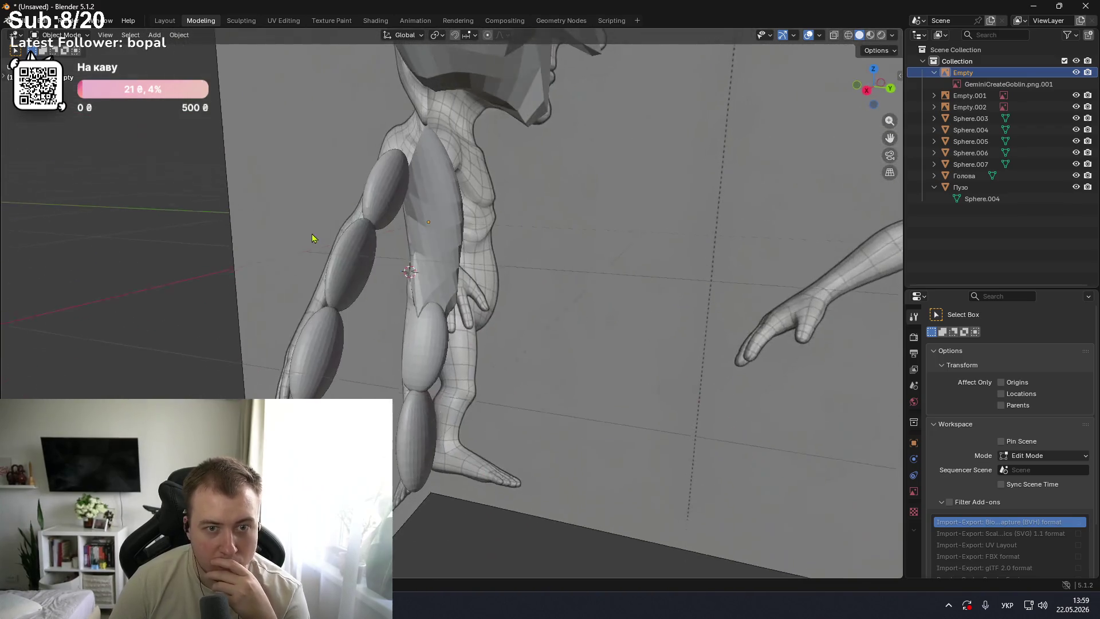
{"action": "scroll", "coordinate": [252, 262], "scroll_direction": "up", "scroll_amount": 2}
{"action": "scroll", "coordinate": [261, 209], "scroll_direction": "up", "scroll_amount": 2}
{"action": "middle_click_drag", "start_coordinate": [261, 209], "coordinate": [351, 235]}
{"action": "scroll", "coordinate": [348, 265], "scroll_direction": "down", "scroll_amount": 3}
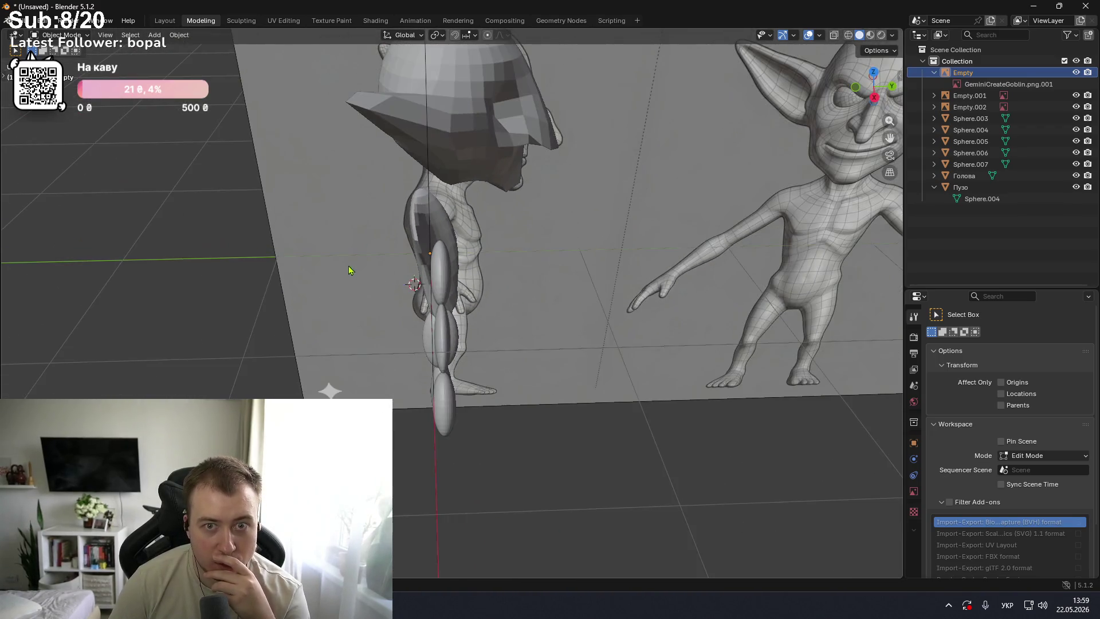
{"action": "scroll", "coordinate": [353, 266], "scroll_direction": "down", "scroll_amount": 2}
{"action": "mouse_move", "coordinate": [488, 198]}
{"action": "middle_mouse_down"}
{"action": "mouse_move", "coordinate": [490, 151]}
{"action": "mouse_move", "coordinate": [486, 167]}
{"action": "mouse_move", "coordinate": [516, 177]}
{"action": "mouse_move", "coordinate": [466, 178]}
{"action": "mouse_move", "coordinate": [515, 170]}
{"action": "mouse_move", "coordinate": [467, 169]}
{"action": "middle_mouse_up"}
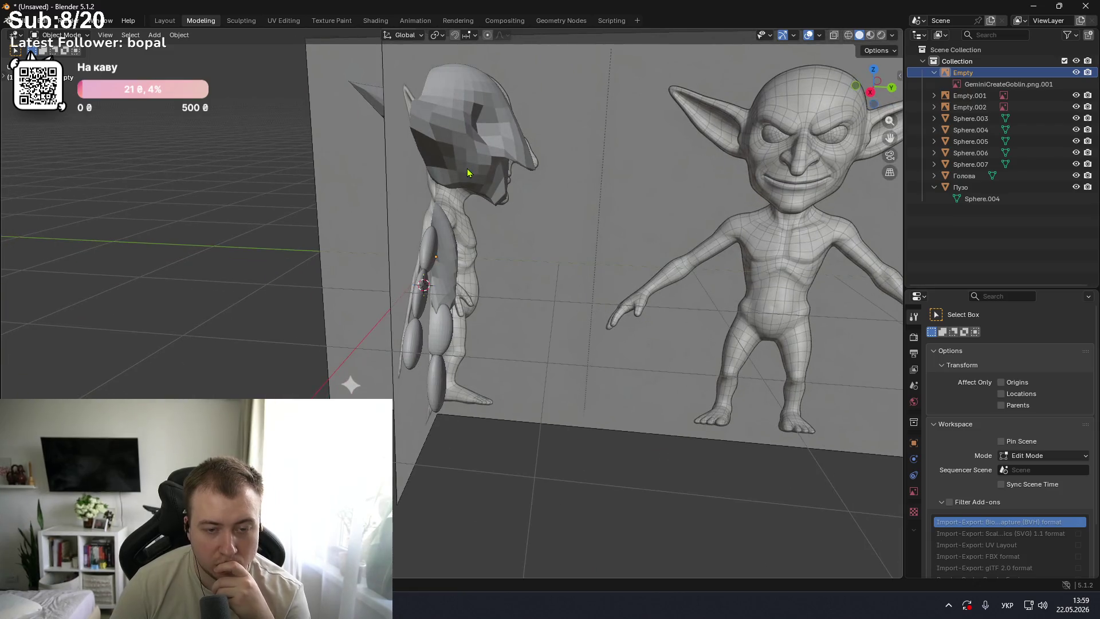
{"action": "key", "text": "KP_1"}
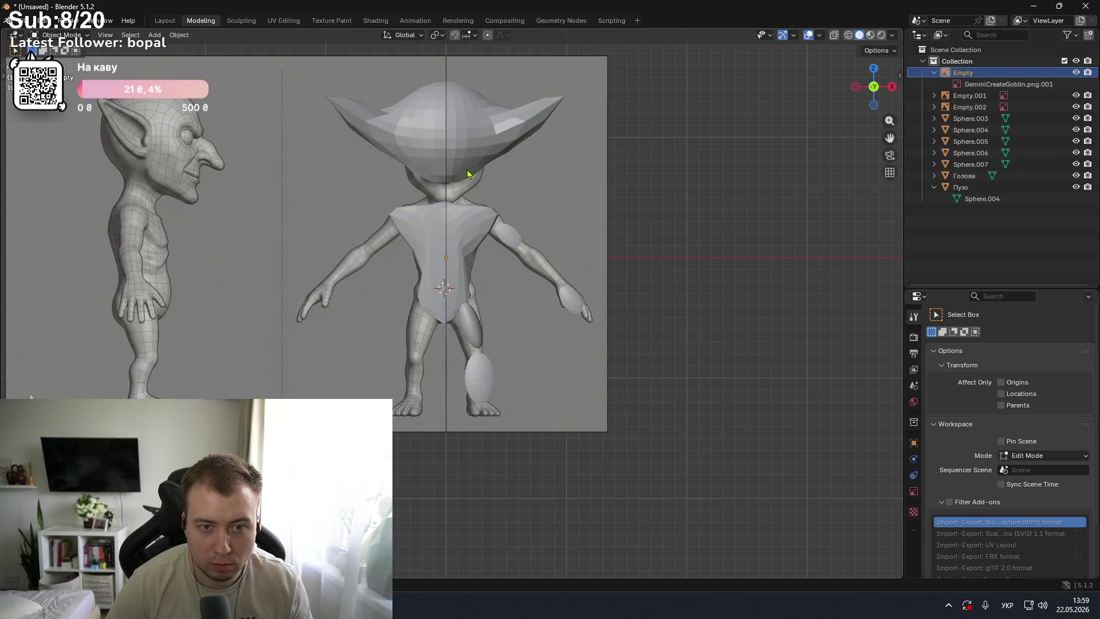
- Step through the arm spheres to select leg sphere Sphere.007, then switch to the browser
{"action": "left_click", "coordinate": [514, 239]}
{"action": "left_click", "coordinate": [977, 130]}
{"action": "left_click", "coordinate": [980, 142]}
{"action": "key", "text": "Down"}
{"action": "key", "text": "Up"}
{"action": "key", "text": "Up"}
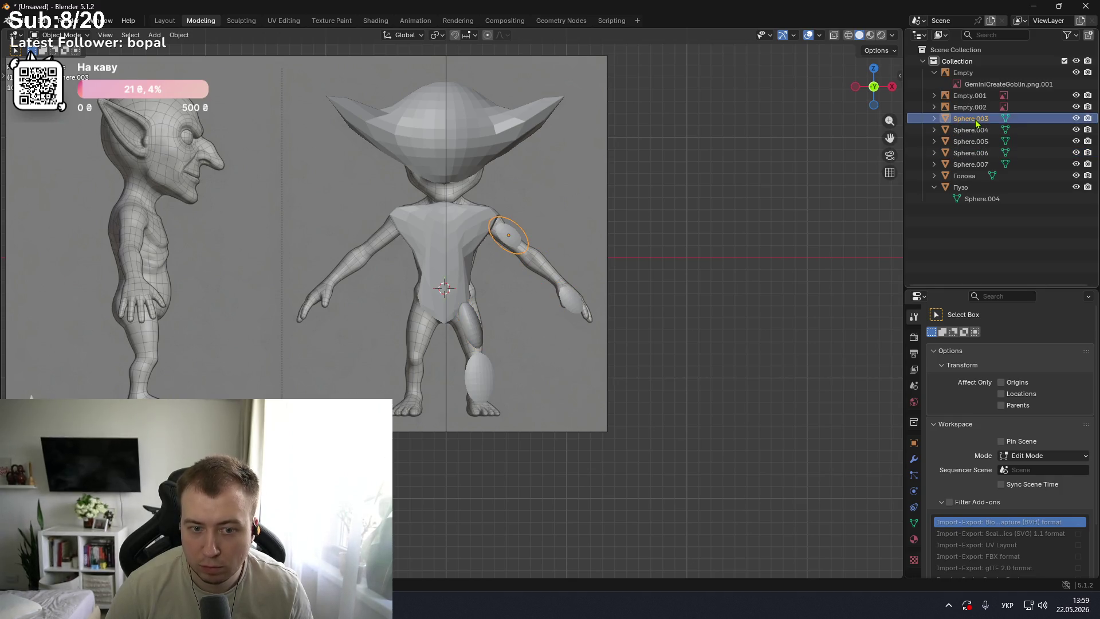
{"action": "key", "text": "Down"}
{"action": "key", "text": "Down"}
{"action": "key", "text": "Up"}
{"action": "left_click", "coordinate": [975, 154]}
{"action": "left_click", "coordinate": [975, 165]}
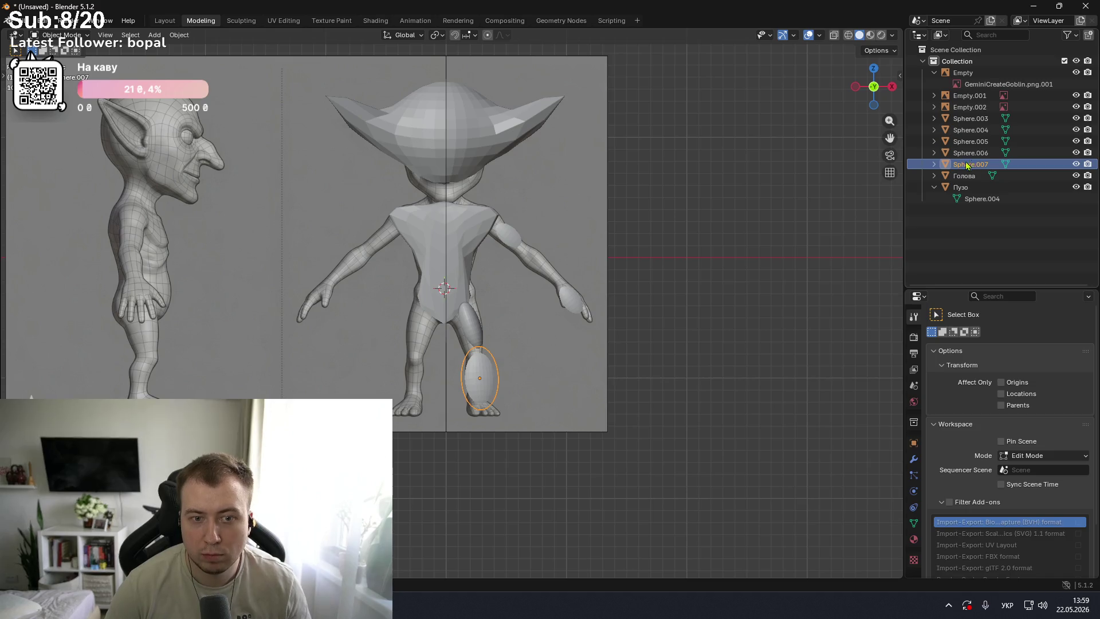
{"action": "key", "text": "alt+Tab"}
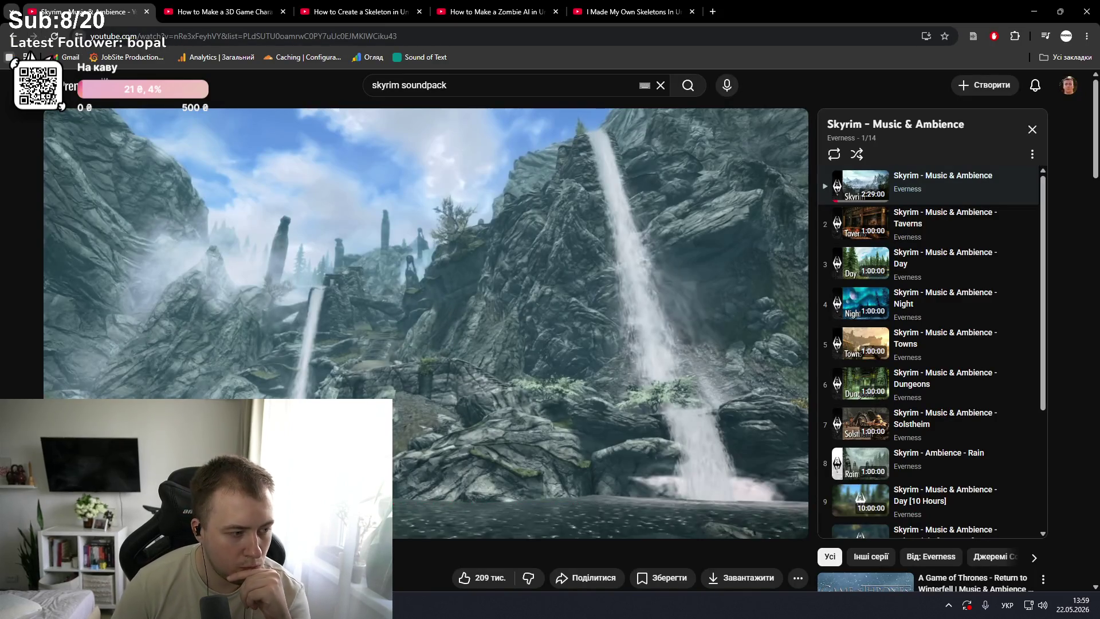
- Open Google Gemini in a new browser tab, briefly cycling through open windows
{"action": "left_click", "coordinate": [713, 11]}
{"action": "type", "text": "ge"}
{"action": "key", "text": "Return"}
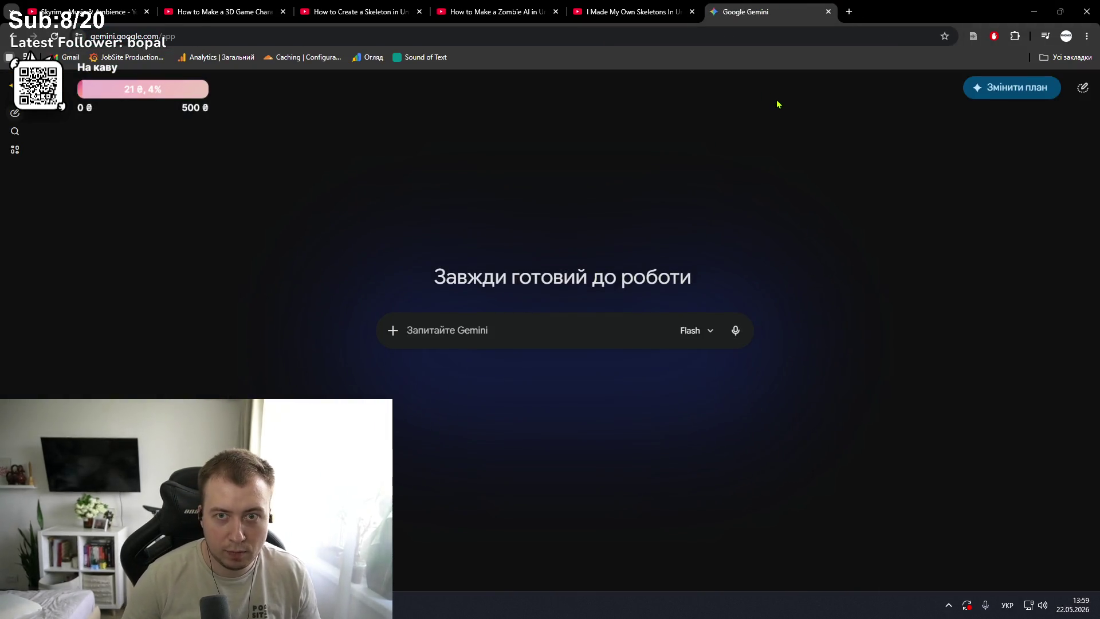
{"action": "key", "text": "alt+Tab"}
{"action": "key", "text": "alt+Tab"}
{"action": "key", "text": "alt+Tab"}
{"action": "key", "text": "alt+Tab"}
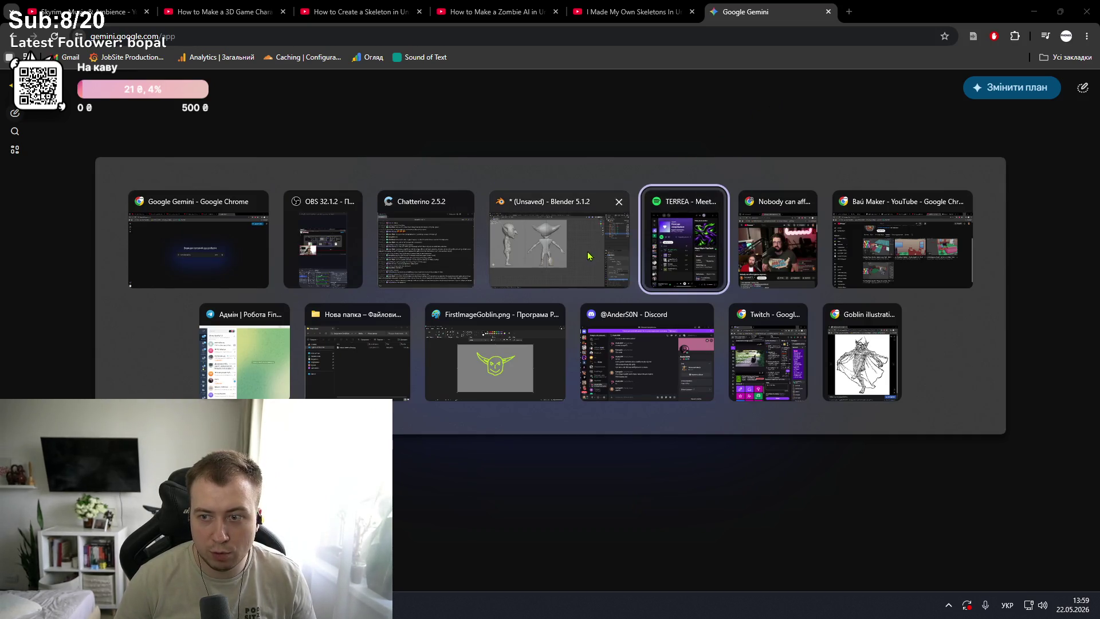
{"action": "key", "text": "alt+shift+Tab"}
{"action": "key", "text": "alt+Tab"}
{"action": "key", "text": "alt+Tab"}
{"action": "key", "text": "Escape"}
{"action": "key", "text": "alt+Tab"}
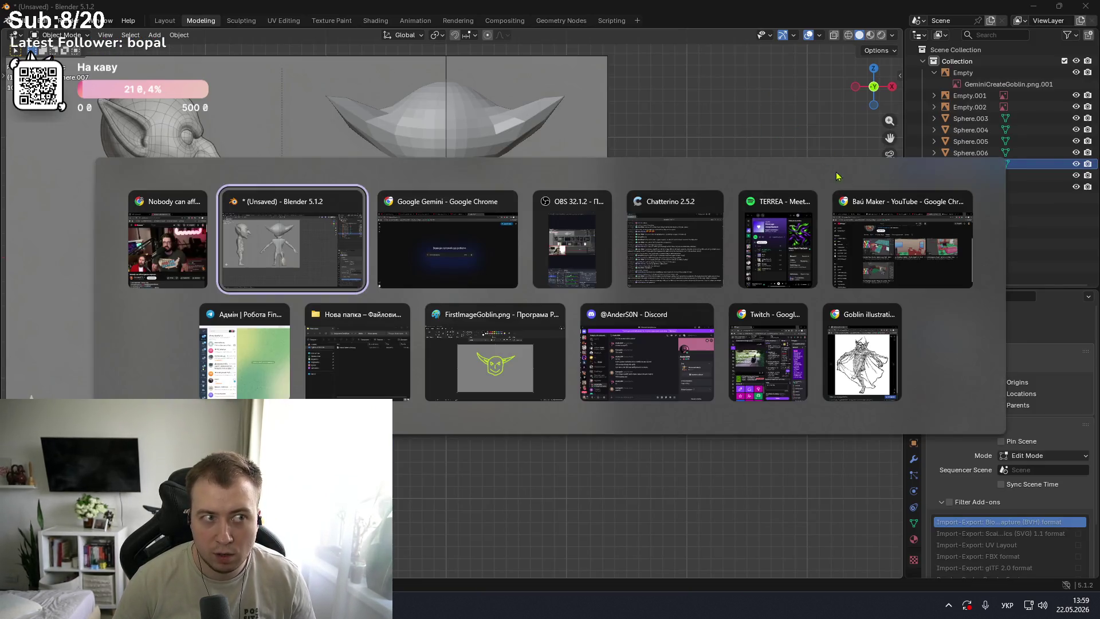
- Ask Gemini in Ukrainian 'якщо я зробив ліву руку як мені відзеркалити на праву?'
{"action": "left_click", "coordinate": [75, 5]}
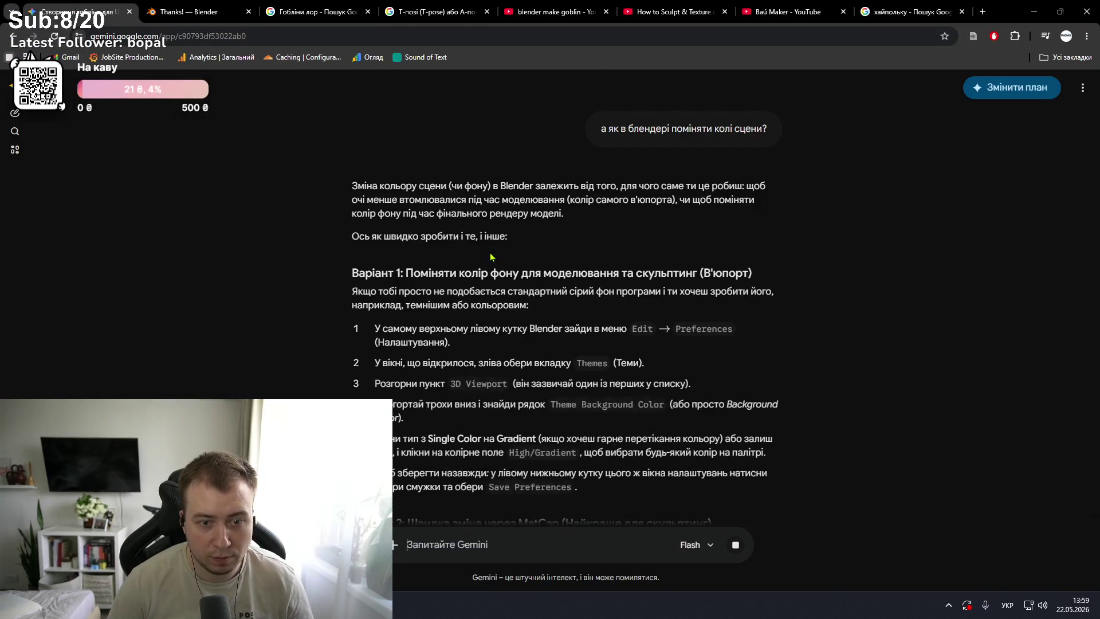
{"action": "key", "text": "alt+shift"}
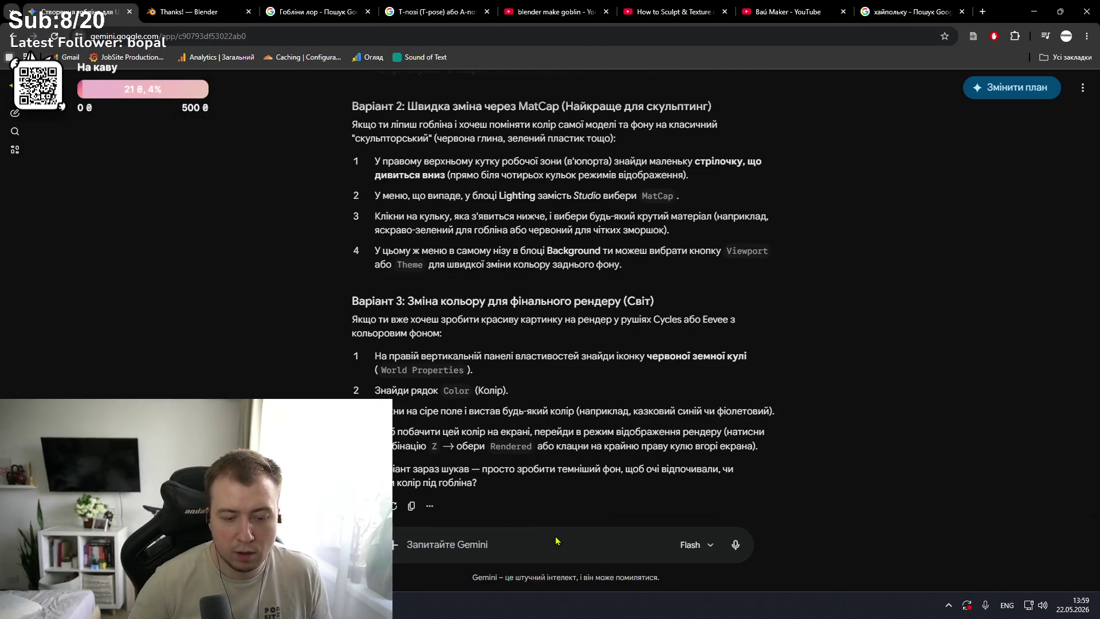
{"action": "type", "text": "zr"}
{"action": "key", "text": "BackSpace"}
{"action": "key", "text": "BackSpace"}
{"action": "key", "text": "alt+shift"}
{"action": "type", "text": "як"}
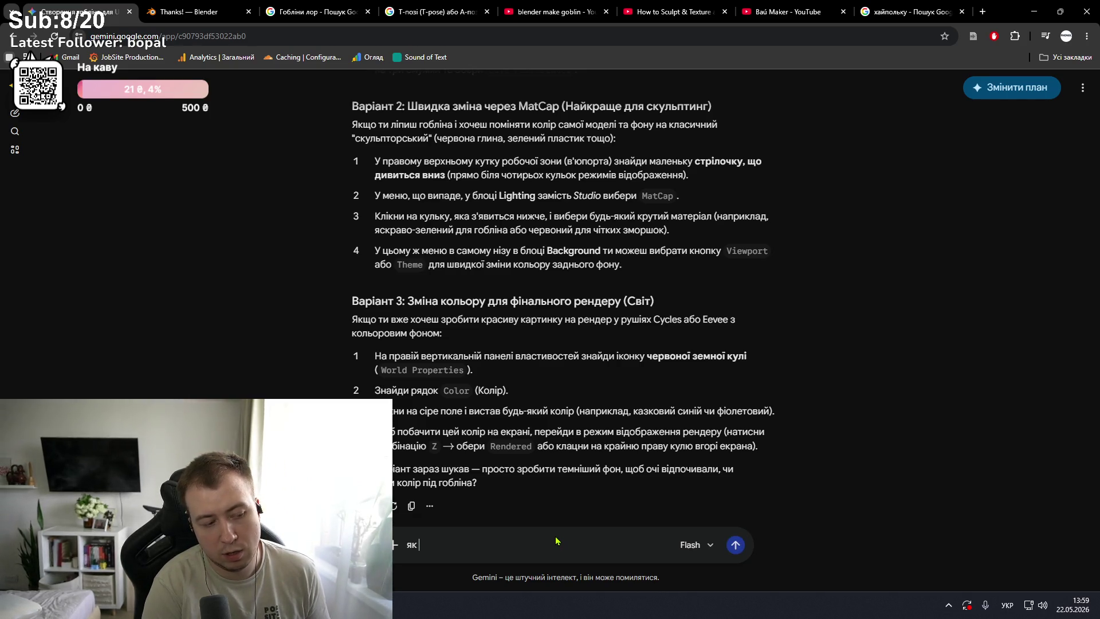
{"action": "key", "text": "BackSpace"}
{"action": "key", "text": "BackSpace"}
{"action": "key", "text": "BackSpace"}
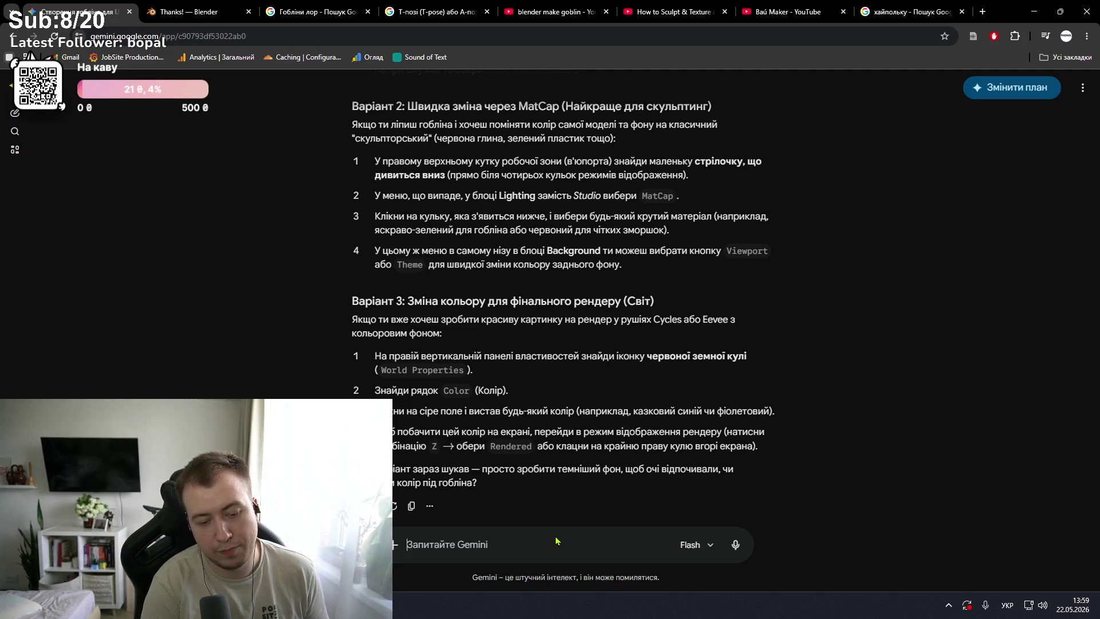
{"action": "key", "text": "alt+Tab"}
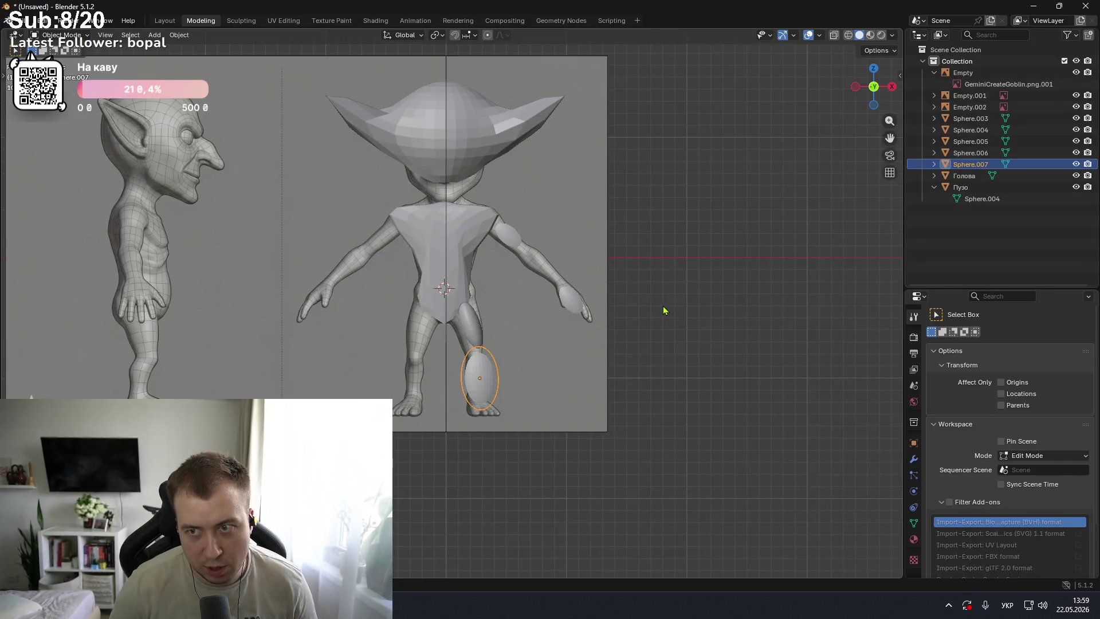
{"action": "key", "text": "alt+Tab"}
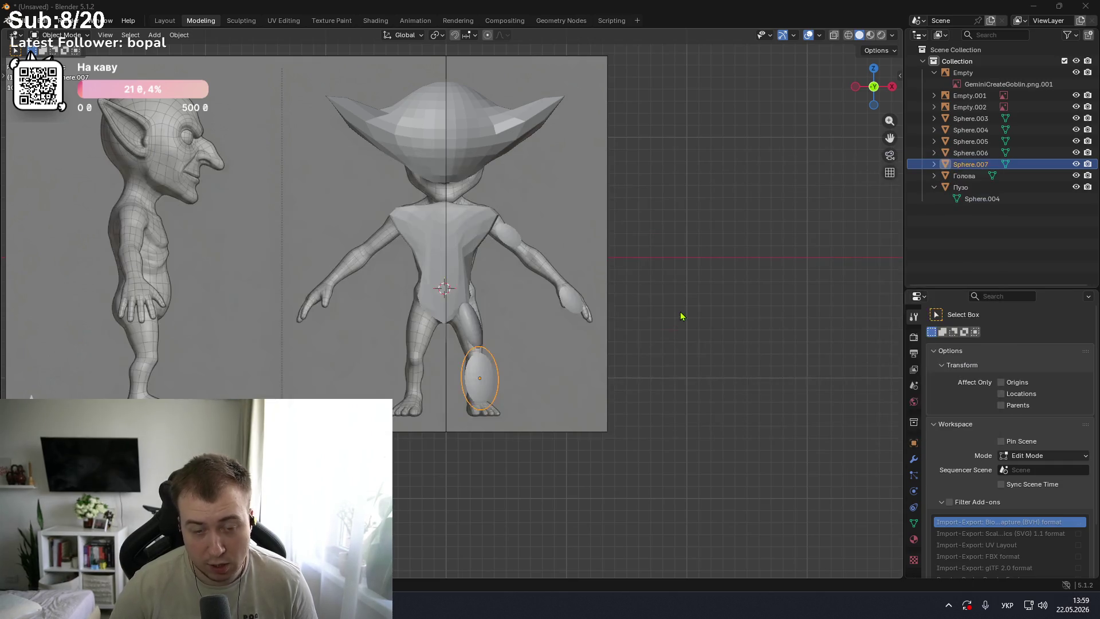
{"action": "key", "text": "alt+Tab"}
{"action": "key", "text": "Tab"}
{"action": "type", "text": "якщо я зробив ліву руку як мені відзеркалити на праву?"}
{"action": "key", "text": "Return"}
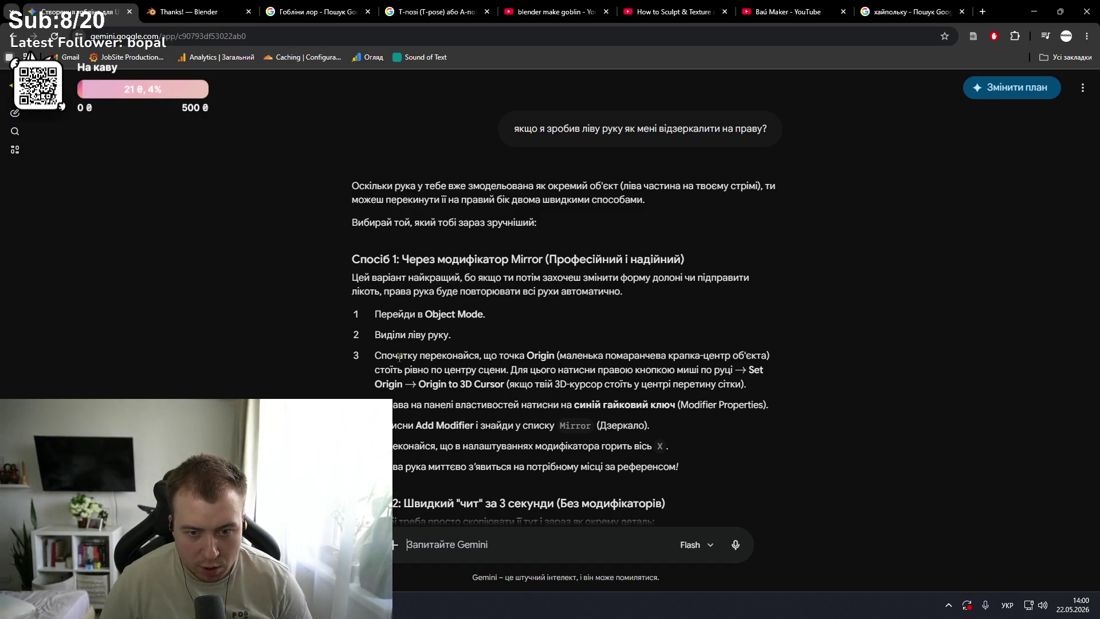
- Scroll through Gemini's answer covering the Mirror modifier and duplicate-and-mirror methods
{"action": "scroll", "coordinate": [399, 357], "scroll_direction": "down", "scroll_amount": 2}
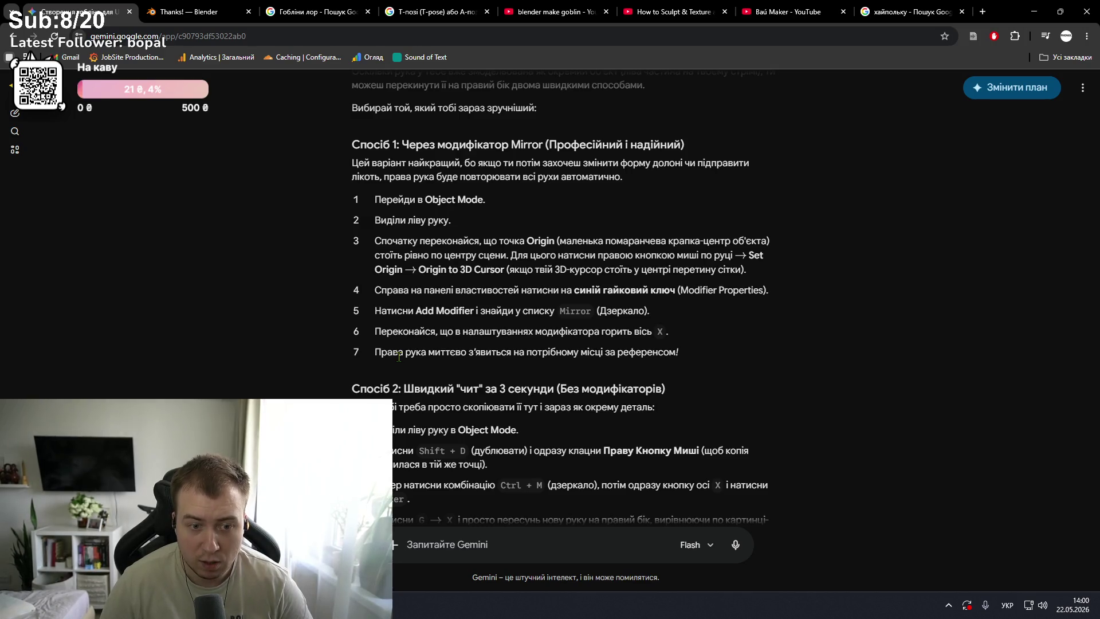
{"action": "scroll", "coordinate": [399, 357], "scroll_direction": "down", "scroll_amount": 1}
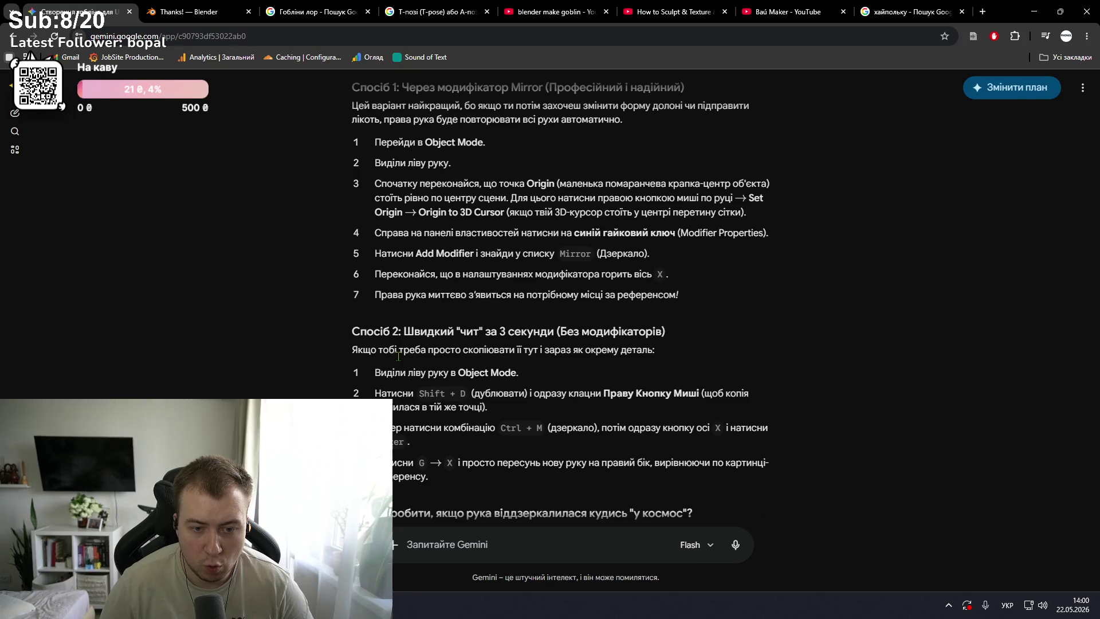
{"action": "scroll", "coordinate": [399, 358], "scroll_direction": "up", "scroll_amount": 2}
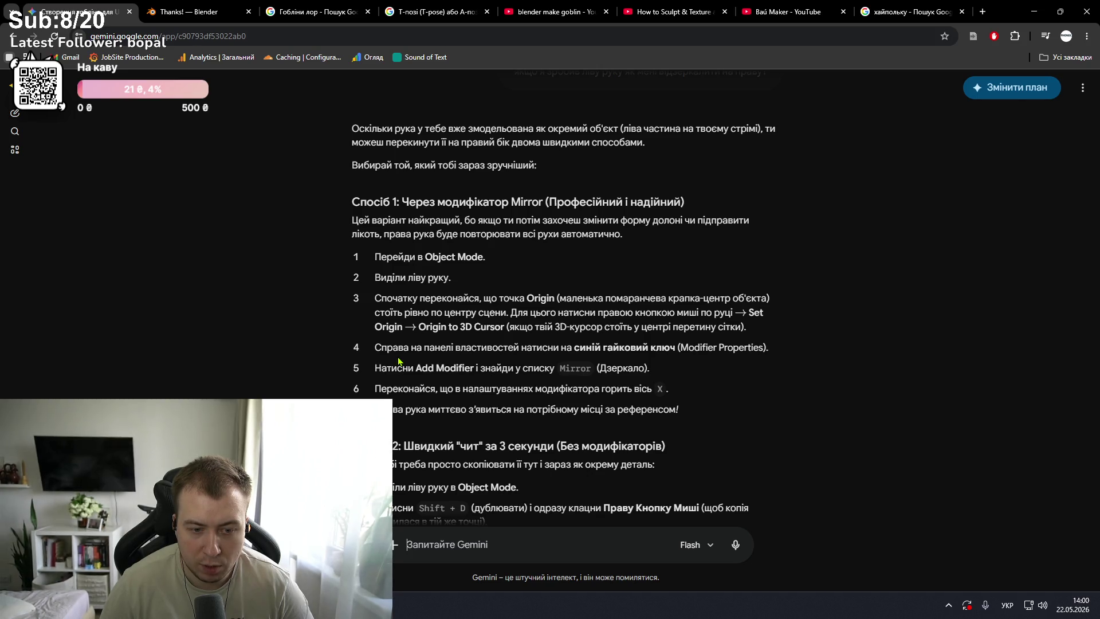
{"action": "scroll", "coordinate": [399, 360], "scroll_direction": "down", "scroll_amount": 1}
{"action": "scroll", "coordinate": [398, 356], "scroll_direction": "down", "scroll_amount": 1}
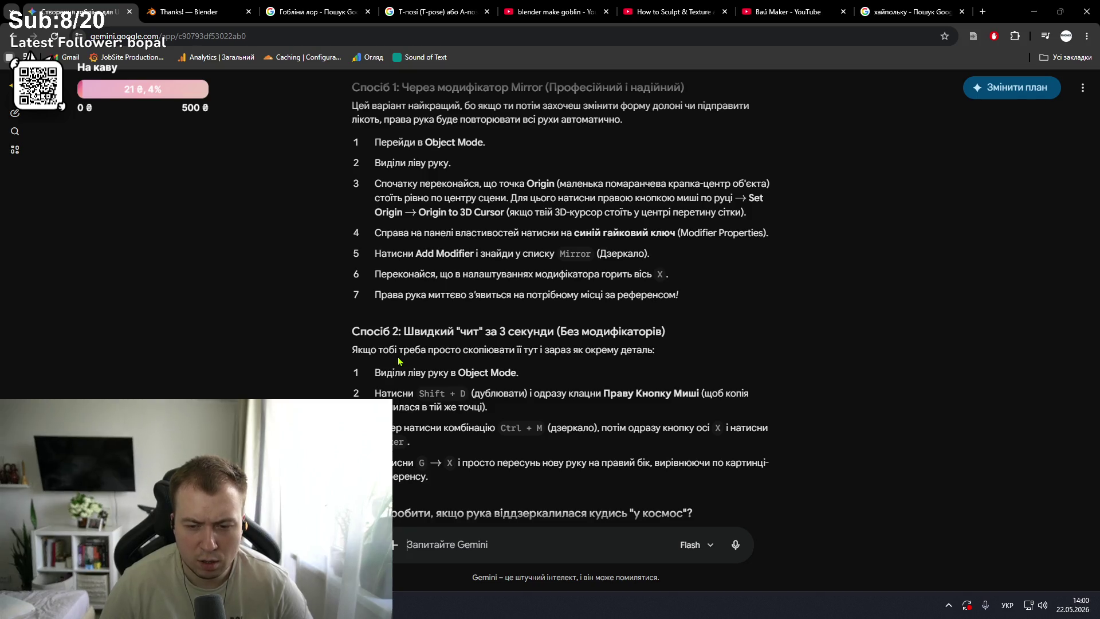
{"action": "key", "text": "alt+Tab"}
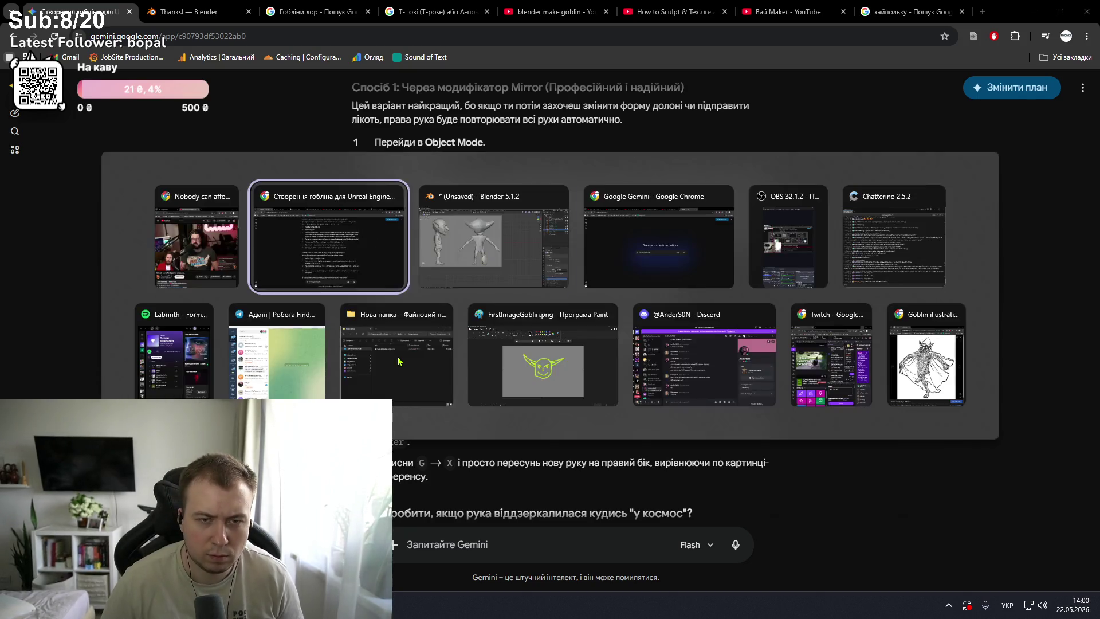
- Duplicate the upper-arm sphere Sphere.003, keeping the copy in place
{"action": "key", "text": "alt+Tab"}
{"action": "left_click", "coordinate": [516, 246]}
{"action": "key", "text": "shift+d"}
{"action": "right_click", "coordinate": [516, 246]}
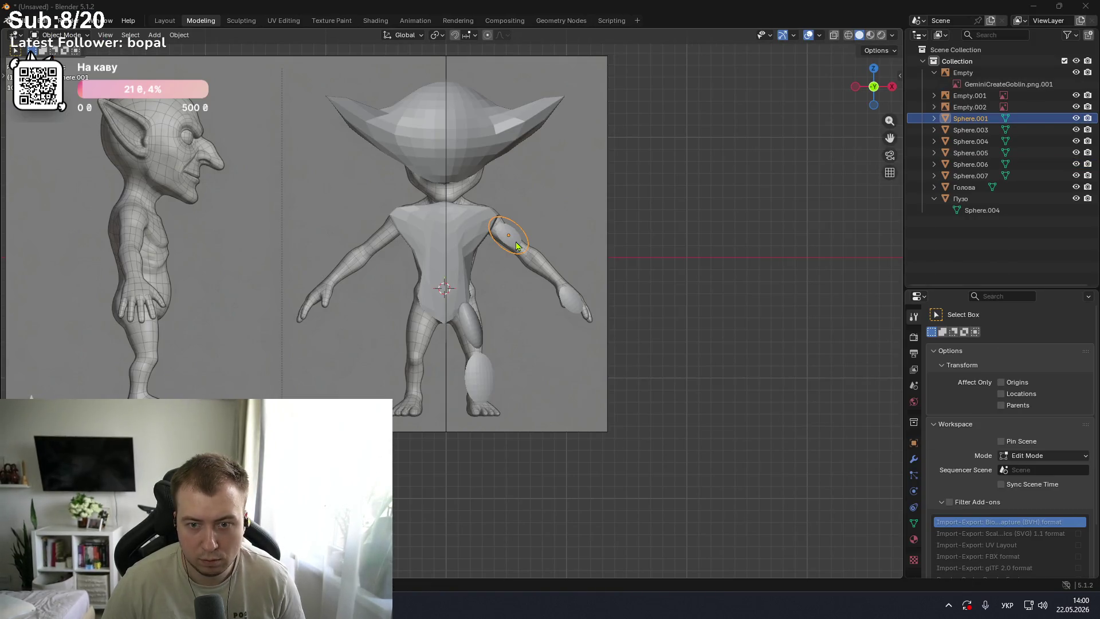
{"action": "key", "text": "alt+Tab"}
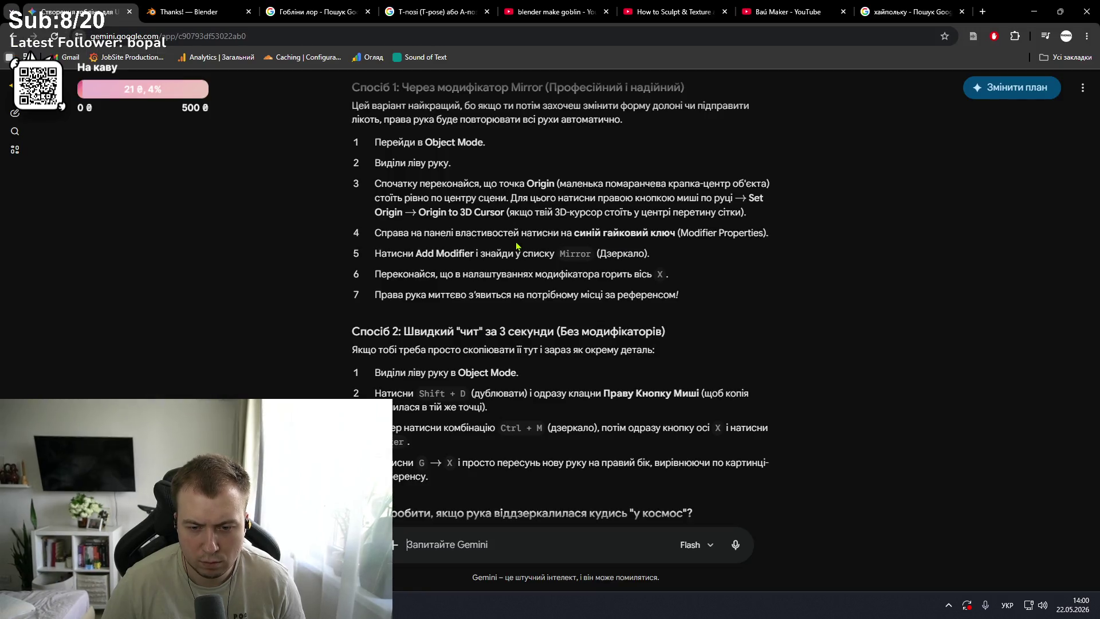
{"action": "key", "text": "alt+Tab"}
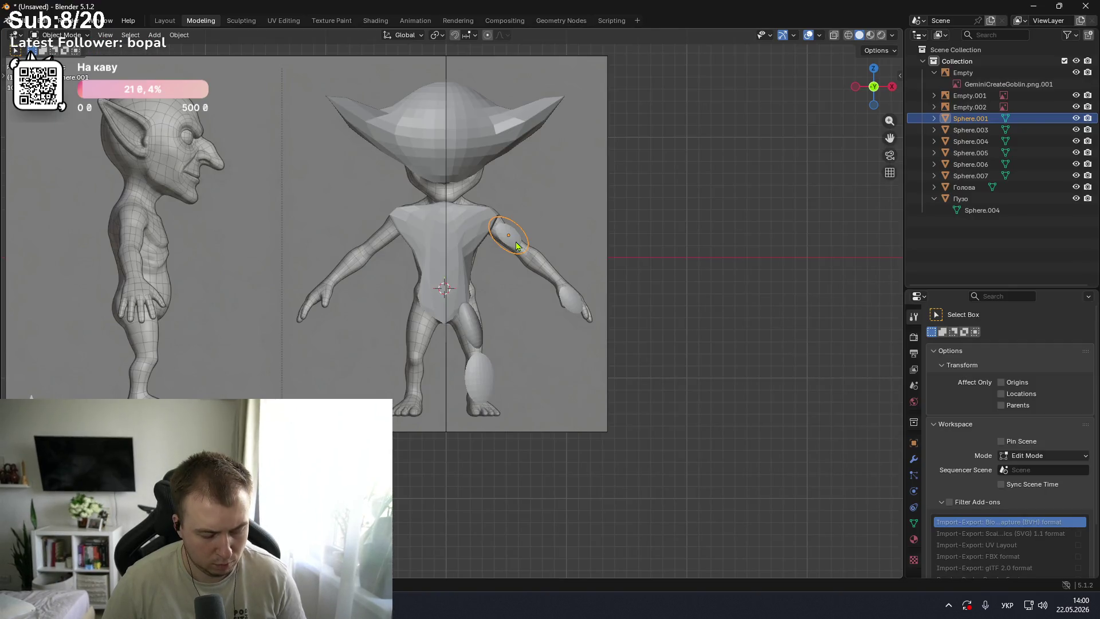
- Mirror the copied sphere along its local Z axis, then revisit Gemini's second method
{"action": "key", "text": "ctrl+m"}
{"action": "key", "text": "alt+Tab"}
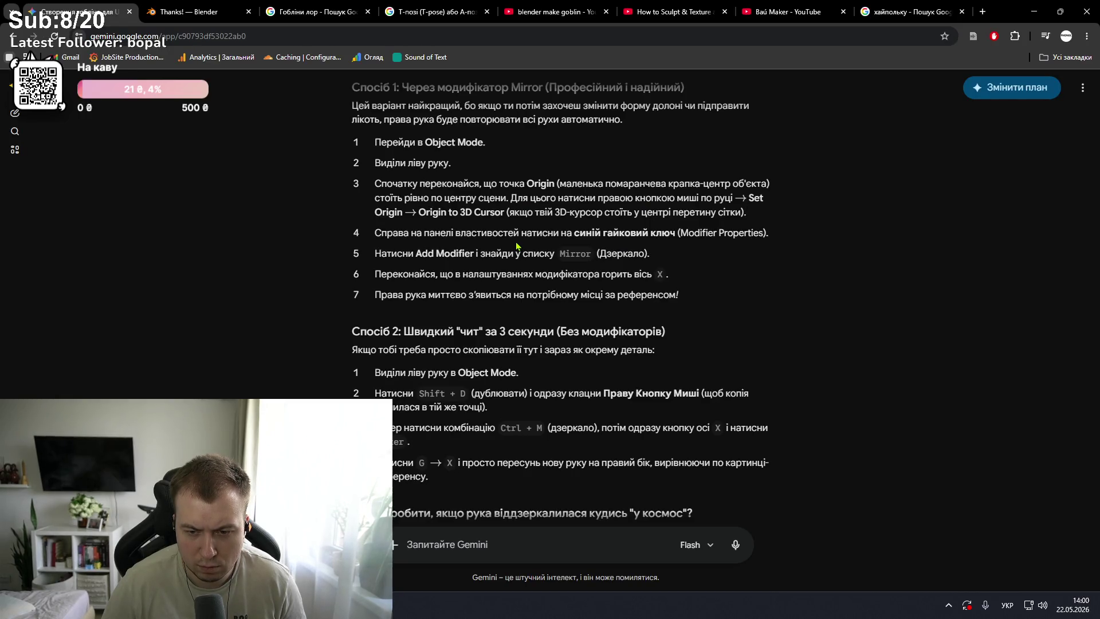
{"action": "key", "text": "alt+Tab"}
{"action": "key", "text": "x"}
{"action": "key", "text": "y"}
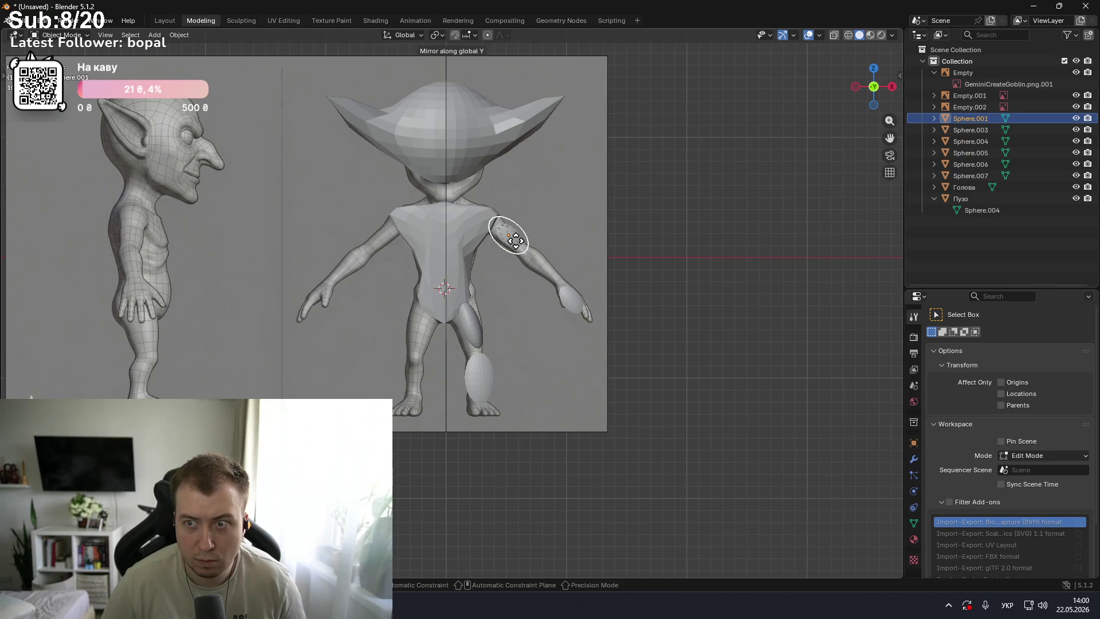
{"action": "key", "text": "y"}
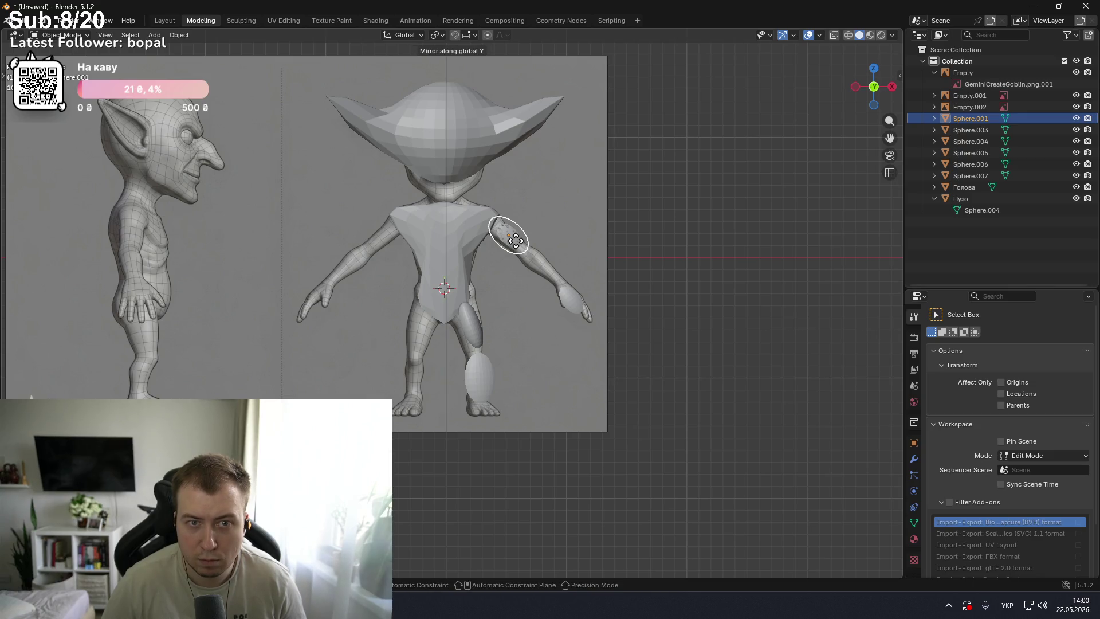
{"action": "key", "text": "y"}
{"action": "key", "text": "z"}
{"action": "key", "text": "z"}
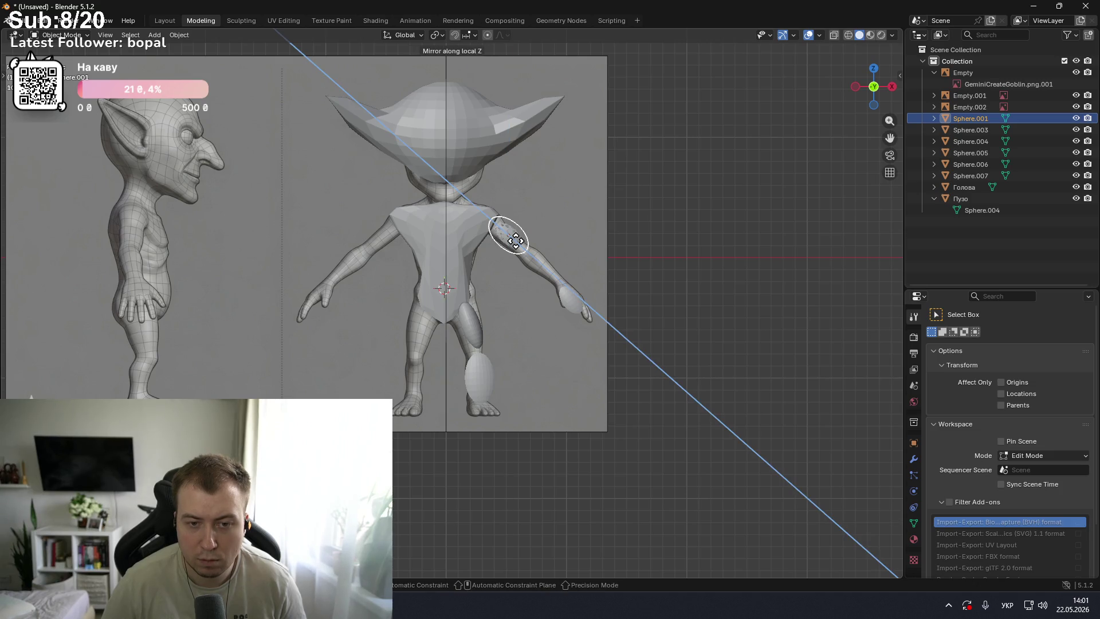
{"action": "left_click", "coordinate": [515, 241]}
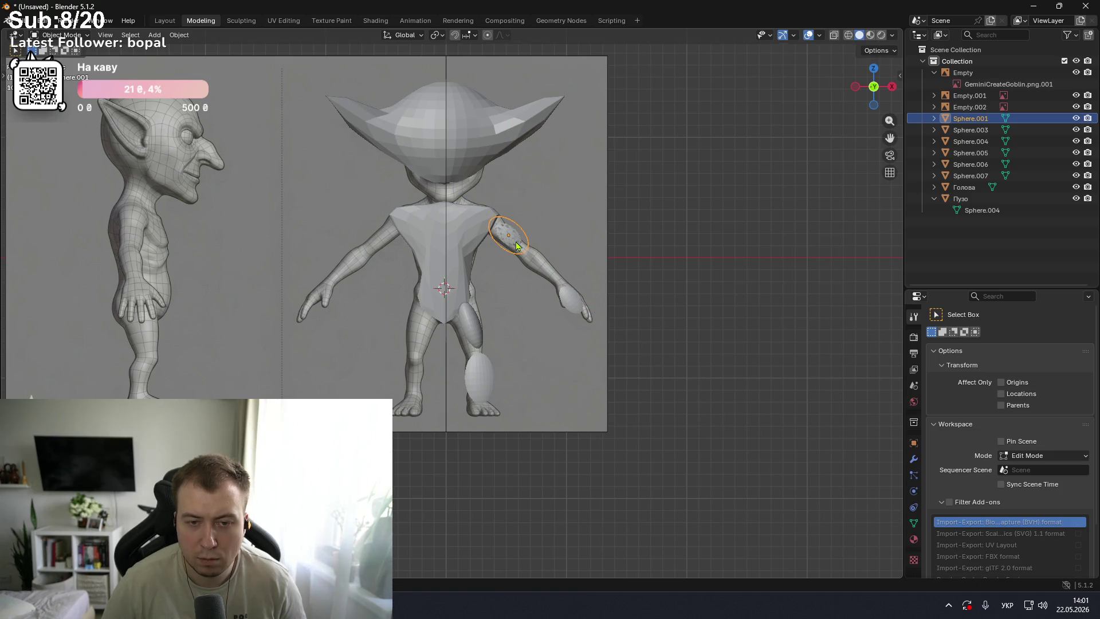
{"action": "key", "text": "alt+Tab"}
{"action": "scroll", "coordinate": [516, 246], "scroll_direction": "down", "scroll_amount": 2}
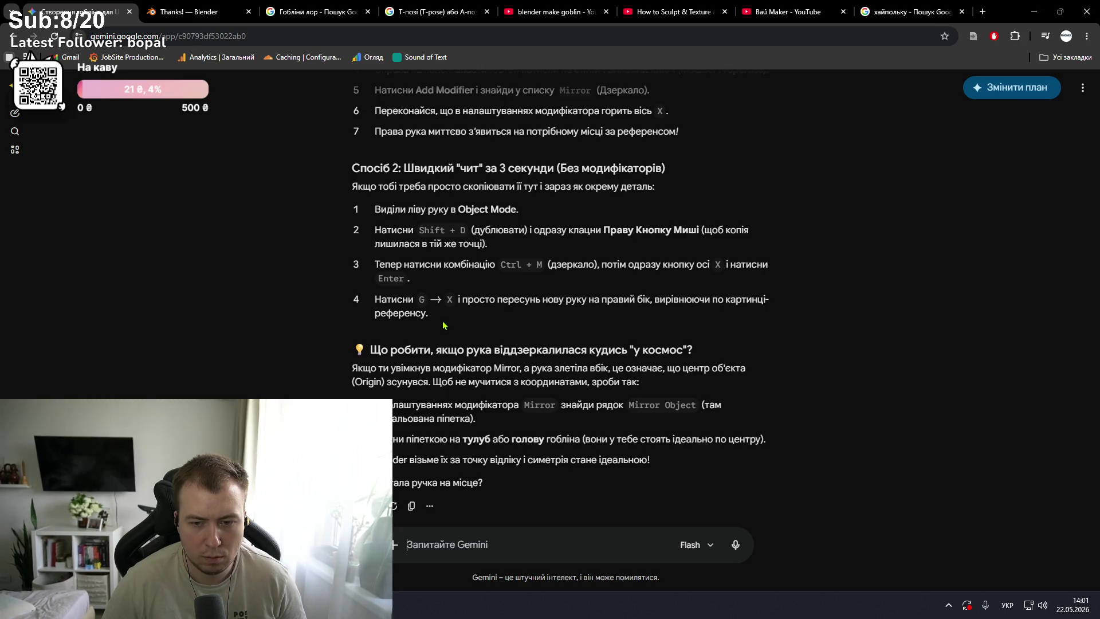
- Scroll Gemini back to the Mirror modifier method, then select the Пузо belly object in Blender
{"action": "scroll", "coordinate": [443, 325], "scroll_direction": "up", "scroll_amount": 5}
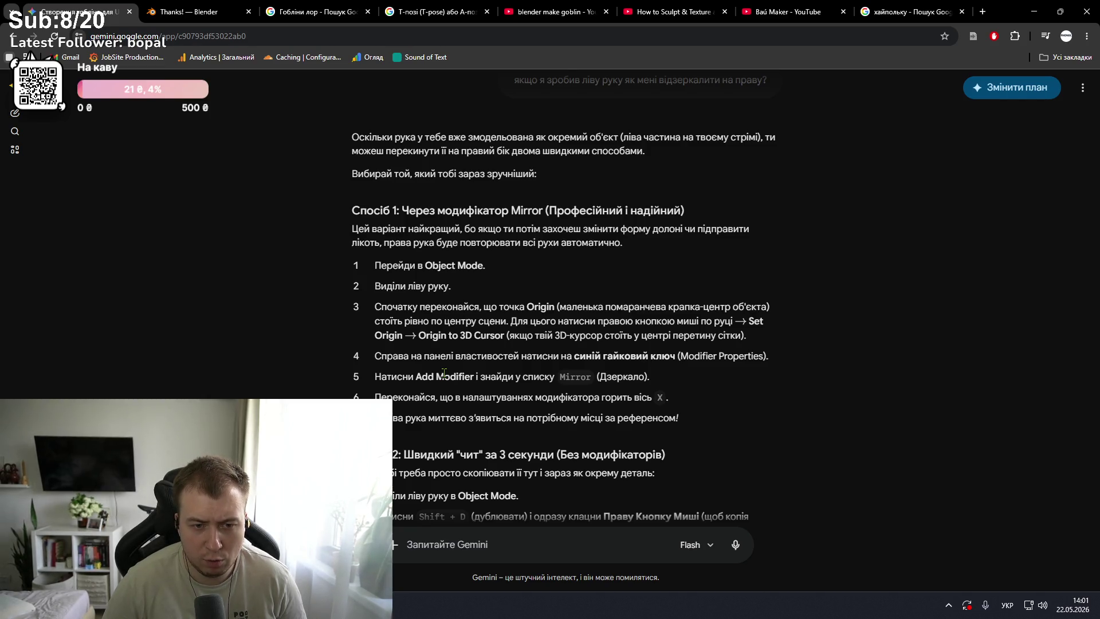
{"action": "right_click", "coordinate": [444, 371]}
{"action": "left_click", "coordinate": [431, 376]}
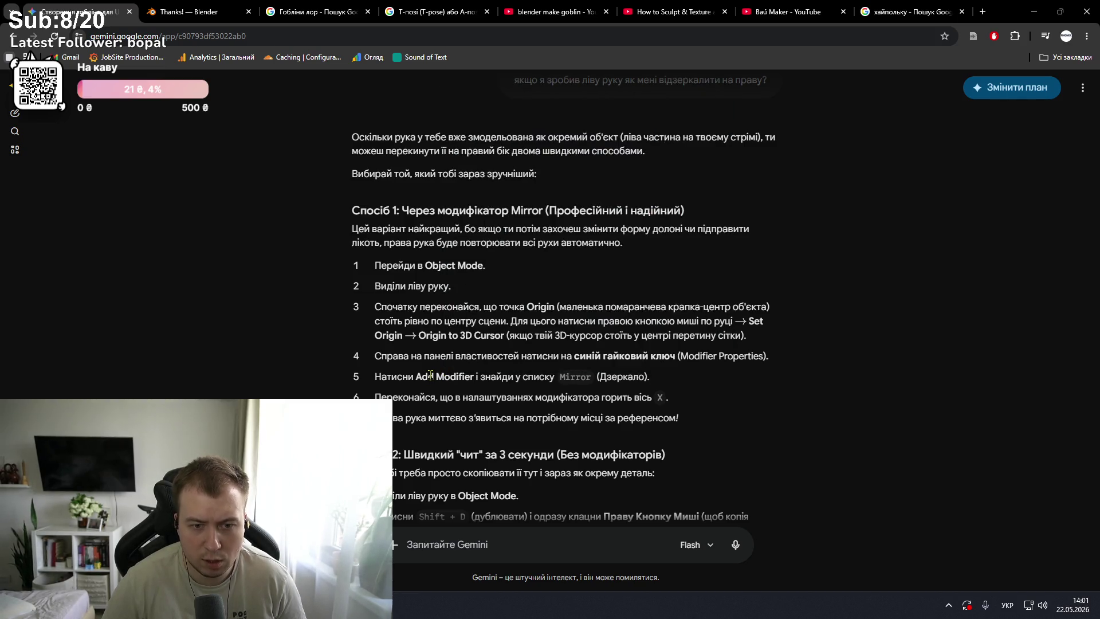
{"action": "key", "text": "alt+Tab"}
{"action": "left_click", "coordinate": [463, 296]}
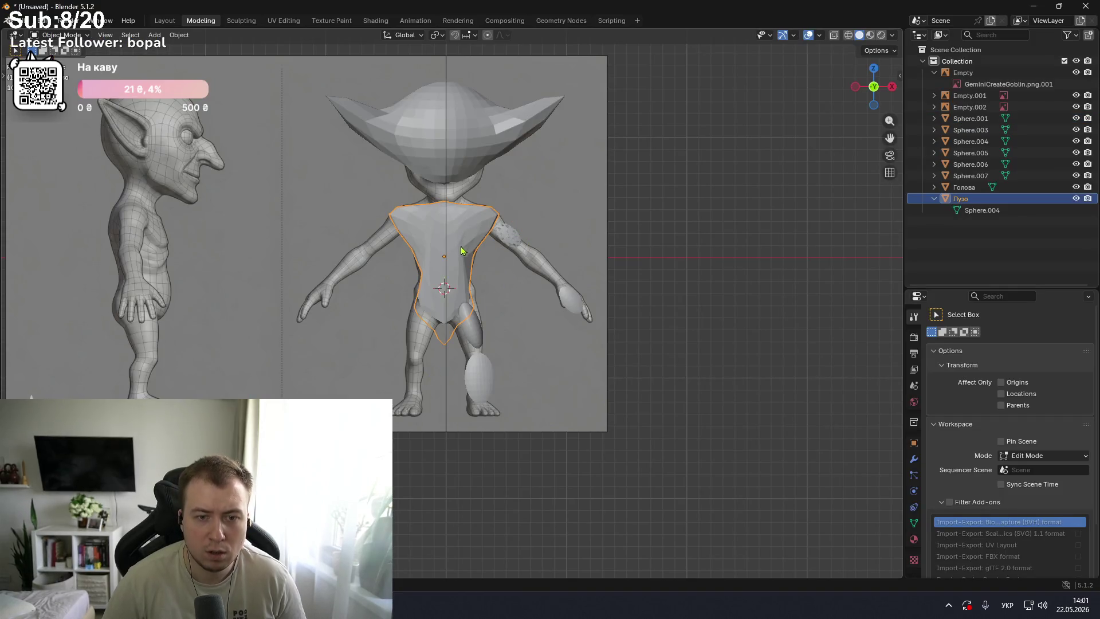
- Select the upper-arm sphere Sphere.003 and show its modifier settings, checking Gemini's steps
{"action": "mouse_move", "coordinate": [459, 296]}
{"action": "middle_mouse_down"}
{"action": "mouse_move", "coordinate": [459, 355]}
{"action": "mouse_move", "coordinate": [305, 323]}
{"action": "mouse_move", "coordinate": [513, 363]}
{"action": "middle_mouse_up"}
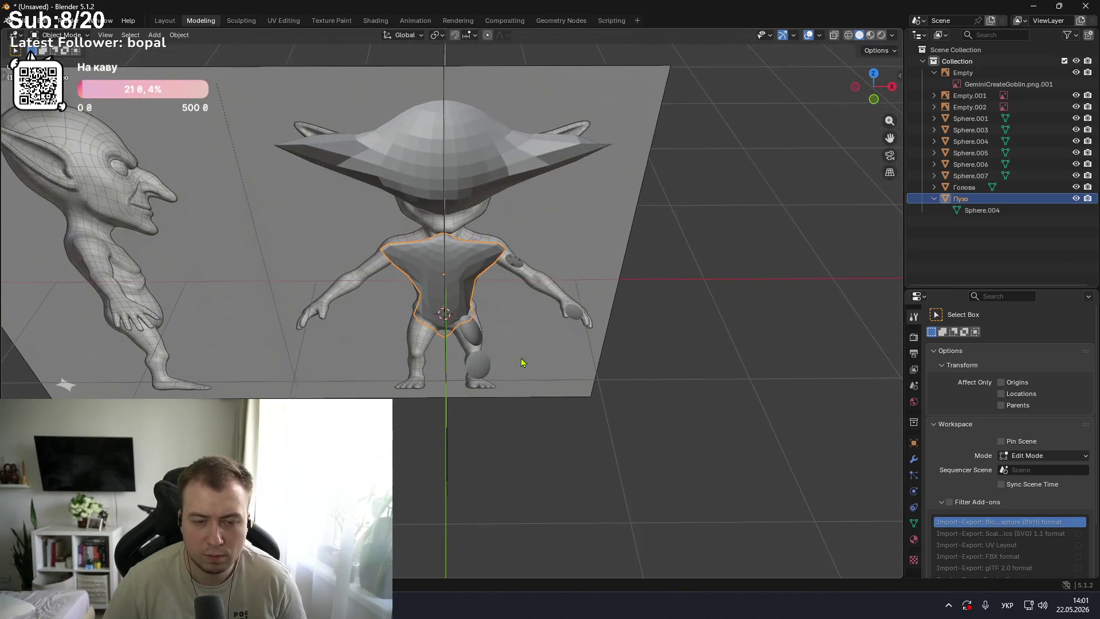
{"action": "left_click", "coordinate": [516, 269]}
{"action": "key", "text": "alt+Tab"}
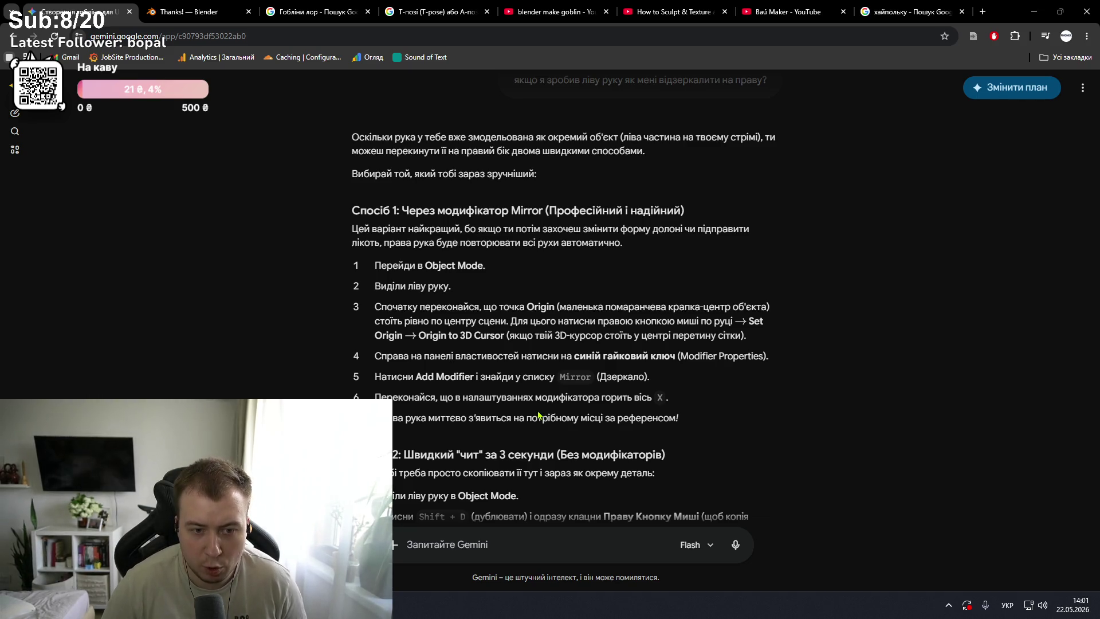
{"action": "key", "text": "alt+Tab"}
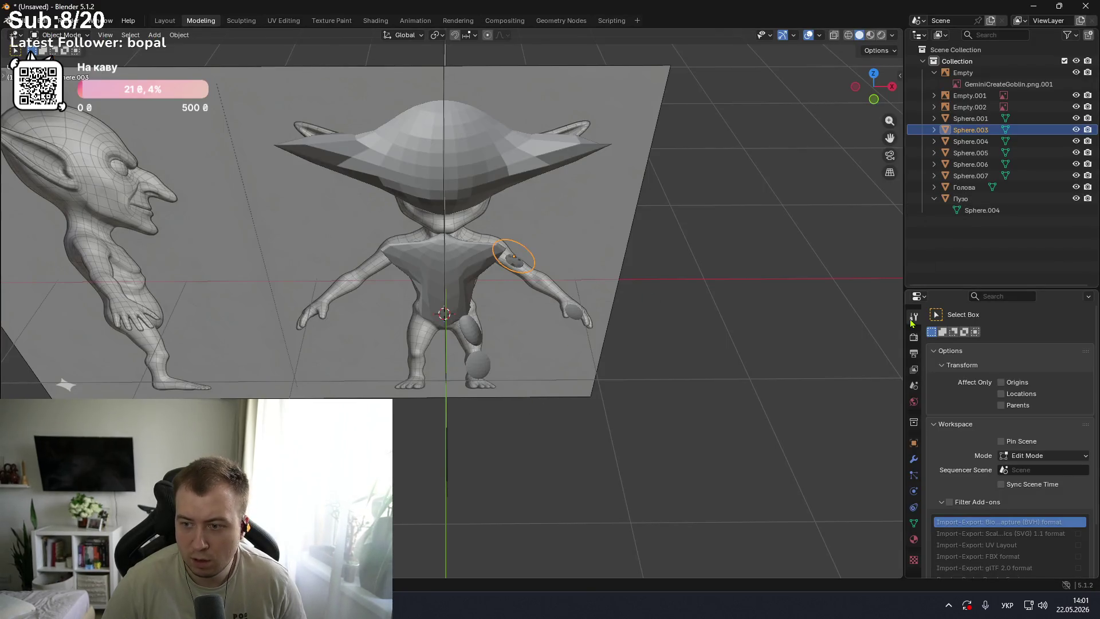
{"action": "key", "text": "alt+Tab"}
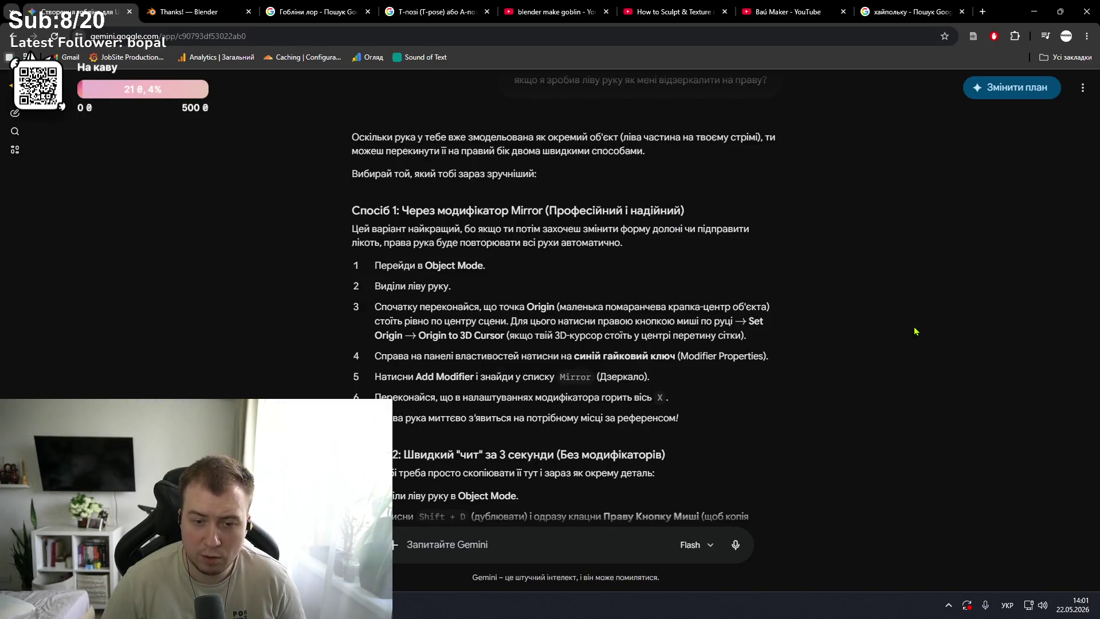
{"action": "key", "text": "alt+Tab"}
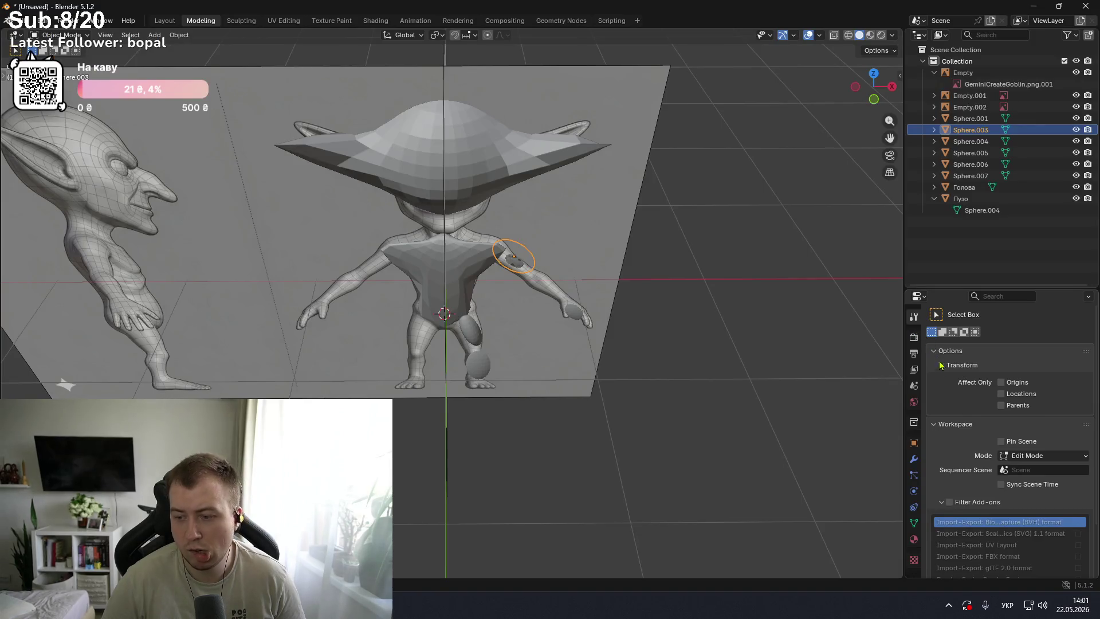
{"action": "scroll", "coordinate": [941, 363], "scroll_direction": "down", "scroll_amount": 3}
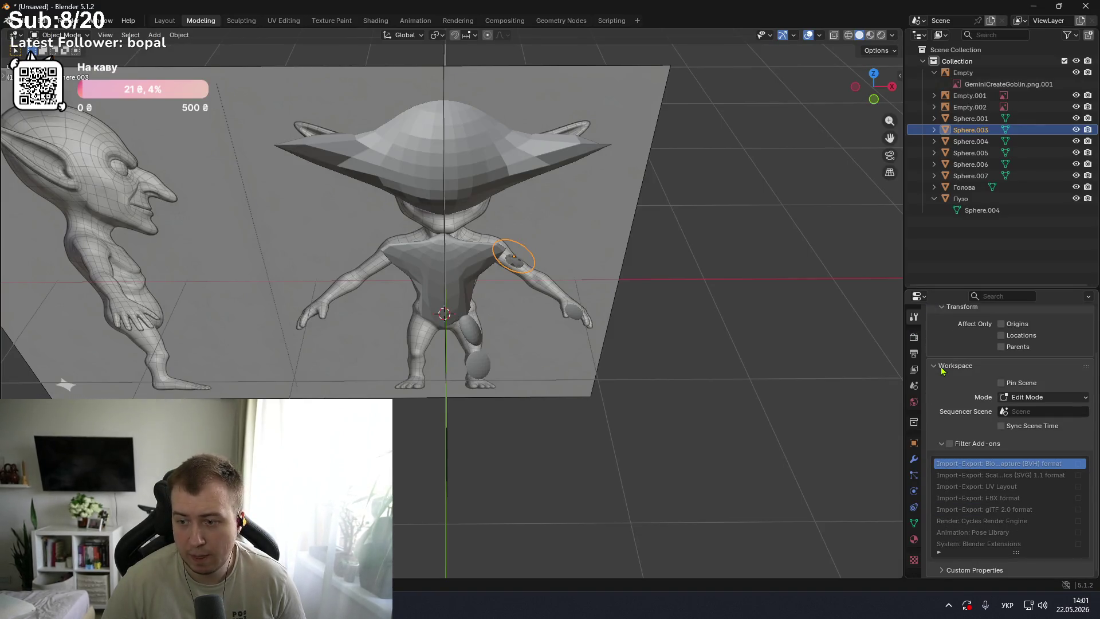
{"action": "left_click", "coordinate": [914, 459]}
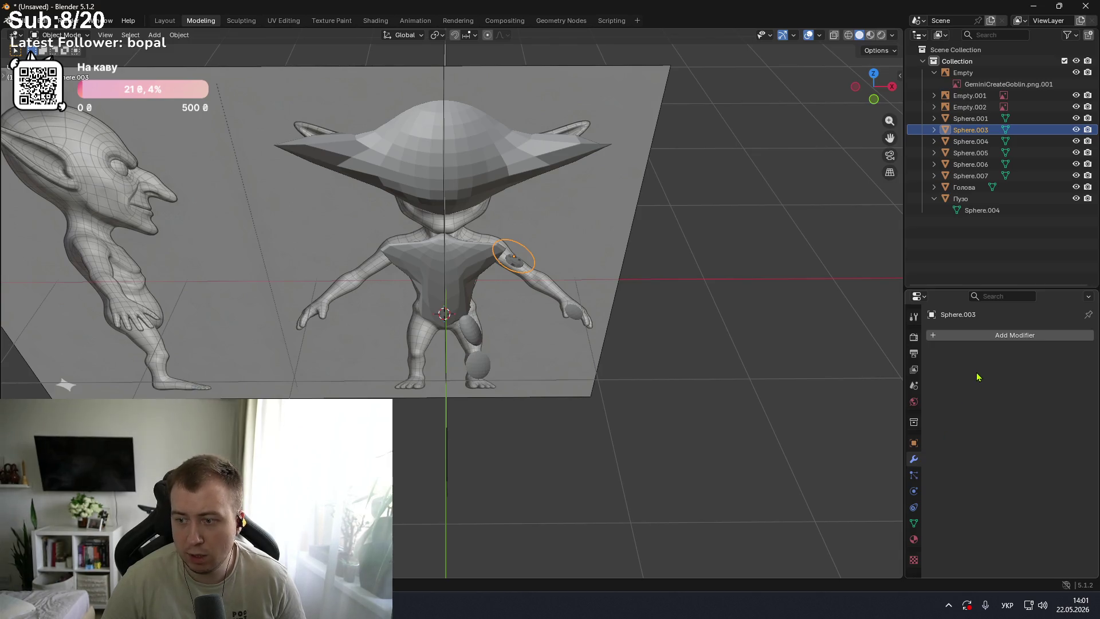
- Add a Mirror modifier to Sphere.003 by searching 'mir' in the modifier list
{"action": "left_click", "coordinate": [979, 337]}
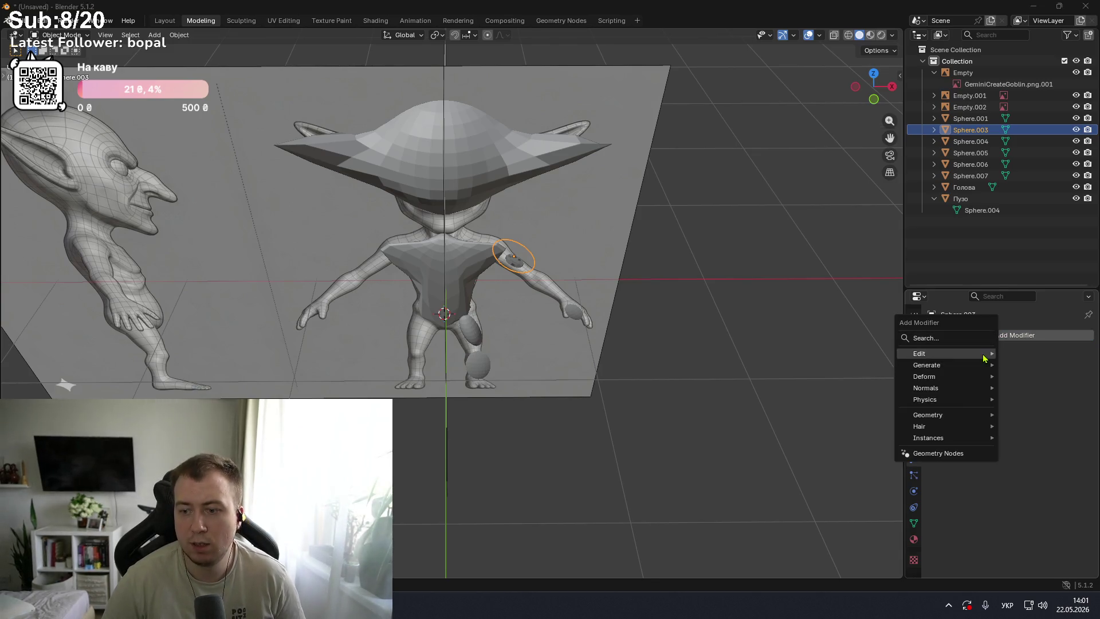
{"action": "key", "text": "alt+Tab"}
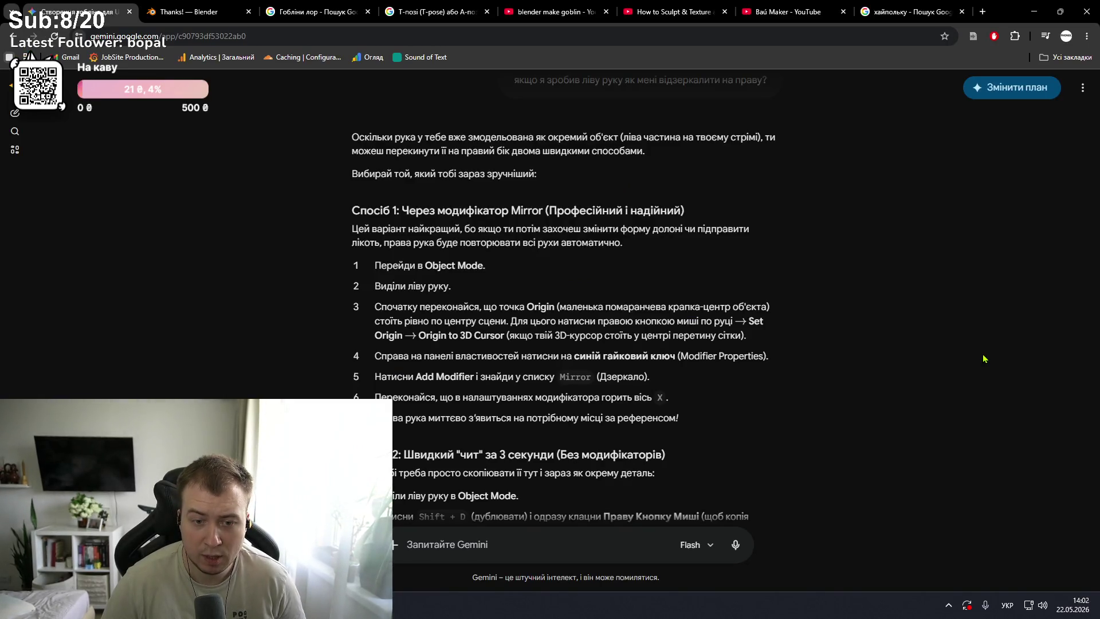
{"action": "key", "text": "alt+Tab"}
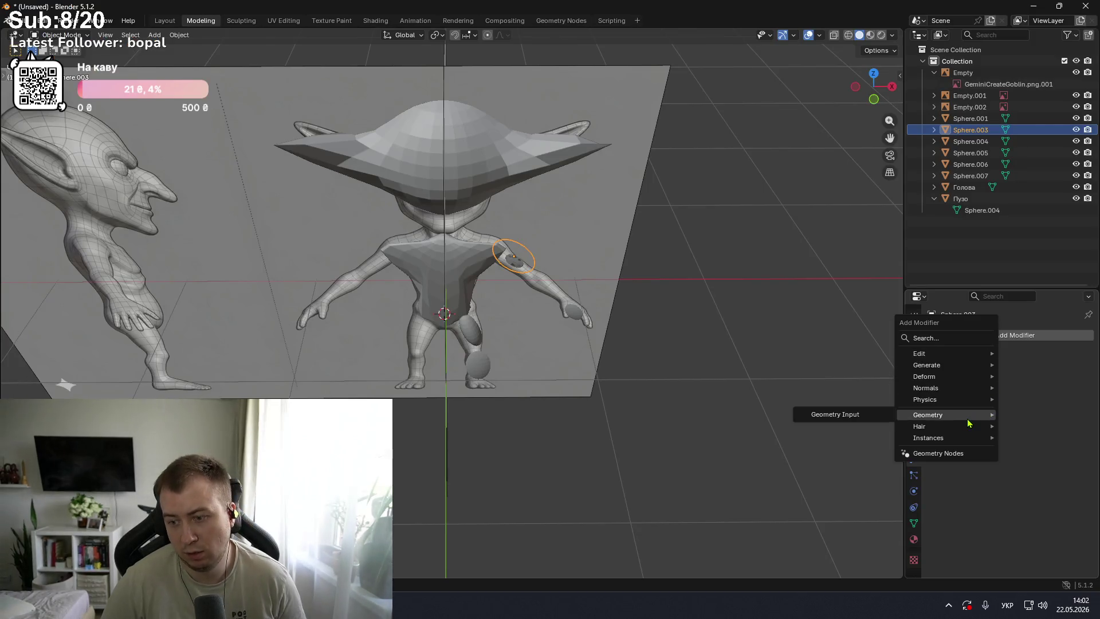
{"action": "mouse_move", "coordinate": [965, 405]}
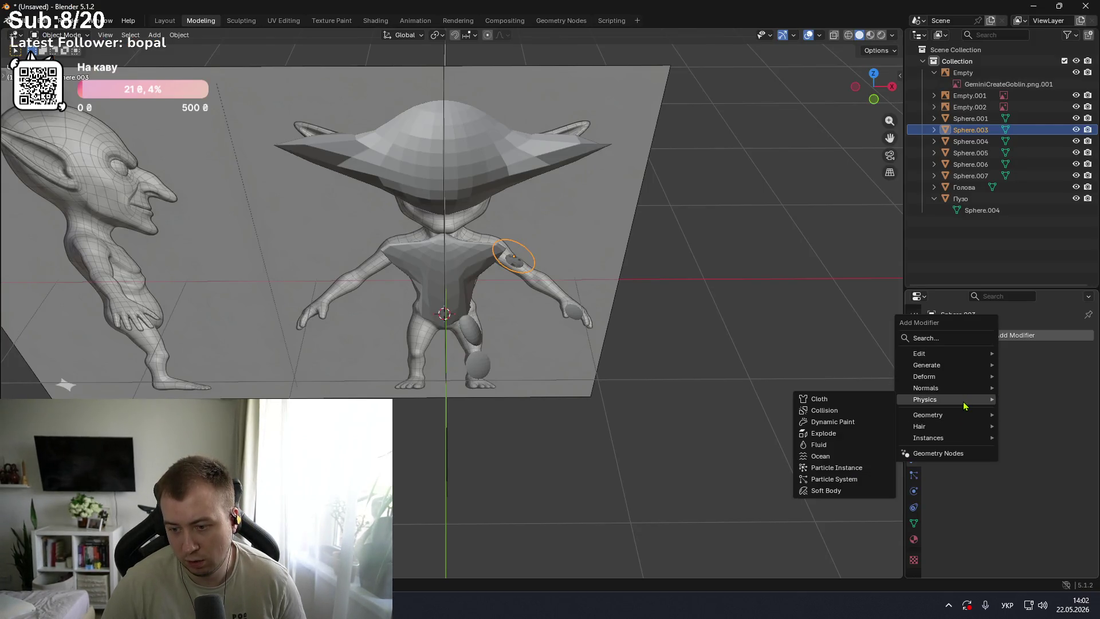
{"action": "left_click", "coordinate": [940, 336]}
{"action": "key", "text": "alt+shift"}
{"action": "type", "text": "mir"}
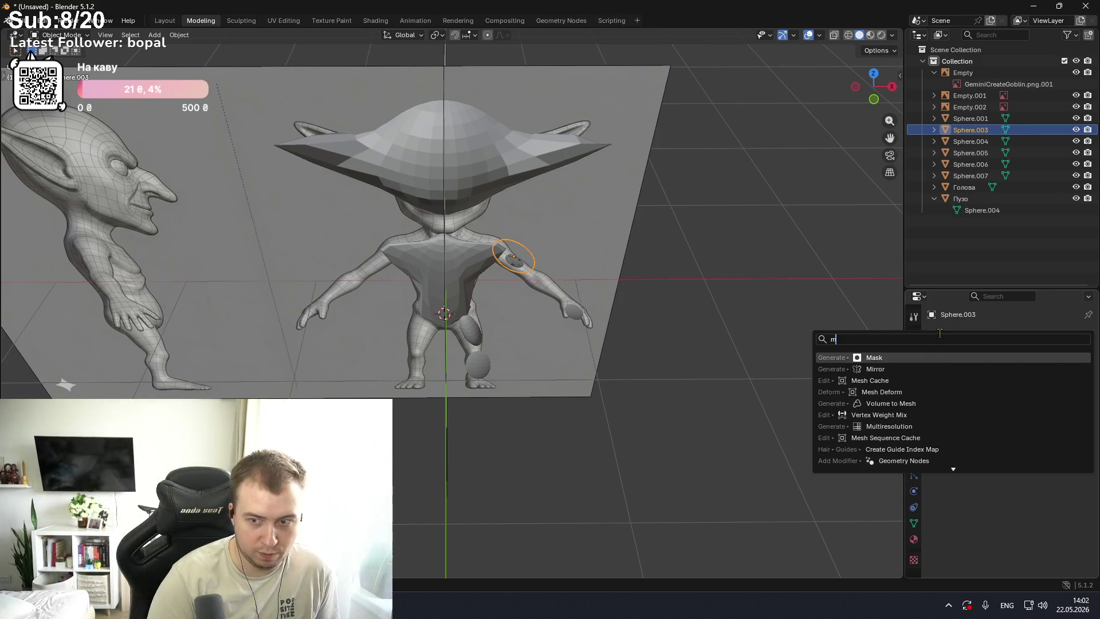
{"action": "key", "text": "Return"}
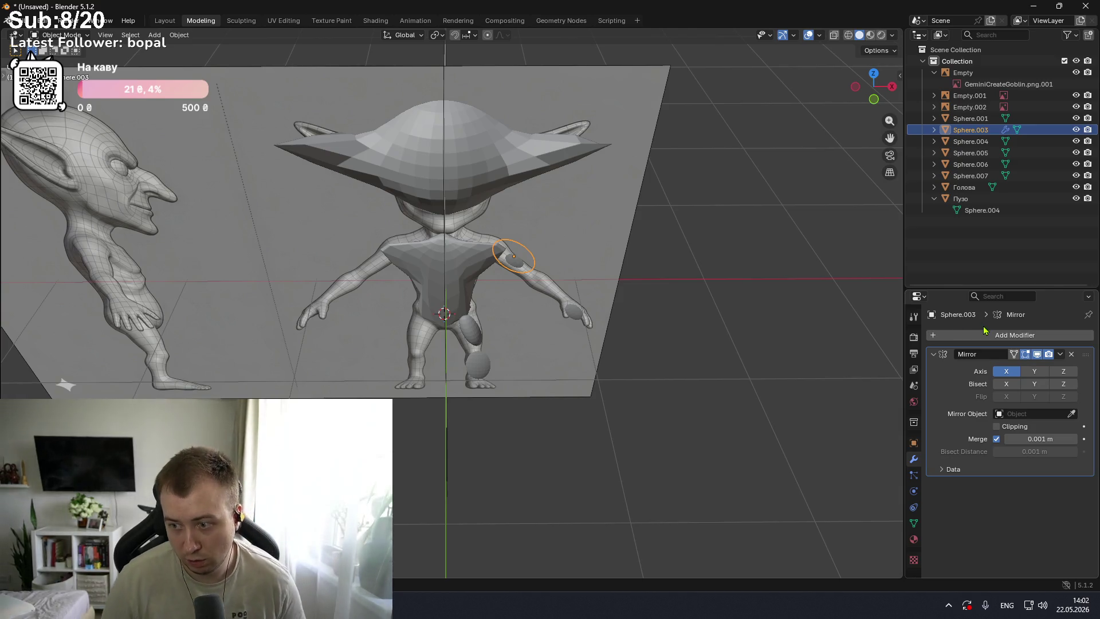
- Toggle the modifier's Bisect X on and back off while comparing with Gemini
{"action": "key", "text": "alt+Tab"}
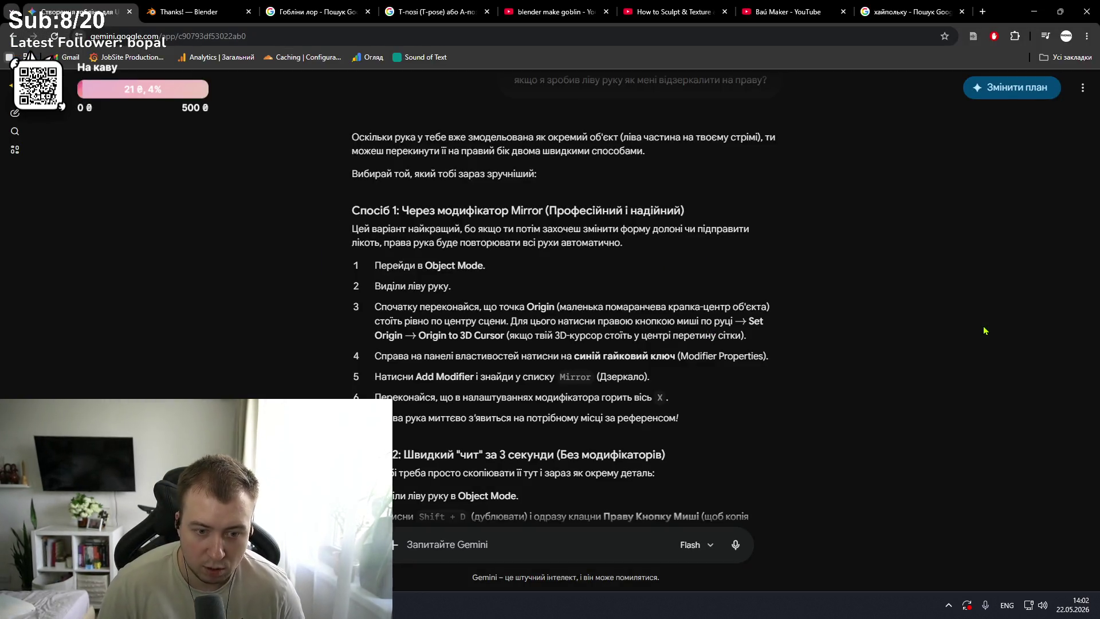
{"action": "key", "text": "alt+Tab"}
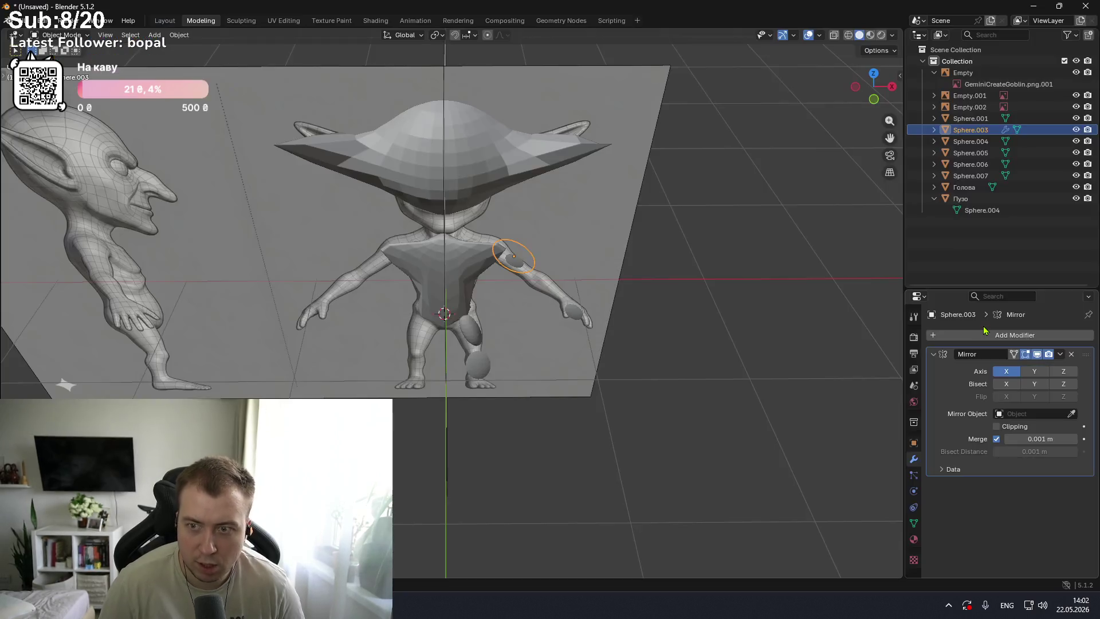
{"action": "left_click", "coordinate": [1004, 387]}
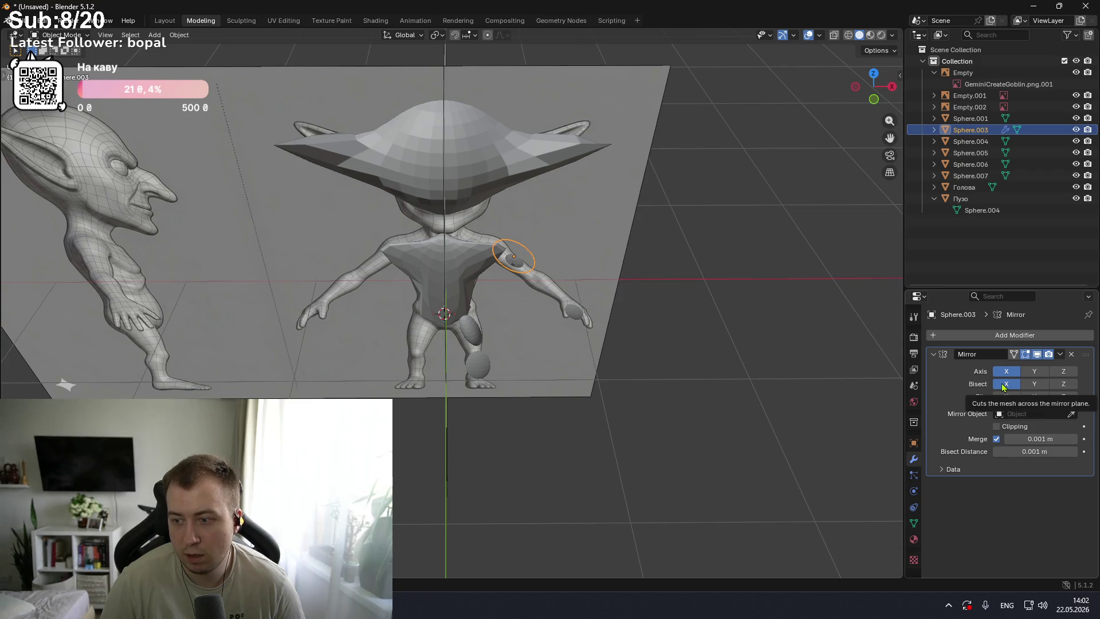
{"action": "left_click", "coordinate": [1003, 387]}
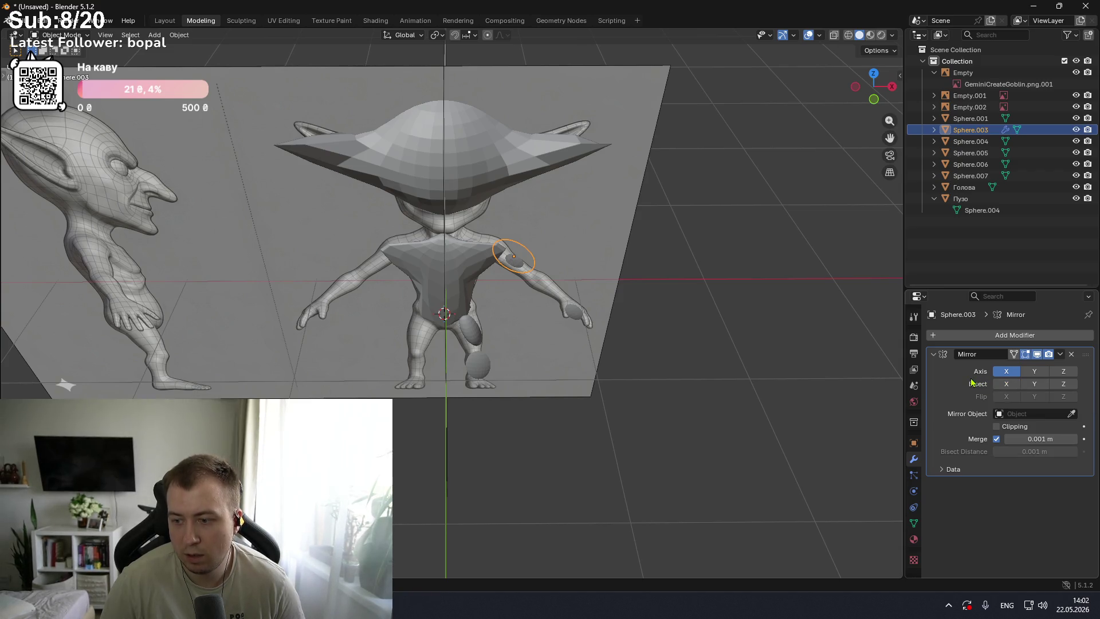
{"action": "key", "text": "alt+Tab"}
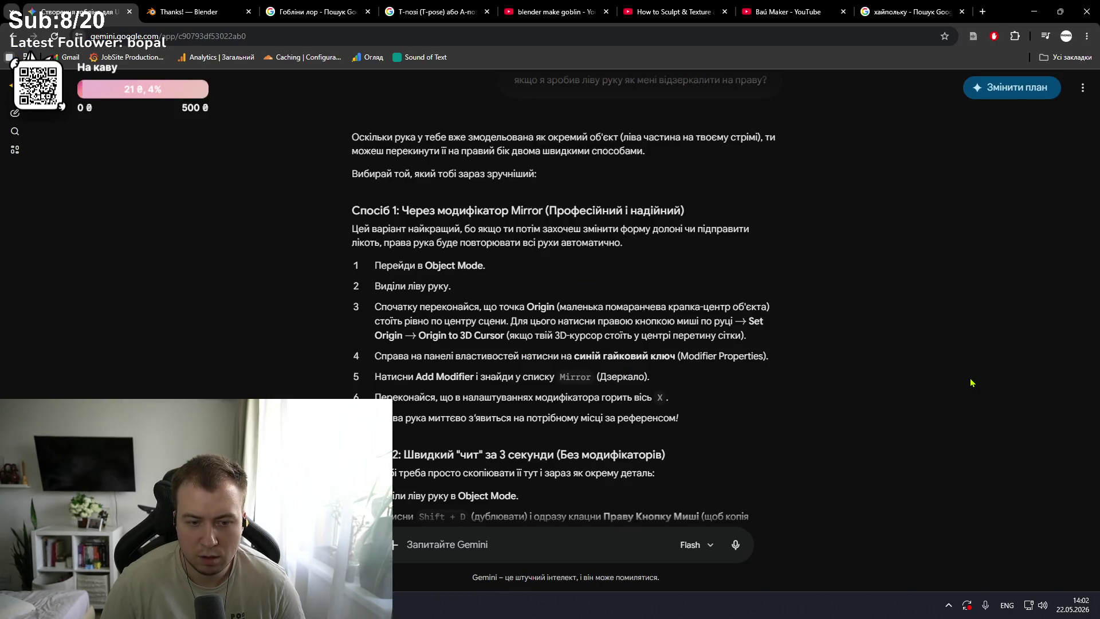
{"action": "key", "text": "alt+Tab"}
- Try Bisect and Flip on X, then turn them off and collapse the Data options
{"action": "mouse_move", "coordinate": [799, 348]}
{"action": "middle_mouse_down"}
{"action": "mouse_move", "coordinate": [518, 322]}
{"action": "mouse_move", "coordinate": [537, 295]}
{"action": "middle_mouse_up"}
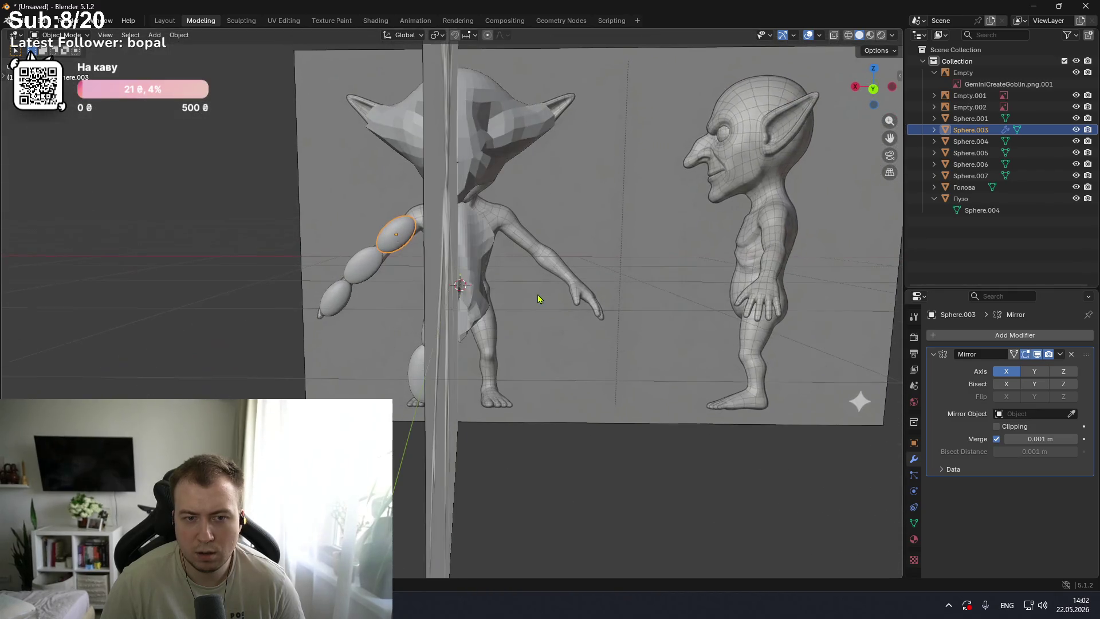
{"action": "left_click", "coordinate": [1002, 385]}
{"action": "left_click", "coordinate": [1003, 386]}
{"action": "left_click", "coordinate": [1004, 387]}
{"action": "left_click", "coordinate": [1007, 397]}
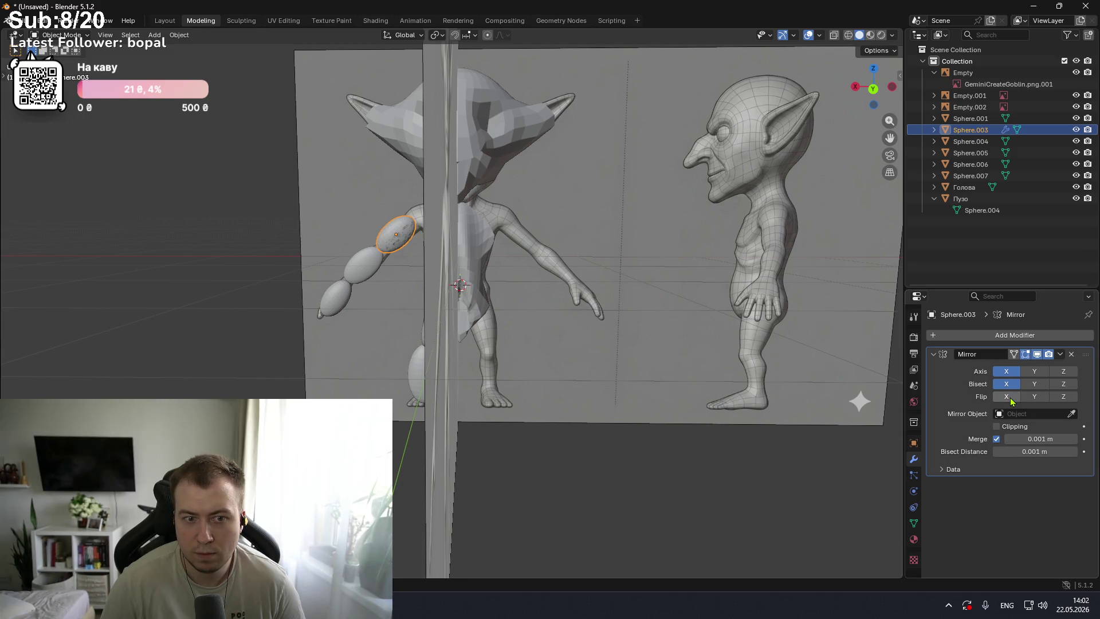
{"action": "left_click", "coordinate": [1008, 389]}
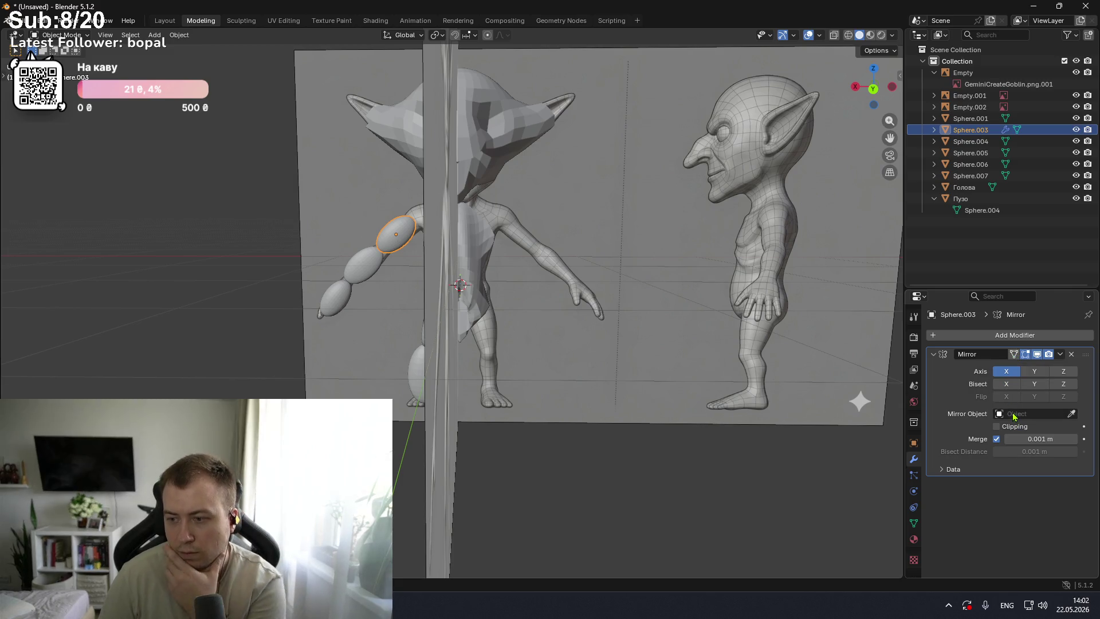
{"action": "left_click", "coordinate": [1032, 375]}
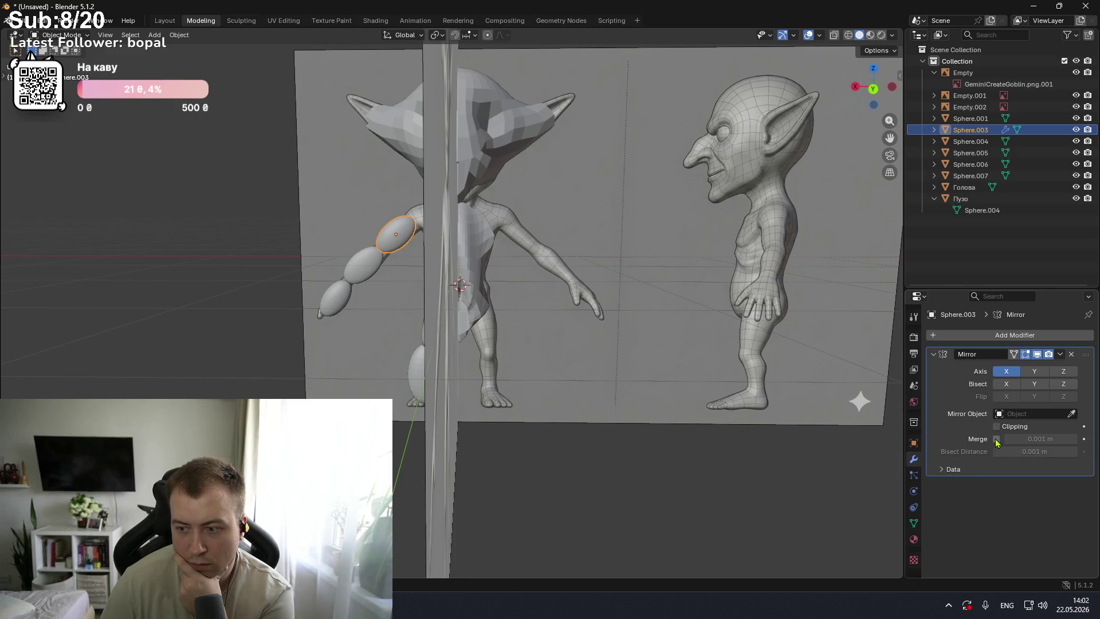
{"action": "left_click", "coordinate": [946, 470]}
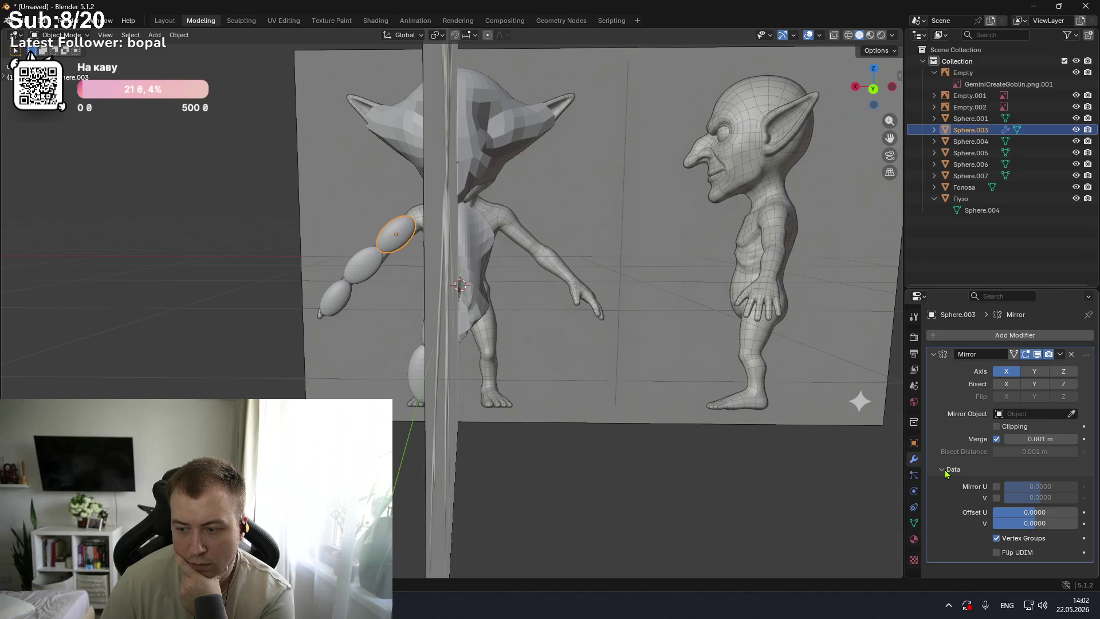
{"action": "left_click", "coordinate": [946, 471]}
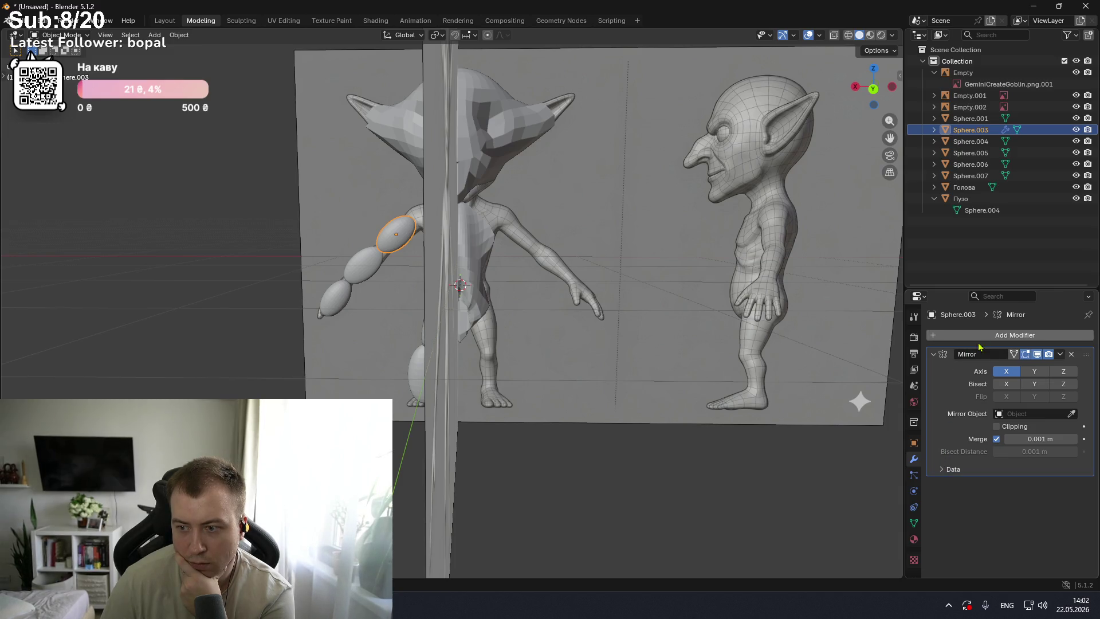
- Expand Sphere.003 in the Outliner to reveal and select its Mirror modifier
{"action": "left_click", "coordinate": [934, 130]}
{"action": "left_click", "coordinate": [970, 153]}
{"action": "left_click", "coordinate": [945, 153]}
{"action": "left_click", "coordinate": [984, 165]}
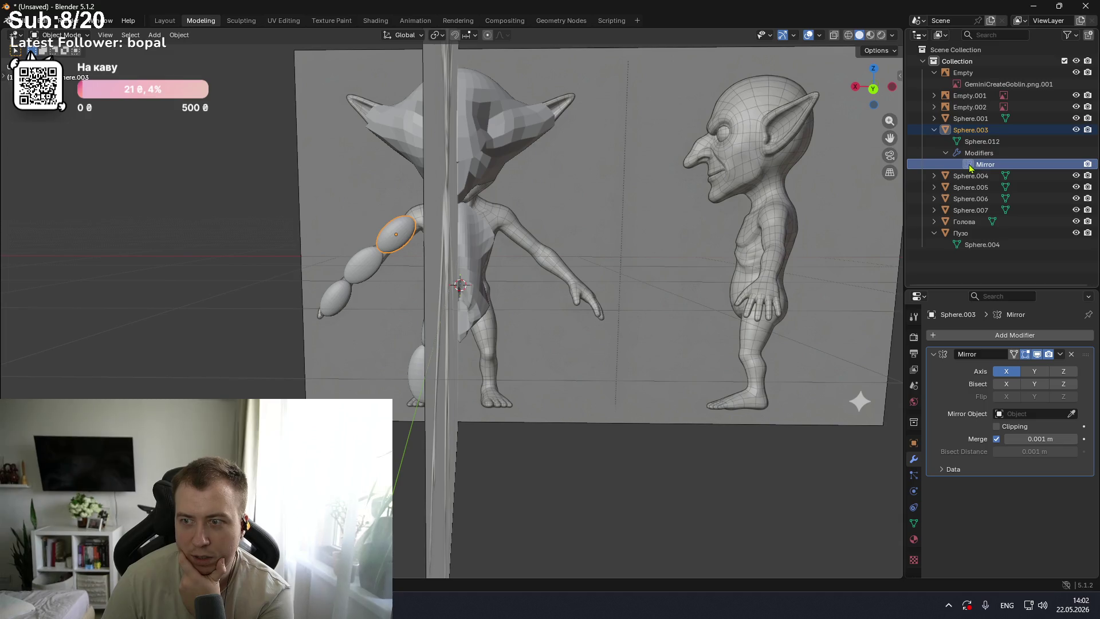
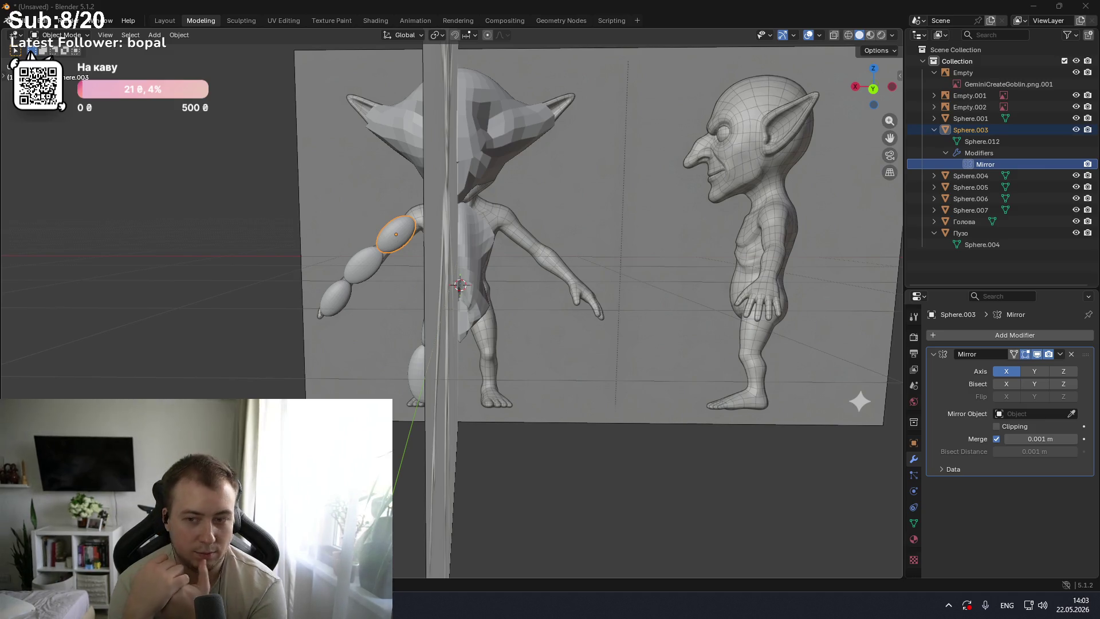
- Orbit around the goblin to inspect the misplaced mirrored arm from several angles
{"action": "middle_click_drag", "start_coordinate": [516, 286], "coordinate": [573, 275]}
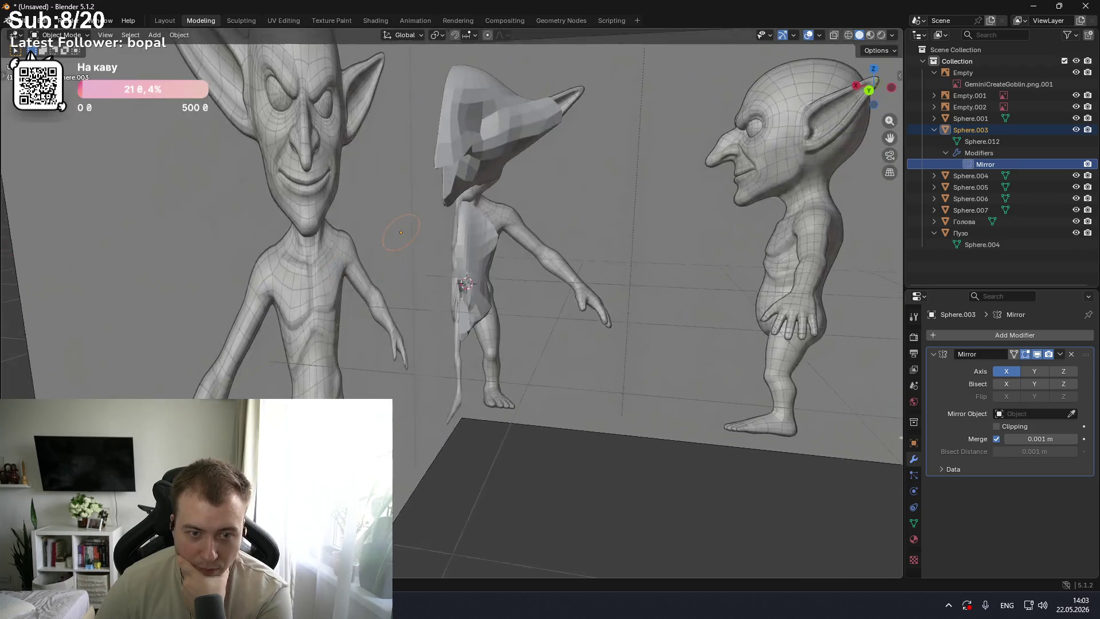
{"action": "middle_click_drag", "start_coordinate": [458, 286], "coordinate": [516, 275]}
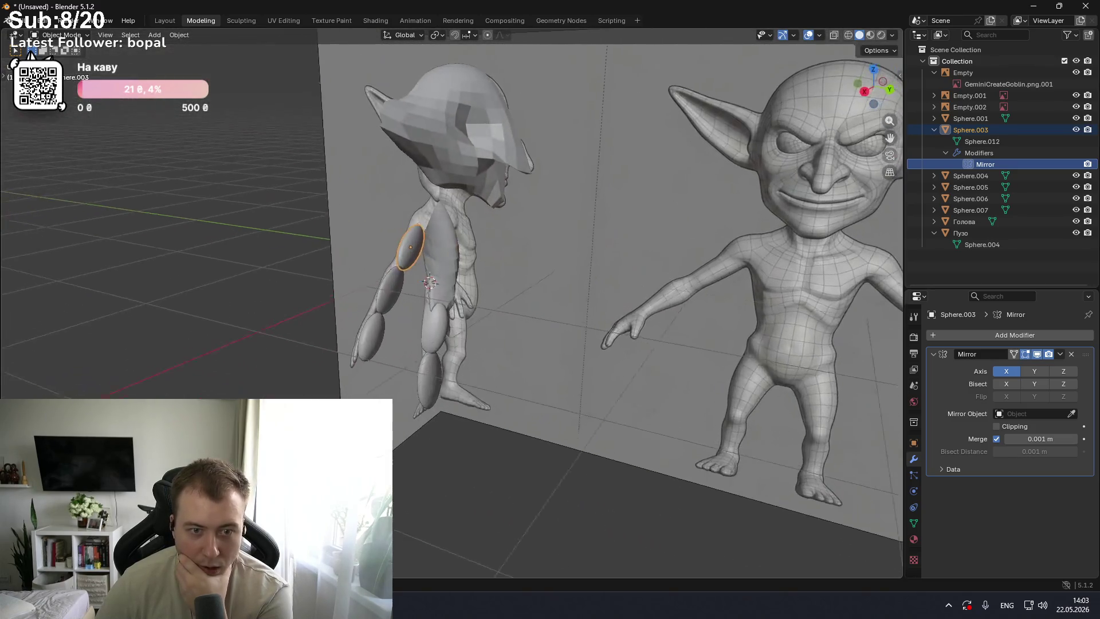
{"action": "mouse_move", "coordinate": [745, 401]}
{"action": "middle_mouse_down"}
{"action": "mouse_move", "coordinate": [870, 418]}
{"action": "mouse_move", "coordinate": [745, 401]}
{"action": "middle_mouse_up"}
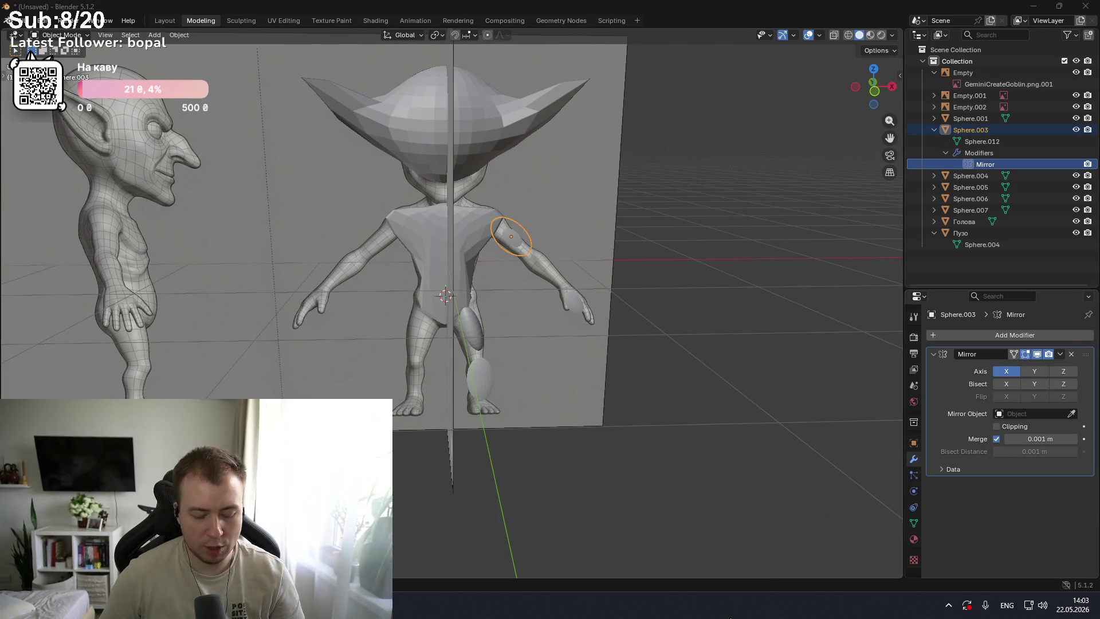
- Capture a screenshot of the Blender window and copy it to the clipboard for Gemini
{"action": "key", "text": "super+shift+s"}
{"action": "left_click_drag", "start_coordinate": [143, 25], "coordinate": [1099, 565]}
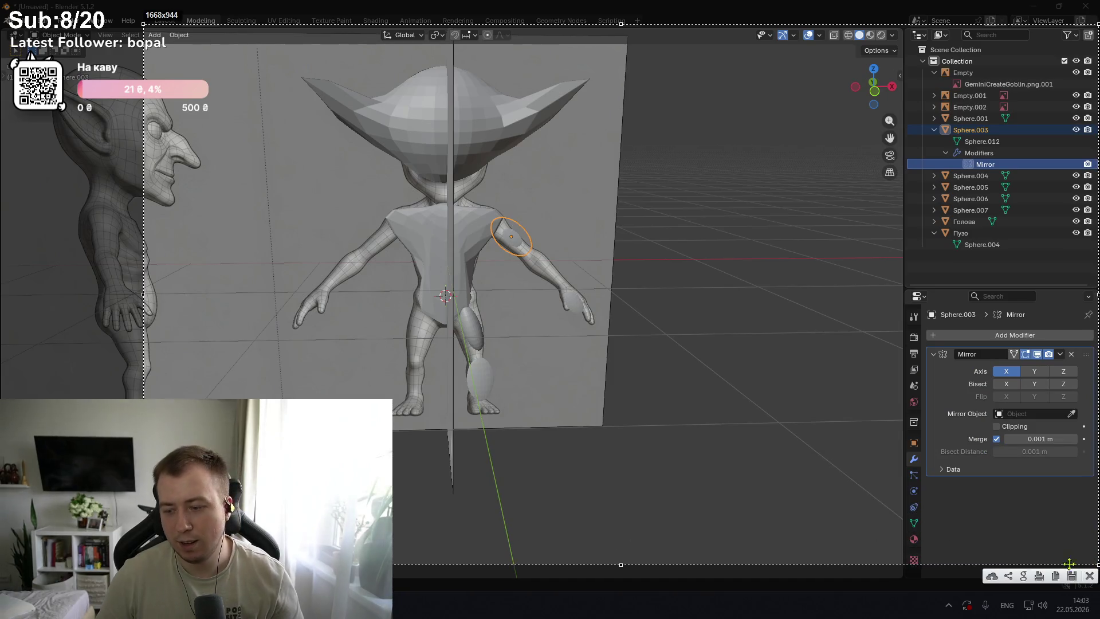
{"action": "left_click", "coordinate": [1056, 577]}
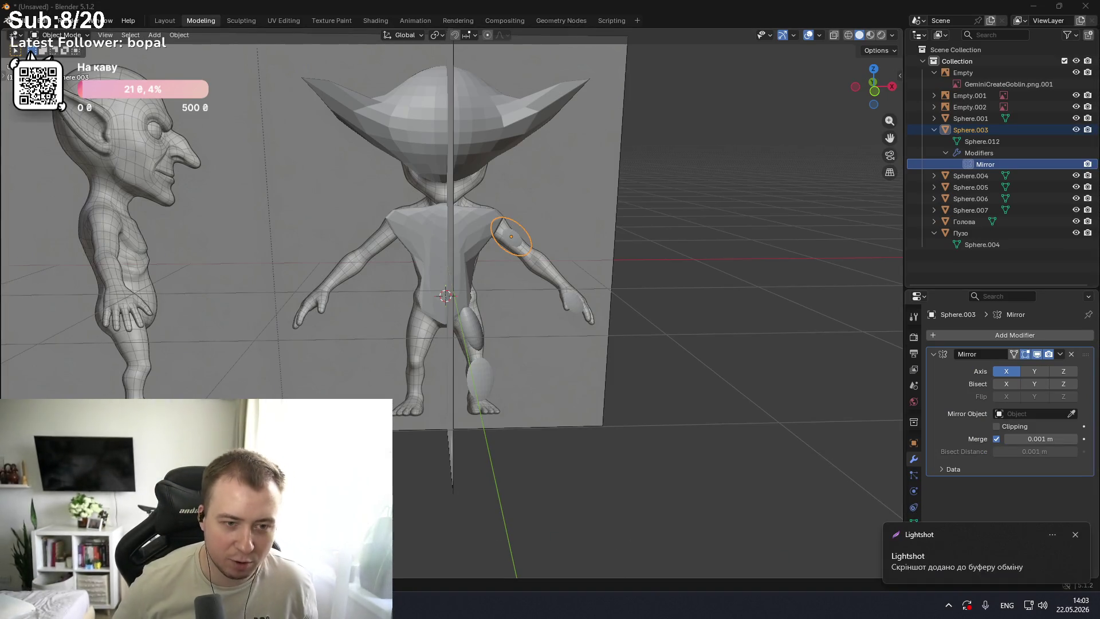
{"action": "left_click", "coordinate": [404, 533]}
- Paste the screenshot into Gemini, ask in Ukrainian why the left arm is missing, and read the reply
{"action": "key", "text": "ctrl+v"}
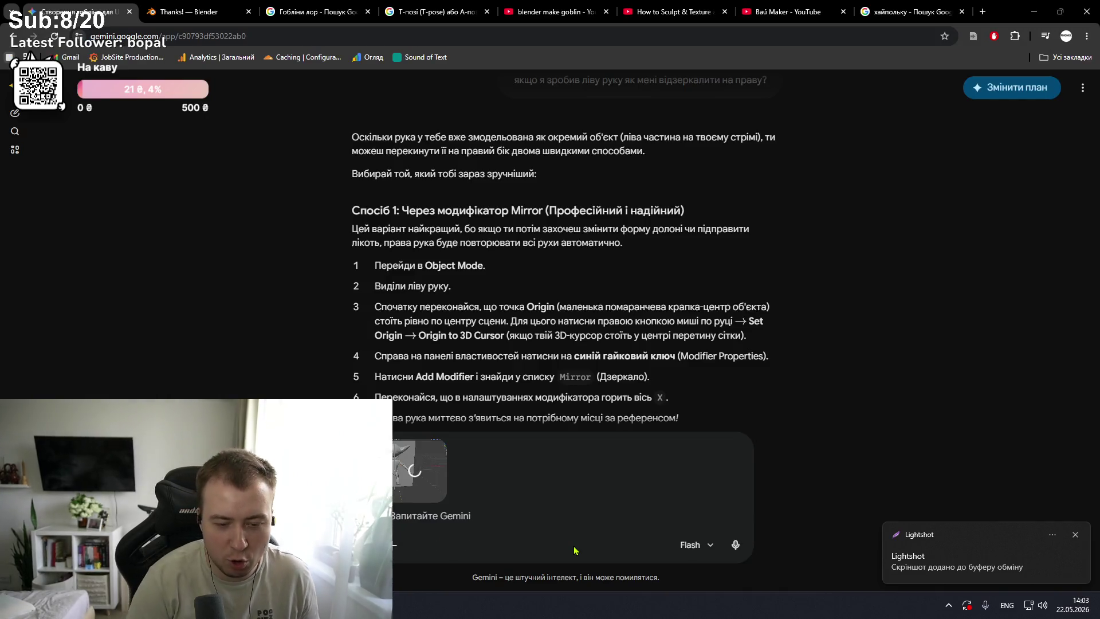
{"action": "key", "text": "alt+shift"}
{"action": "type", "text": "як"}
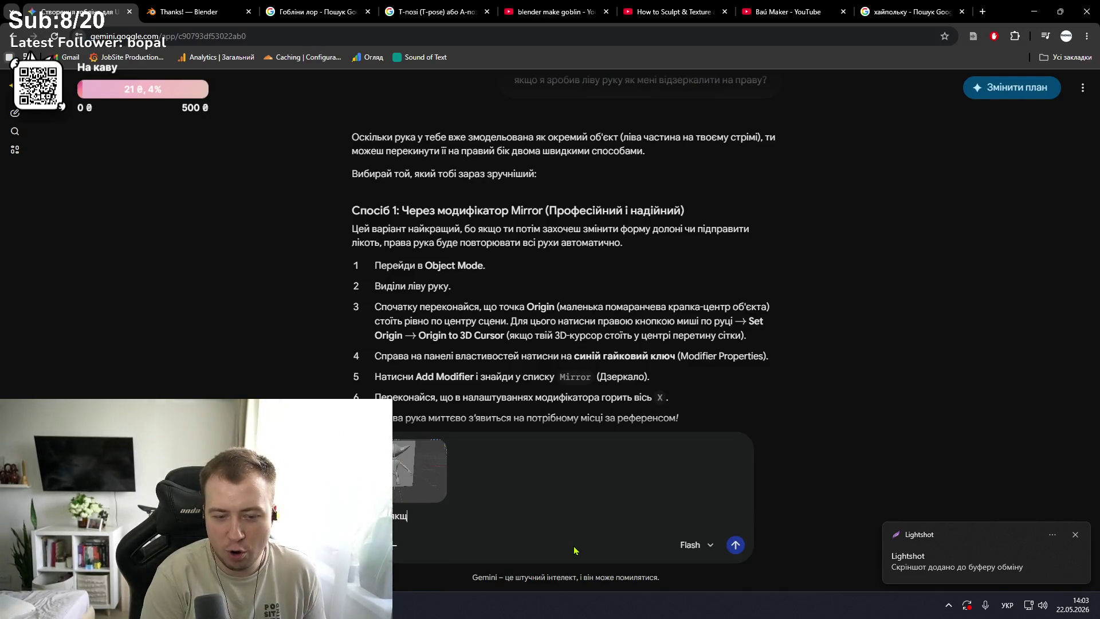
{"action": "type", "text": "ого хуя"}
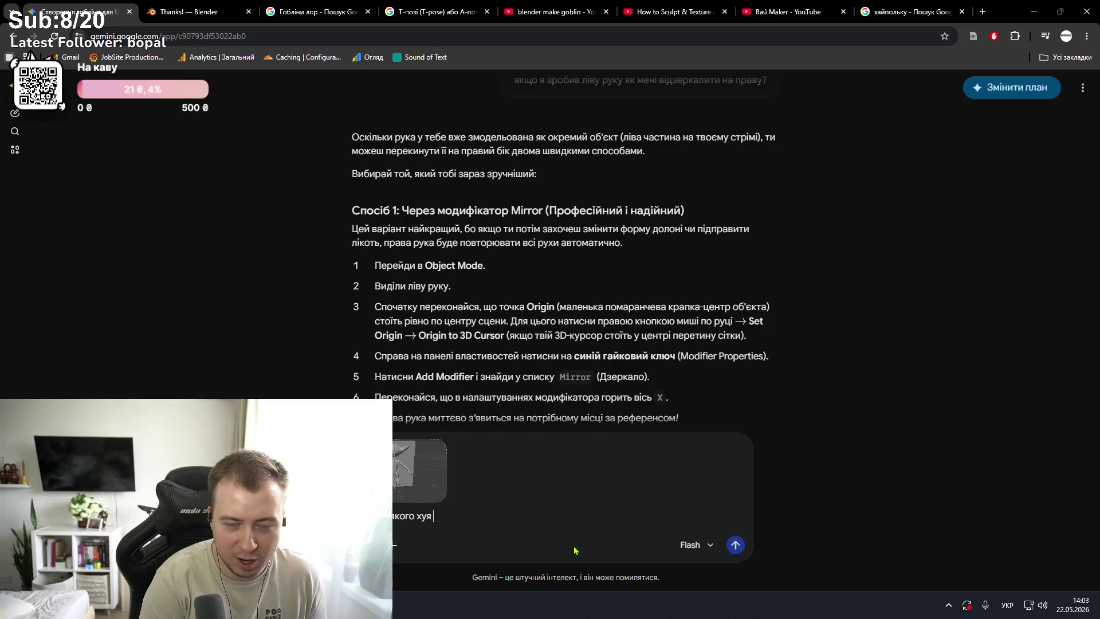
{"action": "type", "text": " немає"}
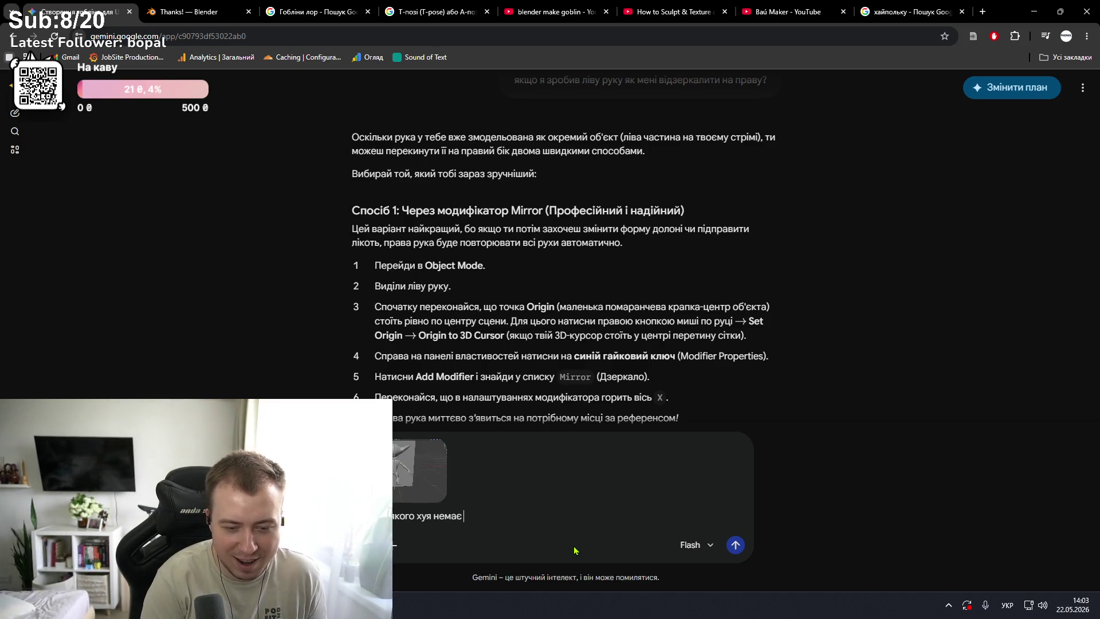
{"action": "type", "text": " лі"}
{"action": "type", "text": "вої"}
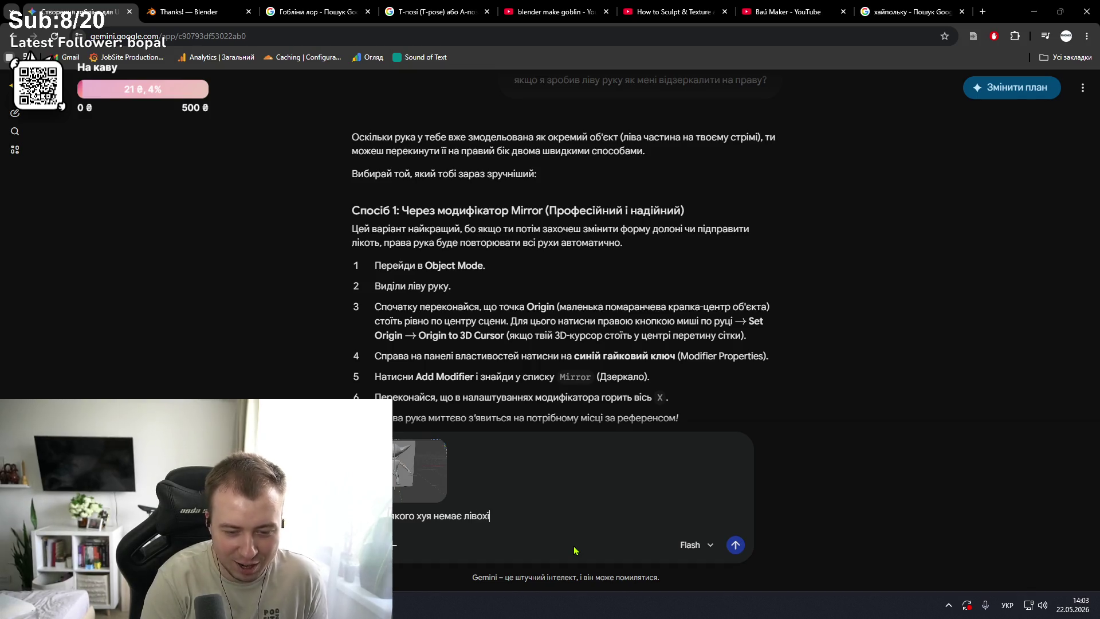
{"action": "type", "text": " руки"}
{"action": "key", "text": "Return"}
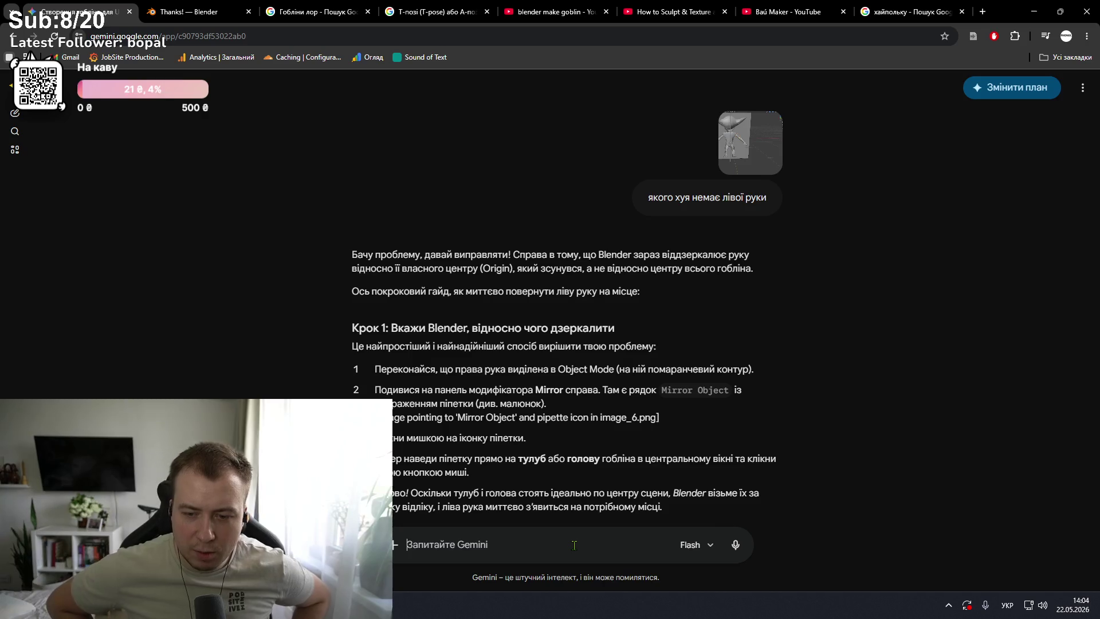
{"action": "scroll", "coordinate": [587, 461], "scroll_direction": "down", "scroll_amount": 3}
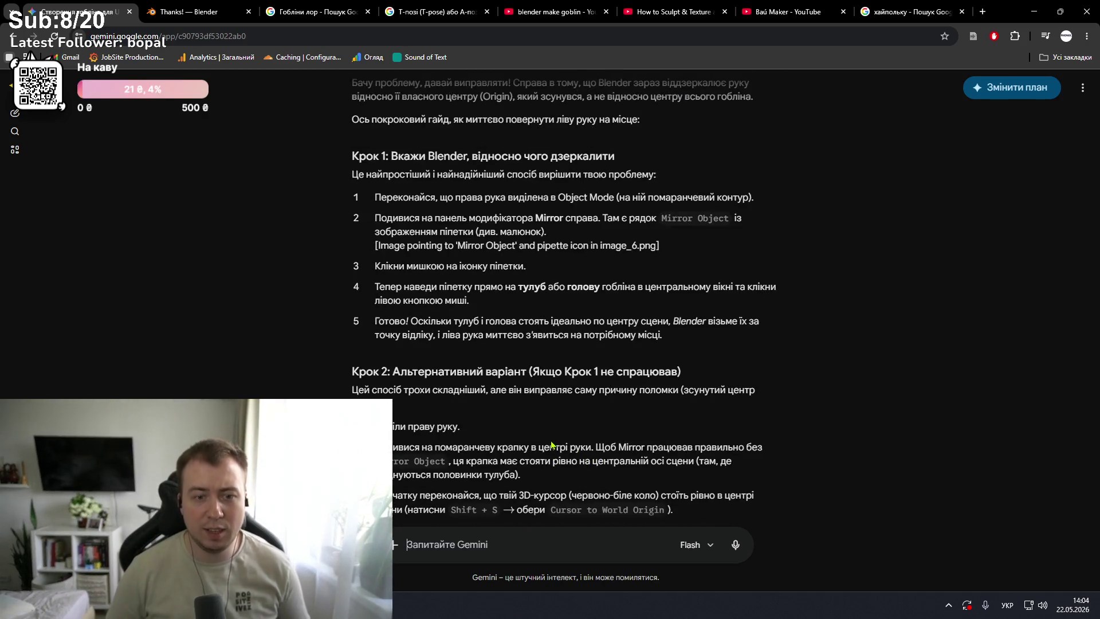
{"action": "key", "text": "alt+Tab"}
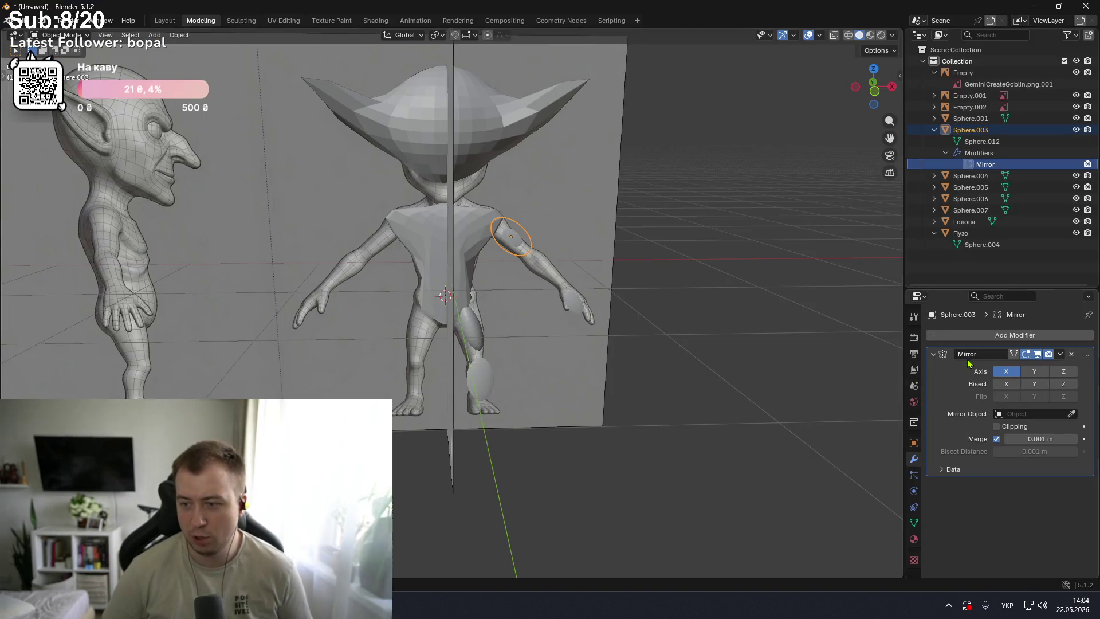
- Select Sphere.003 in the Outliner and toggle its visibility to identify which part it is
{"action": "scroll", "coordinate": [537, 237], "scroll_direction": "up", "scroll_amount": 1}
{"action": "scroll", "coordinate": [537, 237], "scroll_direction": "up", "scroll_amount": 2}
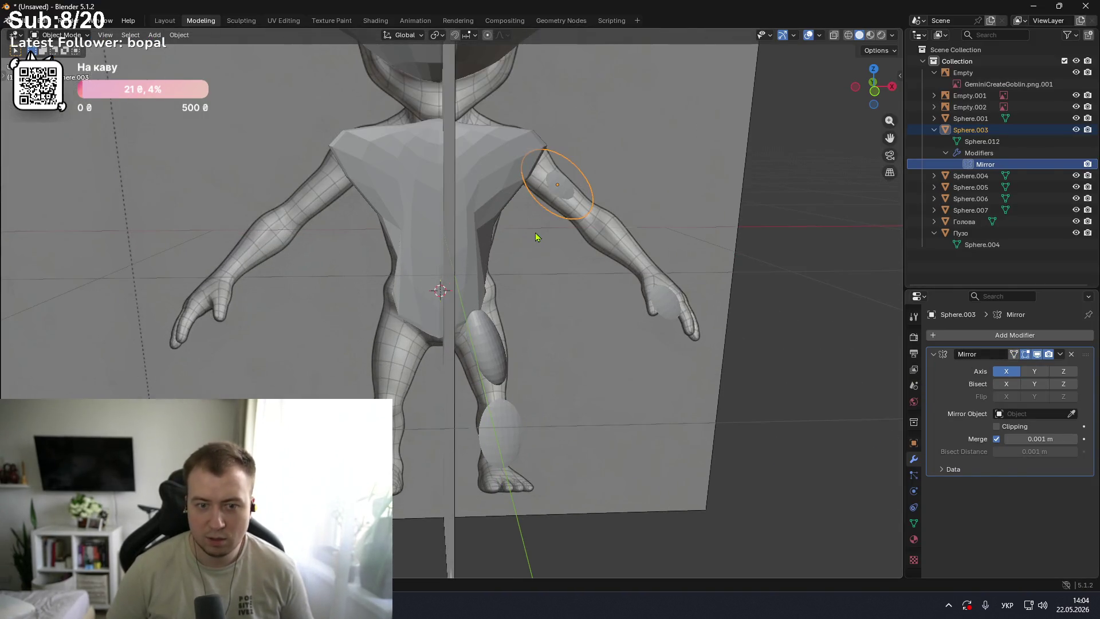
{"action": "left_click", "coordinate": [971, 132]}
{"action": "left_click", "coordinate": [1077, 131]}
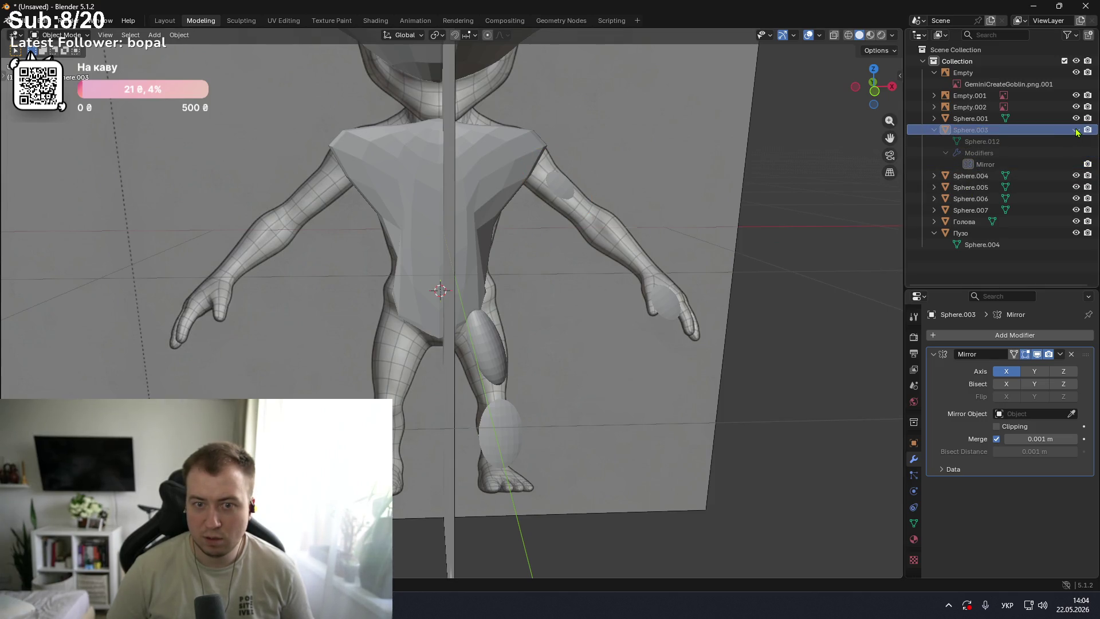
{"action": "left_click", "coordinate": [1024, 135]}
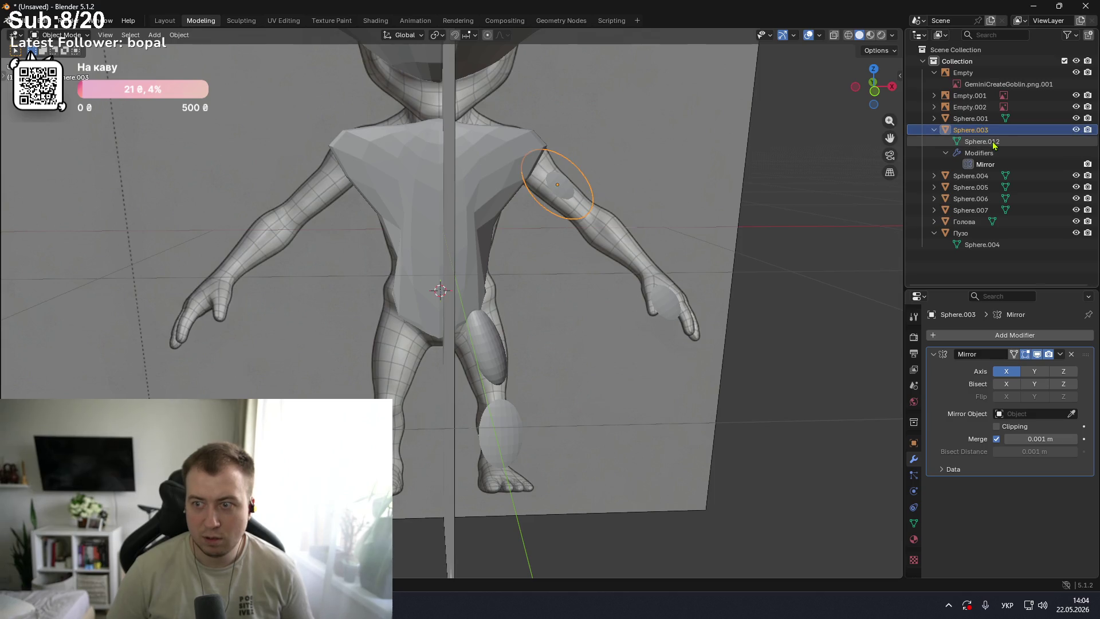
- Collapse Sphere.003's modifiers, delete the object, and clear the selection
{"action": "left_click", "coordinate": [970, 154]}
{"action": "left_click", "coordinate": [946, 153]}
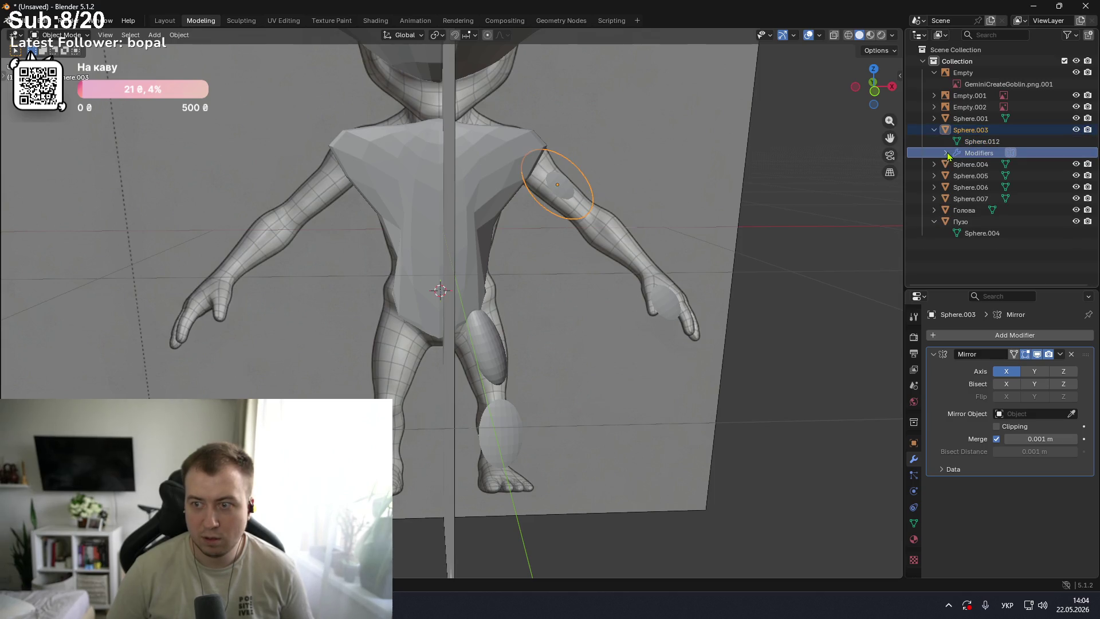
{"action": "left_click", "coordinate": [982, 141]}
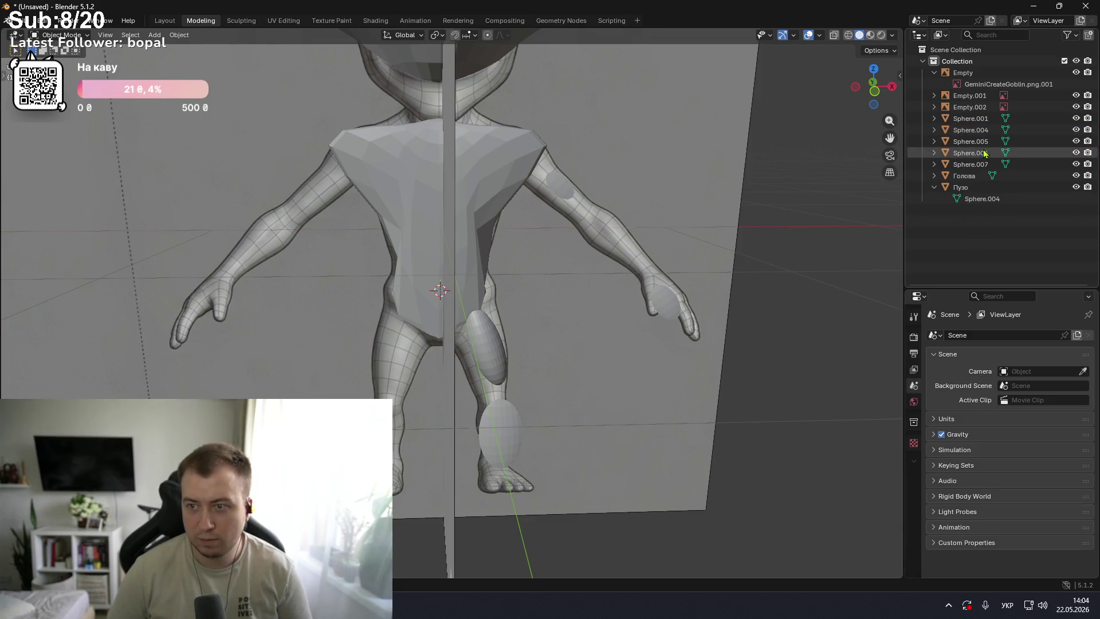
{"action": "key", "text": "Delete"}
{"action": "left_click", "coordinate": [757, 190]}
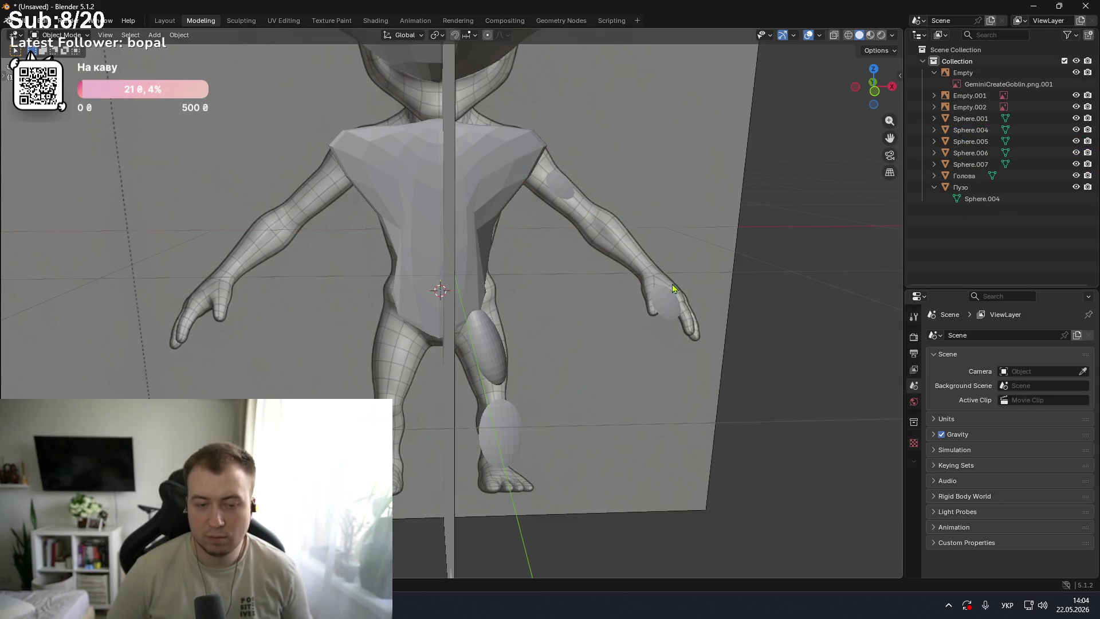
- Select the Sphere.001 arm and add a Mirror modifier by searching 'mir'
{"action": "scroll", "coordinate": [674, 286], "scroll_direction": "down", "scroll_amount": 5}
{"action": "mouse_move", "coordinate": [674, 286]}
{"action": "middle_mouse_down"}
{"action": "mouse_move", "coordinate": [504, 275]}
{"action": "mouse_move", "coordinate": [522, 284]}
{"action": "middle_mouse_up"}
{"action": "left_click", "coordinate": [437, 259]}
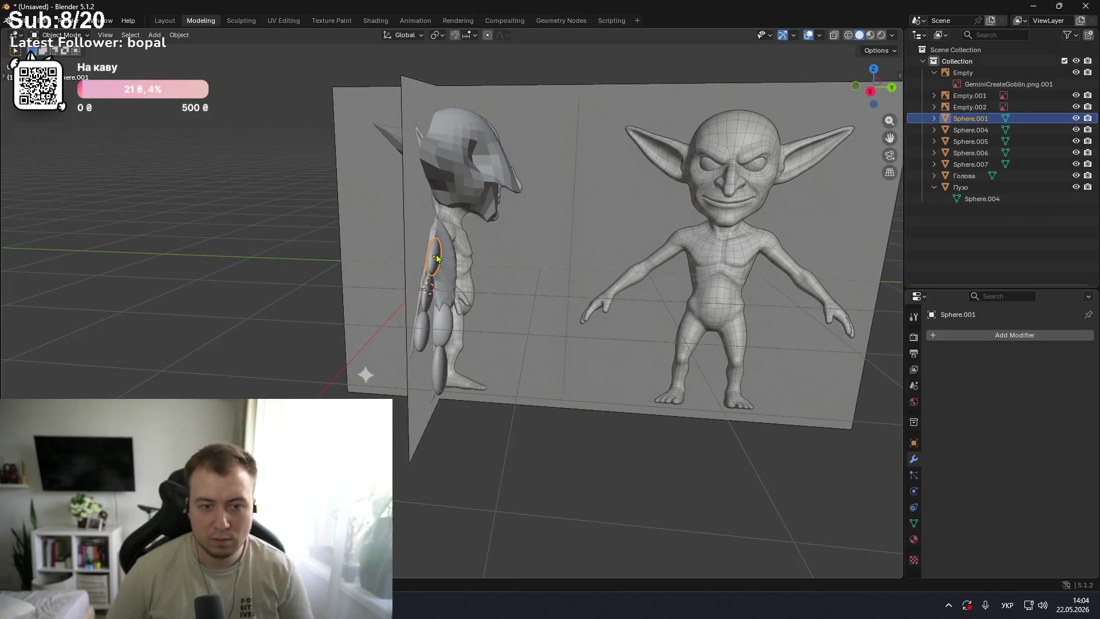
{"action": "left_click", "coordinate": [992, 335]}
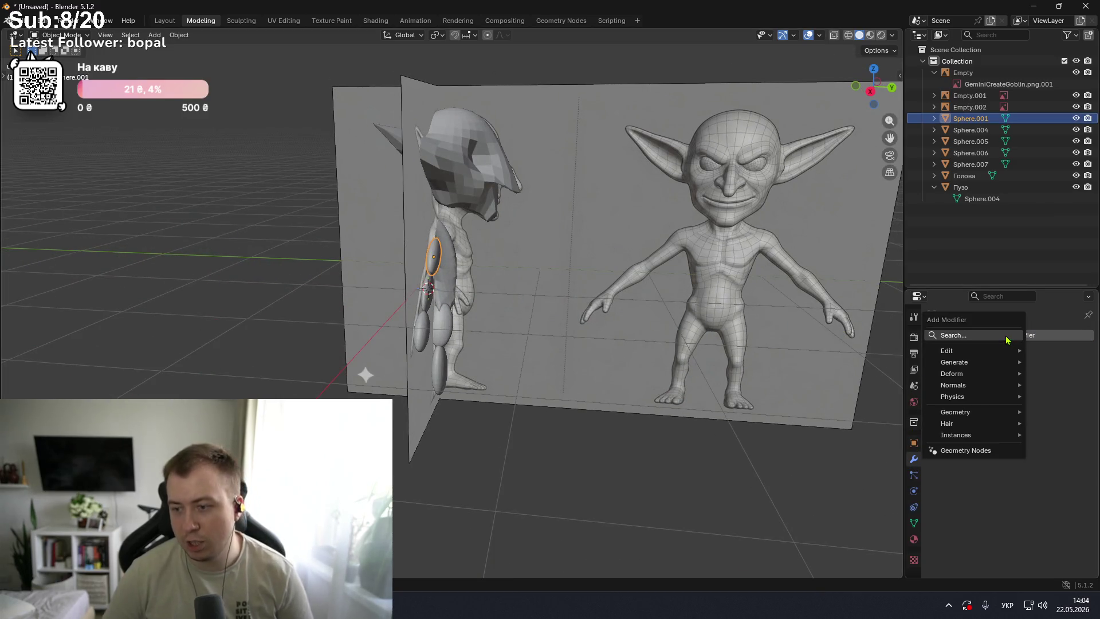
{"action": "type", "text": "mir"}
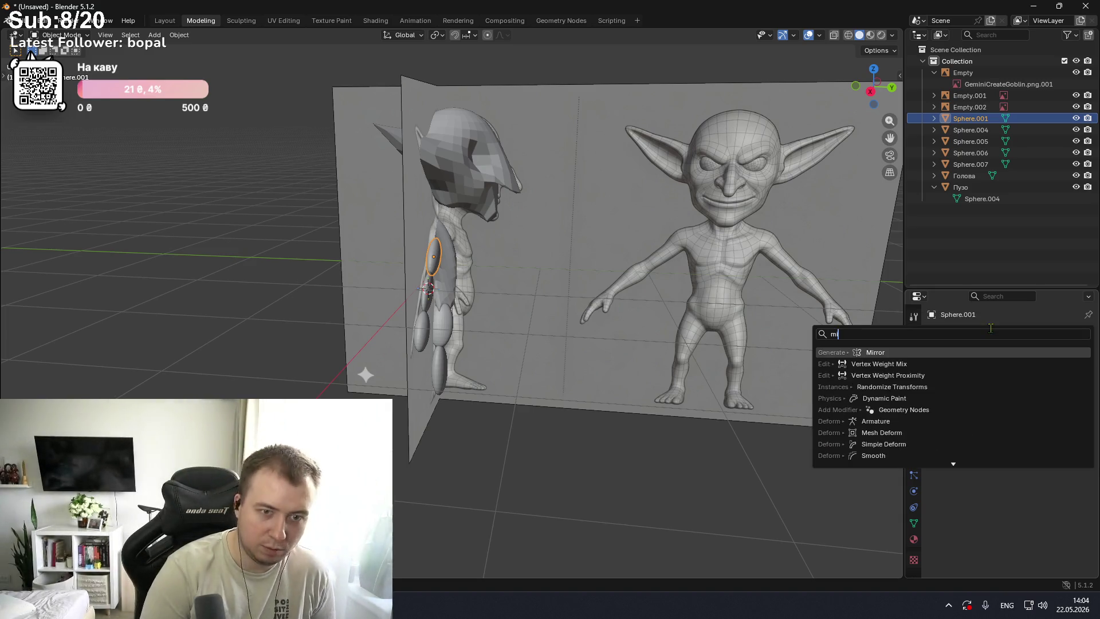
{"action": "key", "text": "Return"}
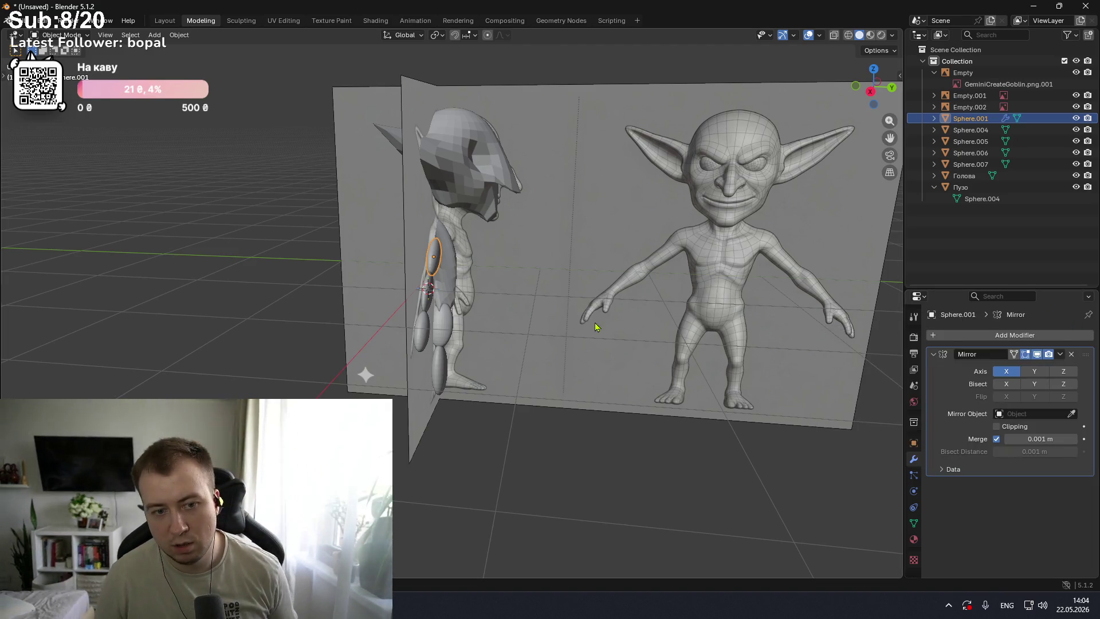
{"action": "middle_click_drag", "start_coordinate": [602, 319], "coordinate": [713, 322]}
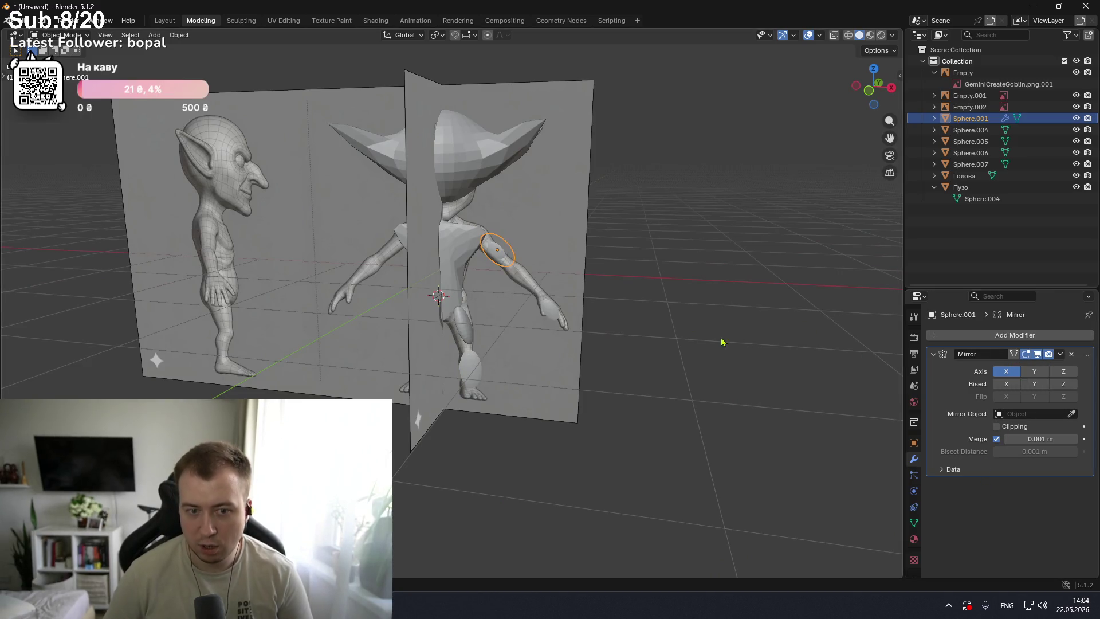
{"action": "middle_click_drag", "start_coordinate": [687, 338], "coordinate": [516, 336]}
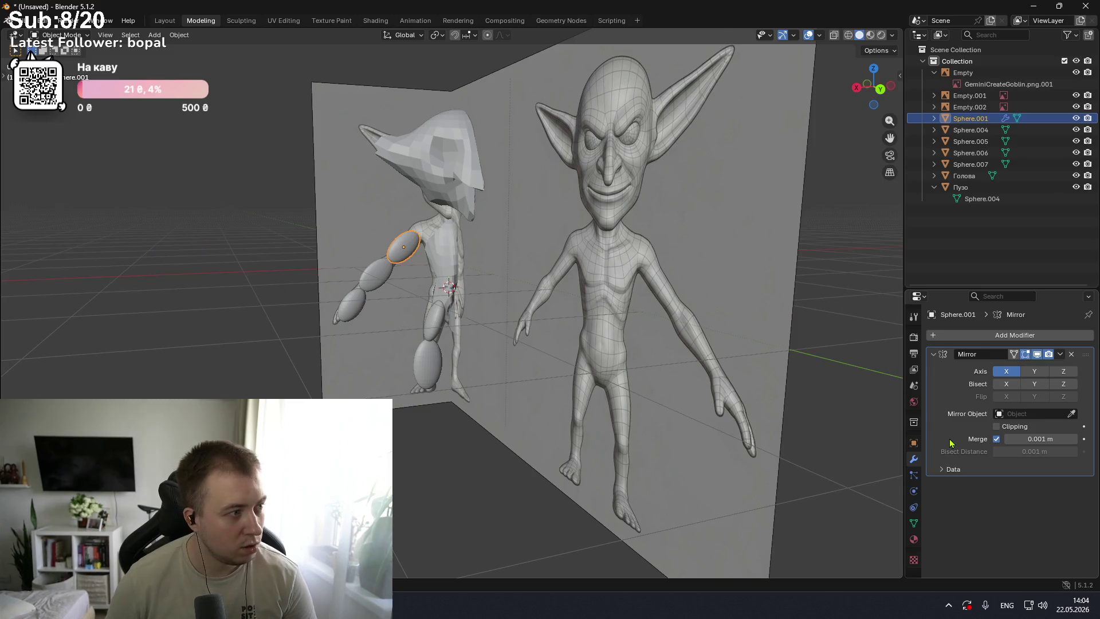
{"action": "left_click", "coordinate": [1003, 412]}
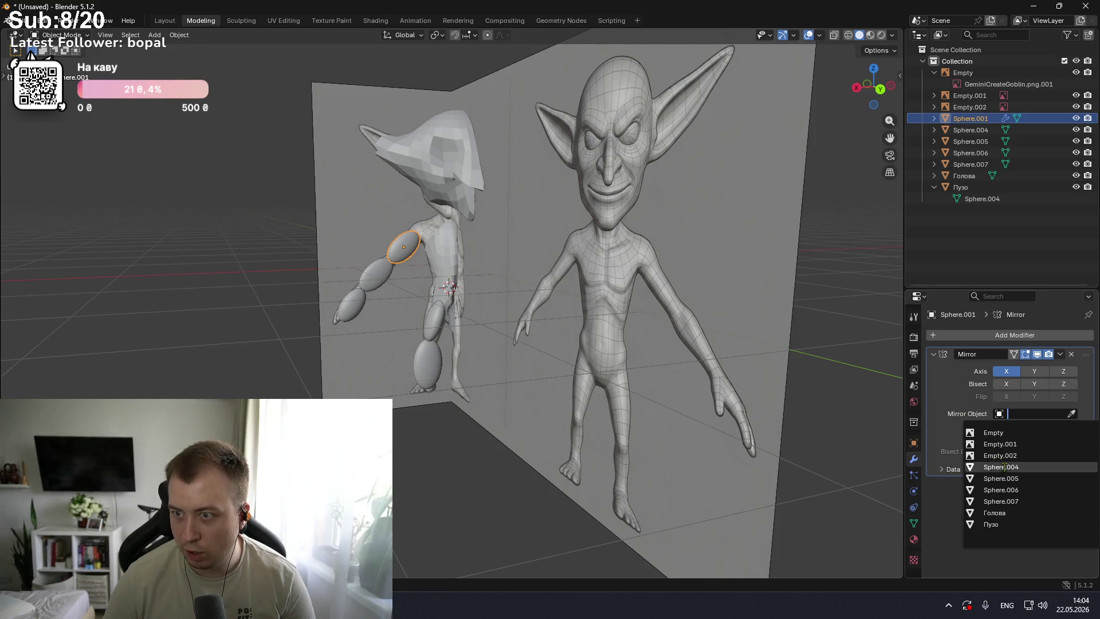
- Set Empty.001 as the Mirror Object and inspect the mirrored arm copy
{"action": "left_click", "coordinate": [1000, 444]}
{"action": "middle_click_drag", "start_coordinate": [803, 429], "coordinate": [788, 433]}
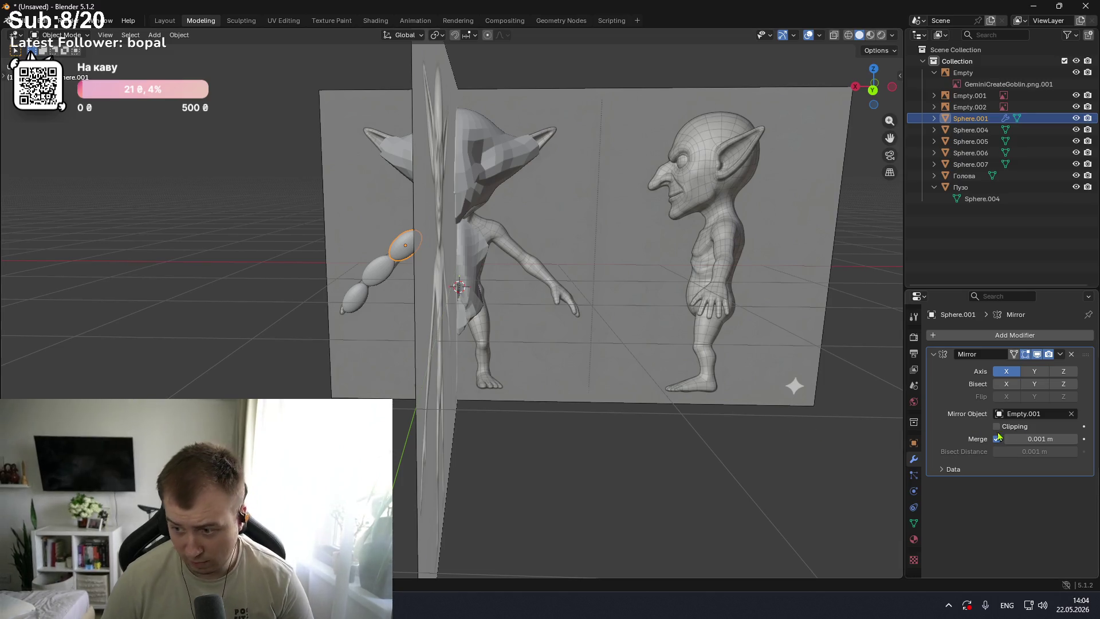
{"action": "middle_click_drag", "start_coordinate": [748, 380], "coordinate": [751, 371]}
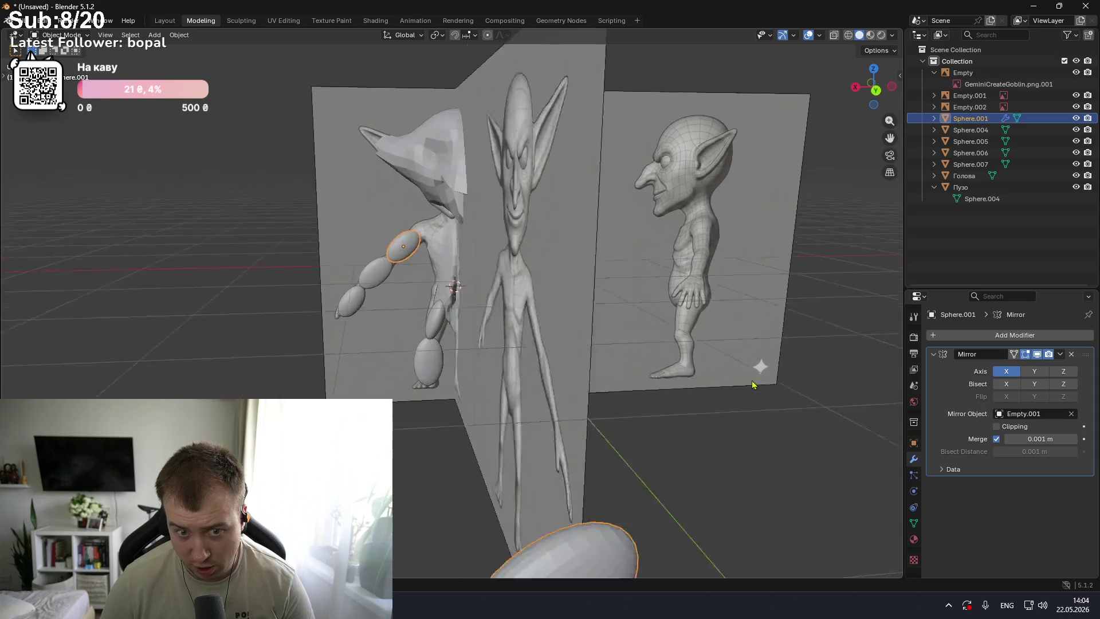
{"action": "scroll", "coordinate": [750, 371], "scroll_direction": "down", "scroll_amount": 4}
{"action": "scroll", "coordinate": [750, 372], "scroll_direction": "down", "scroll_amount": 4}
{"action": "mouse_move", "coordinate": [663, 351]}
{"action": "middle_mouse_down"}
{"action": "mouse_move", "coordinate": [777, 373]}
{"action": "mouse_move", "coordinate": [737, 376]}
{"action": "middle_mouse_up"}
{"action": "scroll", "coordinate": [729, 373], "scroll_direction": "up", "scroll_amount": 2}
{"action": "scroll", "coordinate": [745, 376], "scroll_direction": "up", "scroll_amount": 2}
{"action": "scroll", "coordinate": [745, 376], "scroll_direction": "down", "scroll_amount": 2}
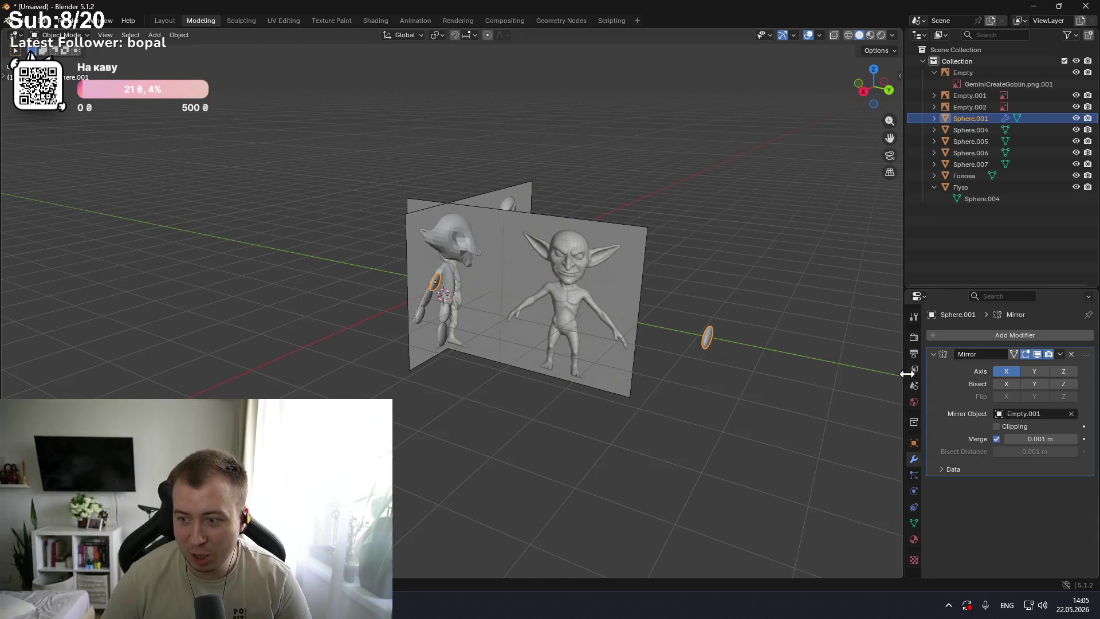
- Raise the Mirror modifier's Merge distance to 0.005 m and check the result from several angles
{"action": "left_click_drag", "start_coordinate": [1048, 435], "coordinate": [1027, 442]}
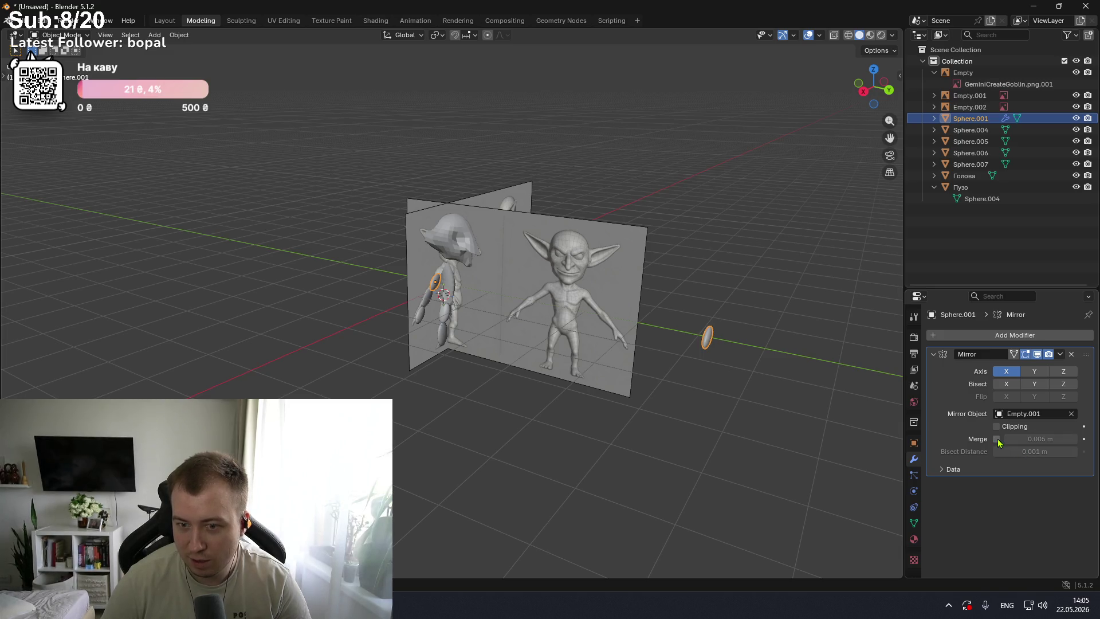
{"action": "middle_click_drag", "start_coordinate": [776, 399], "coordinate": [819, 398]}
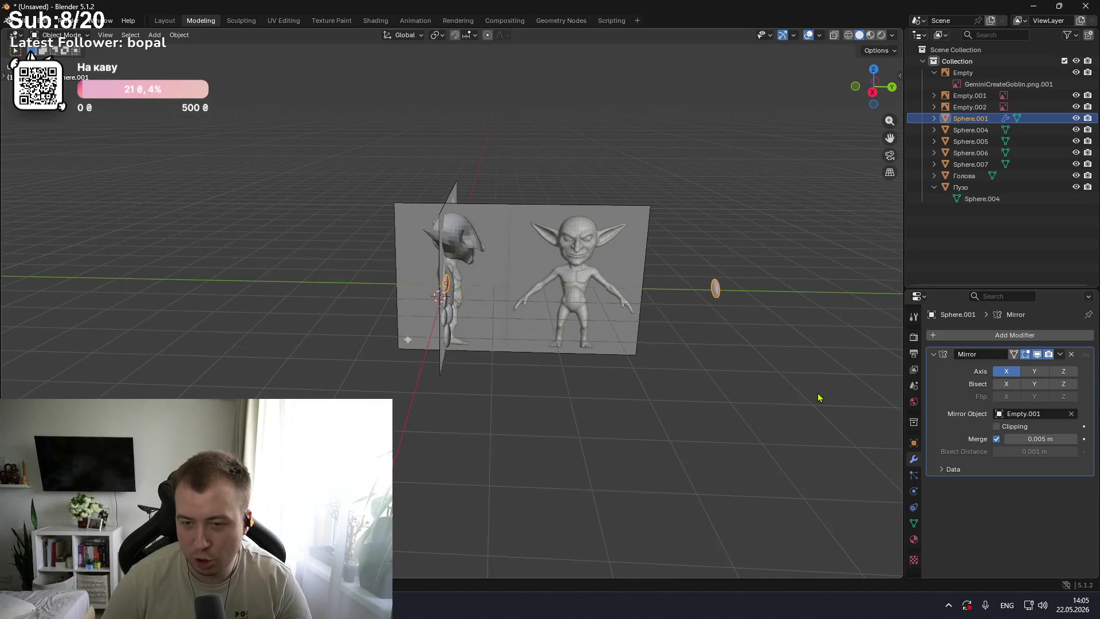
{"action": "mouse_move", "coordinate": [732, 304]}
{"action": "middle_mouse_down"}
{"action": "mouse_move", "coordinate": [883, 292]}
{"action": "mouse_move", "coordinate": [697, 312]}
{"action": "middle_mouse_up"}
{"action": "scroll", "coordinate": [619, 402], "scroll_direction": "down", "scroll_amount": 4}
{"action": "mouse_move", "coordinate": [619, 401]}
{"action": "middle_mouse_down"}
{"action": "mouse_move", "coordinate": [578, 388]}
{"action": "mouse_move", "coordinate": [678, 376]}
{"action": "mouse_move", "coordinate": [605, 392]}
{"action": "mouse_move", "coordinate": [646, 376]}
{"action": "middle_mouse_up"}
{"action": "scroll", "coordinate": [573, 388], "scroll_direction": "up", "scroll_amount": 3}
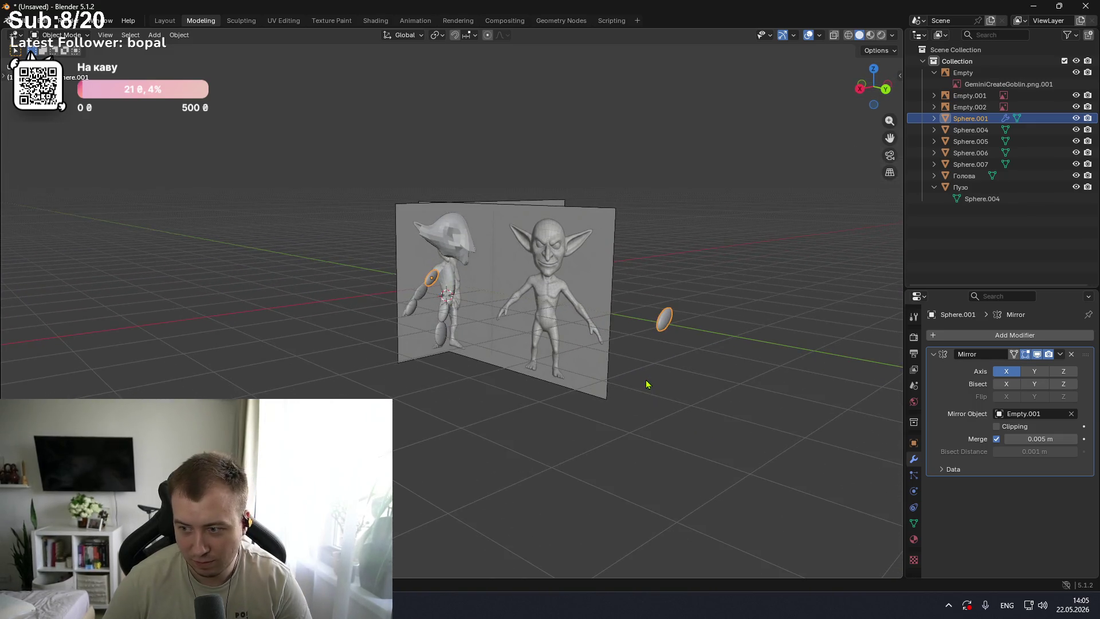
{"action": "key", "text": "KP_2"}
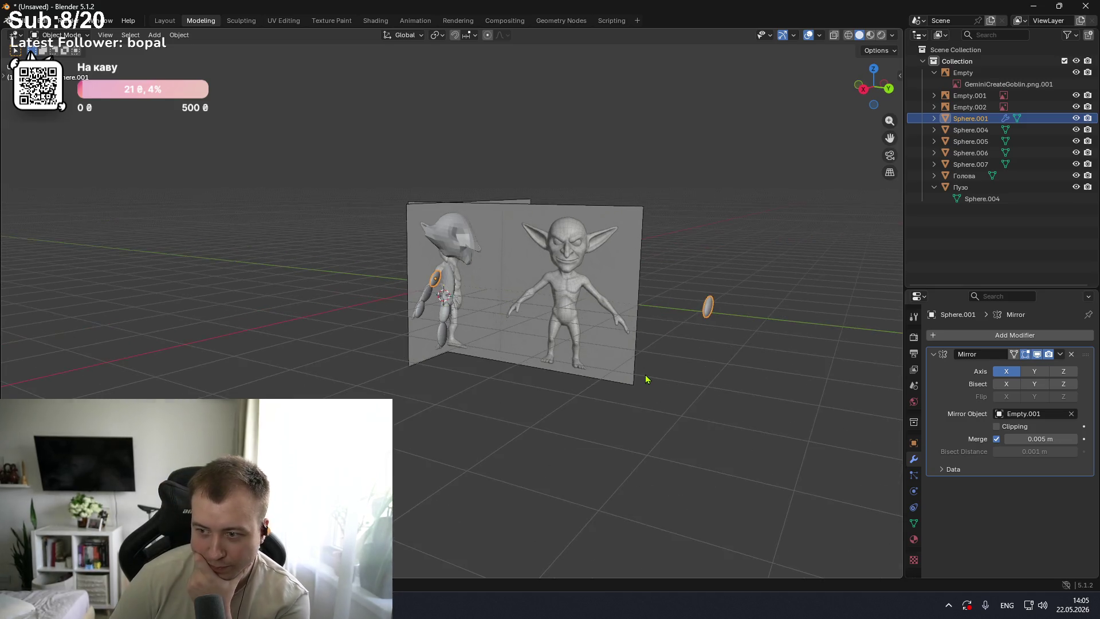
{"action": "key", "text": "KP_2"}
{"action": "middle_click_drag", "start_coordinate": [677, 391], "coordinate": [603, 319]}
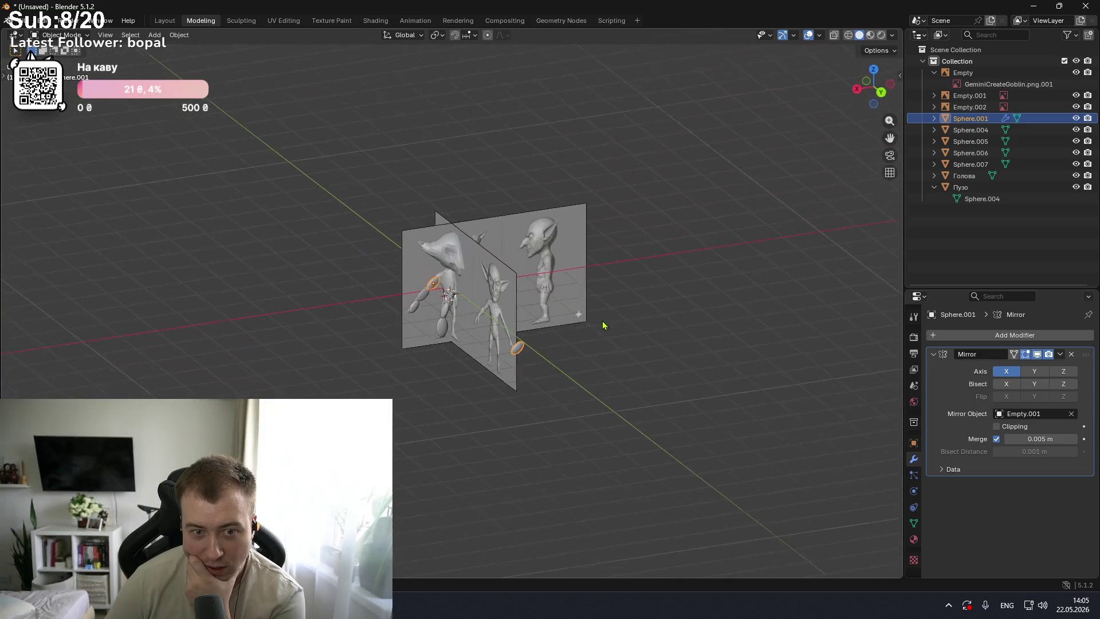
{"action": "scroll", "coordinate": [602, 318], "scroll_direction": "up", "scroll_amount": 2}
{"action": "scroll", "coordinate": [603, 319], "scroll_direction": "up", "scroll_amount": 2}
- Test the Mirror modifier's Axis X and Bisect X toggles, checking the arm from several angles
{"action": "left_click", "coordinate": [1010, 371]}
{"action": "left_click", "coordinate": [1012, 371]}
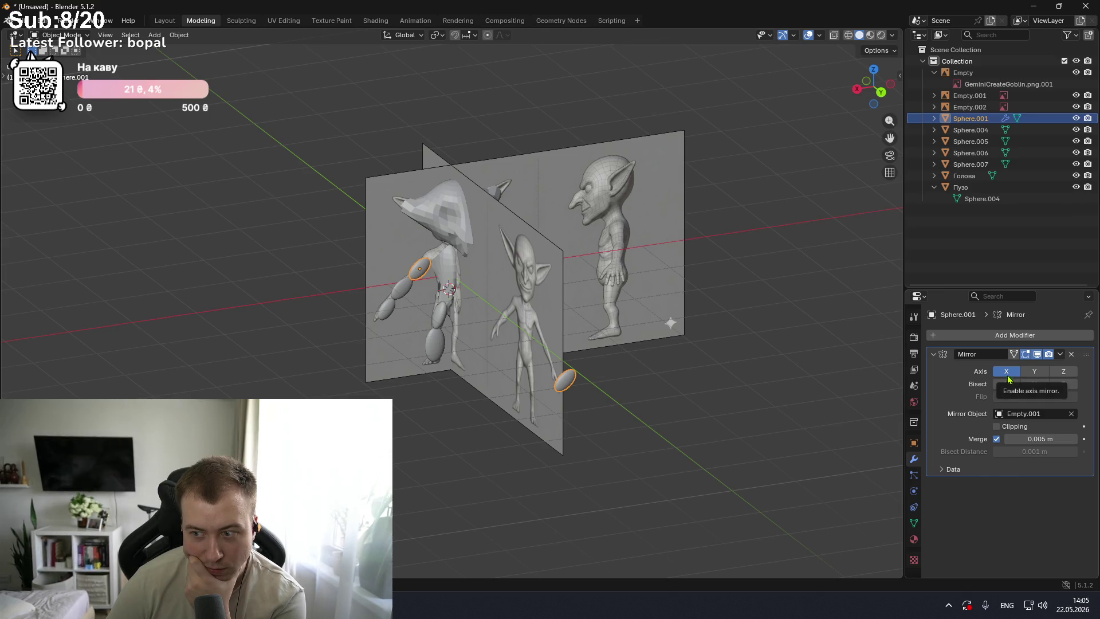
{"action": "left_click", "coordinate": [1008, 386]}
{"action": "left_click", "coordinate": [1009, 387]}
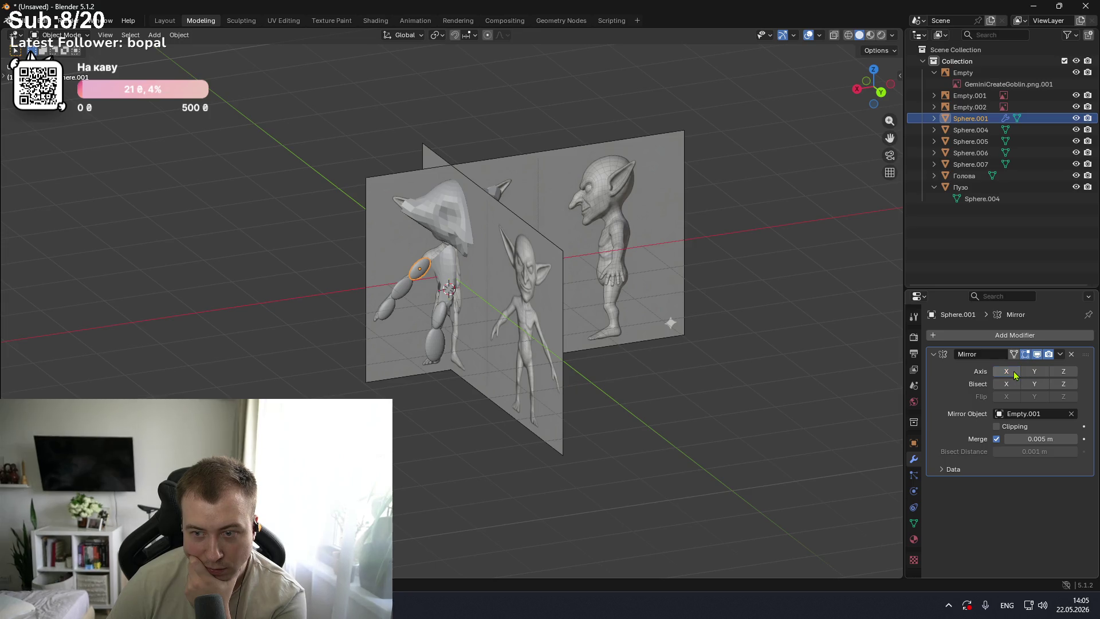
{"action": "middle_click_drag", "start_coordinate": [814, 344], "coordinate": [875, 322]}
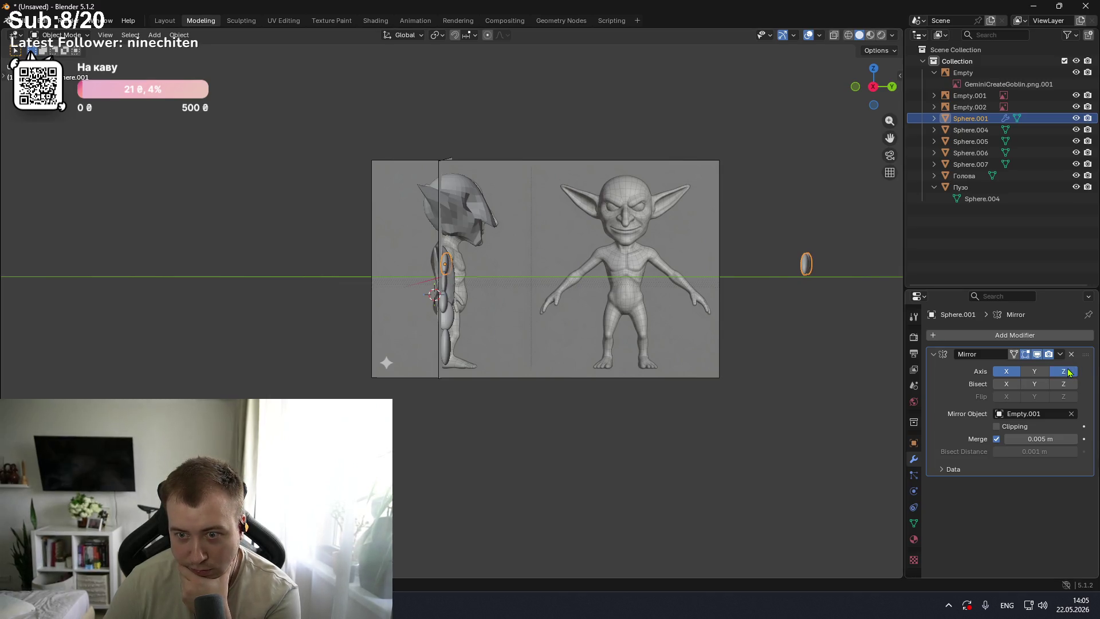
{"action": "mouse_move", "coordinate": [783, 344]}
{"action": "middle_mouse_down"}
{"action": "mouse_move", "coordinate": [777, 392]}
{"action": "mouse_move", "coordinate": [787, 391]}
{"action": "mouse_move", "coordinate": [714, 391]}
{"action": "middle_mouse_up"}
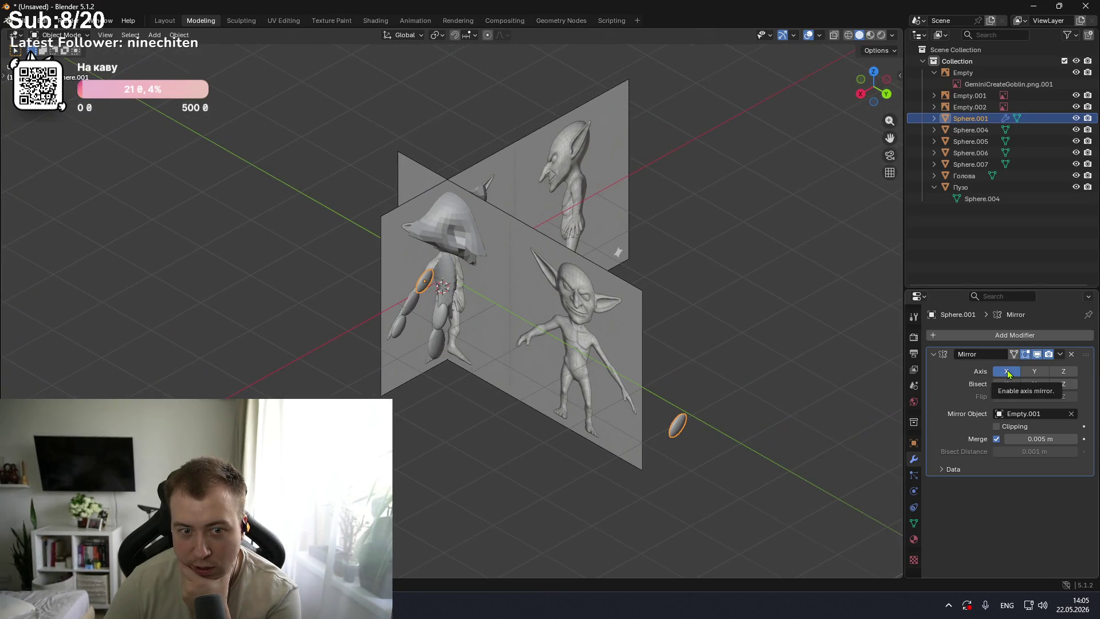
{"action": "mouse_move", "coordinate": [836, 298]}
{"action": "middle_mouse_down"}
{"action": "mouse_move", "coordinate": [751, 290]}
{"action": "mouse_move", "coordinate": [793, 309]}
{"action": "mouse_move", "coordinate": [768, 326]}
{"action": "mouse_move", "coordinate": [672, 331]}
{"action": "middle_mouse_up"}
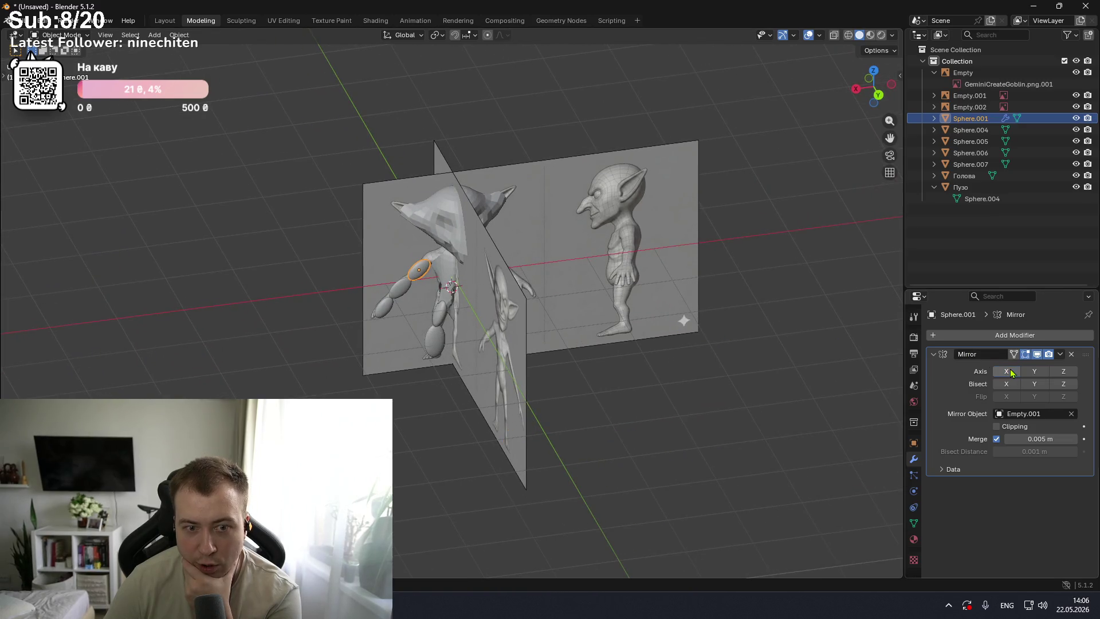